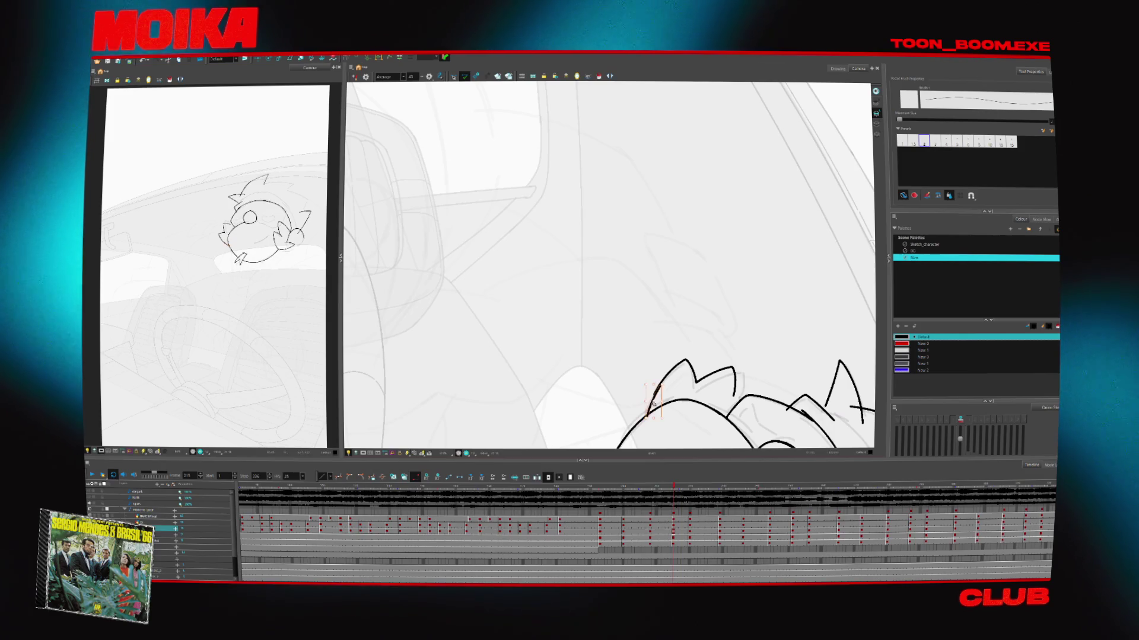
# Two drawings ahead, extend the upper head stroke down-left so it flows with the neighbours
pyautogui.click(656, 398)
pyautogui.press('.')
pyautogui.press('.')
pyautogui.press('.')
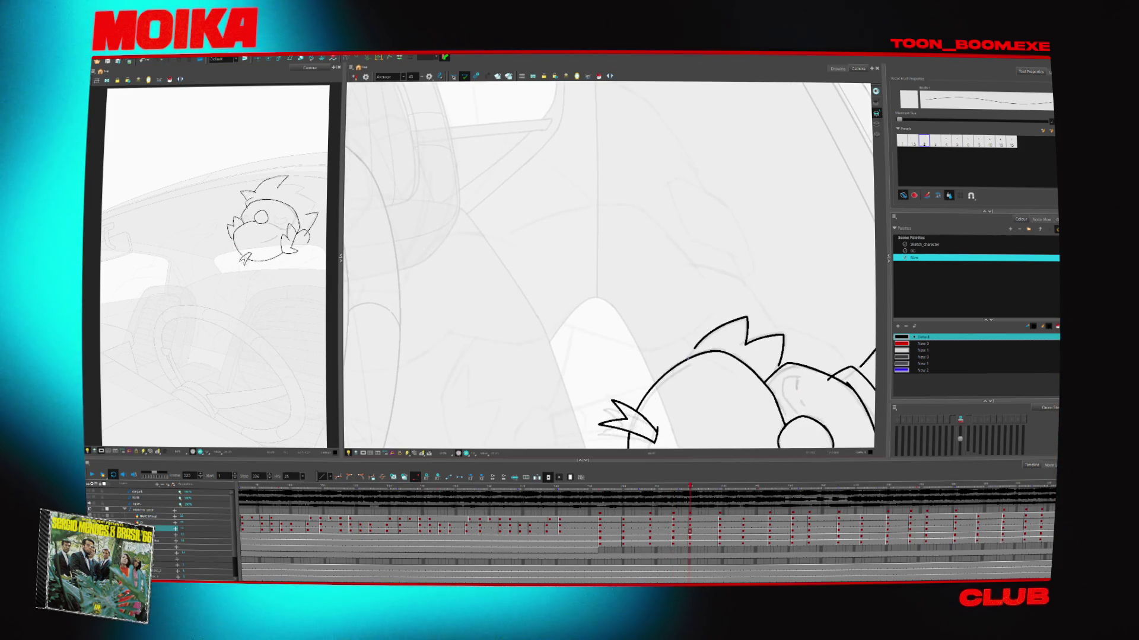
pyautogui.press('.')
pyautogui.press('.')
pyautogui.press('.')
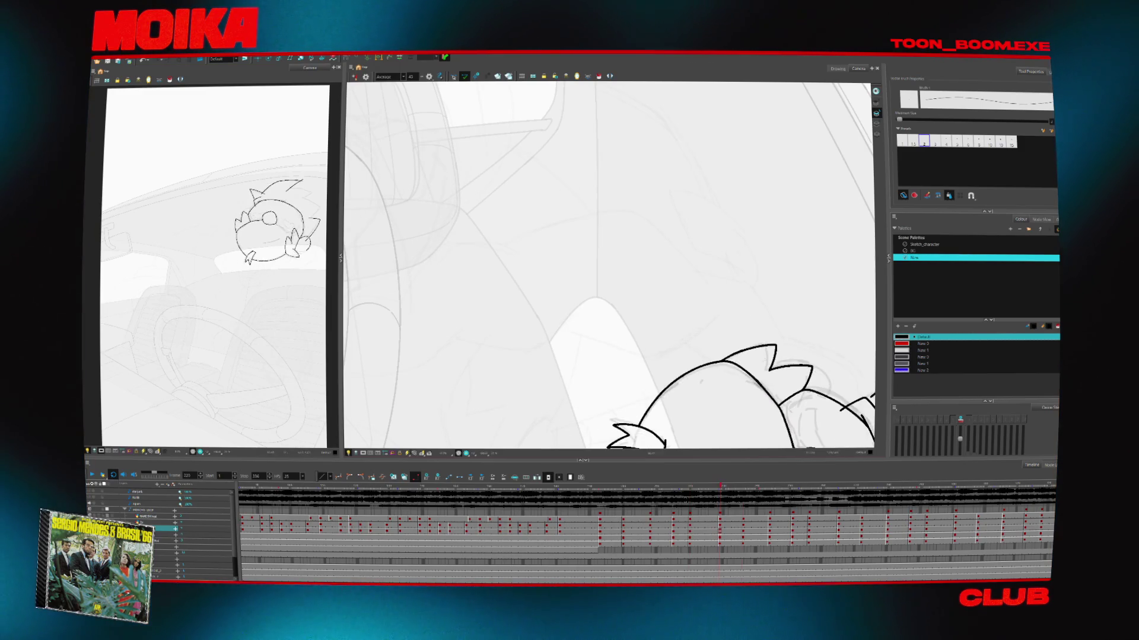
pyautogui.moveTo(710, 313); pyautogui.dragTo(698, 328)
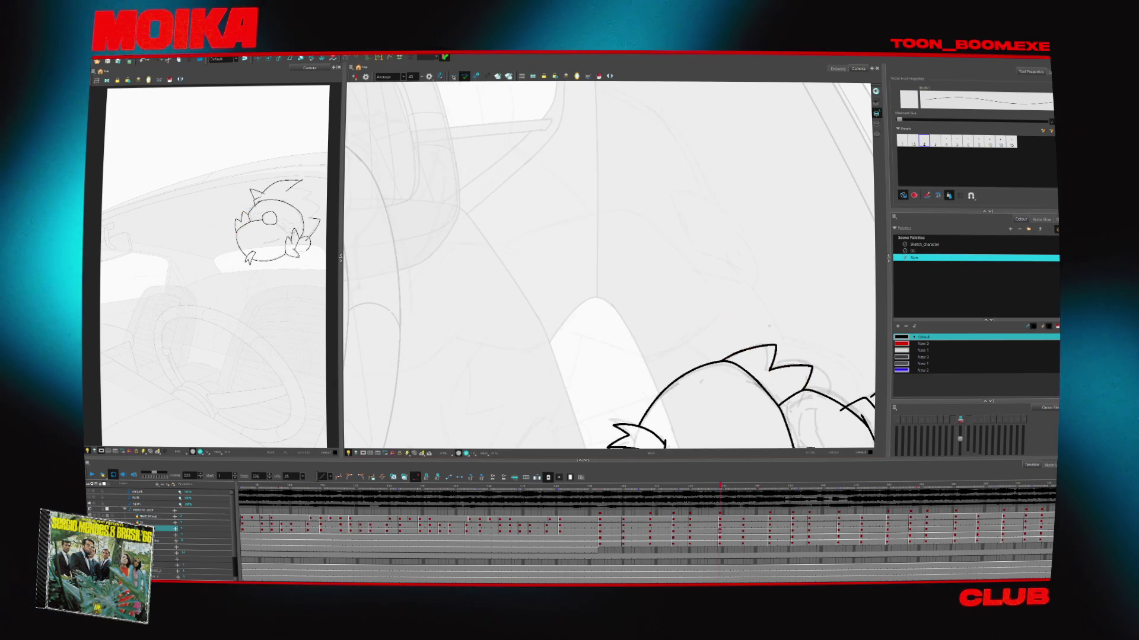
# Flip back and forth through the neighbouring in-betweens to check the extended head line, zooming in on the head
pyautogui.press('.')
pyautogui.press('.')
pyautogui.press('.')
pyautogui.press(',')
pyautogui.press(',')
pyautogui.press(',')
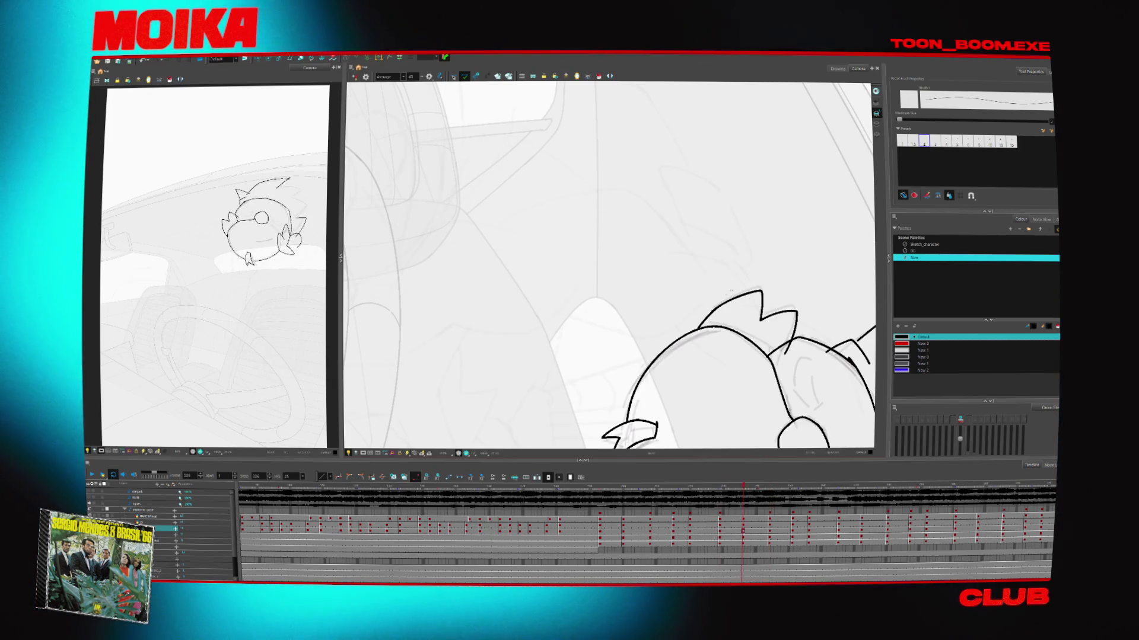
pyautogui.press('.')
pyautogui.press('.')
pyautogui.press('.')
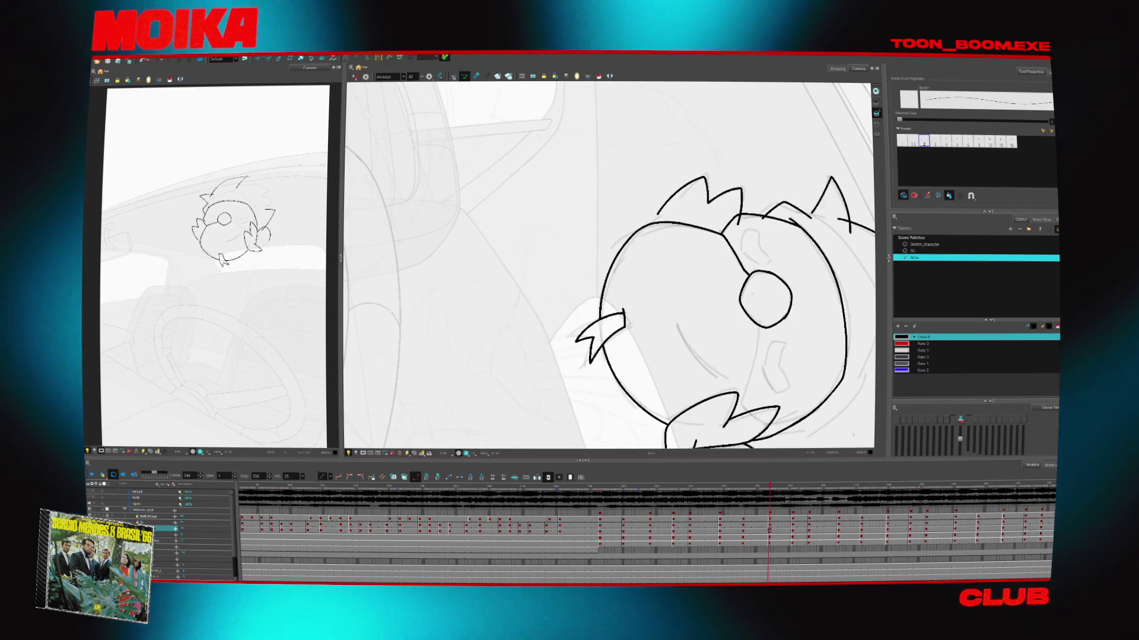
pyautogui.press('.')
pyautogui.press('.')
pyautogui.press('.')
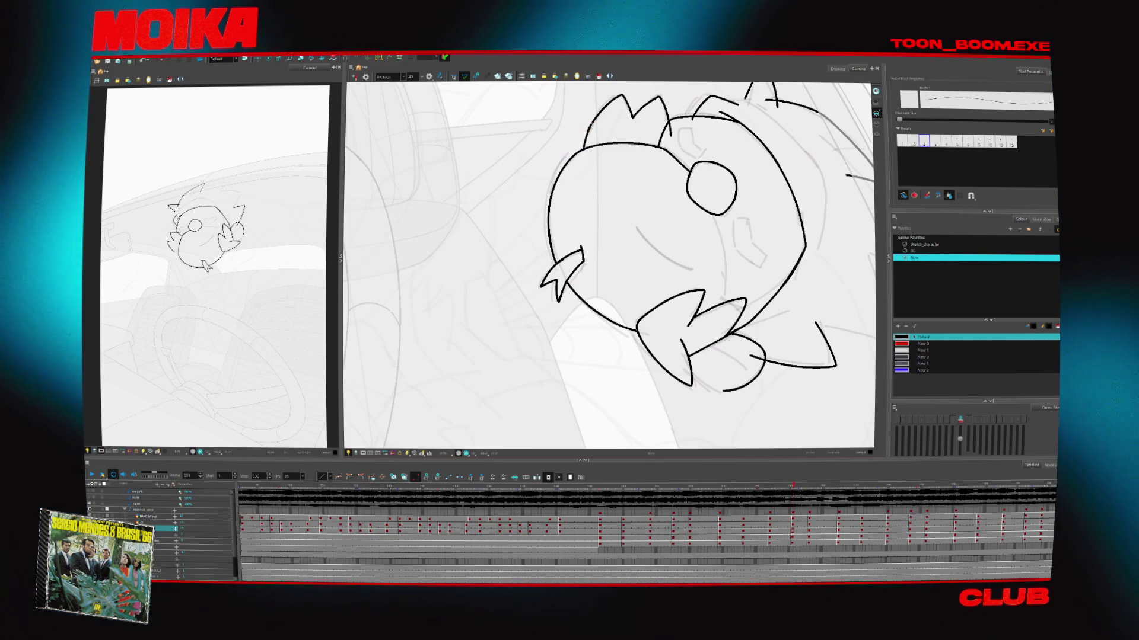
pyautogui.press('.')
pyautogui.press('.')
pyautogui.press('.')
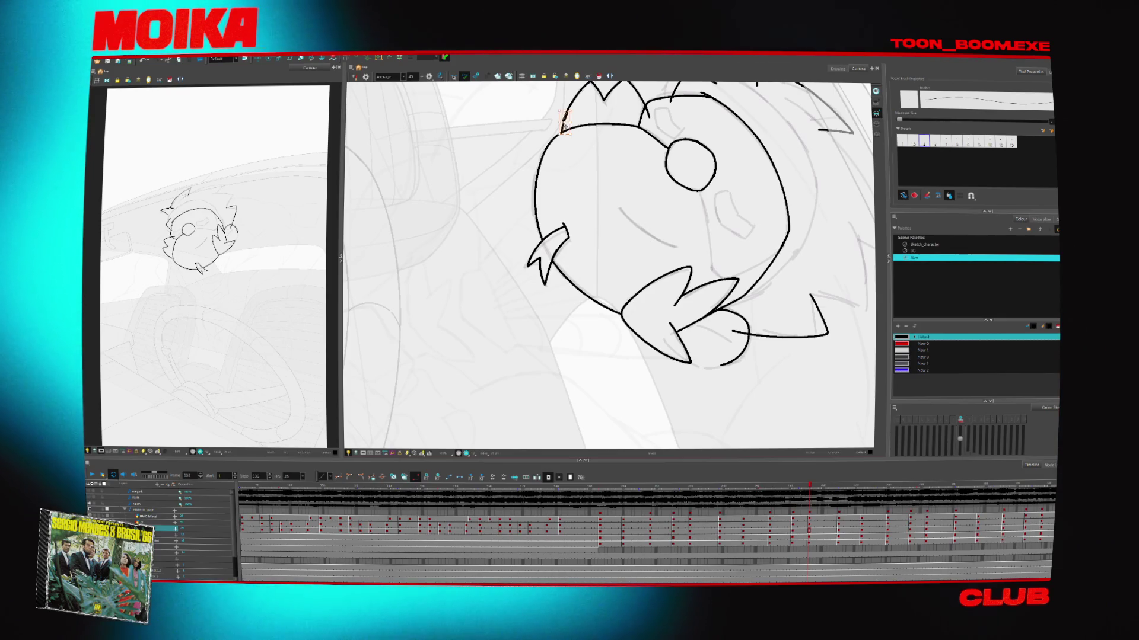
pyautogui.press(',')
pyautogui.press(',')
pyautogui.press(',')
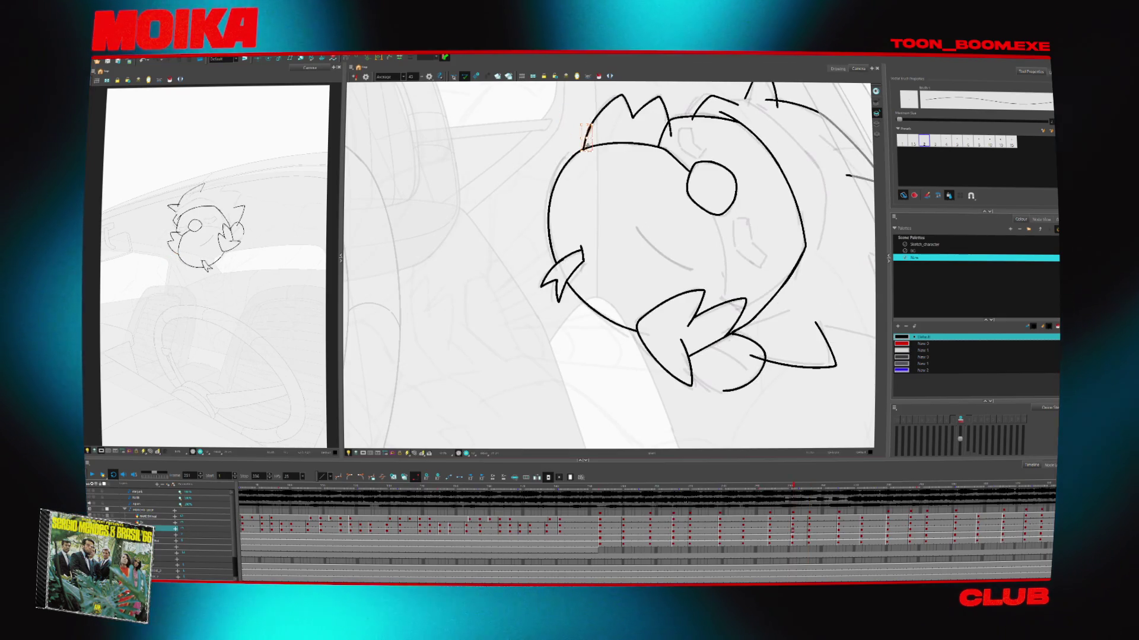
pyautogui.hotkey('alt', 'z')
pyautogui.click(588, 137)
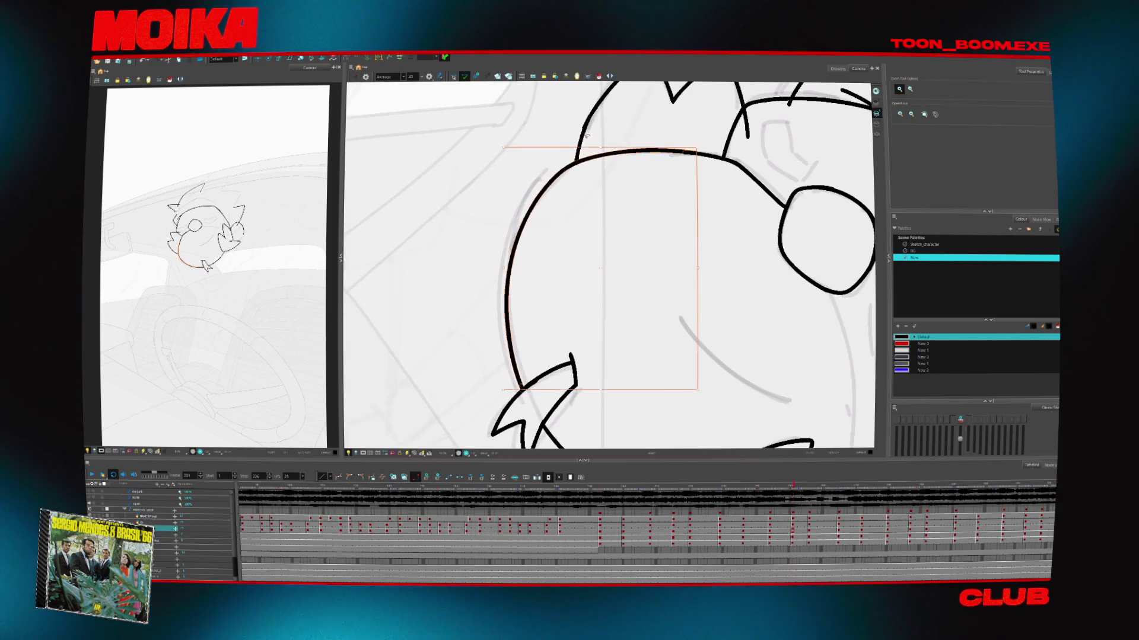
# Step through the later in-betweens with Mirror View on to check the head turn
pyautogui.press('.')
pyautogui.press('.')
pyautogui.press('.')
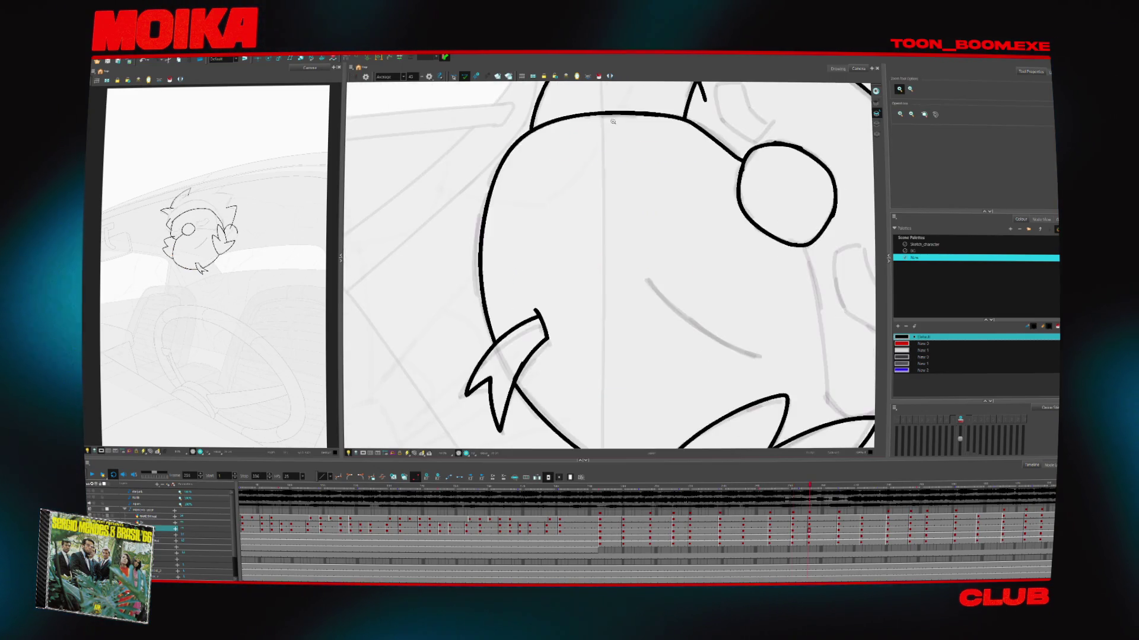
pyautogui.hotkey('alt', 'b')
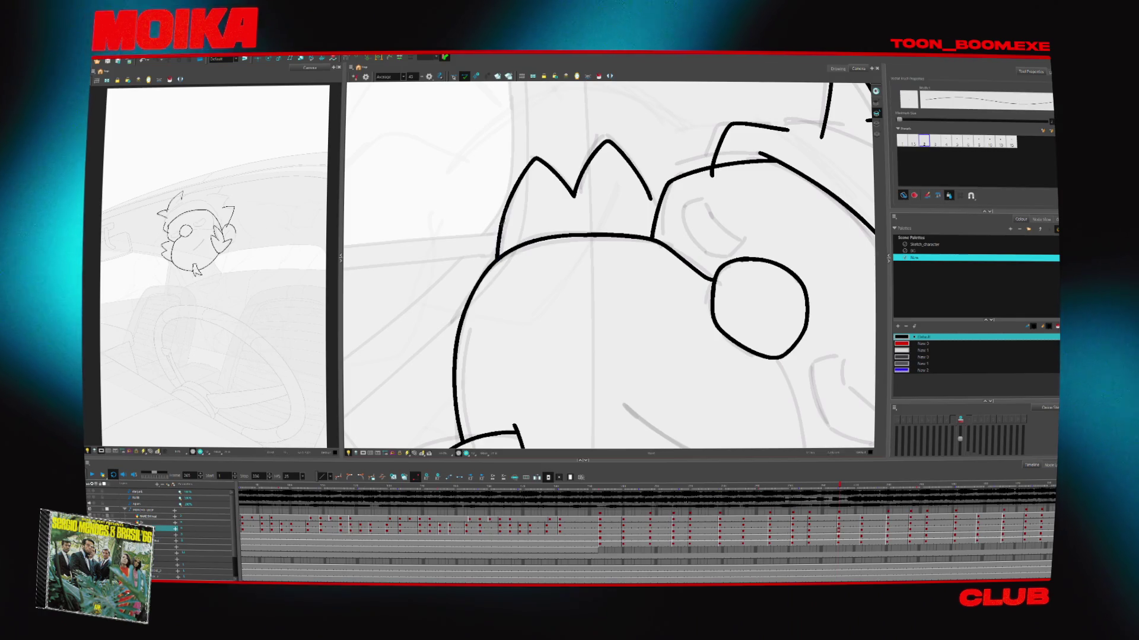
pyautogui.press('.')
pyautogui.press('.')
pyautogui.press('.')
pyautogui.press('4')
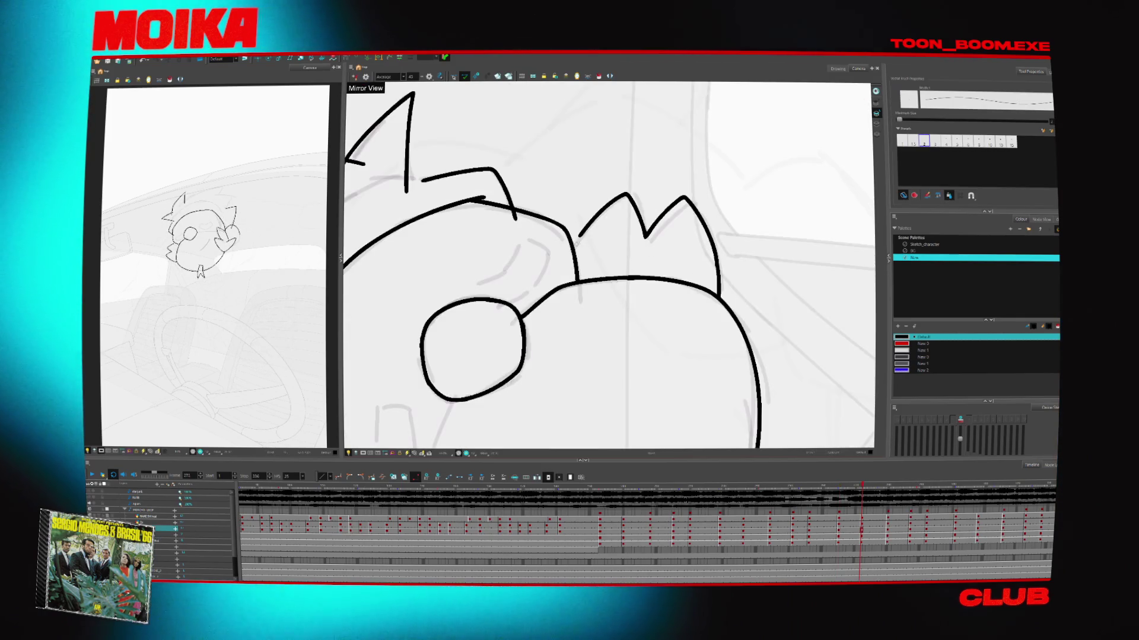
pyautogui.press(',')
pyautogui.press(',')
pyautogui.press(',')
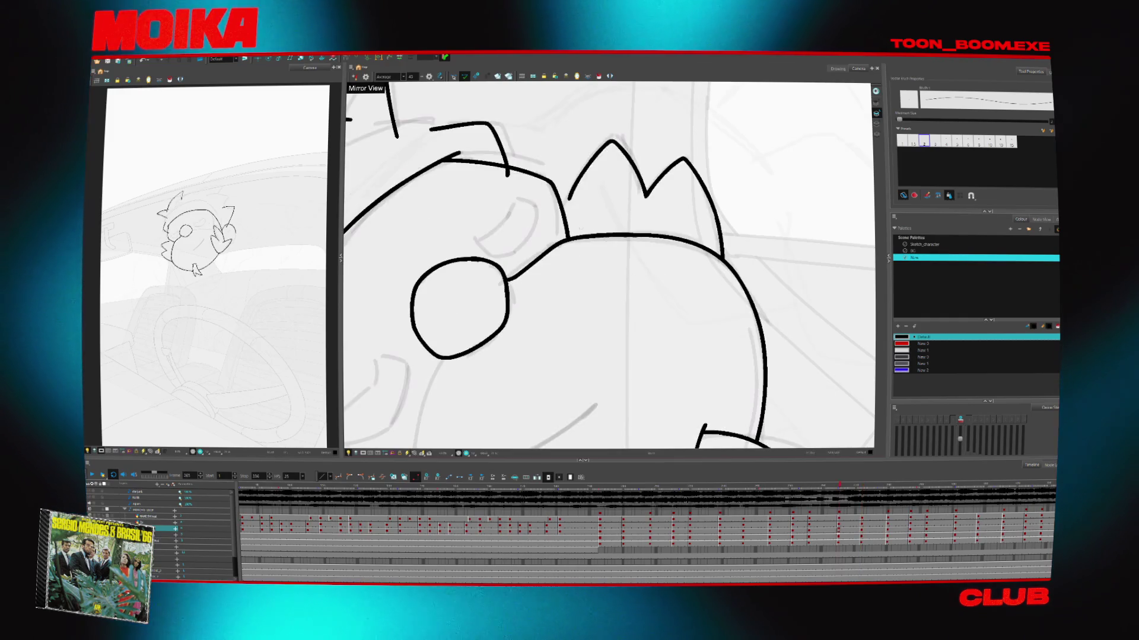
# Rotate the canvas view around the character and step back through earlier drawings
pyautogui.press(',')
pyautogui.press(',')
pyautogui.press(',')
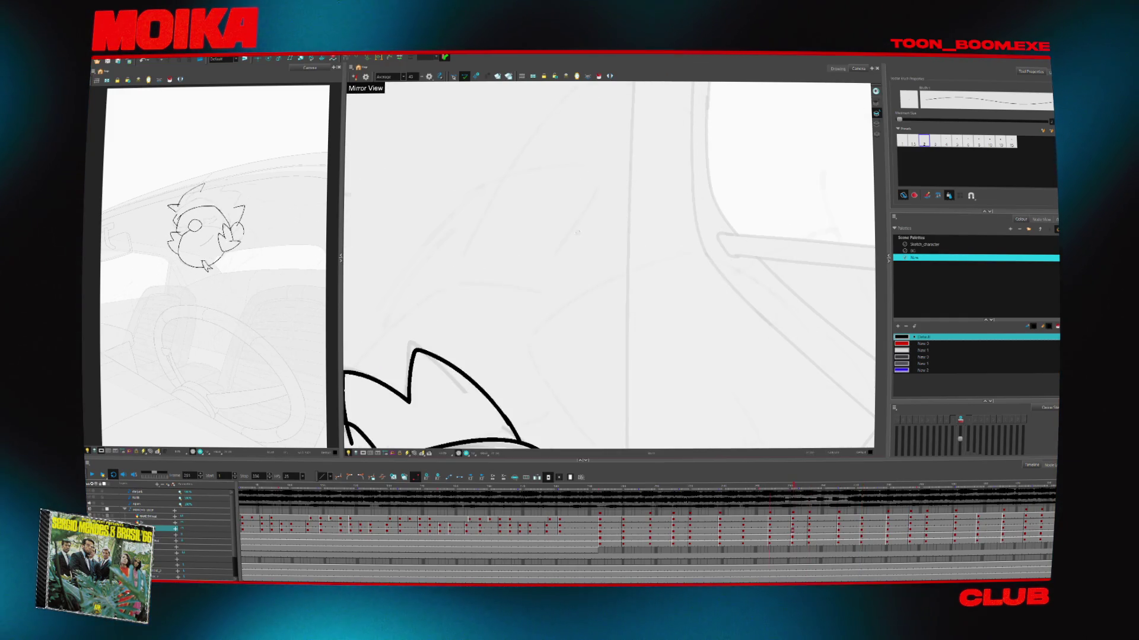
pyautogui.hotkey('alt', 'z')
pyautogui.moveTo(616, 283)
pyautogui.mouseDown()
pyautogui.moveTo(682, 333)
pyautogui.moveTo(652, 355)
pyautogui.moveTo(723, 324)
pyautogui.mouseUp()
pyautogui.press(',')
pyautogui.press(',')
pyautogui.press(',')
pyautogui.press(',')
pyautogui.press(',')
pyautogui.press(',')
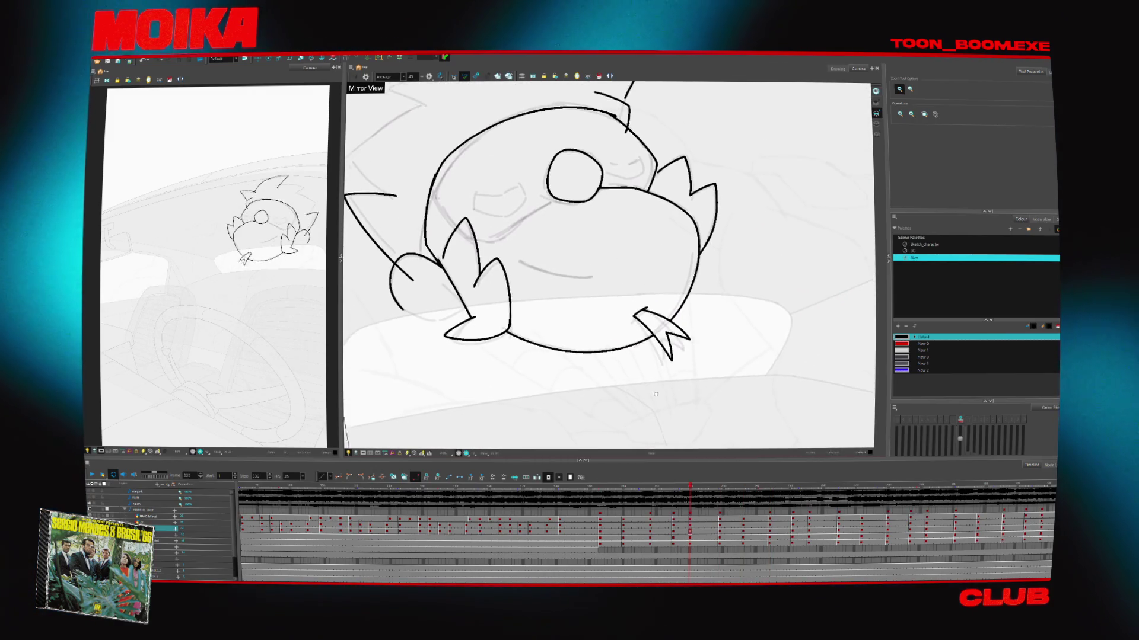
# Compare the sketch at frame 121 with the coloured frame 122 upright, then jump to frame 197
pyautogui.click(363, 487)
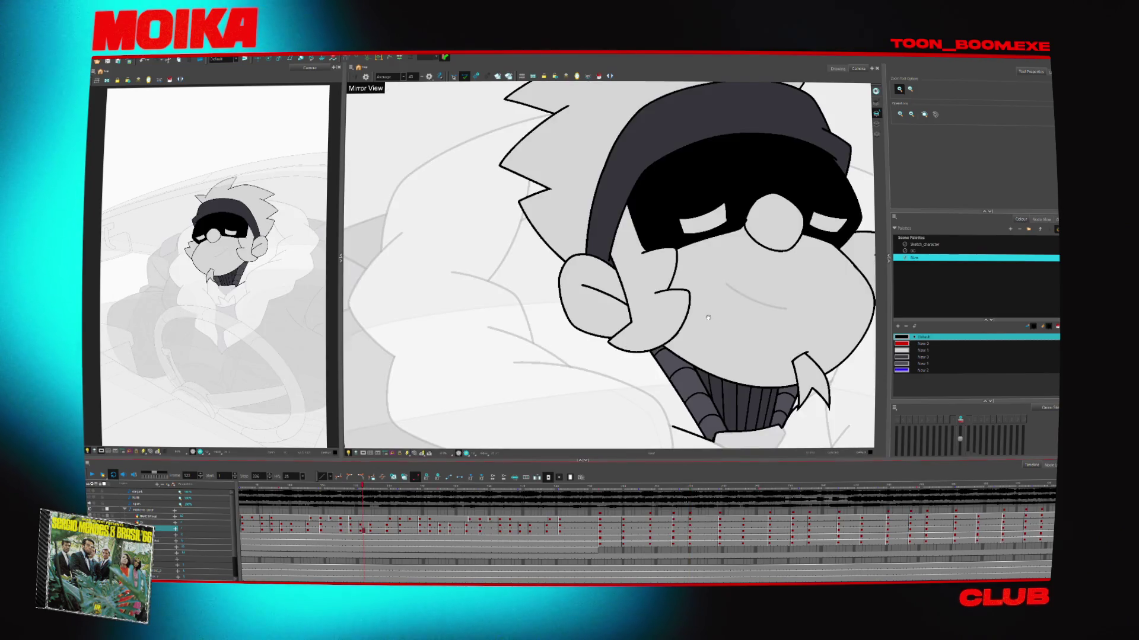
pyautogui.hotkey('shift', 'x')
pyautogui.click(362, 531)
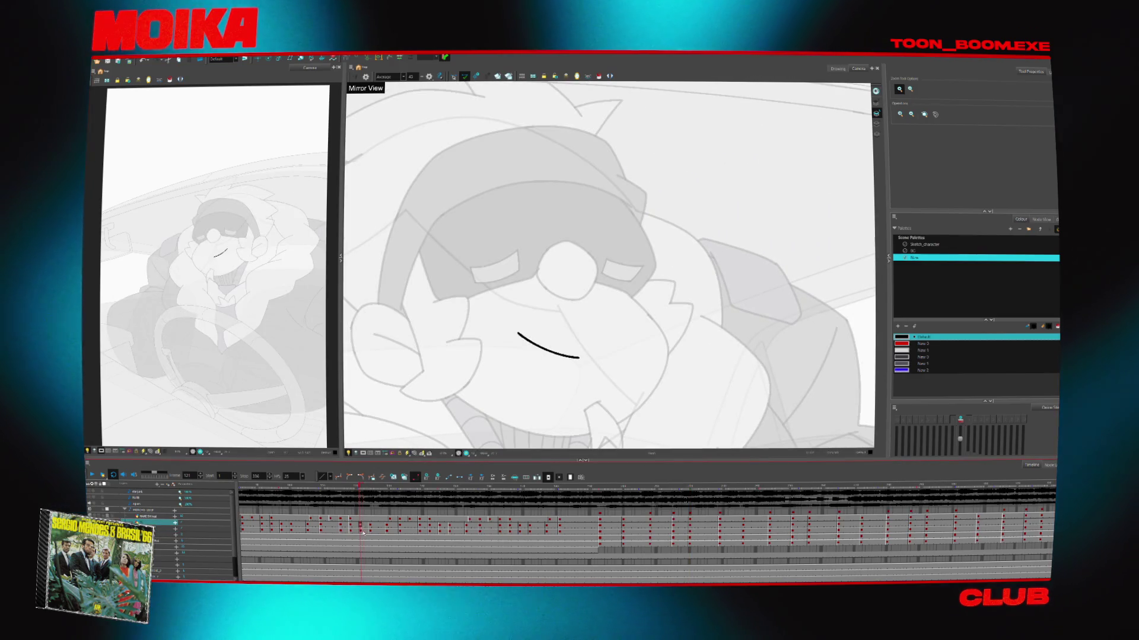
pyautogui.click(362, 530)
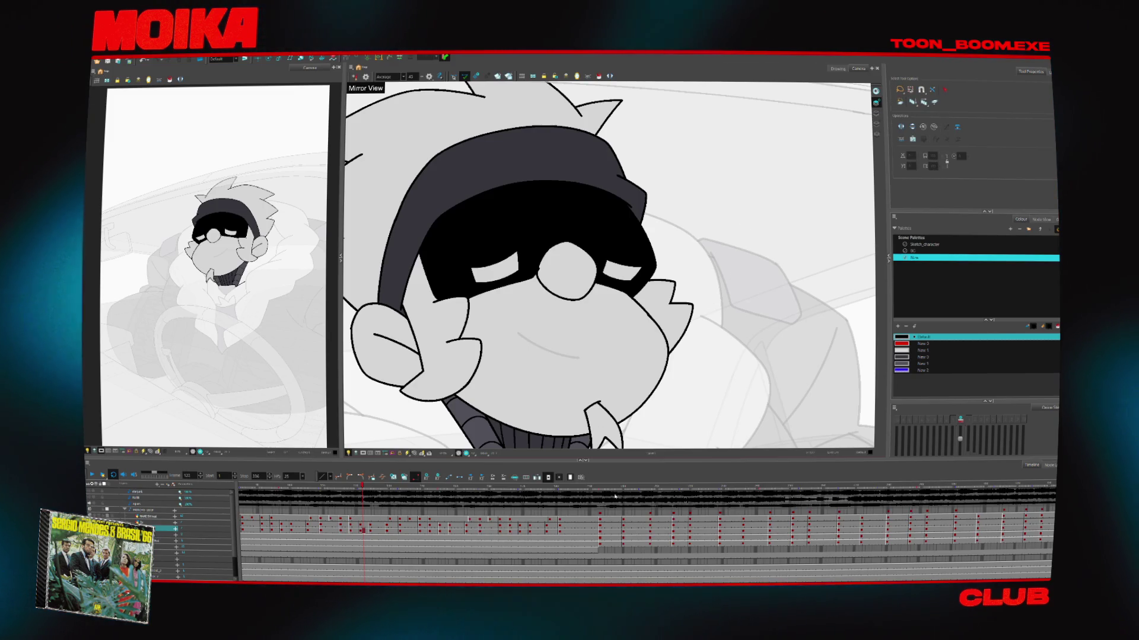
pyautogui.click(613, 530)
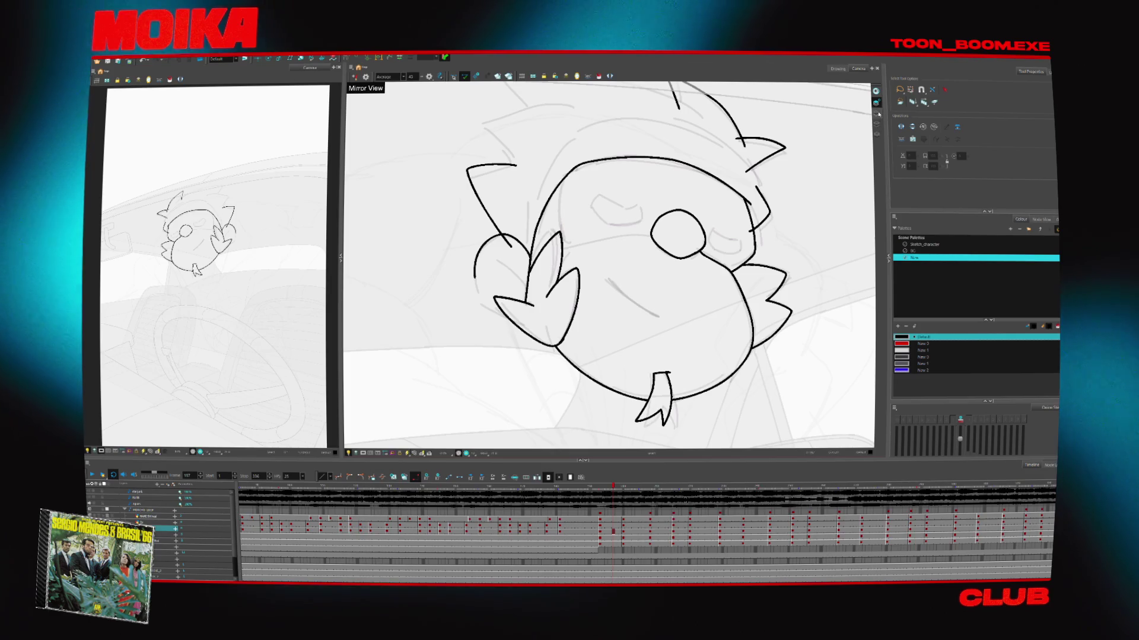
# Turn off Mirror View, delete the long hair stroke, compare neighbouring drawings, and restore it
pyautogui.moveTo(767, 261); pyautogui.dragTo(694, 332)
pyautogui.hotkey('alt', 'b')
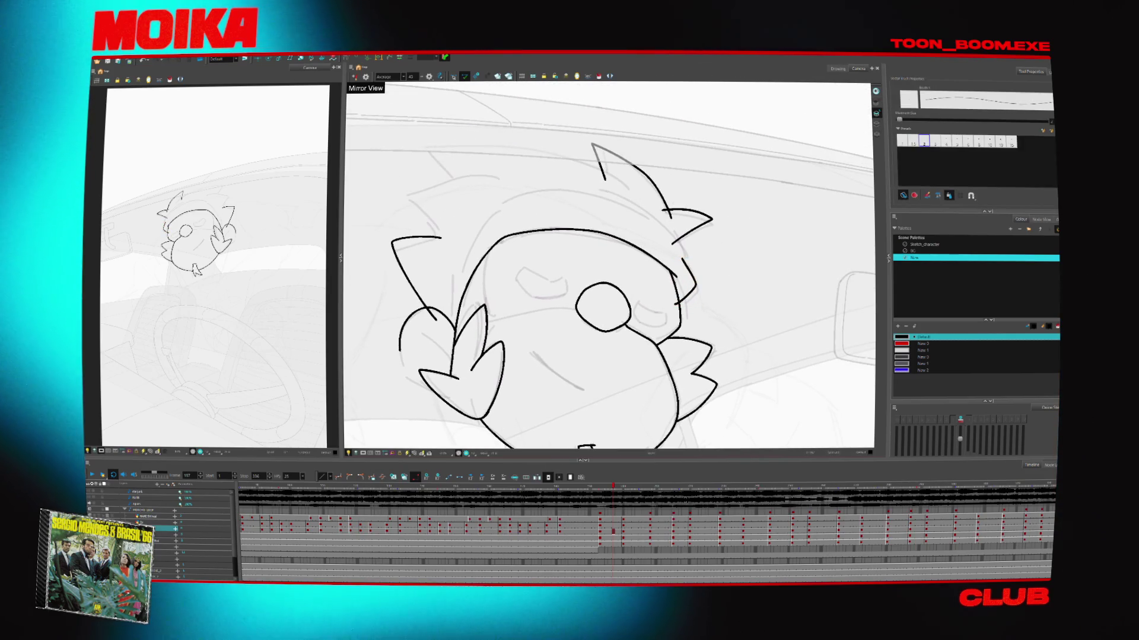
pyautogui.press('4')
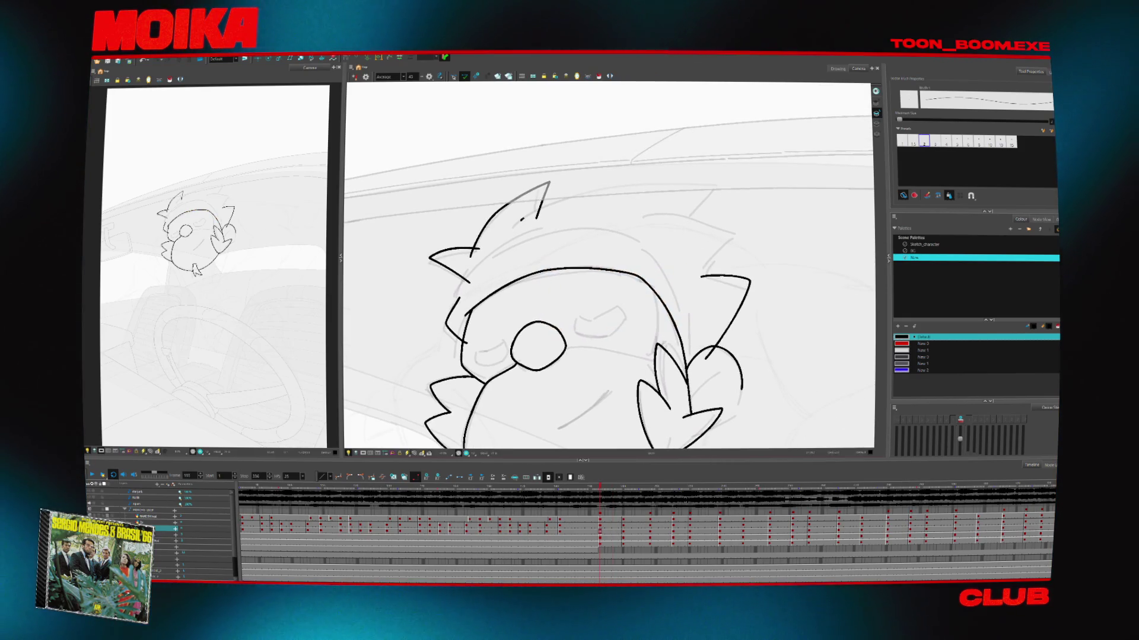
pyautogui.hotkey('ctrl', 'z')
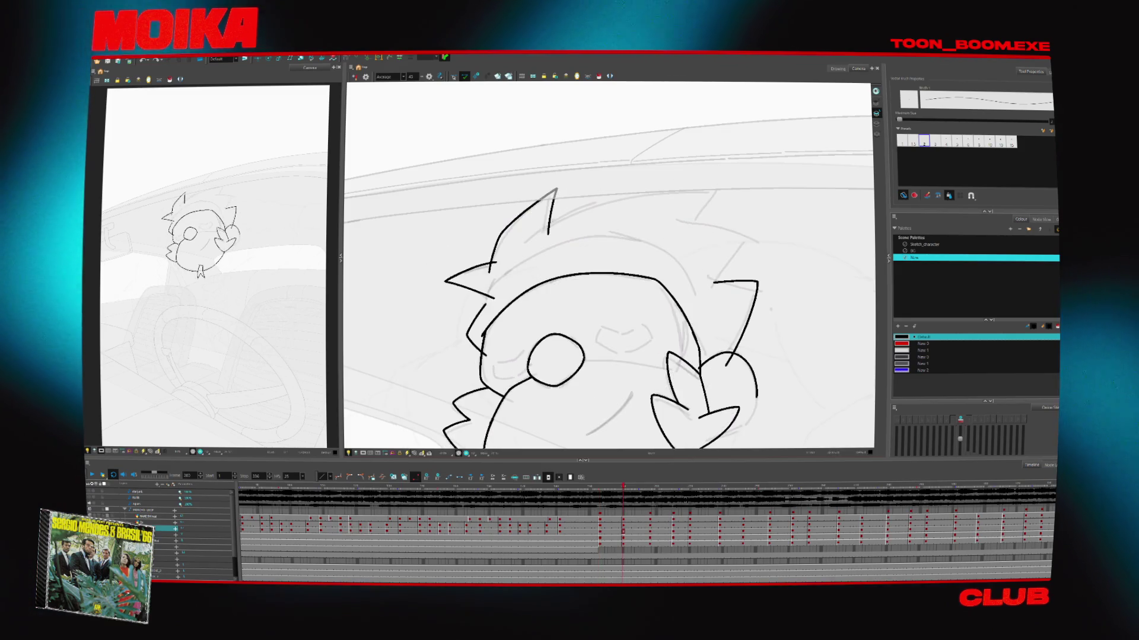
pyautogui.press('g')
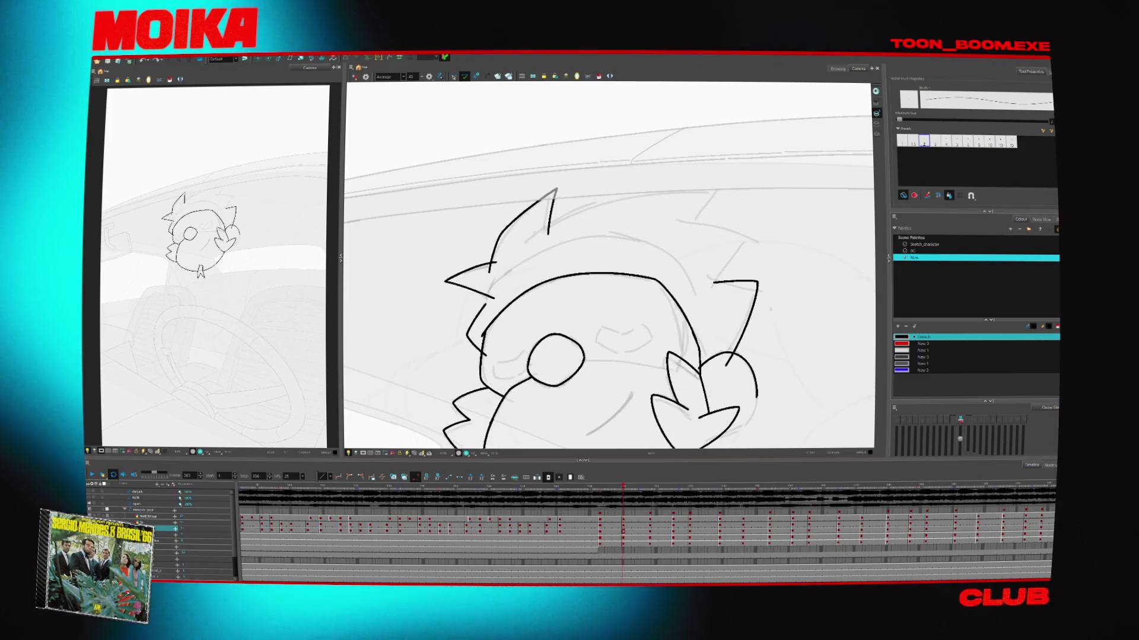
pyautogui.press('f')
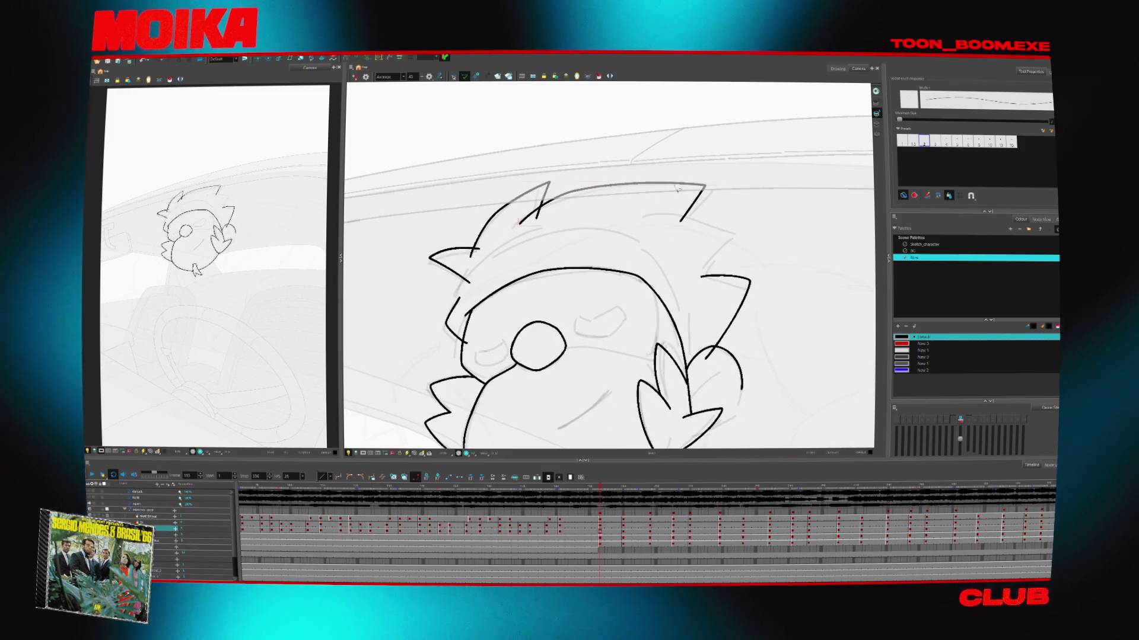
pyautogui.hotkey('ctrl', 'shift', 'z')
# Step through the in-betweens, removing the long head stroke and the right part of the head outline
pyautogui.press('g')
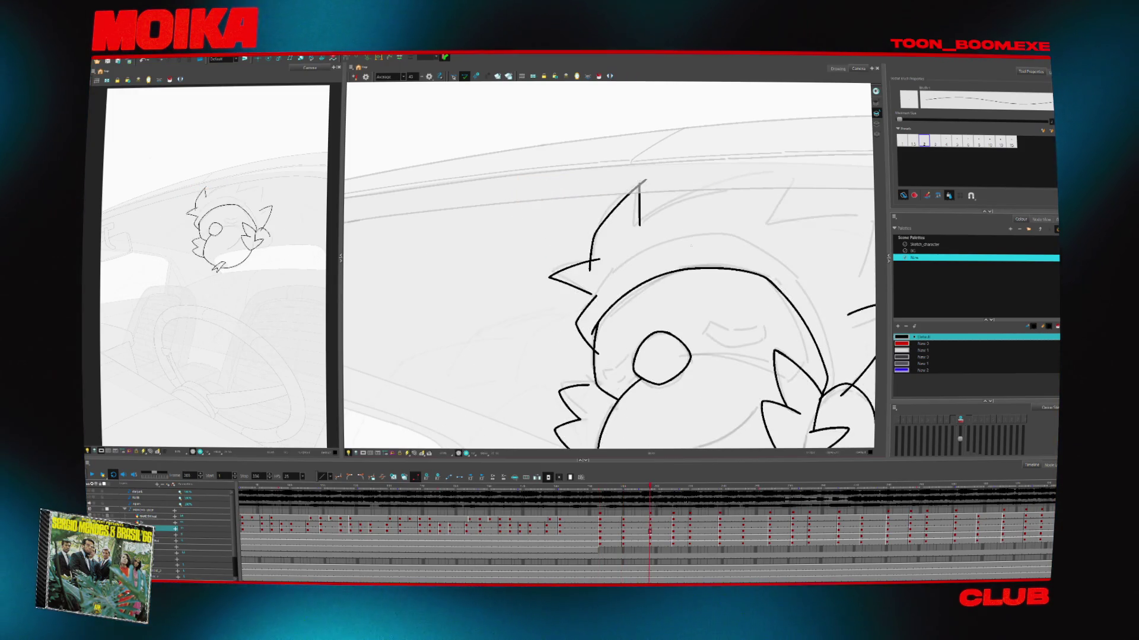
pyautogui.press('g')
pyautogui.press('g')
pyautogui.press('g')
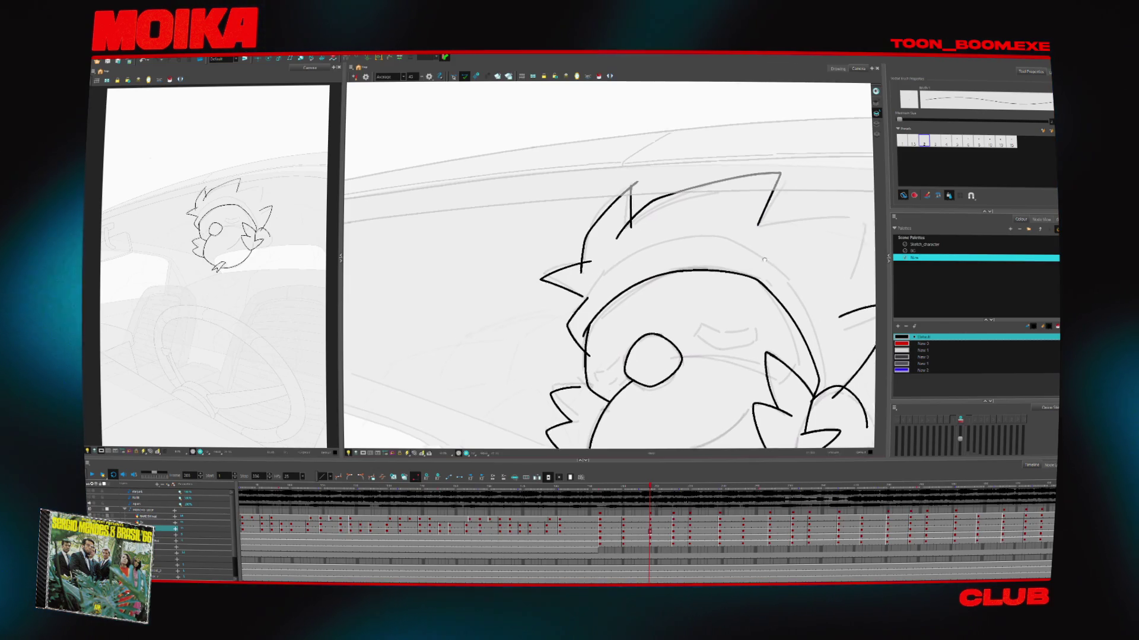
pyautogui.press('g')
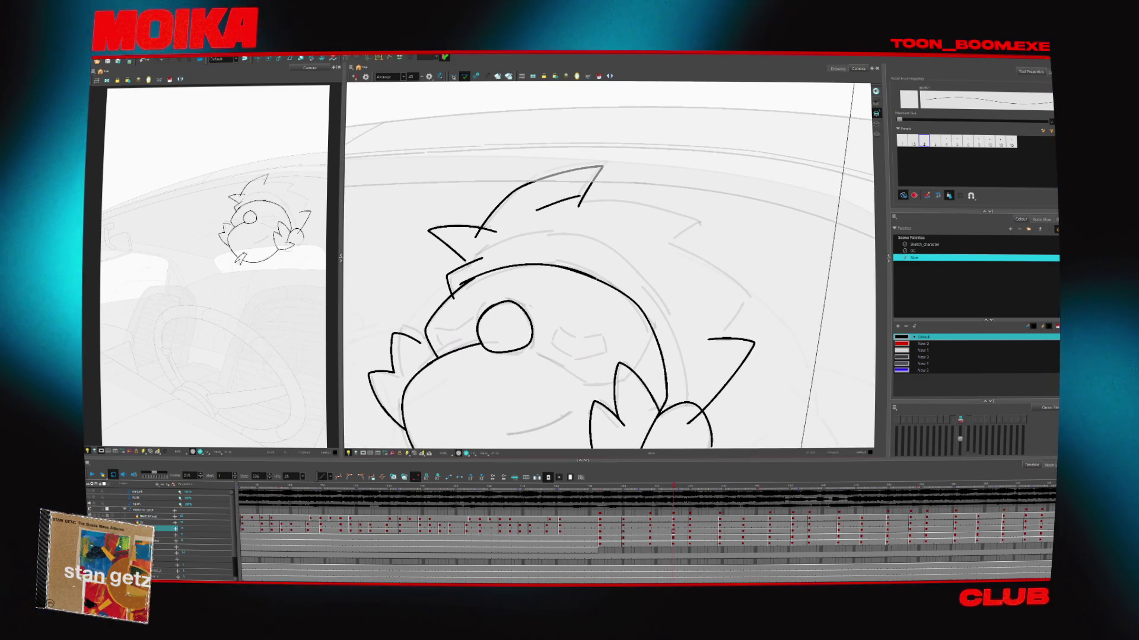
pyautogui.press('g')
pyautogui.hotkey('ctrl', 'z')
pyautogui.click(523, 268)
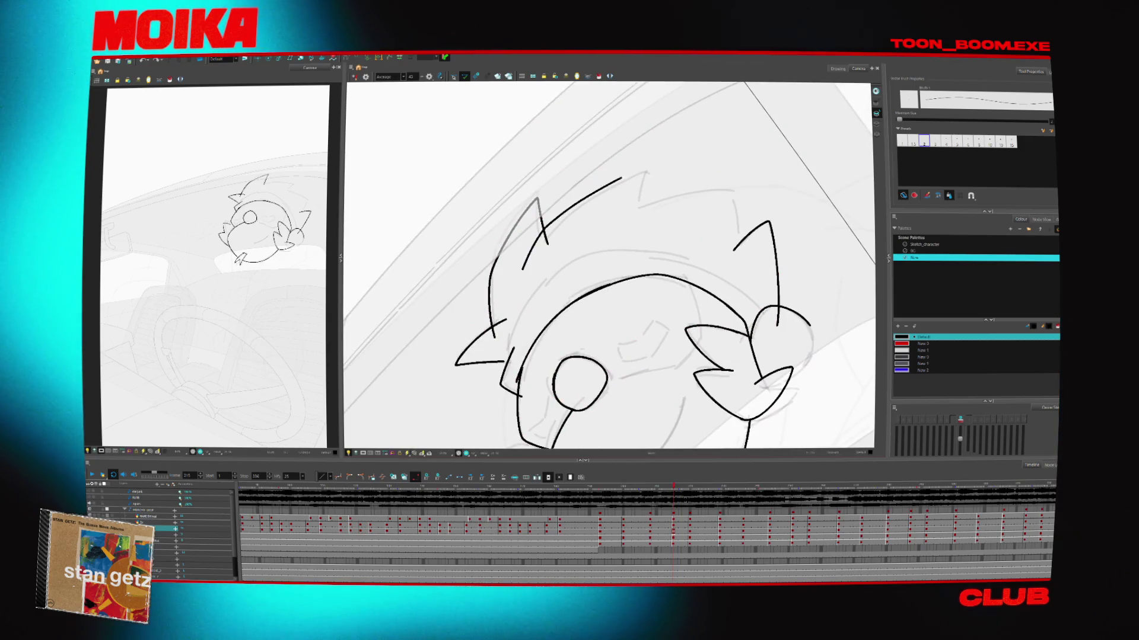
pyautogui.hotkey('ctrl', 'z')
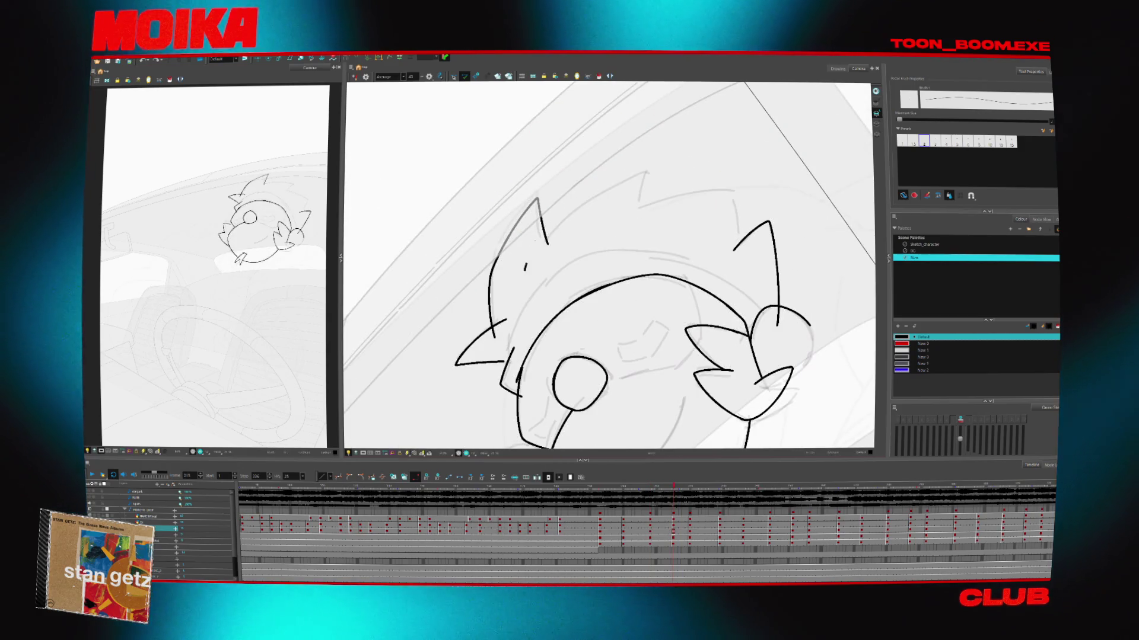
pyautogui.press('g')
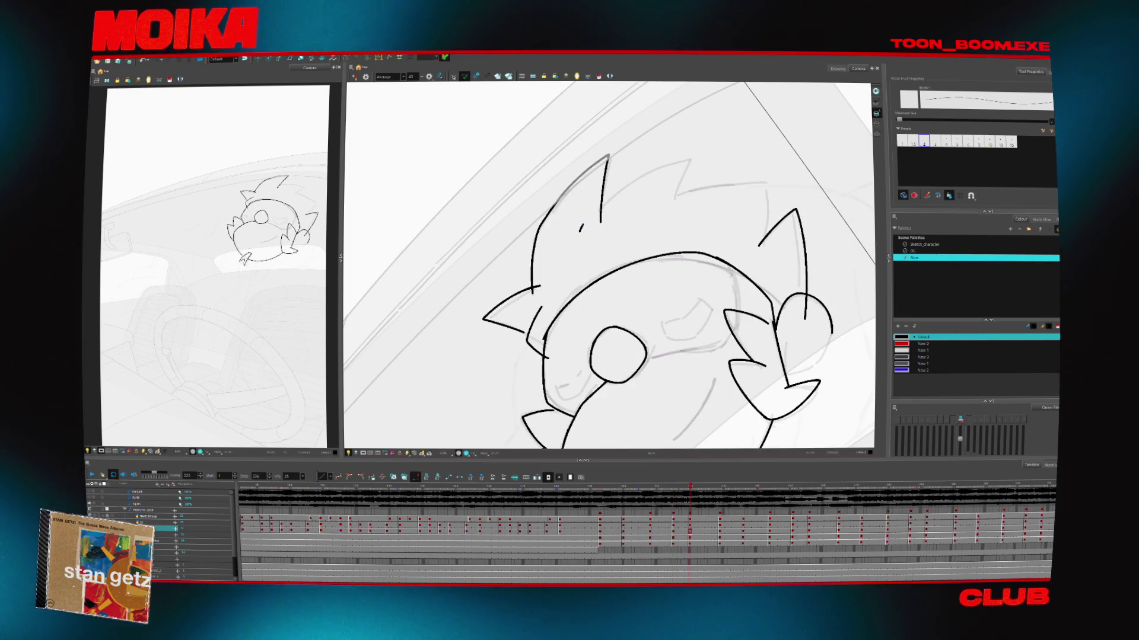
pyautogui.press('g')
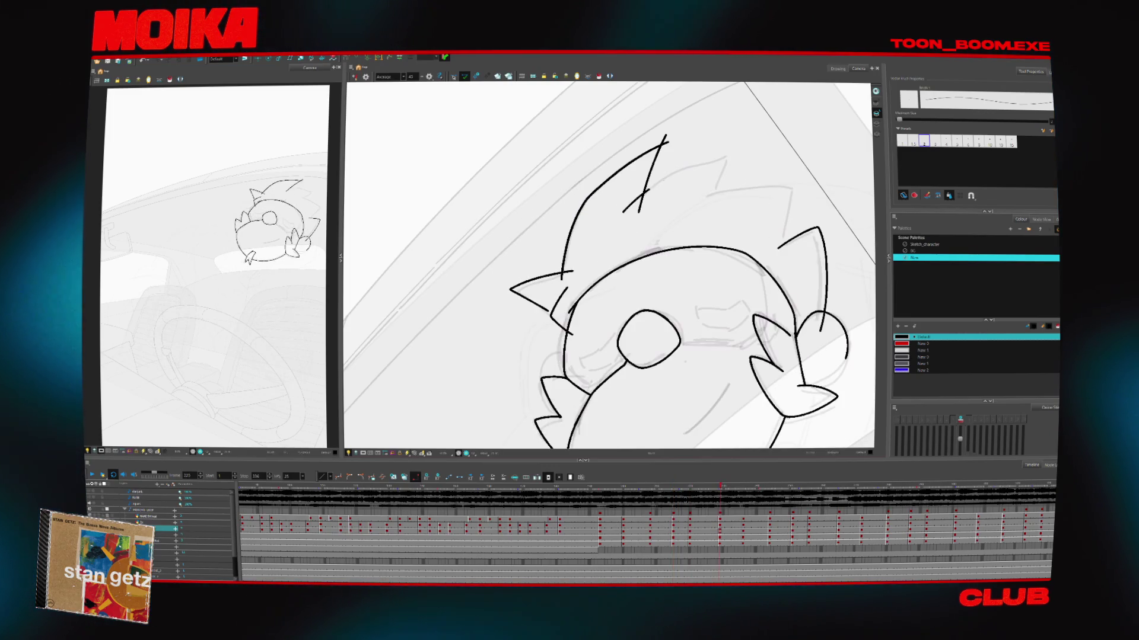
pyautogui.hotkey('ctrl', 'z')
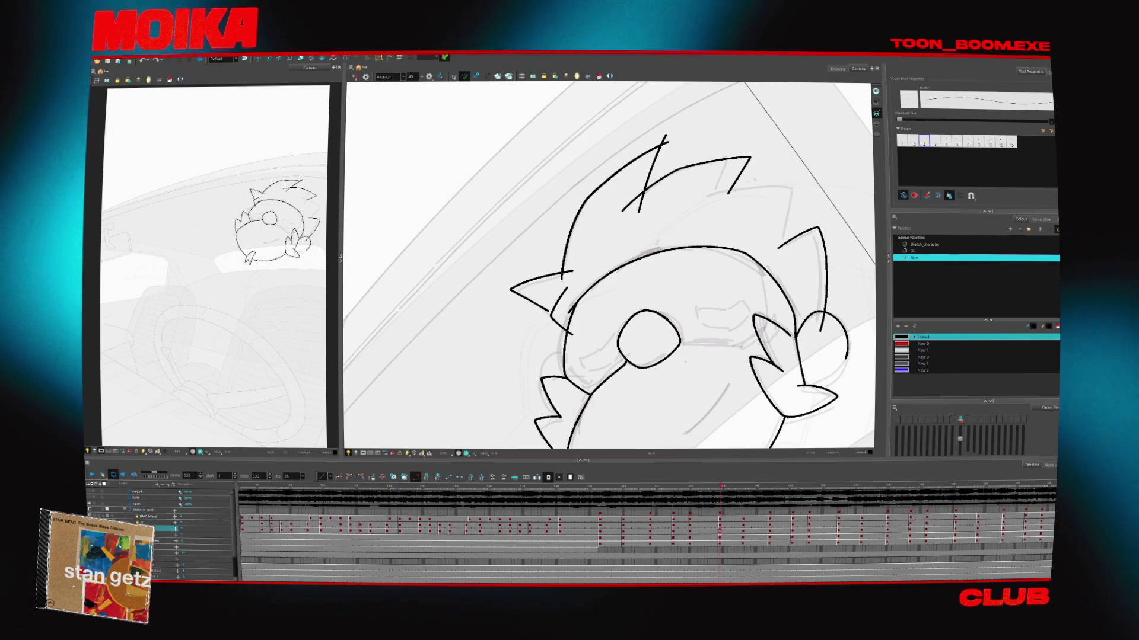
# Flip forward through the later head-turn drawings and select the top hair spike stroke
pyautogui.press('g')
pyautogui.press('g')
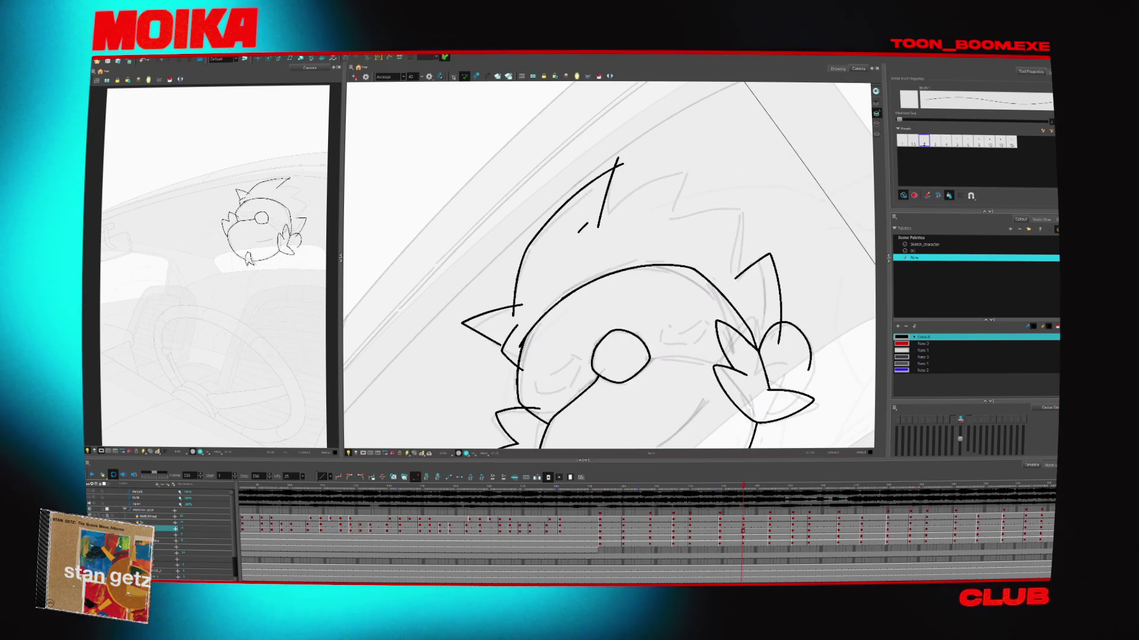
pyautogui.press('g')
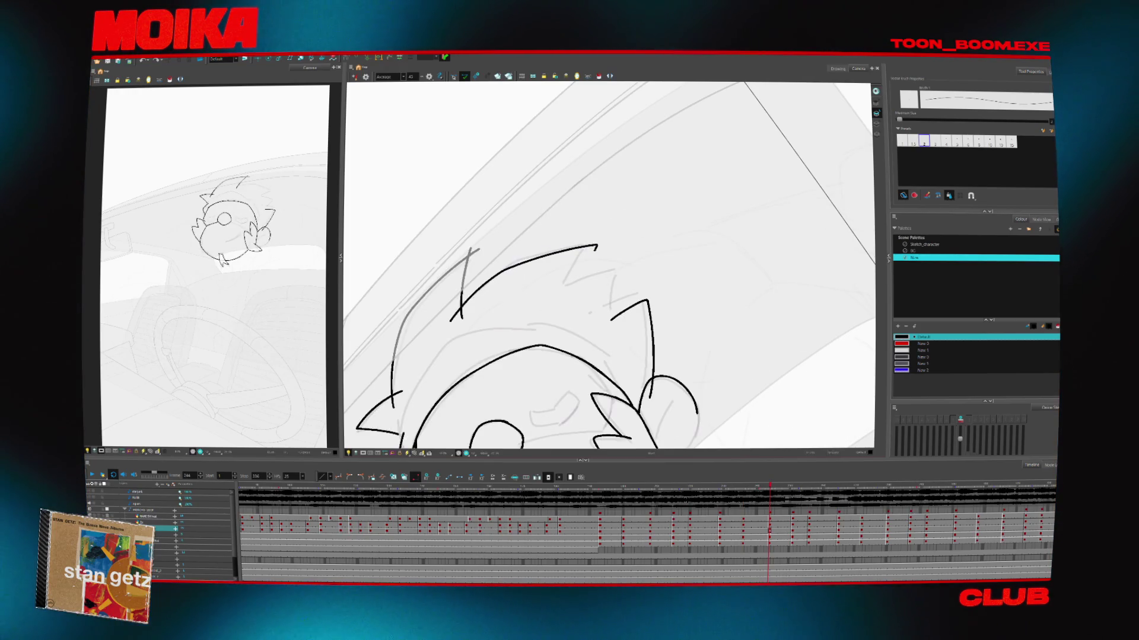
pyautogui.press('g')
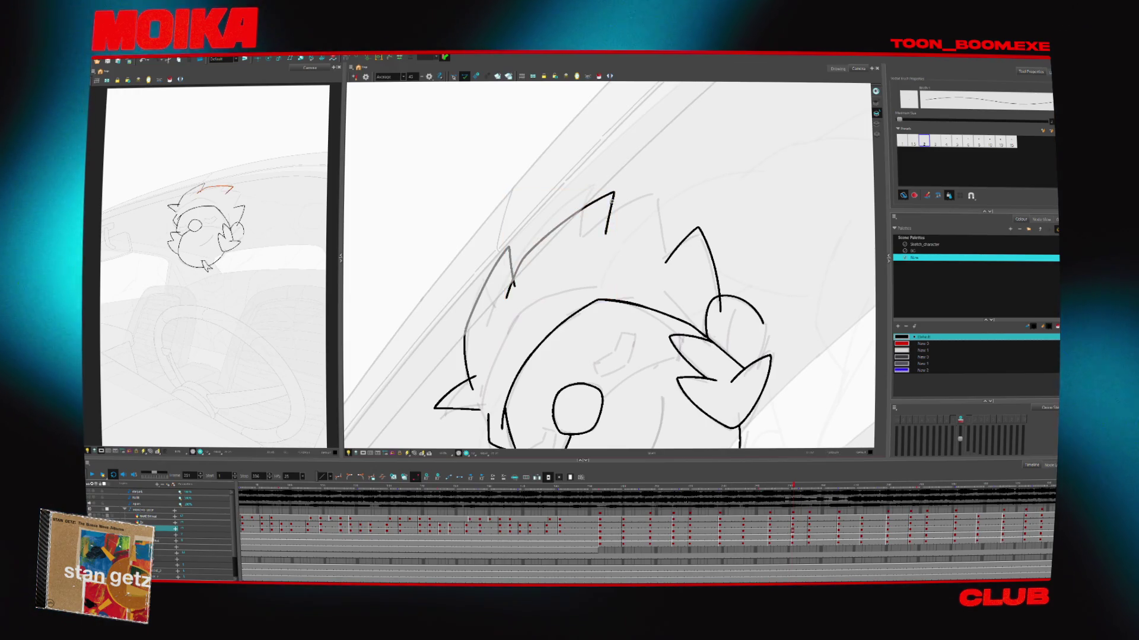
pyautogui.press('g')
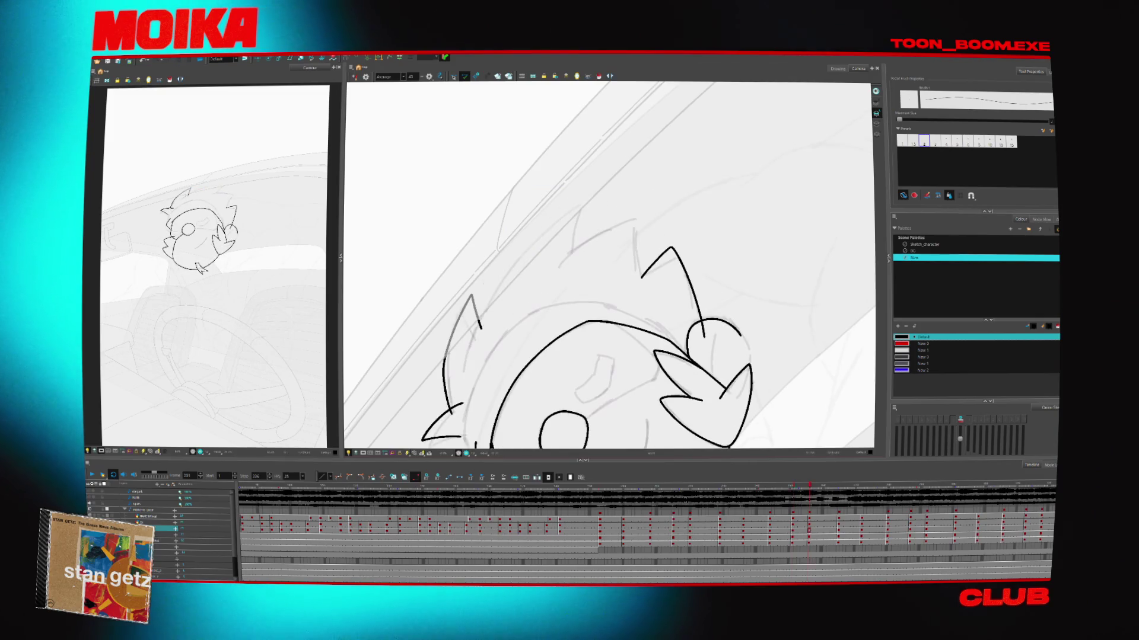
pyautogui.press('g')
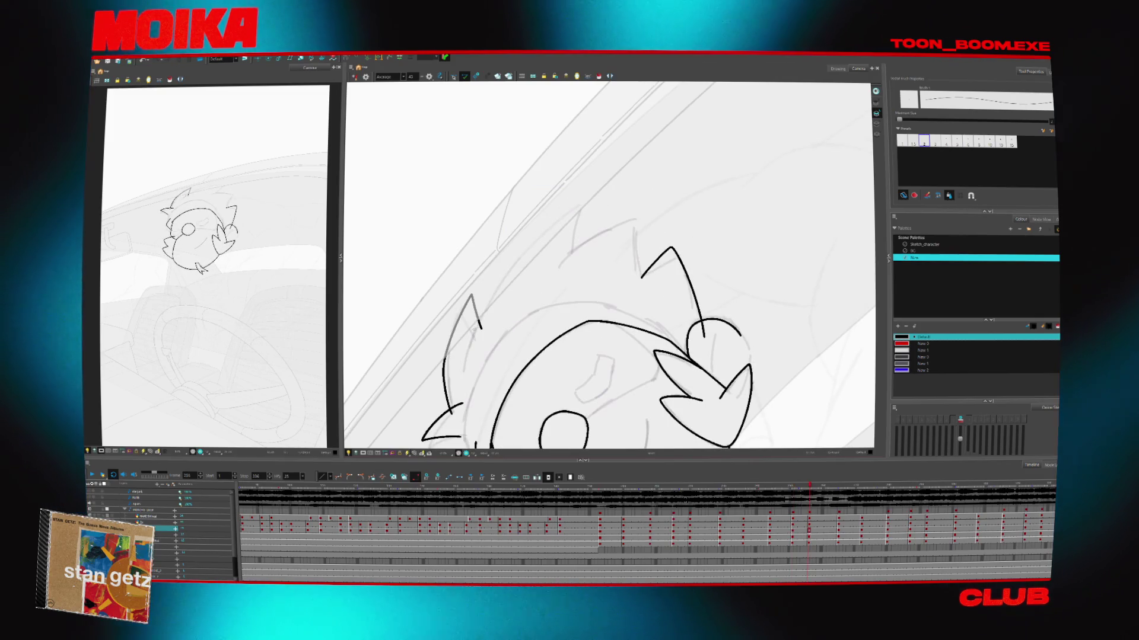
pyautogui.press('g')
pyautogui.press('g')
pyautogui.press('g')
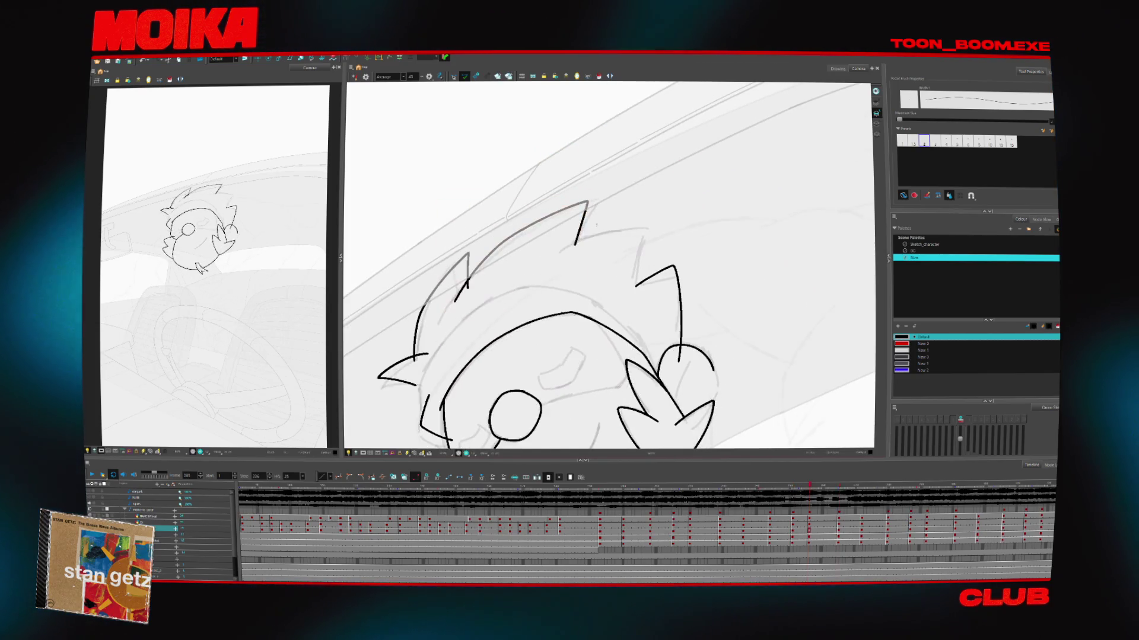
pyautogui.click(510, 225)
pyautogui.press('g')
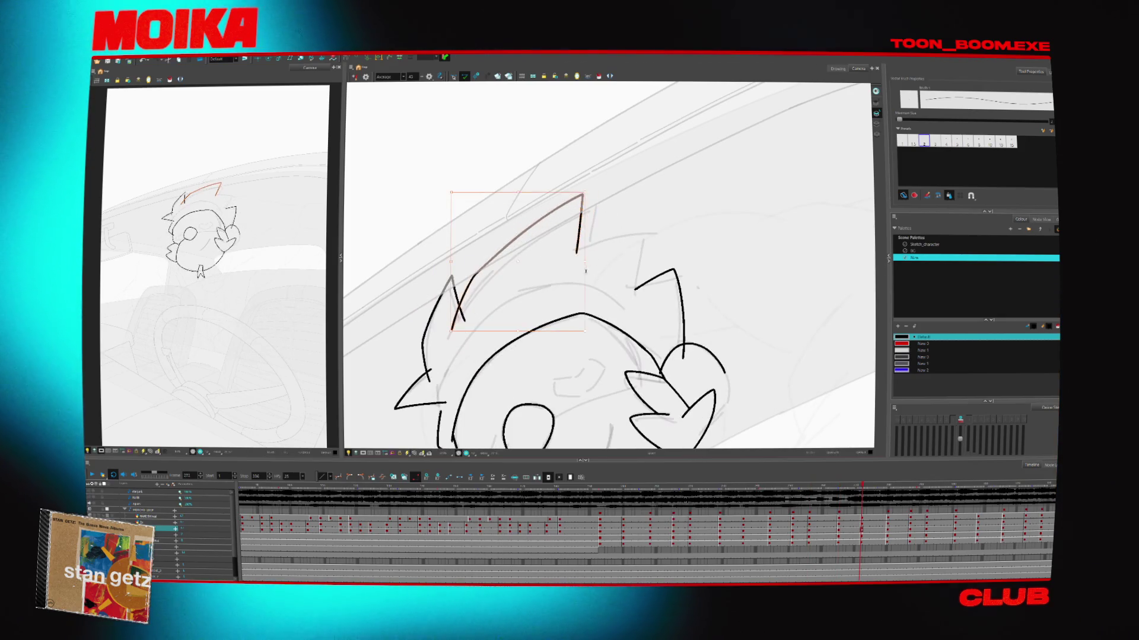
pyautogui.press('g')
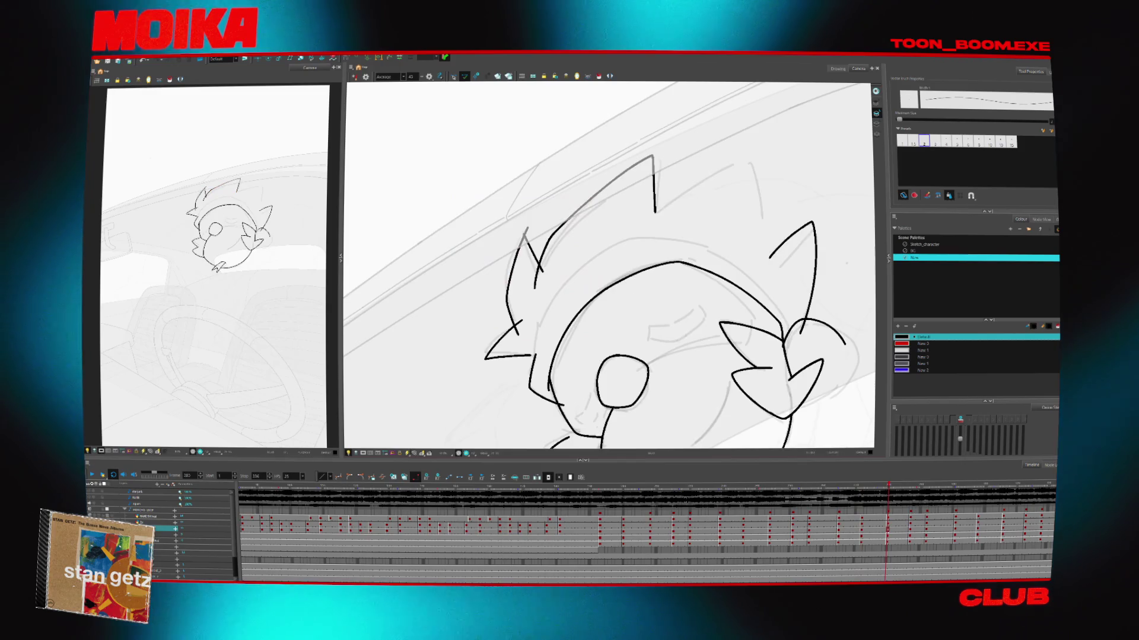
# Rotate the view to tilt the character and zoom out to see the whole figure
pyautogui.moveTo(533, 249)
pyautogui.mouseDown()
pyautogui.moveTo(569, 213)
pyautogui.moveTo(597, 218)
pyautogui.mouseUp()
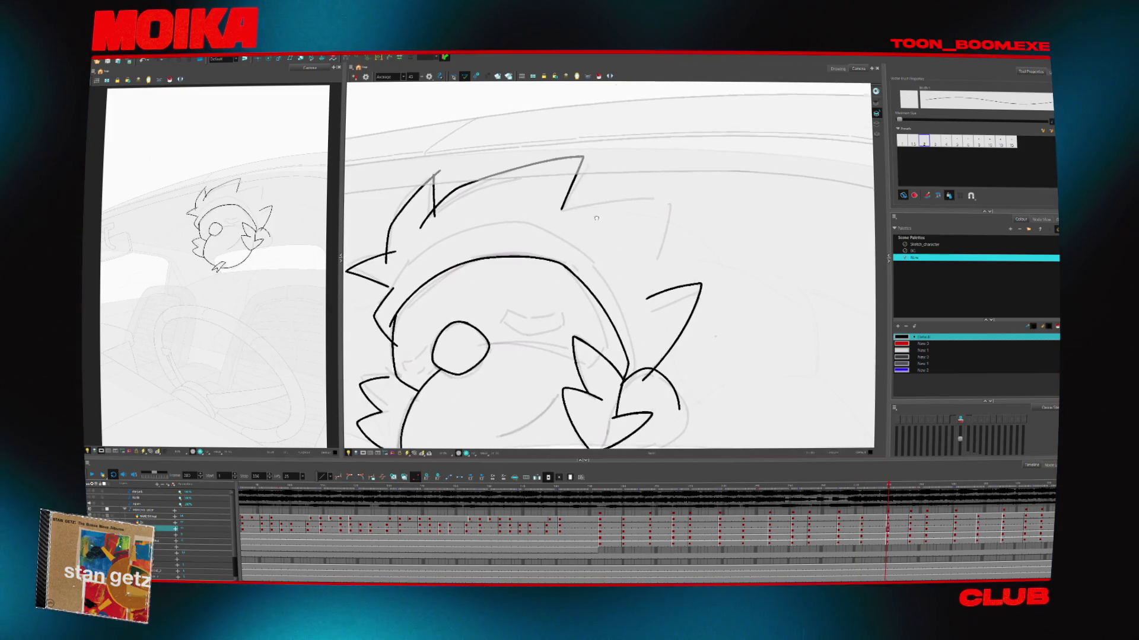
pyautogui.press('g')
pyautogui.hotkey('alt', 'z')
pyautogui.scroll(-3, 580, 385)
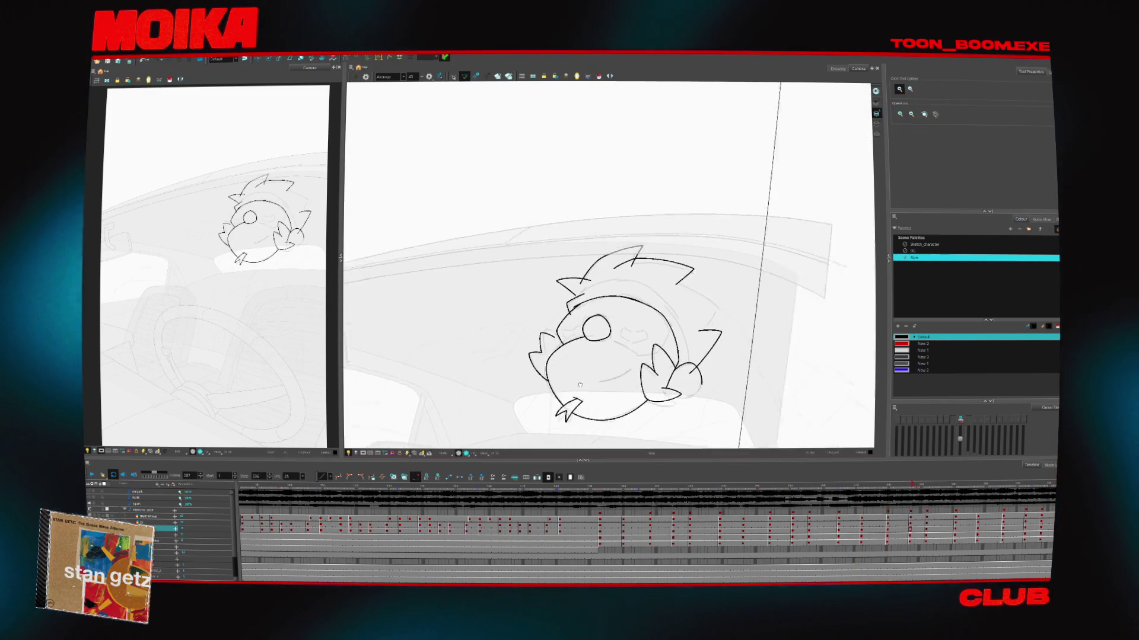
# Mirror the view to check proportions, then return to the Brush and advance to a new head pose
pyautogui.press('f')
pyautogui.press('f')
pyautogui.press('f')
pyautogui.press('4')
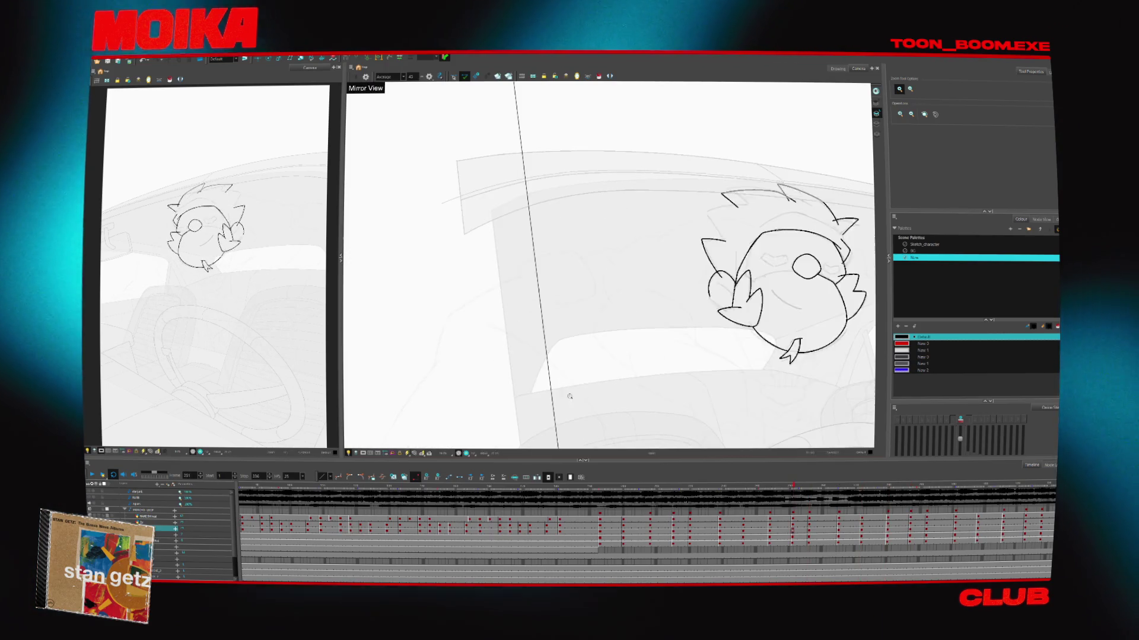
pyautogui.press('g')
pyautogui.press('g')
pyautogui.press('g')
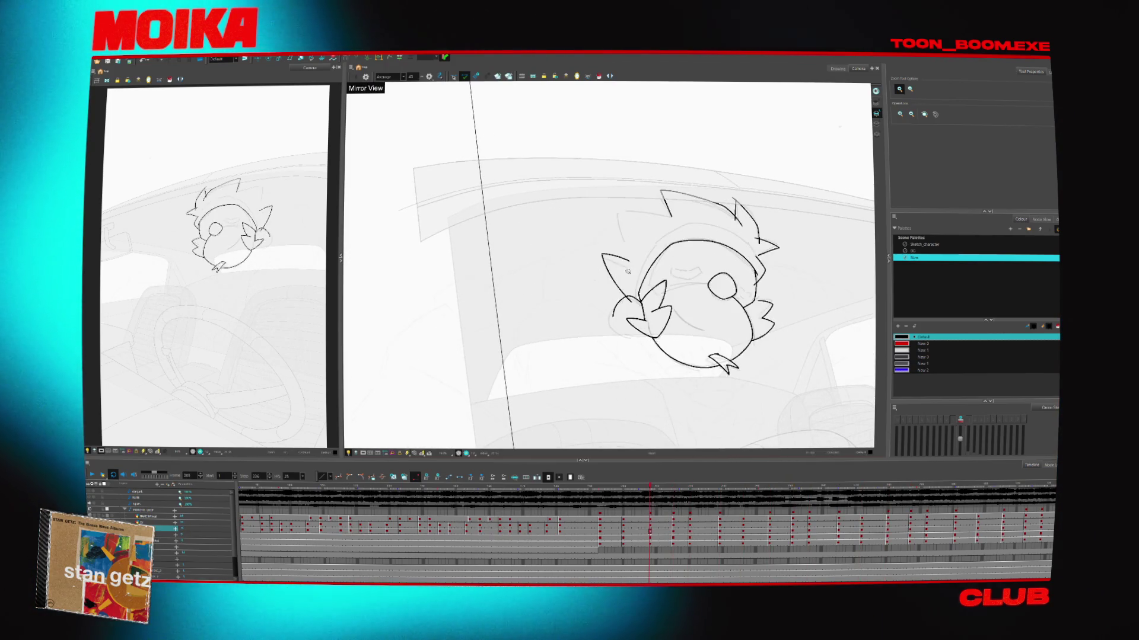
pyautogui.press('f')
pyautogui.press('f')
pyautogui.press('f')
pyautogui.scroll(3, 628, 271)
pyautogui.hotkey('alt', 'b')
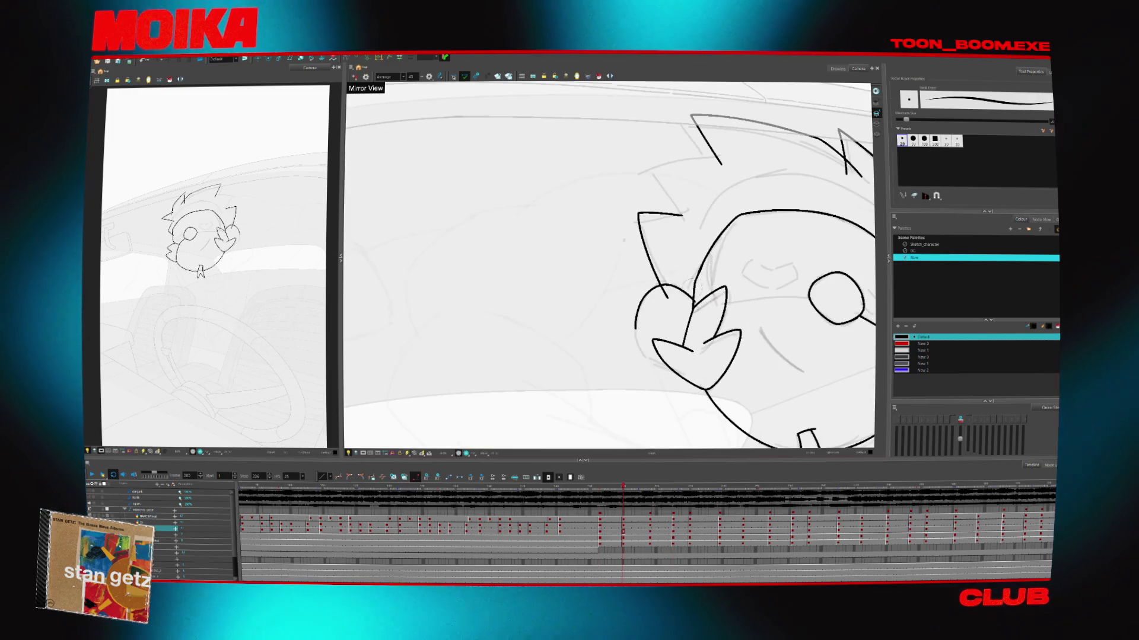
pyautogui.hotkey('alt', '/')
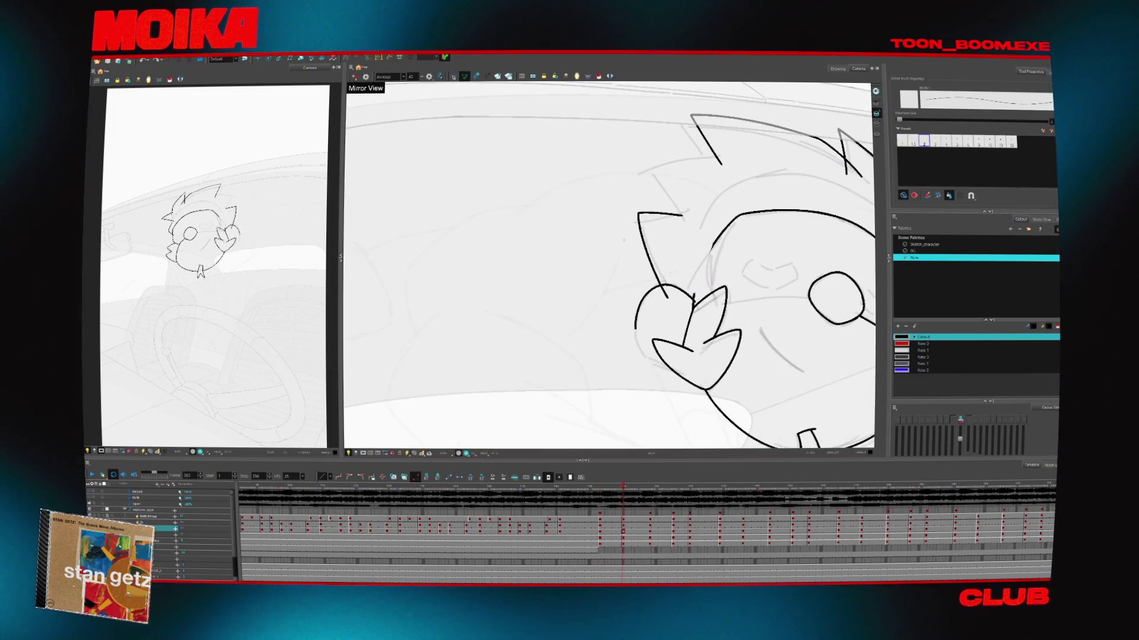
pyautogui.press('g')
pyautogui.hotkey('alt', 'b')
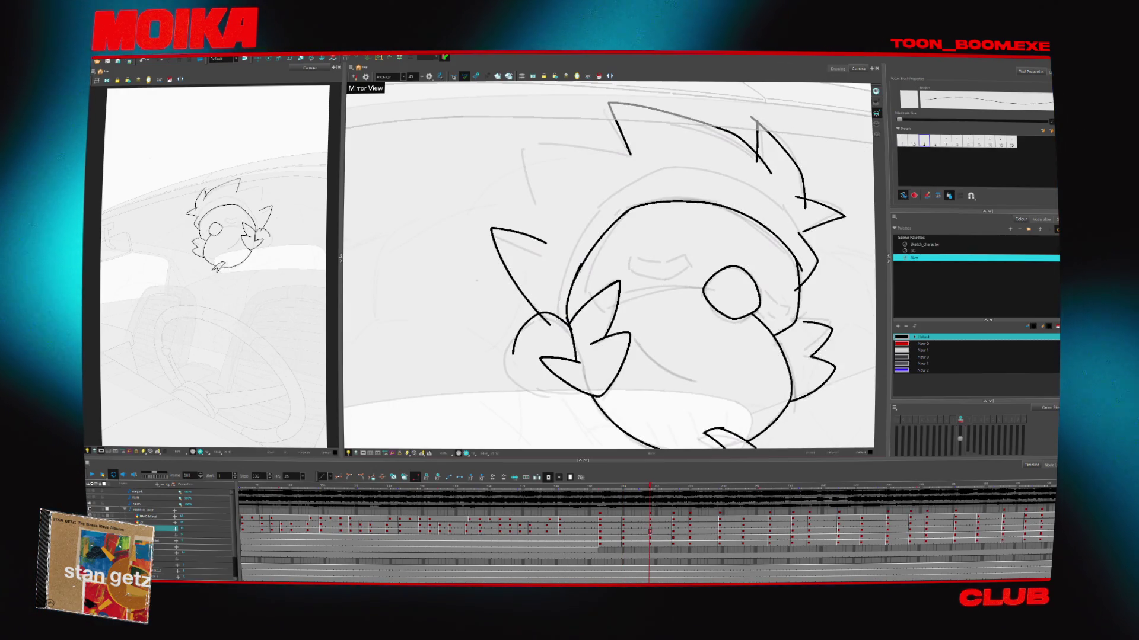
pyautogui.press('g')
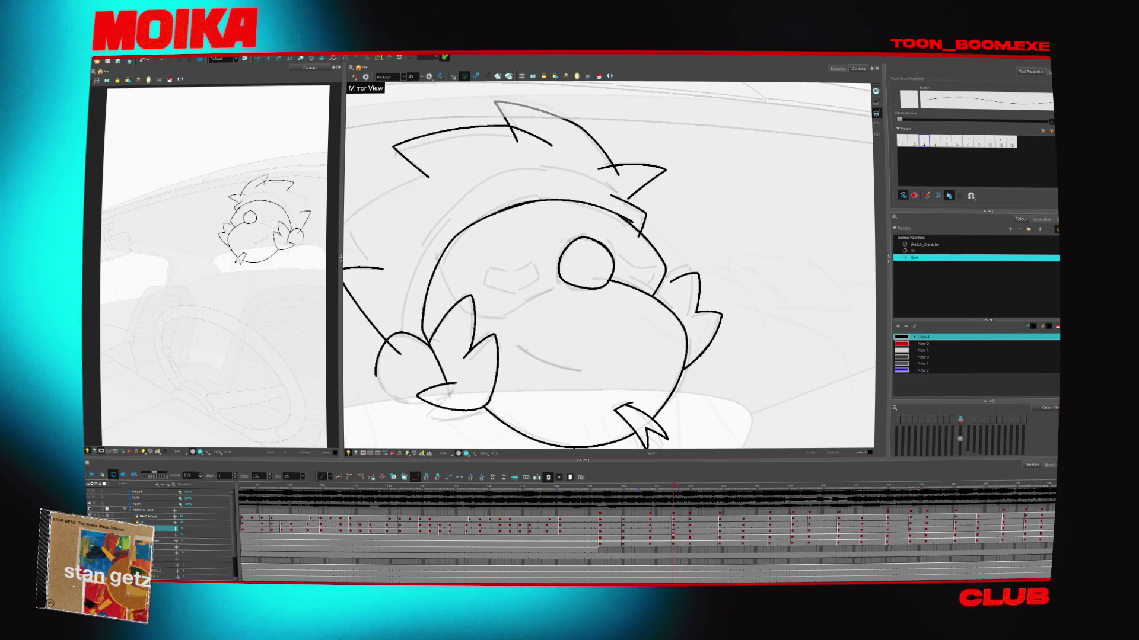
pyautogui.press('g')
pyautogui.press('g')
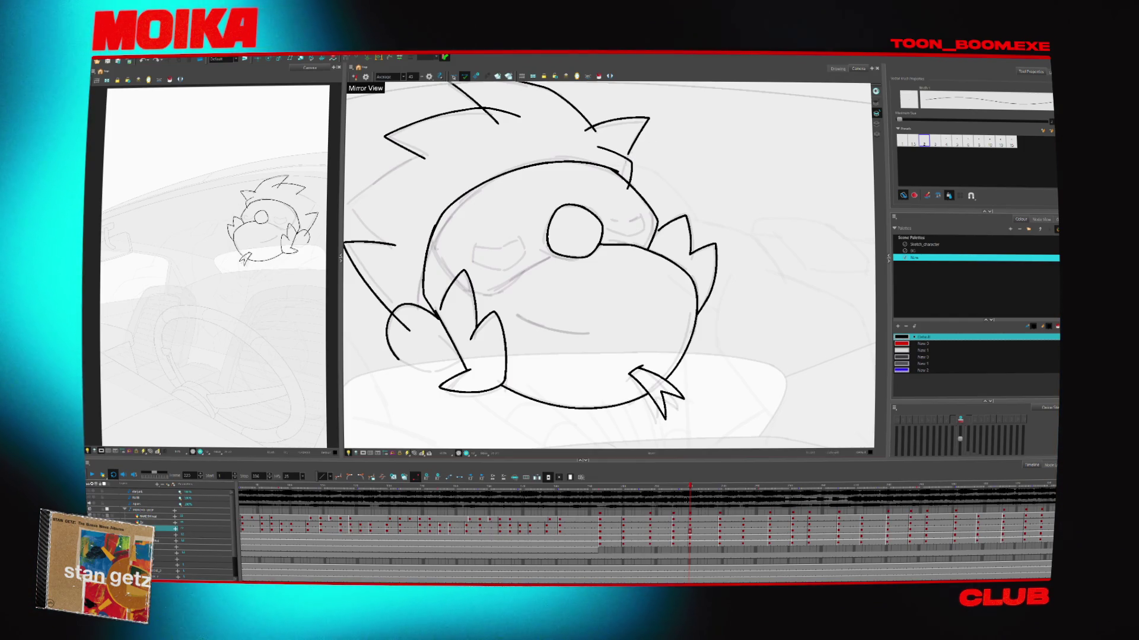
# Flip back and forth between the rough head-turn drawings to compare them
pyautogui.press('g')
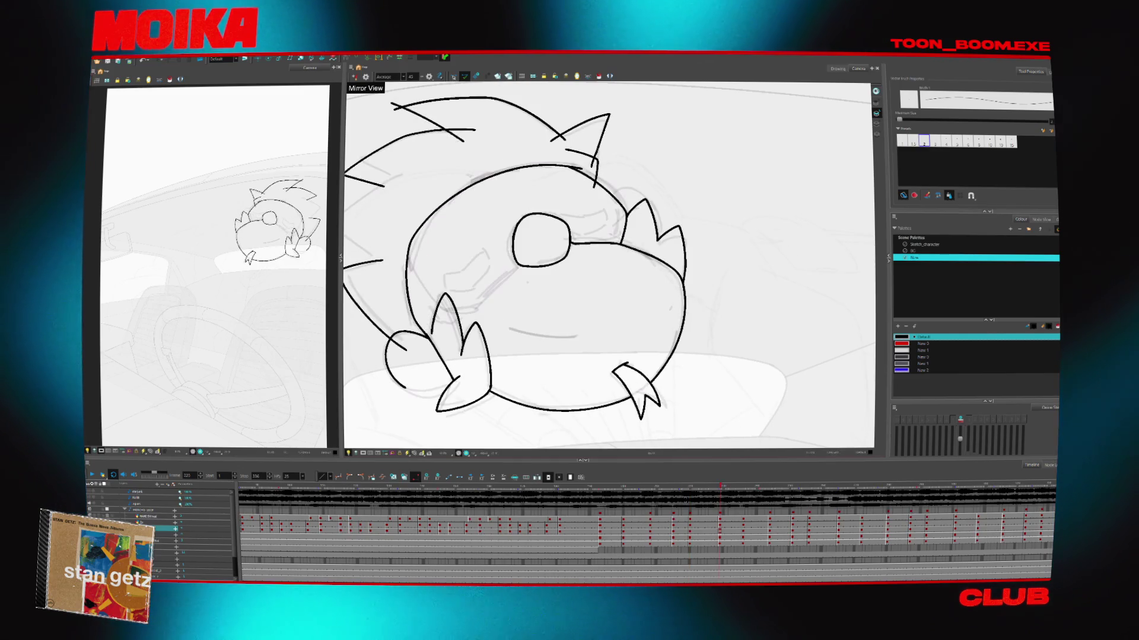
pyautogui.press('g')
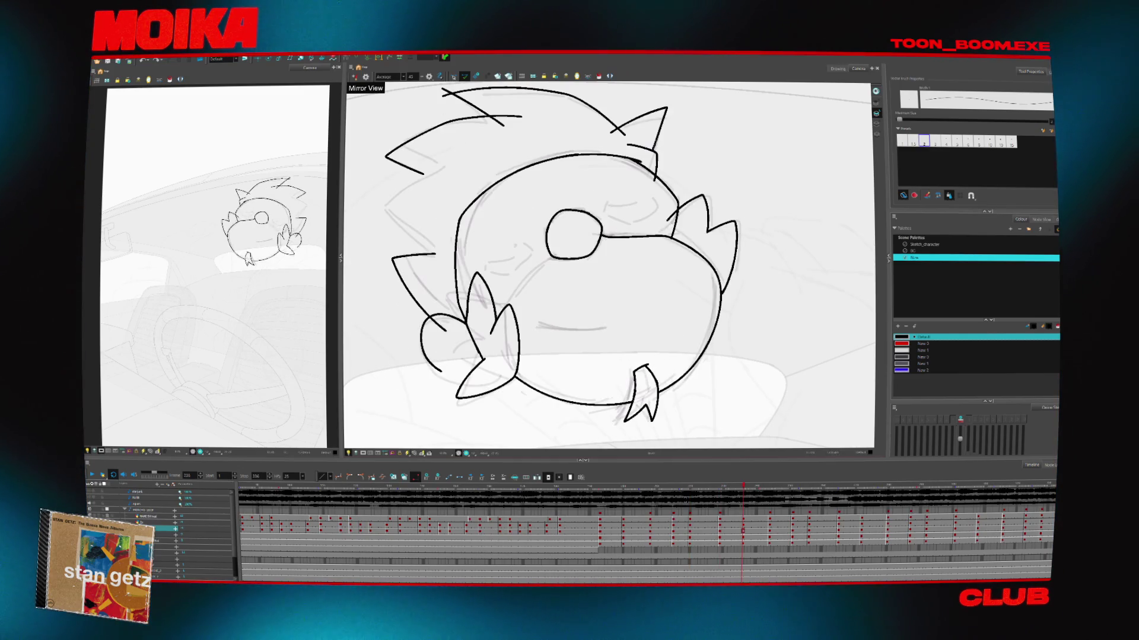
pyautogui.press('g')
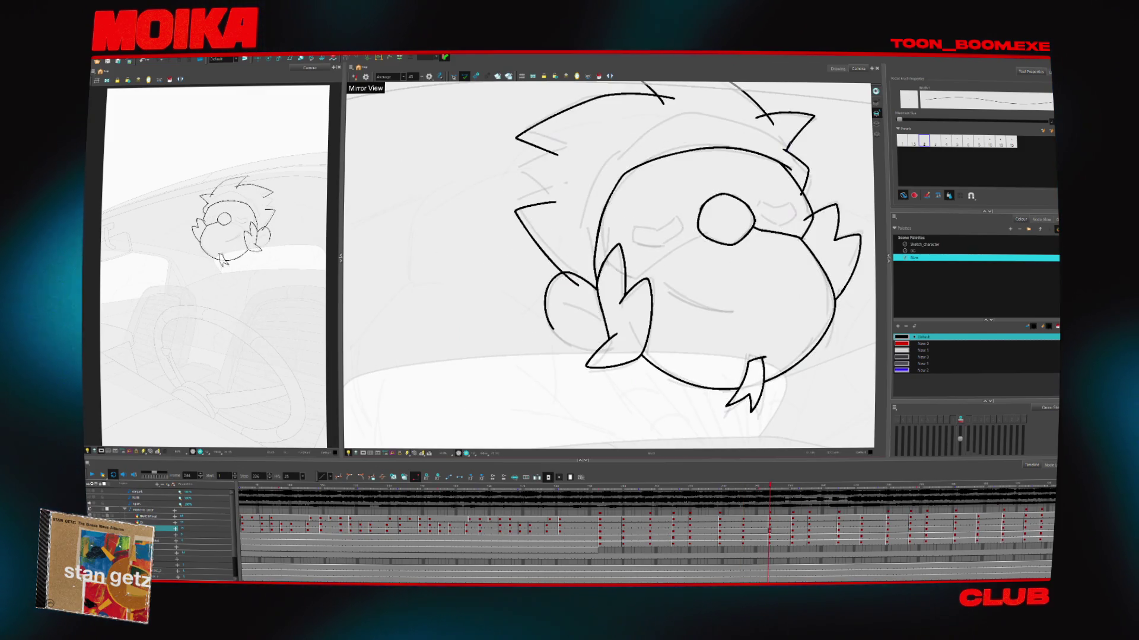
pyautogui.press('g')
pyautogui.press('g')
pyautogui.press('f')
pyautogui.press('f')
pyautogui.press('f')
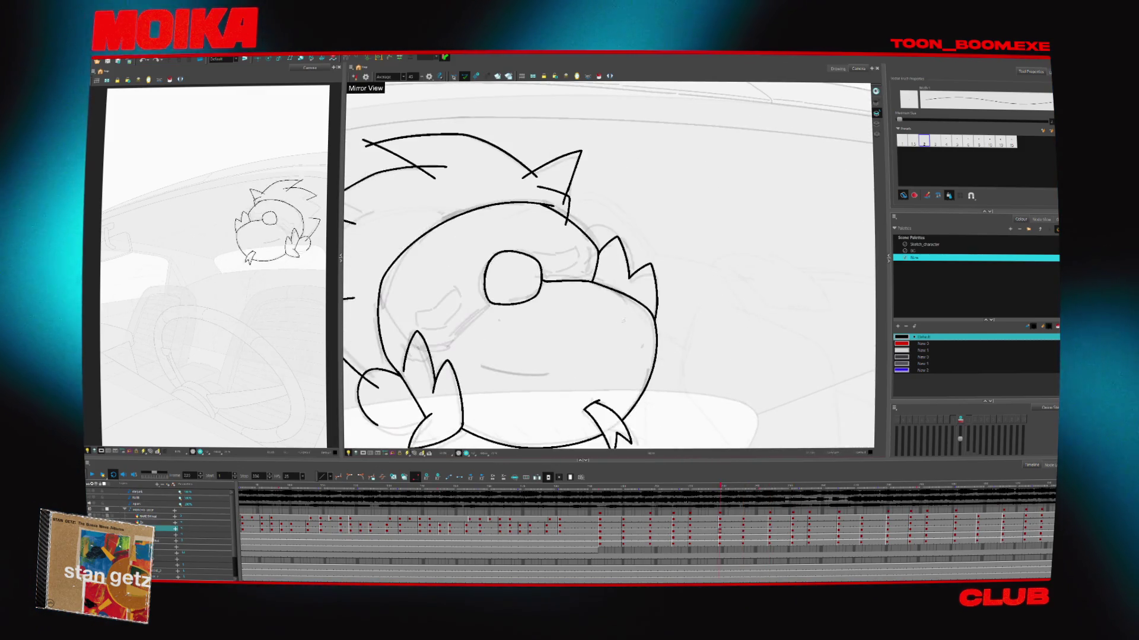
pyautogui.scroll(-3, 608, 265)
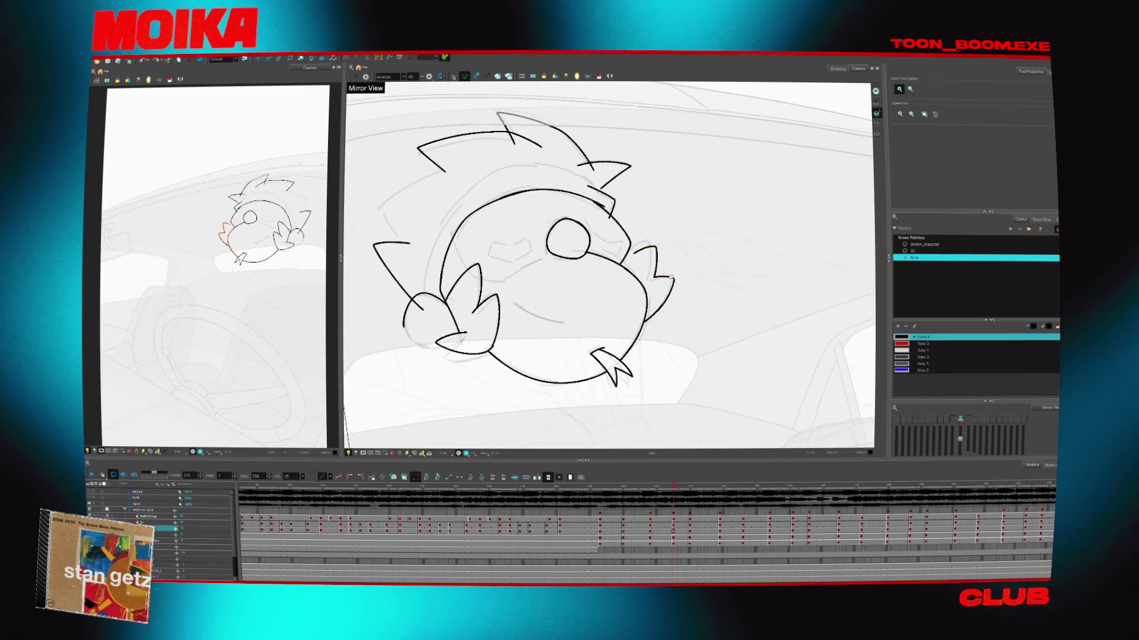
pyautogui.press('f')
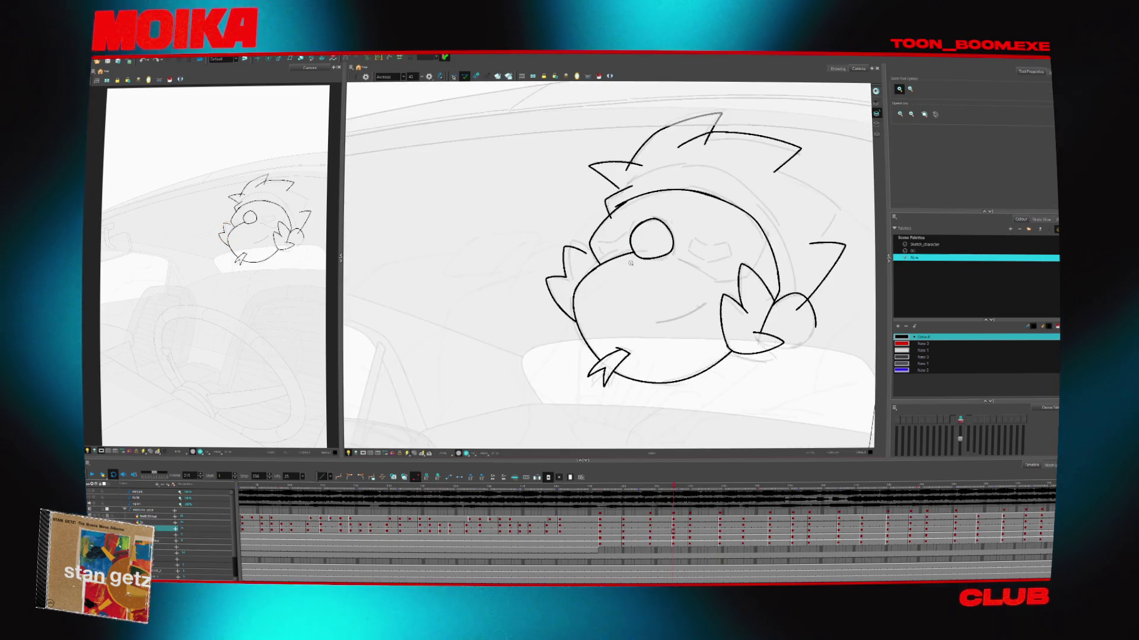
pyautogui.press('g')
pyautogui.press('f')
pyautogui.press('f')
pyautogui.press('f')
pyautogui.press('f')
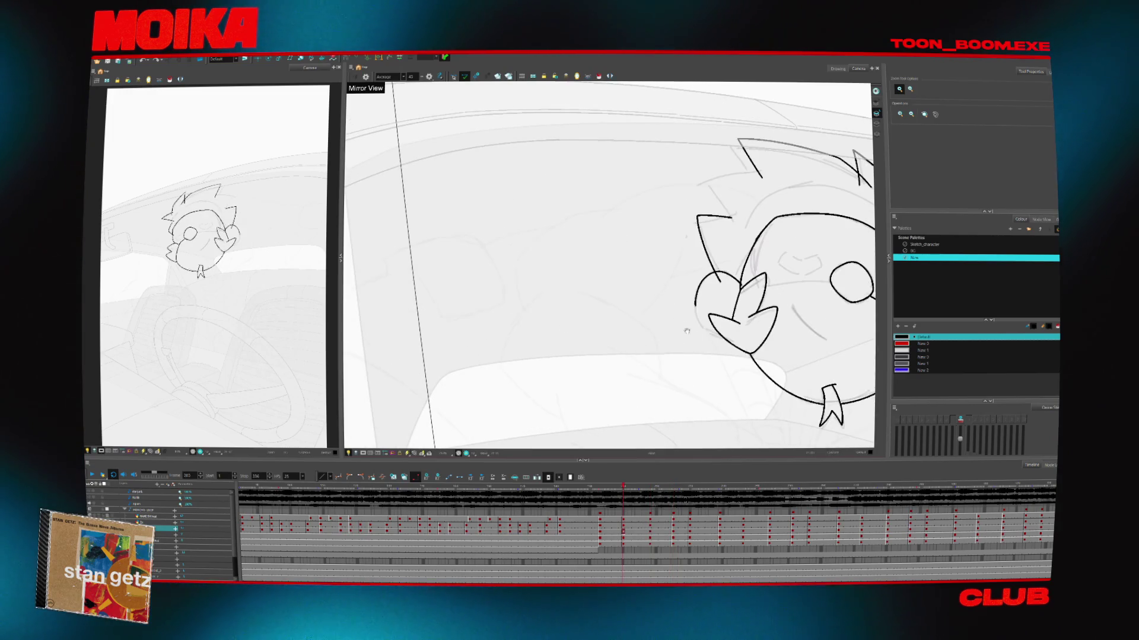
pyautogui.press('g')
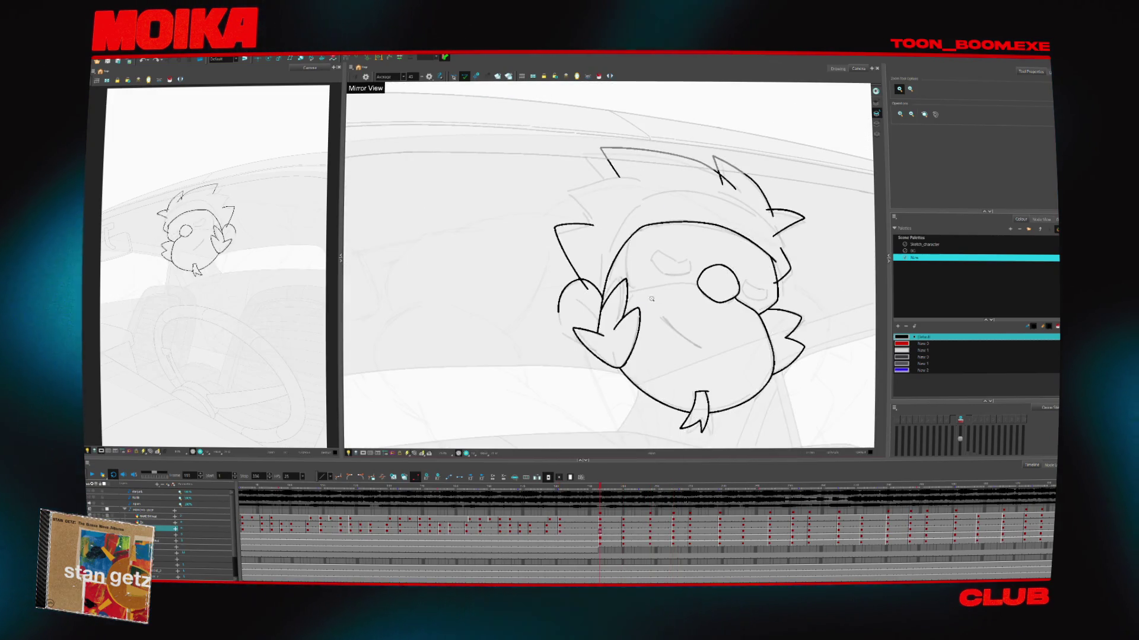
pyautogui.scroll(1, 653, 297)
# With the Brush, add a short stroke at the eye shape's left edge on a later rough drawing
pyautogui.hotkey('alt', 'b')
pyautogui.press('g')
pyautogui.press('g')
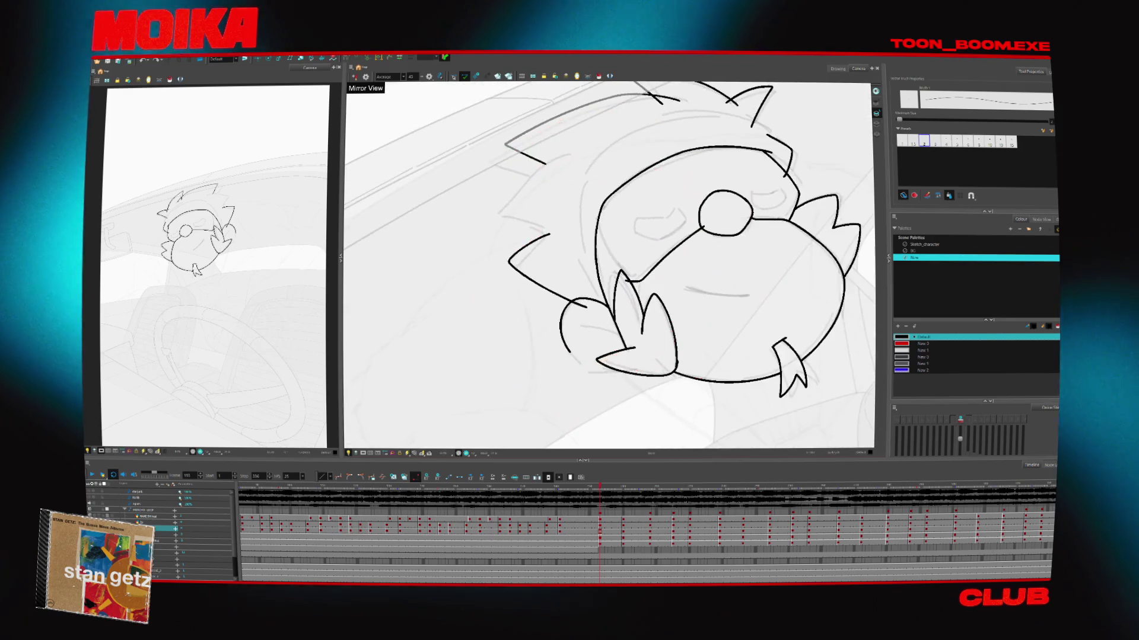
pyautogui.press('g')
pyautogui.press('g')
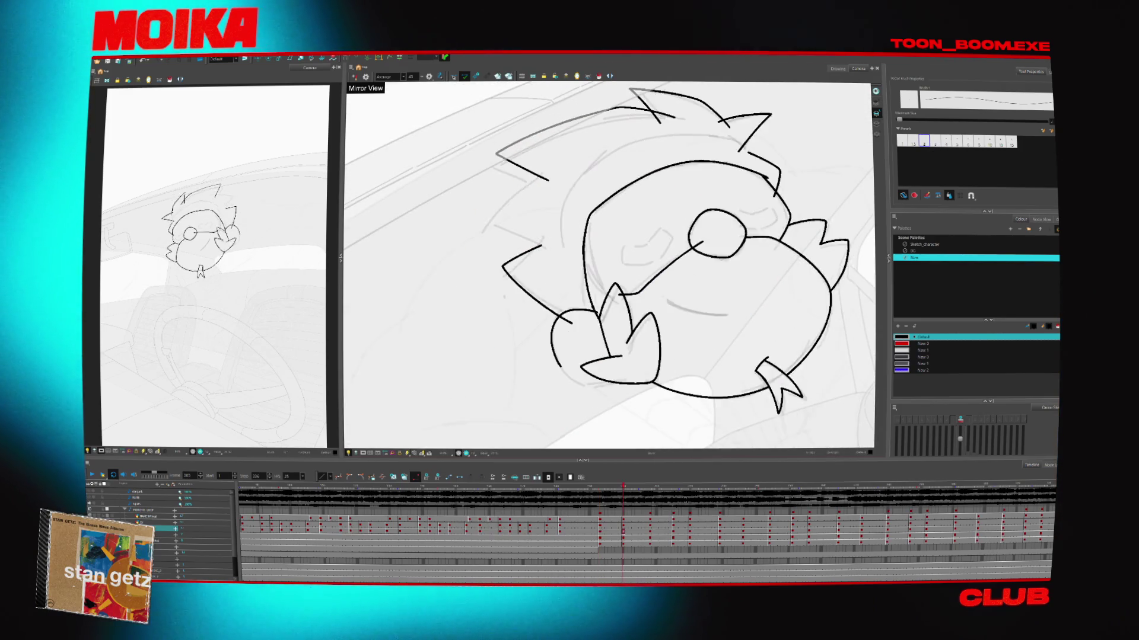
pyautogui.press('g')
pyautogui.moveTo(609, 291); pyautogui.dragTo(597, 295)
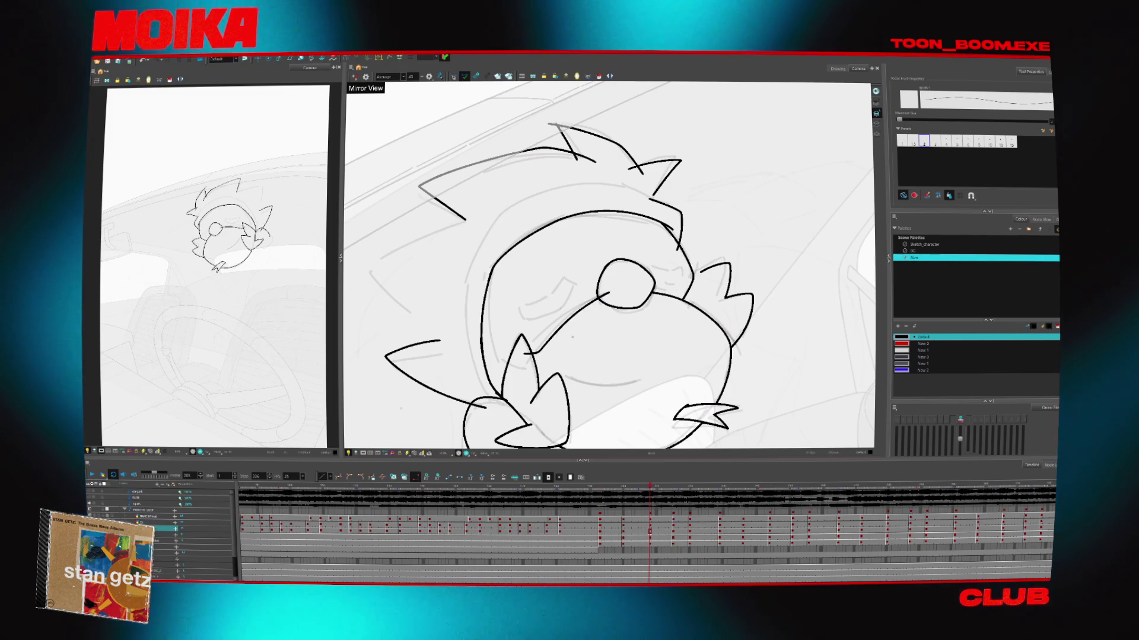
pyautogui.press('g')
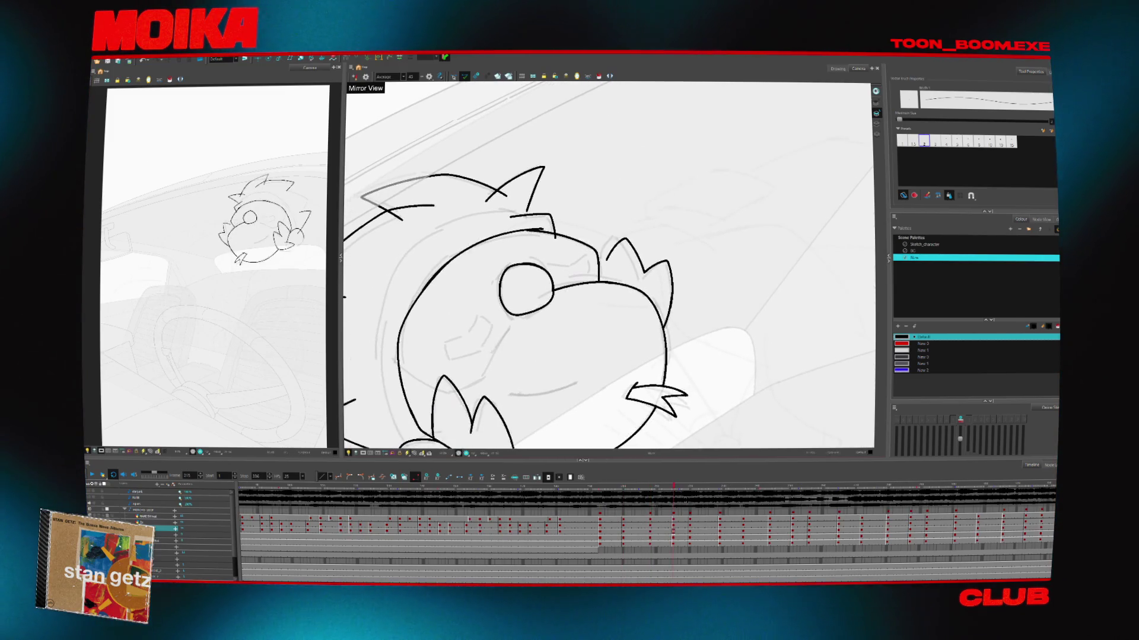
pyautogui.press('f')
# Replace the eye-to-mouth line with a short stroke, then draw a new eye-to-mouth line on the next in-between
pyautogui.moveTo(562, 308); pyautogui.dragTo(579, 304)
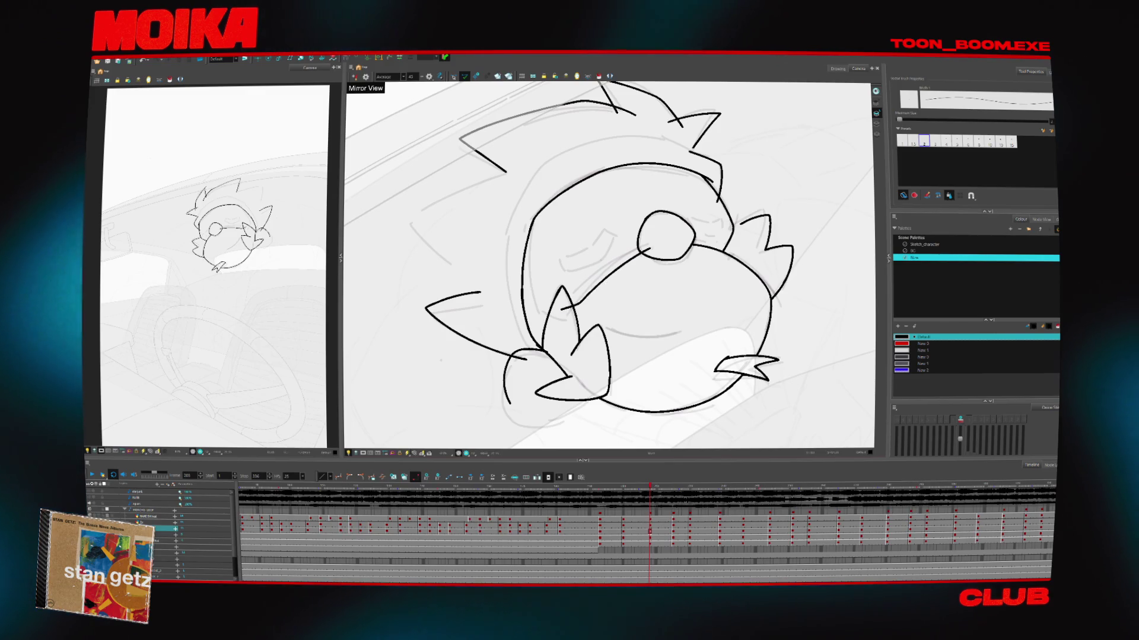
pyautogui.press('g')
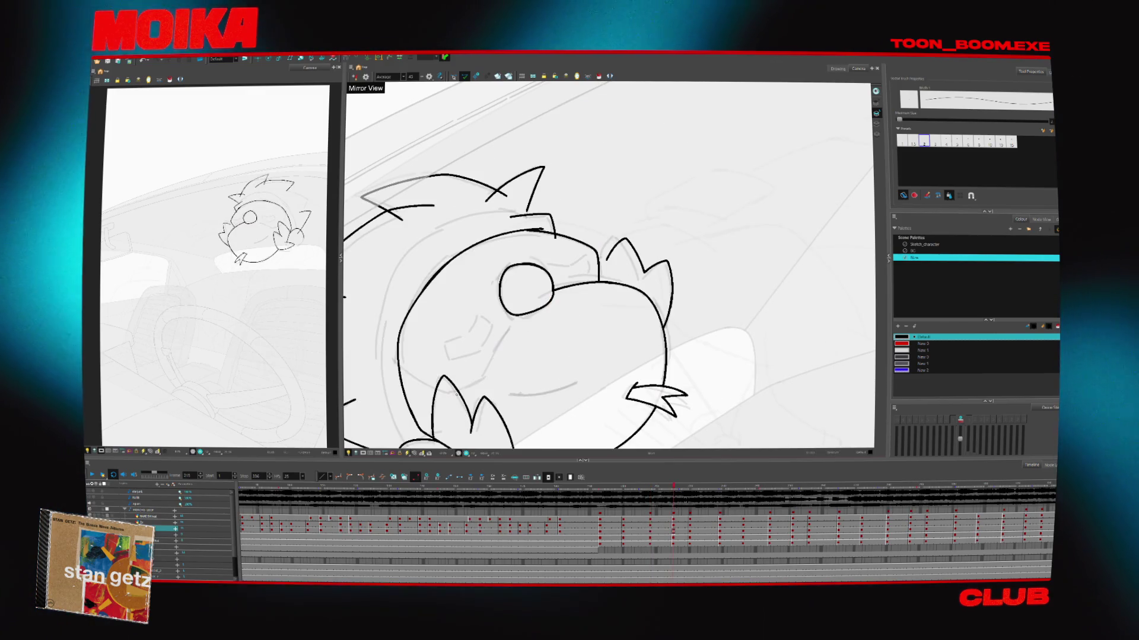
pyautogui.moveTo(519, 304); pyautogui.dragTo(472, 385)
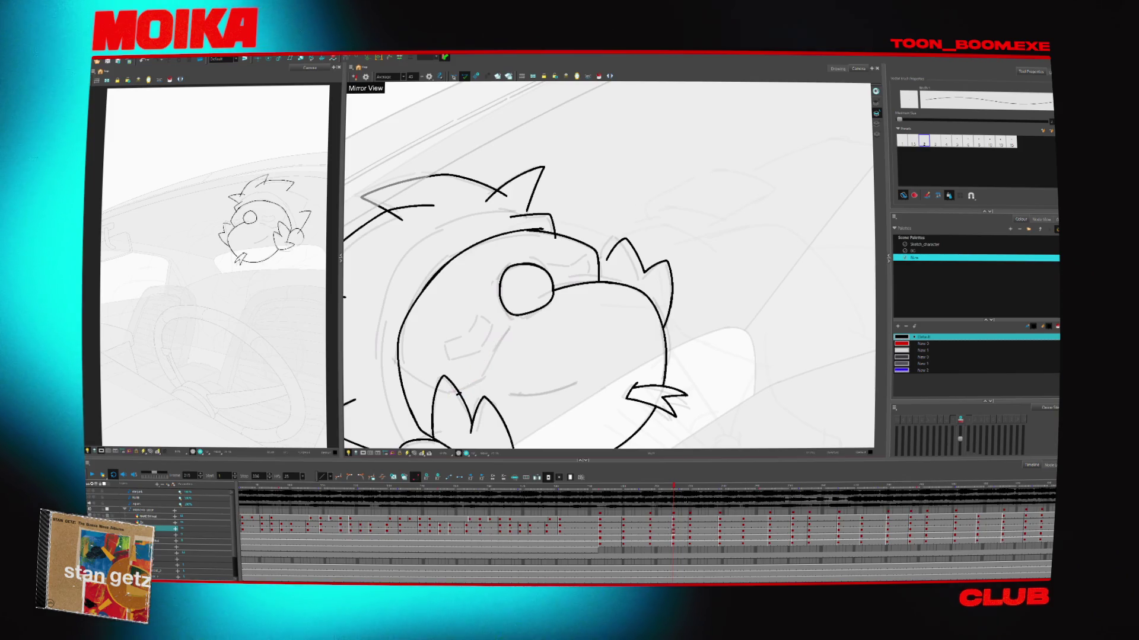
pyautogui.press('g')
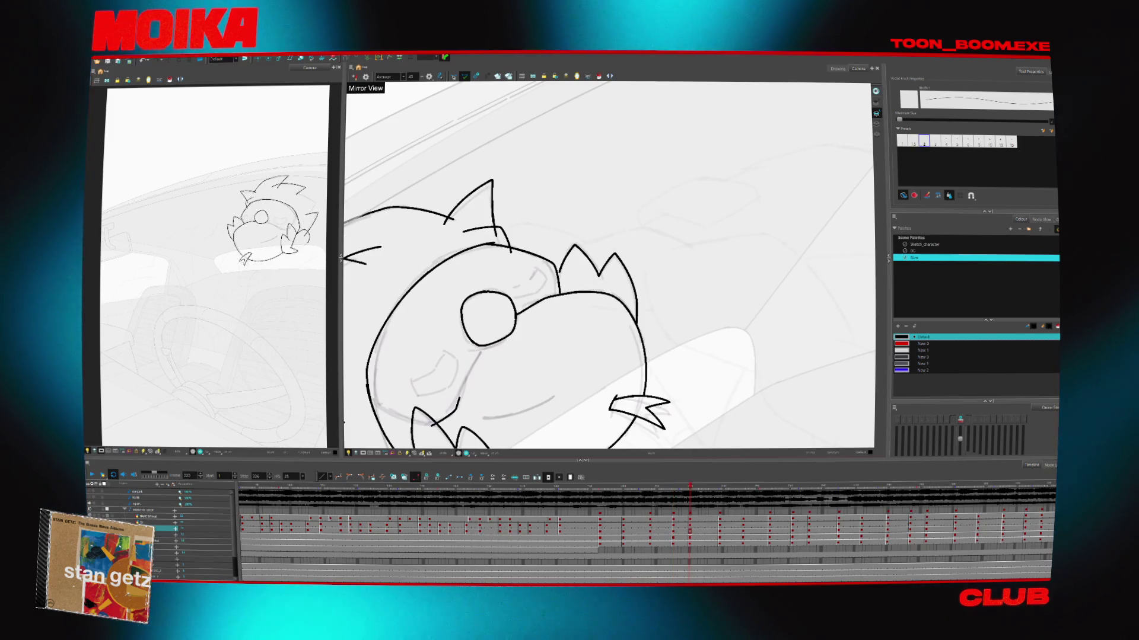
pyautogui.moveTo(464, 398)
pyautogui.mouseDown()
pyautogui.moveTo(483, 359)
pyautogui.moveTo(467, 379)
pyautogui.mouseUp()
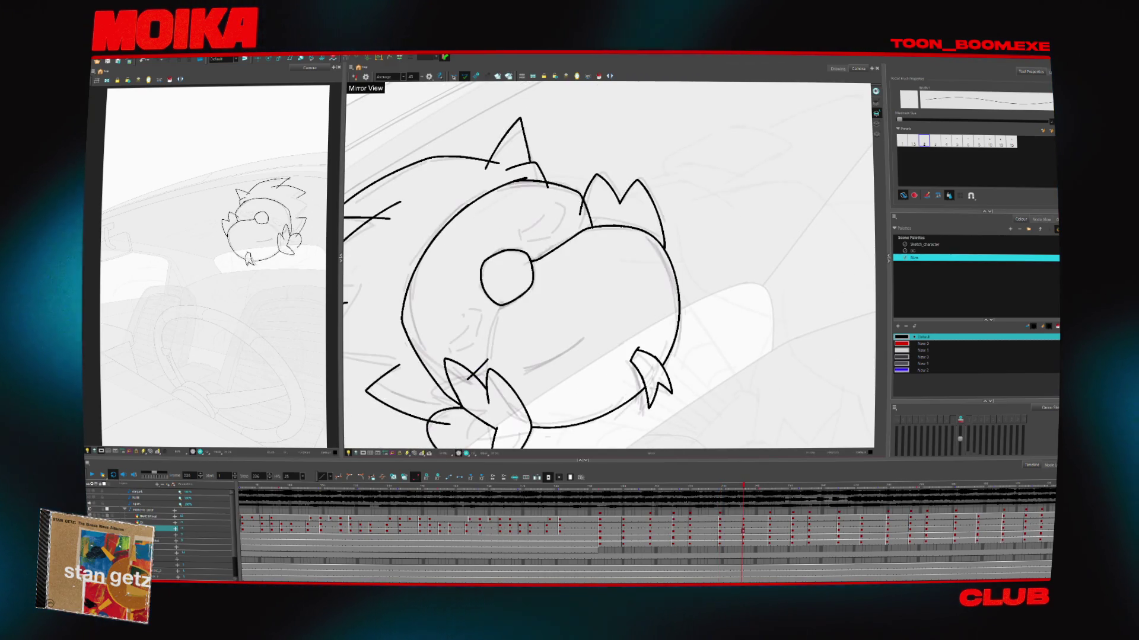
pyautogui.press('g')
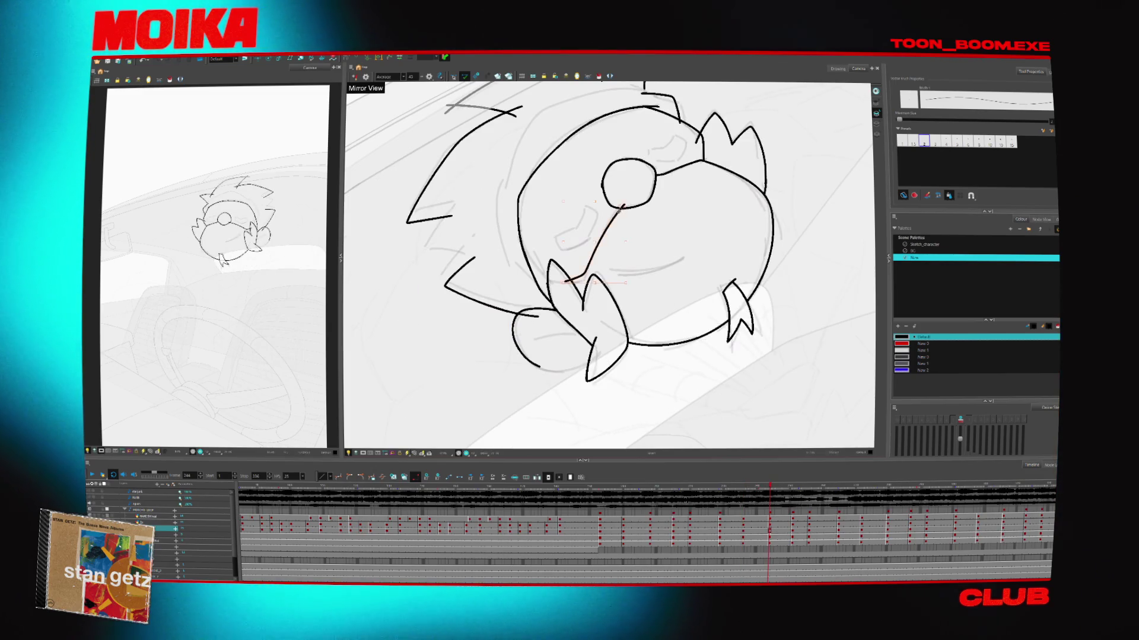
# Extend the mouth stroke up to the eye, then select the mouth stroke on frame 272
pyautogui.press('g')
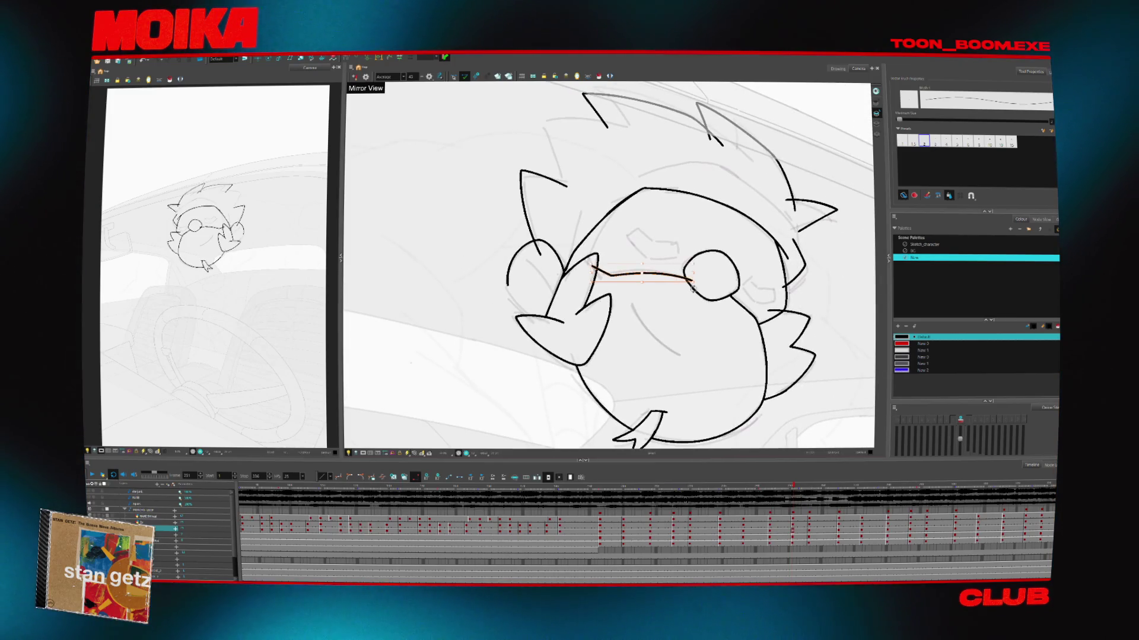
pyautogui.press('g')
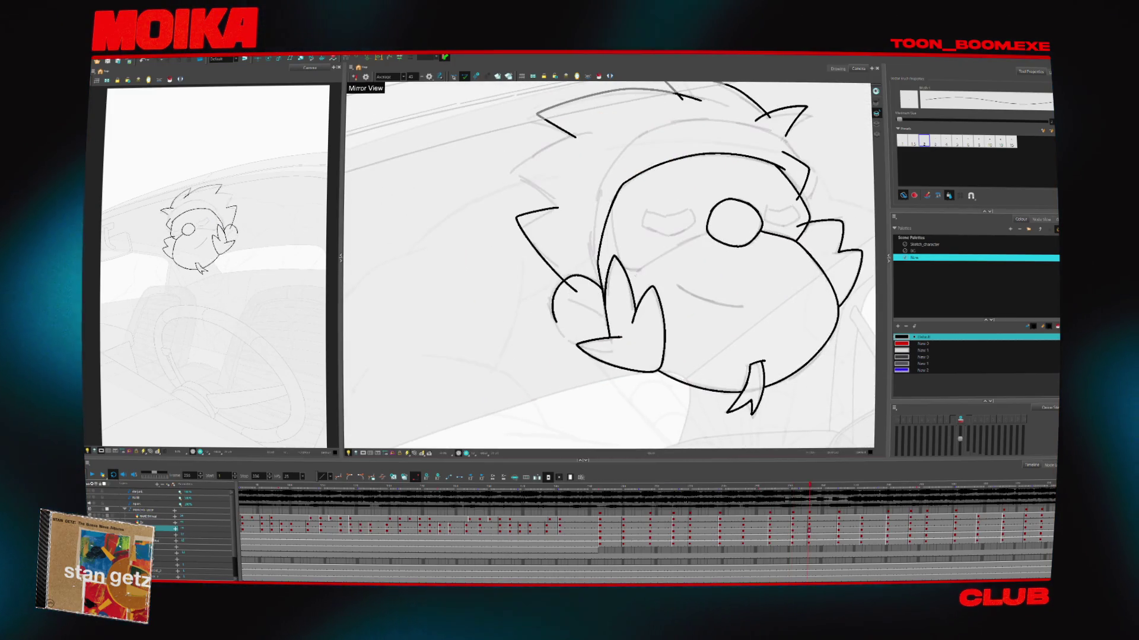
pyautogui.moveTo(726, 226); pyautogui.dragTo(626, 269)
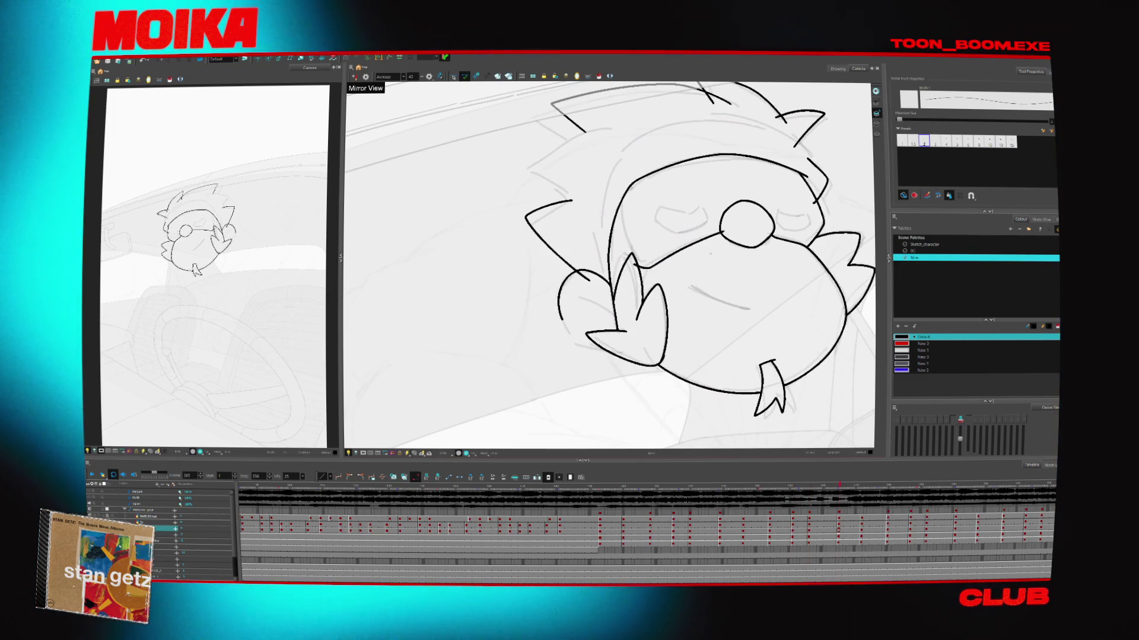
pyautogui.press('g')
pyautogui.click(678, 269)
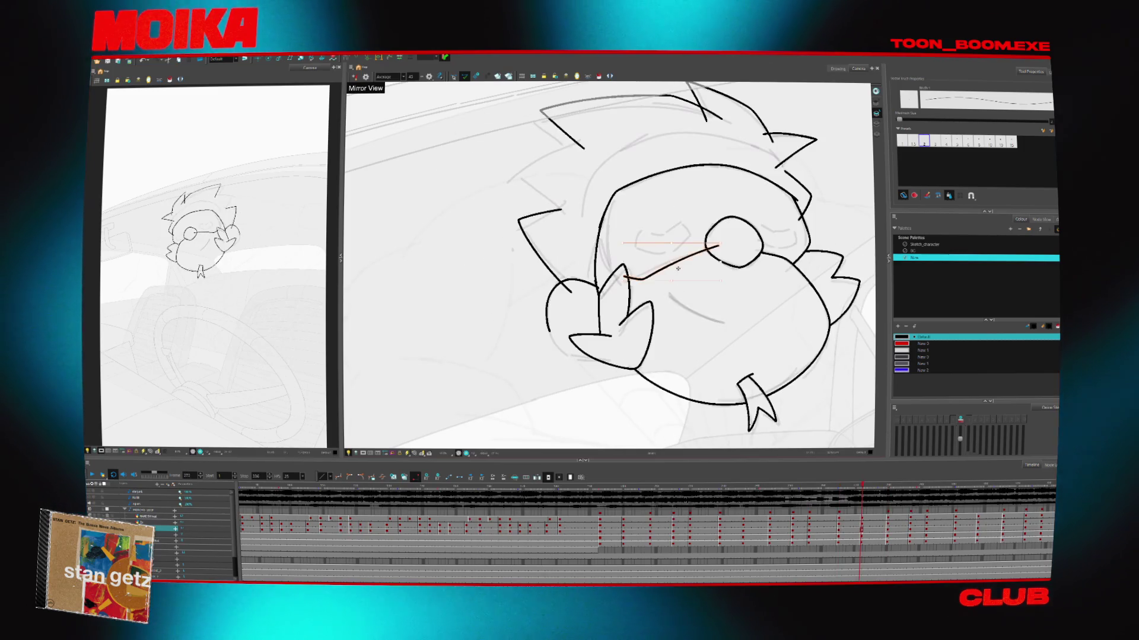
pyautogui.click(711, 263)
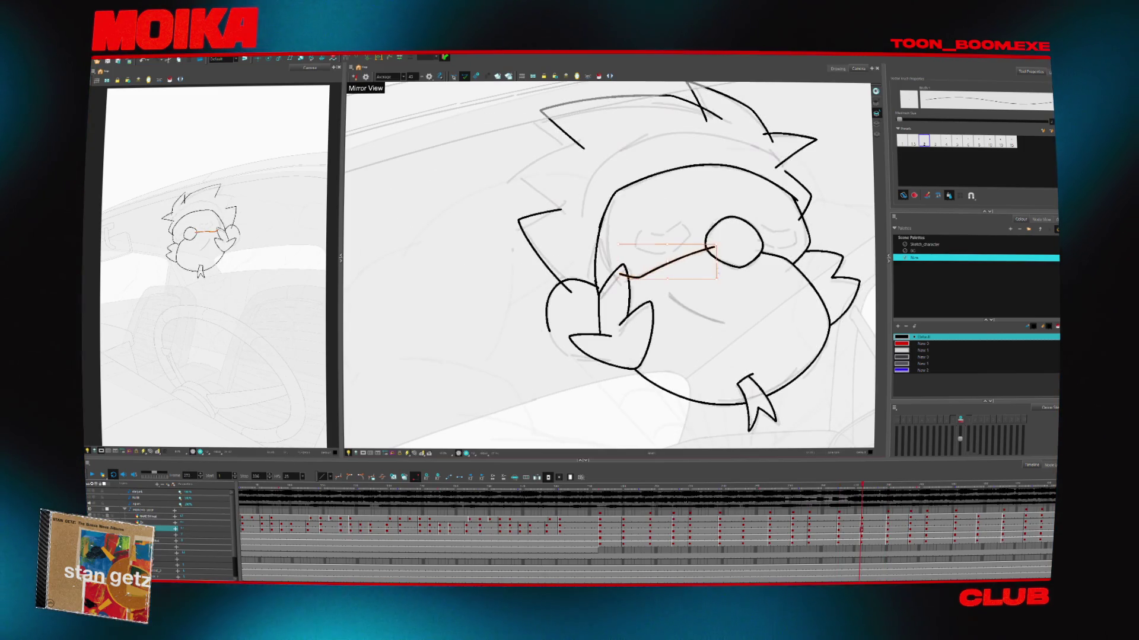
pyautogui.press('.')
pyautogui.press('.')
pyautogui.press('.')
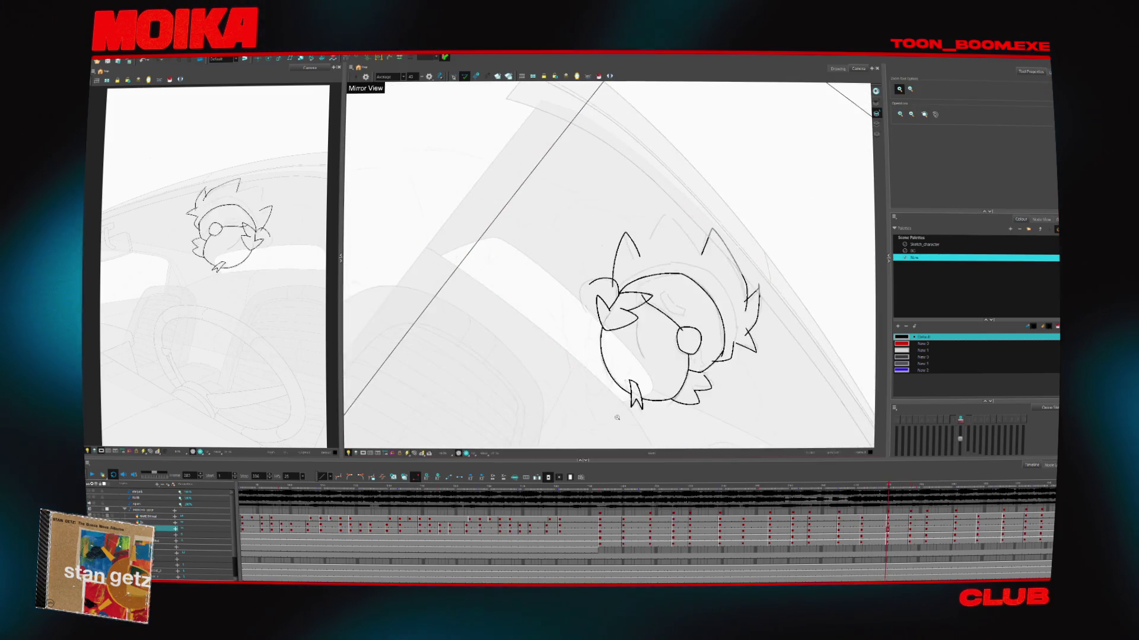
# On an early sketch pose, draw a new Brush stroke across the head
pyautogui.press('.')
pyautogui.press('.')
pyautogui.press('.')
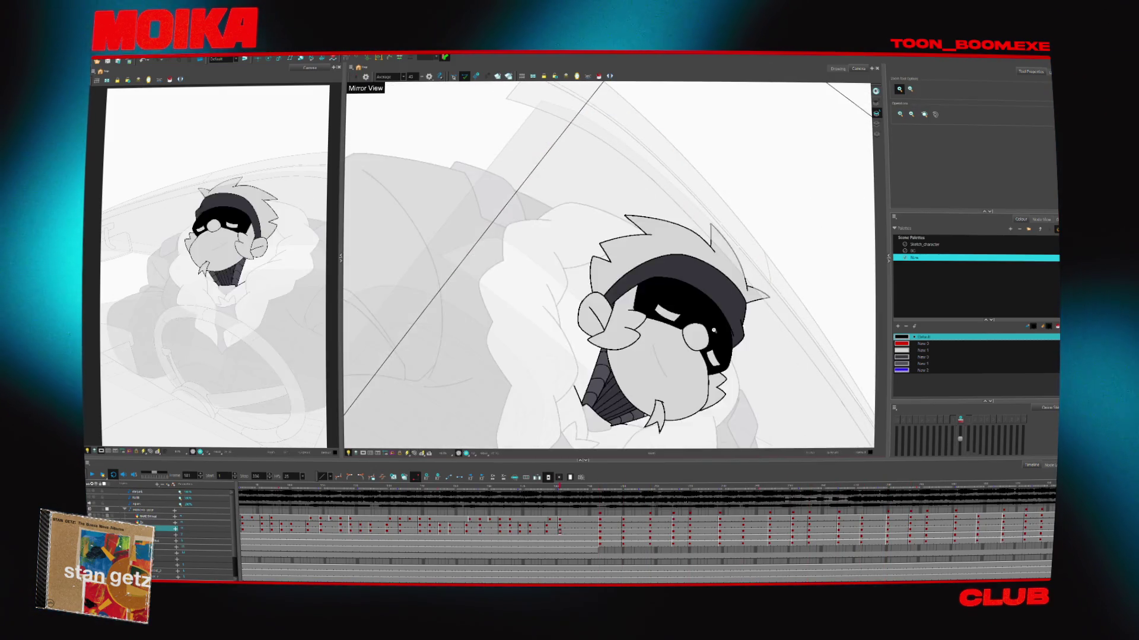
pyautogui.press('.')
pyautogui.press('.')
pyautogui.press('.')
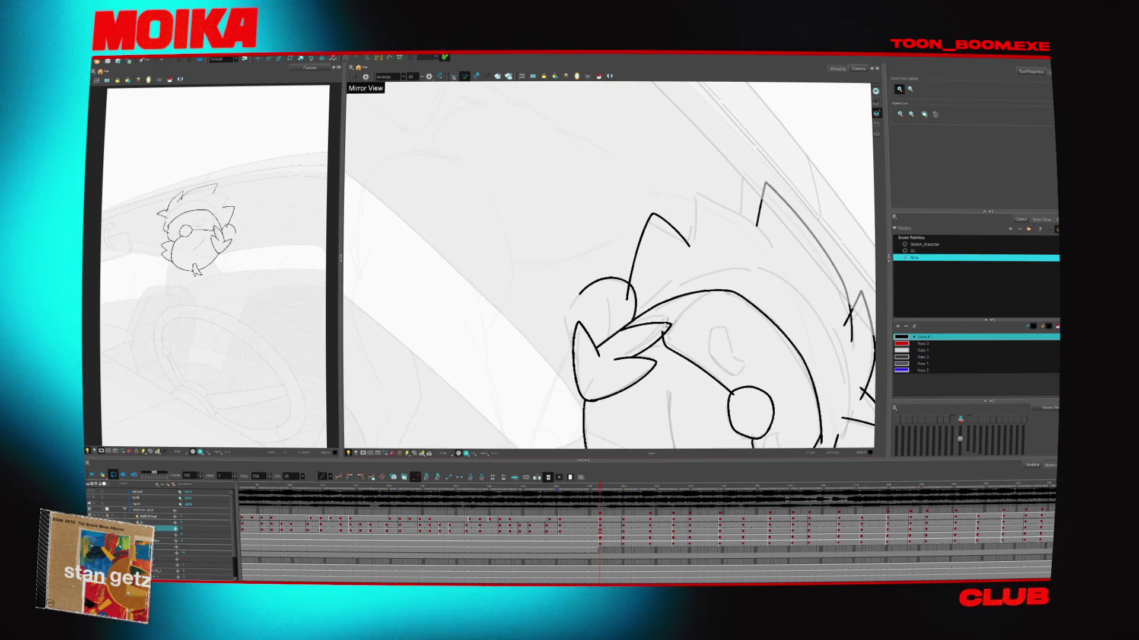
pyautogui.hotkey('alt', 'b')
pyautogui.moveTo(658, 305); pyautogui.dragTo(709, 288)
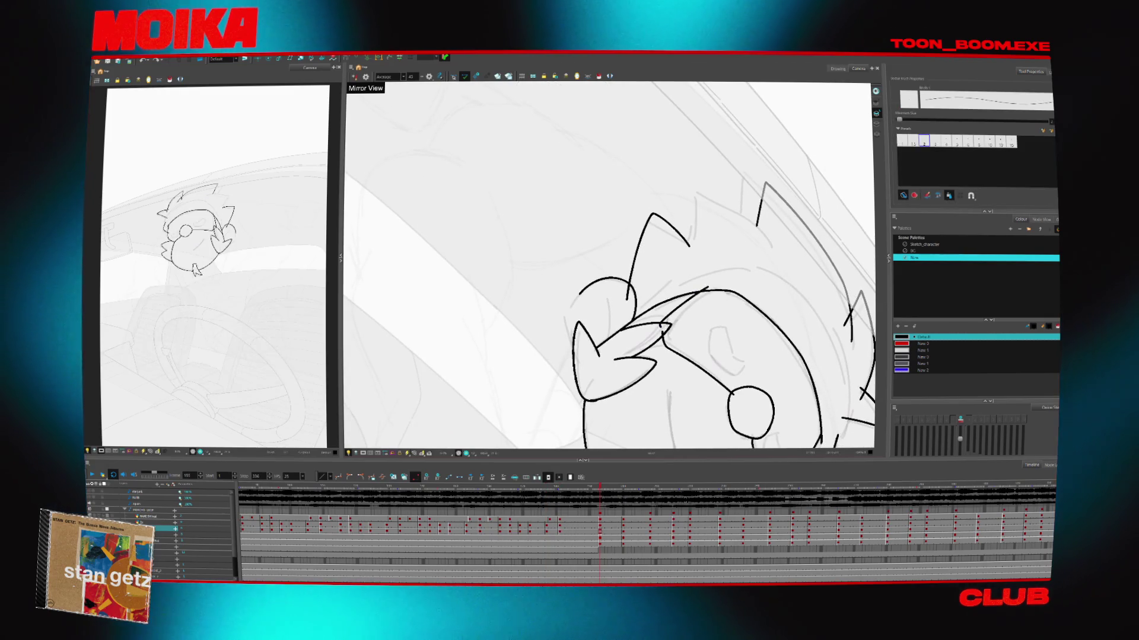
# Advance through the sketch poses to frame 251 and draw a short stroke above the beak
pyautogui.press('.')
pyautogui.press('.')
pyautogui.press('.')
pyautogui.press('.')
pyautogui.press('.')
pyautogui.press('.')
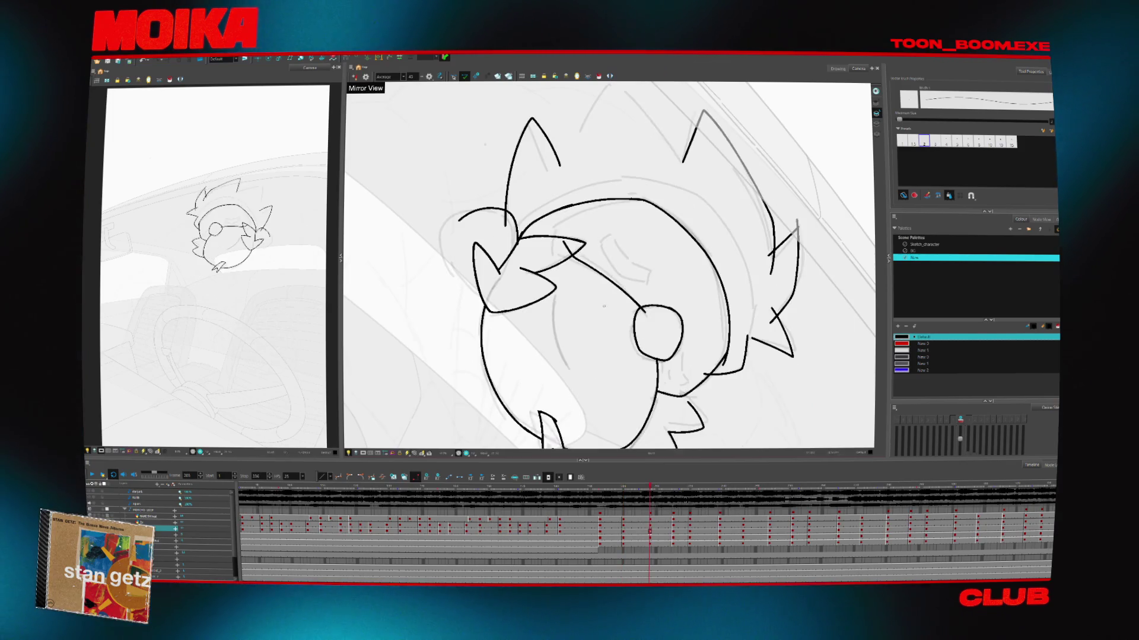
pyautogui.press('.')
pyautogui.press('.')
pyautogui.press('.')
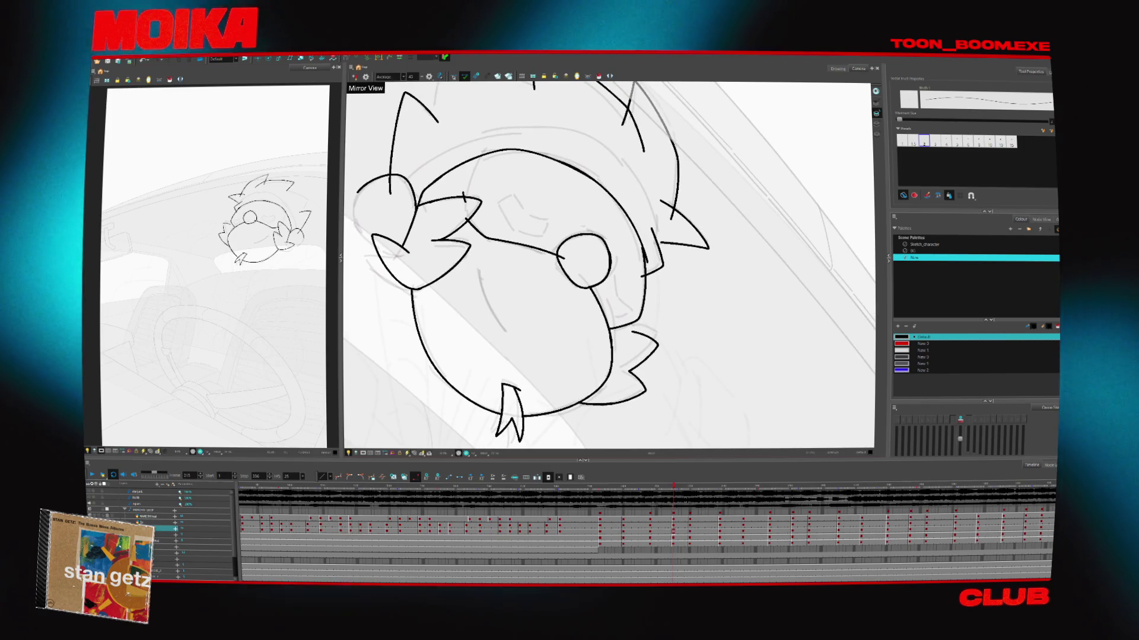
pyautogui.press(',')
pyautogui.press(',')
pyautogui.press(',')
pyautogui.press('.')
pyautogui.press('.')
pyautogui.press('.')
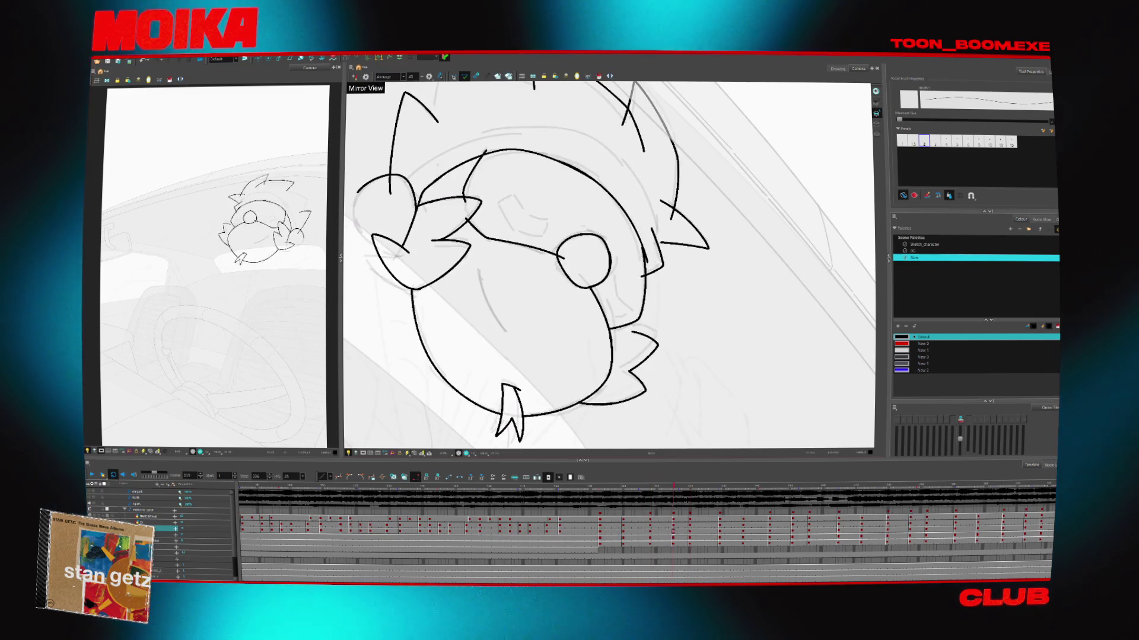
pyautogui.press('.')
pyautogui.press('.')
pyautogui.press('.')
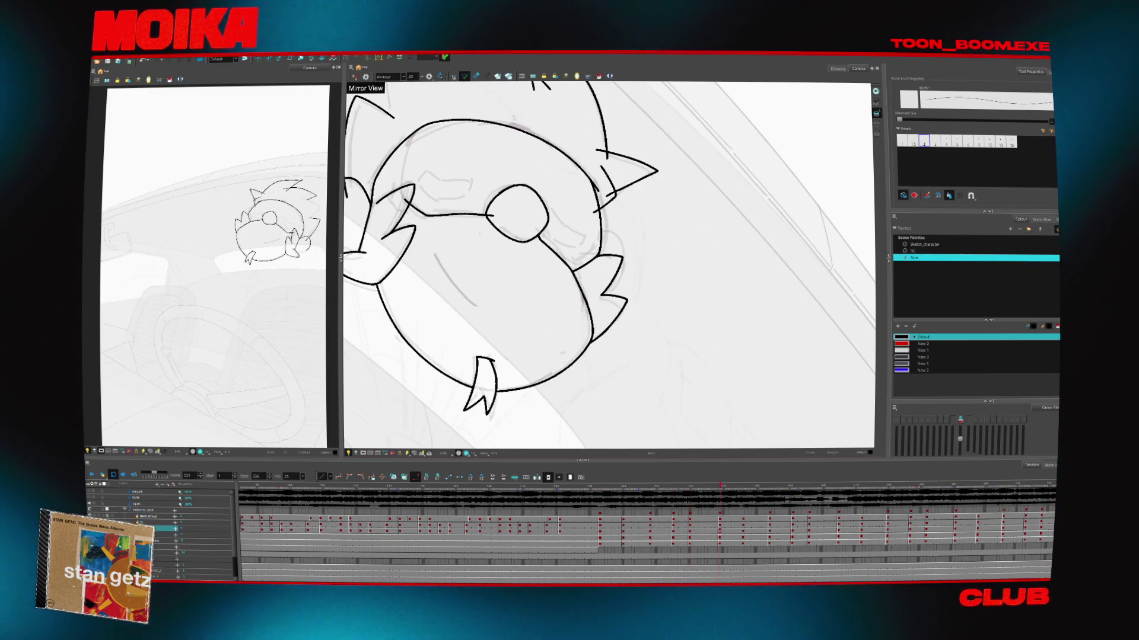
pyautogui.press('.')
pyautogui.press('.')
pyautogui.press('.')
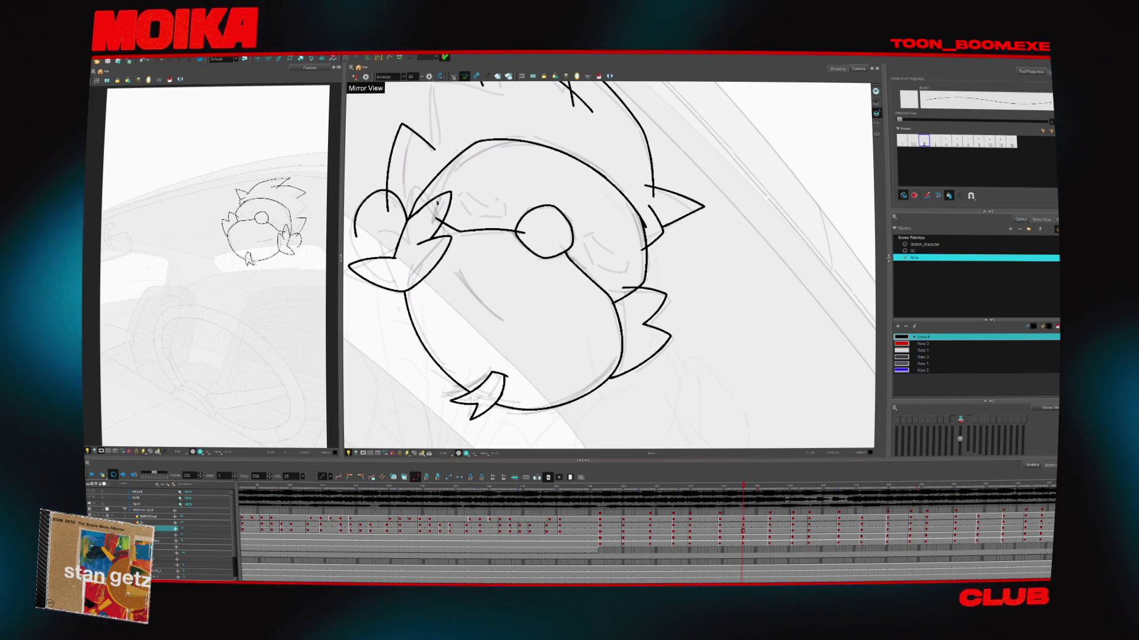
pyautogui.press('.')
pyautogui.press('.')
pyautogui.press('.')
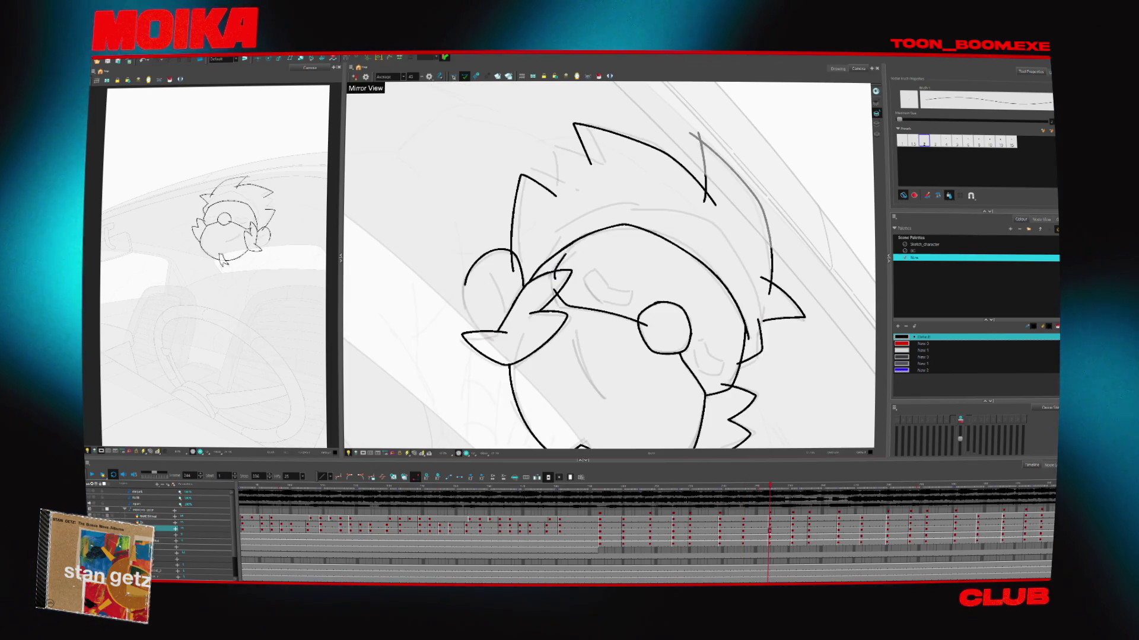
pyautogui.press('.')
pyautogui.press('.')
pyautogui.press('.')
pyautogui.press('.')
pyautogui.press('.')
pyautogui.press('.')
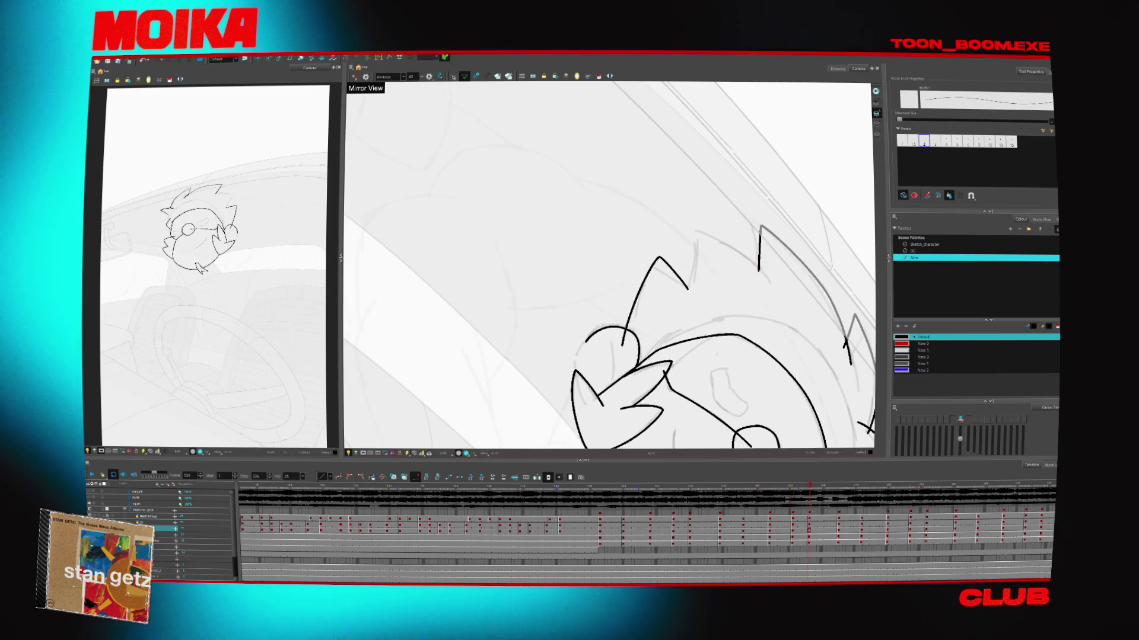
pyautogui.moveTo(611, 347); pyautogui.dragTo(668, 315)
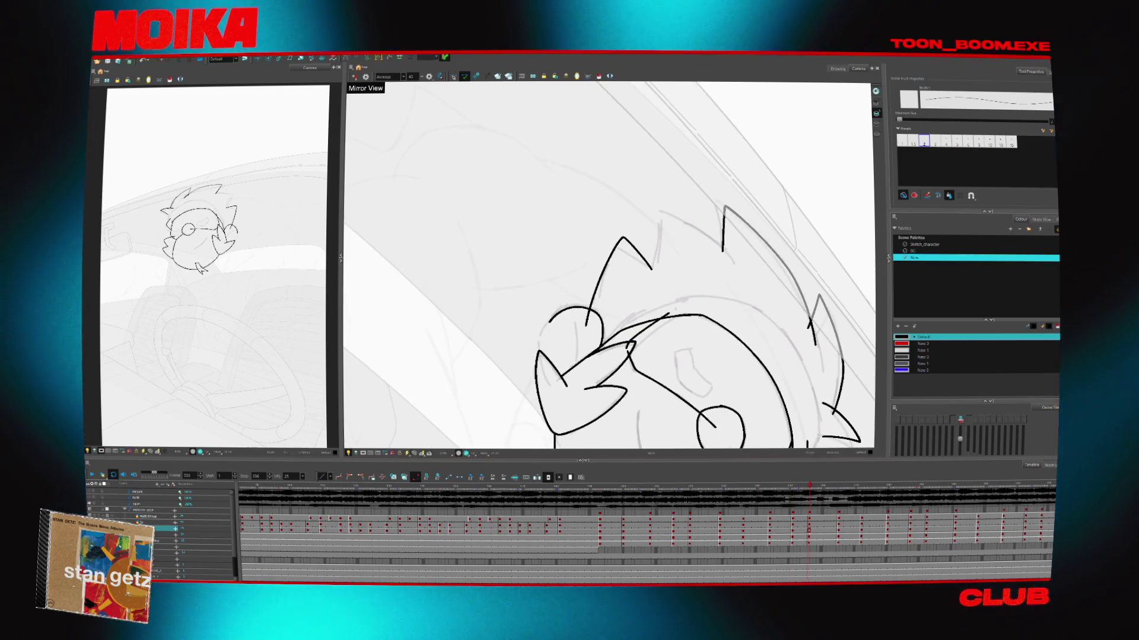
# Use the Cutter to trim the stroke above the beak and the strokes around the wing
pyautogui.press('.')
pyautogui.press('.')
pyautogui.press('.')
pyautogui.hotkey('alt', 't')
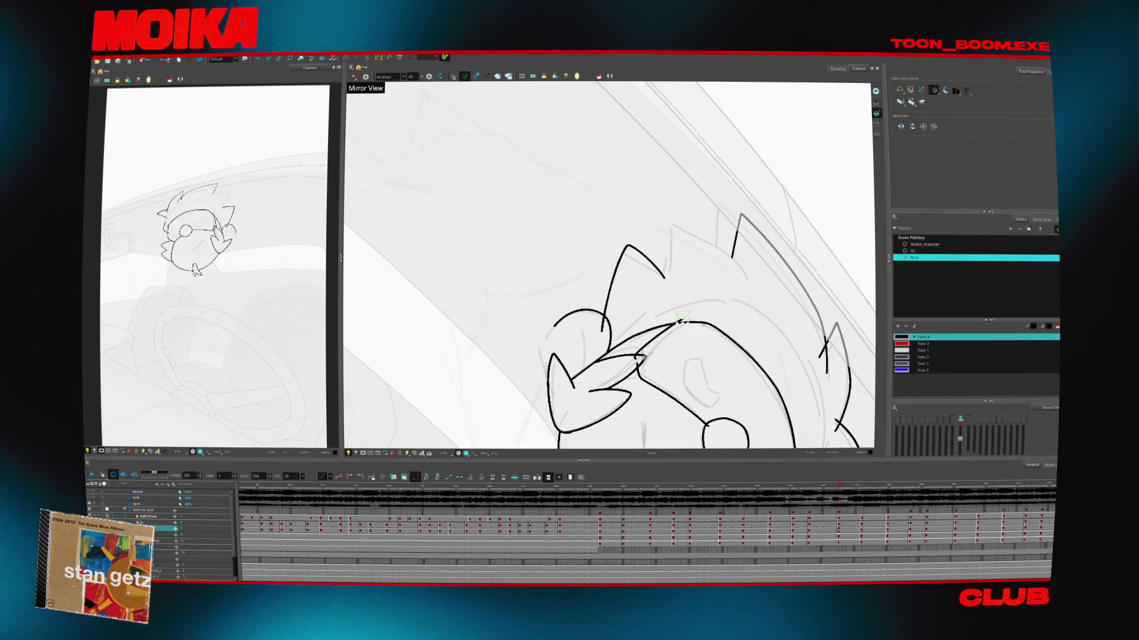
pyautogui.moveTo(655, 332); pyautogui.dragTo(690, 318)
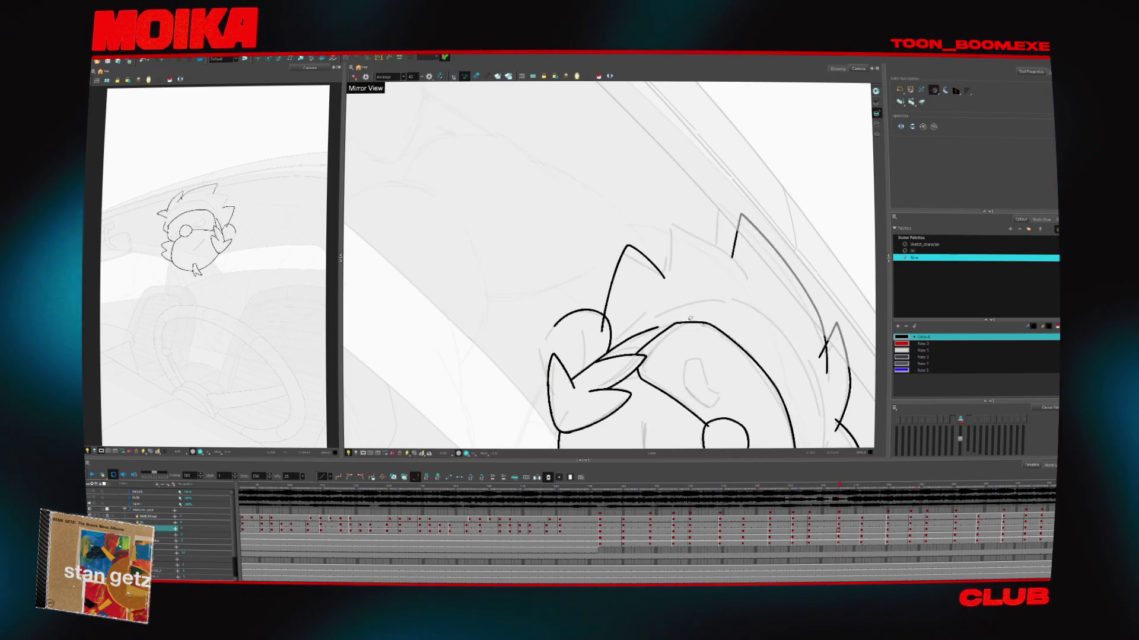
pyautogui.press(',')
pyautogui.press(',')
pyautogui.press(',')
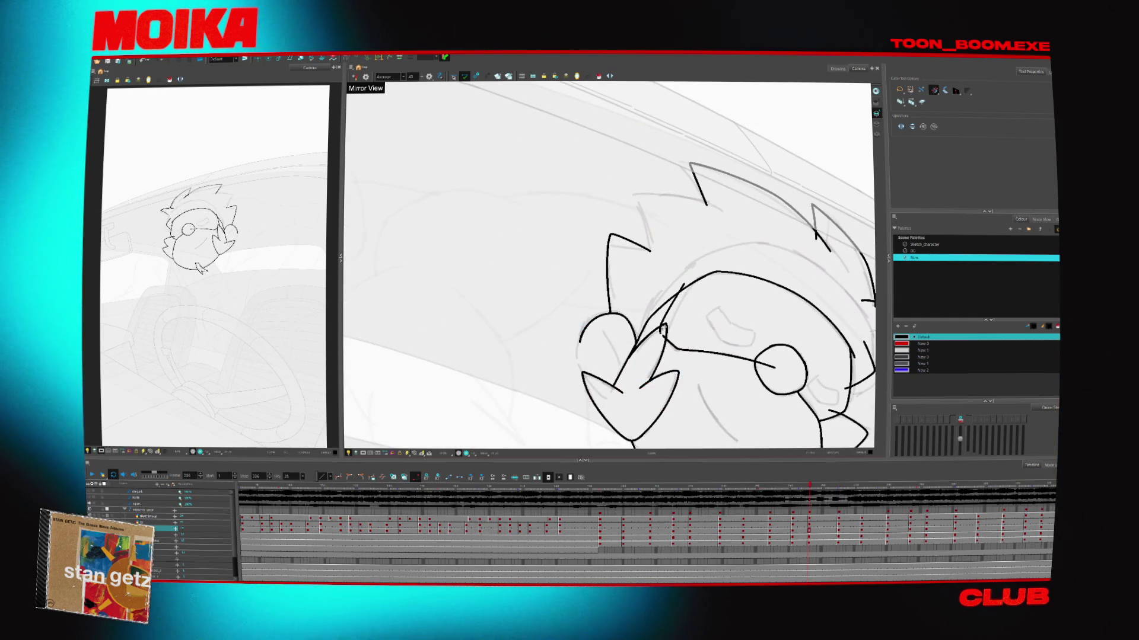
pyautogui.moveTo(663, 329); pyautogui.dragTo(690, 281)
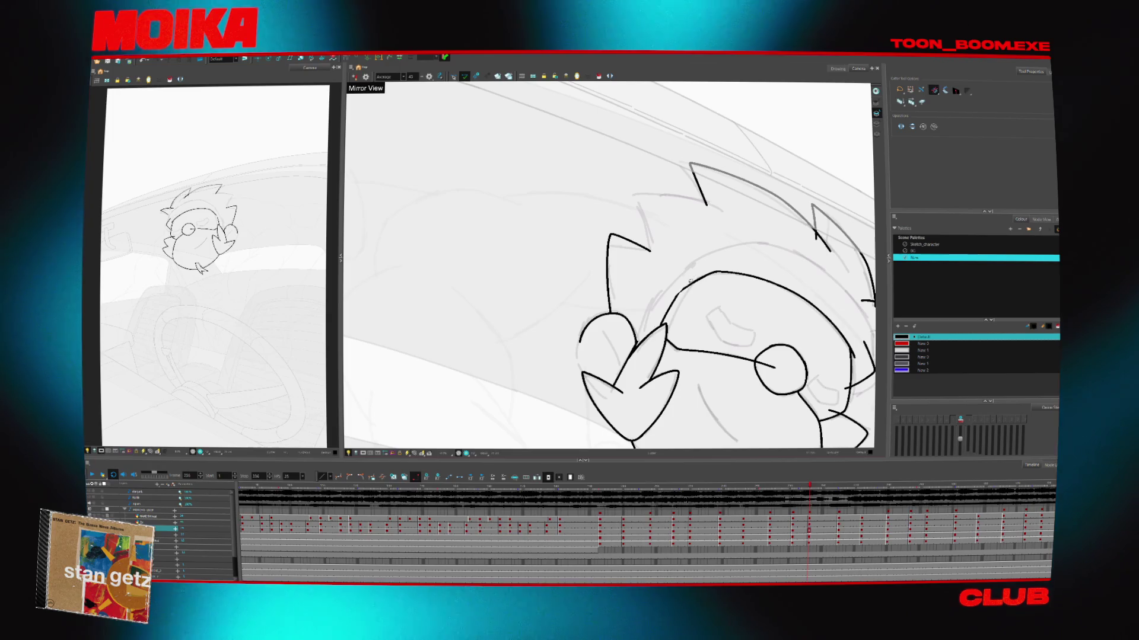
pyautogui.moveTo(767, 363); pyautogui.dragTo(755, 355)
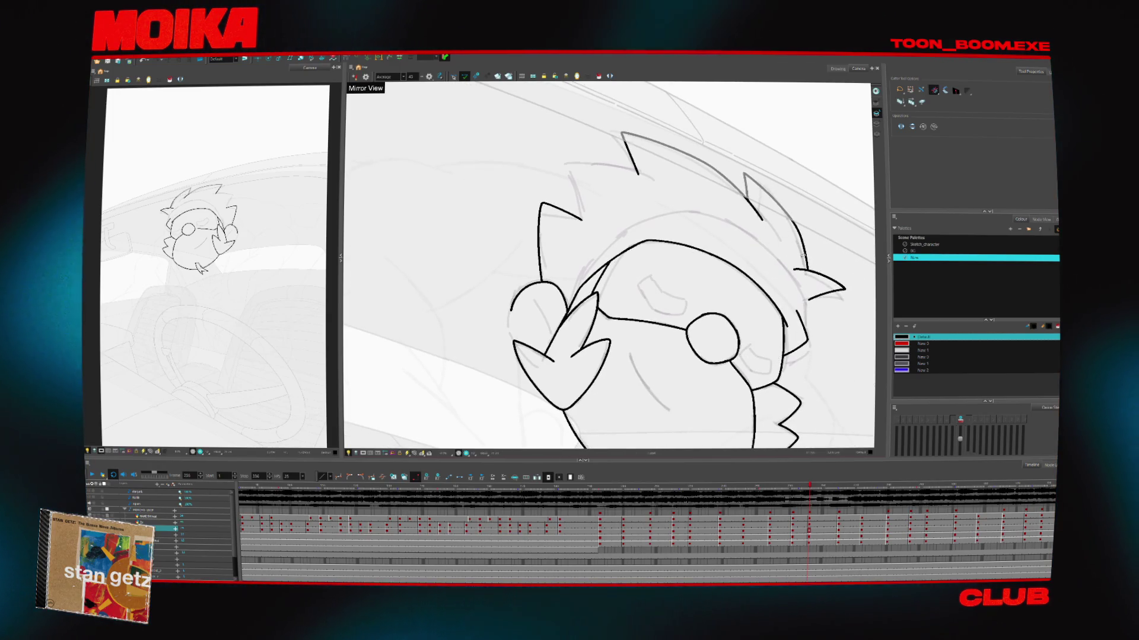
# Scrub back to frame 193 and forward to frame 220, then reshape the top hair spike to end lower
pyautogui.press(',')
pyautogui.press(',')
pyautogui.press(',')
pyautogui.press(',')
pyautogui.press(',')
pyautogui.press(',')
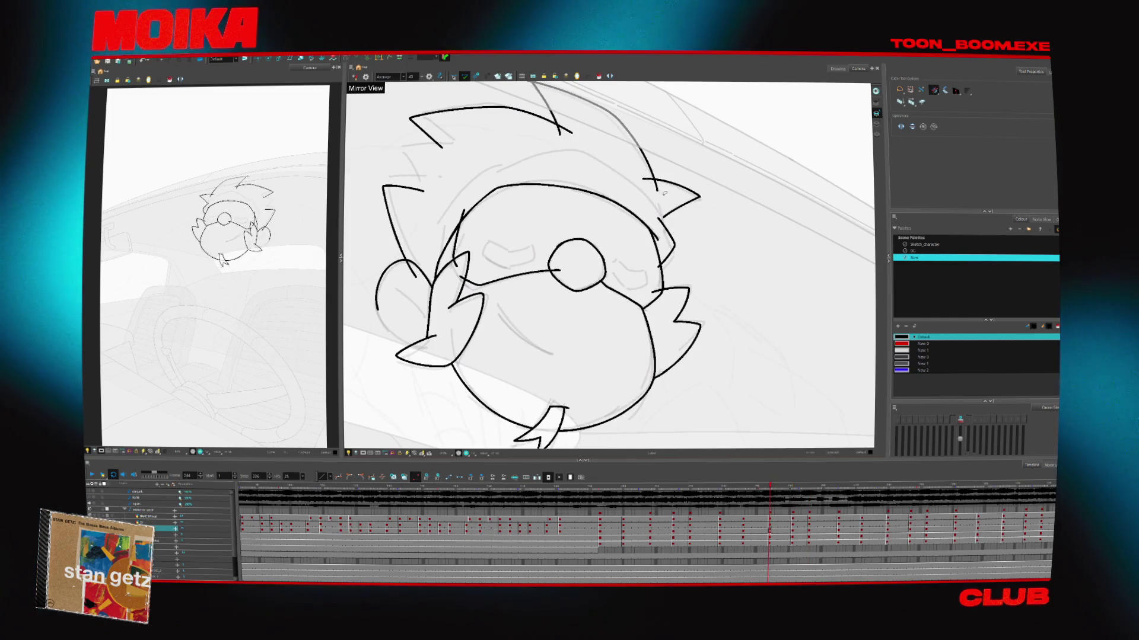
pyautogui.press(',')
pyautogui.press(',')
pyautogui.press(',')
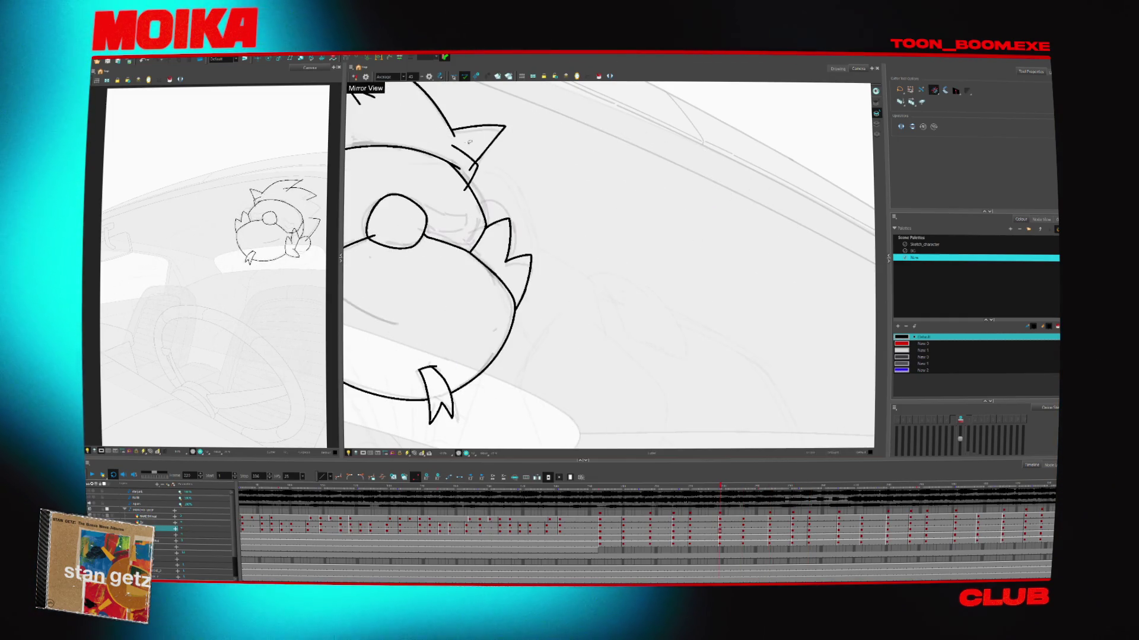
pyautogui.press(',')
pyautogui.press(',')
pyautogui.press(',')
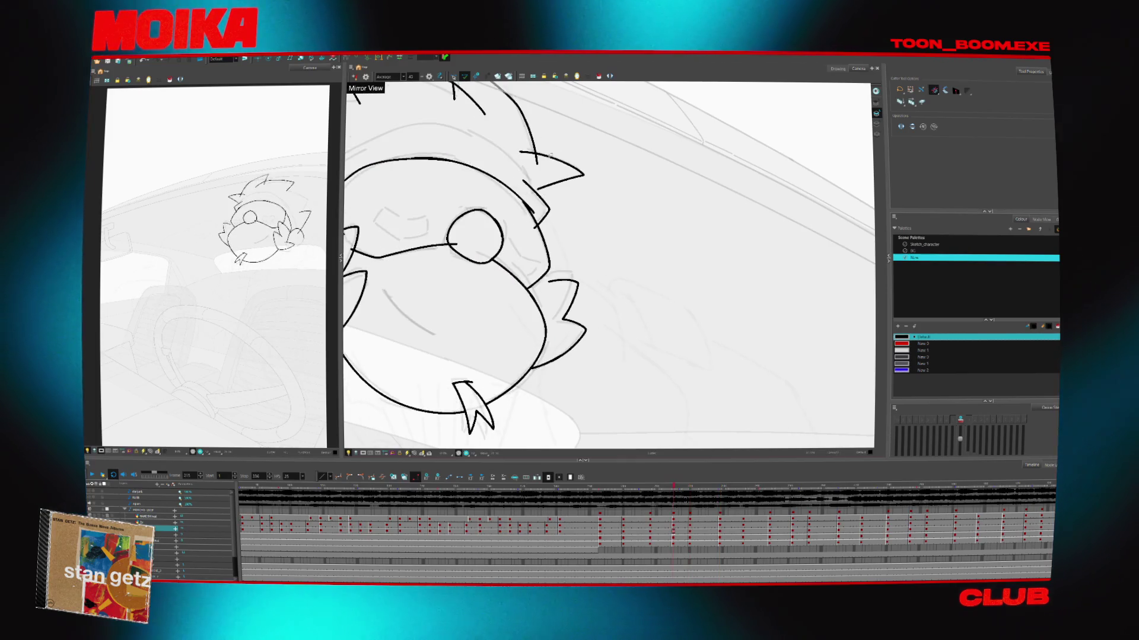
pyautogui.press(',')
pyautogui.press(',')
pyautogui.press(',')
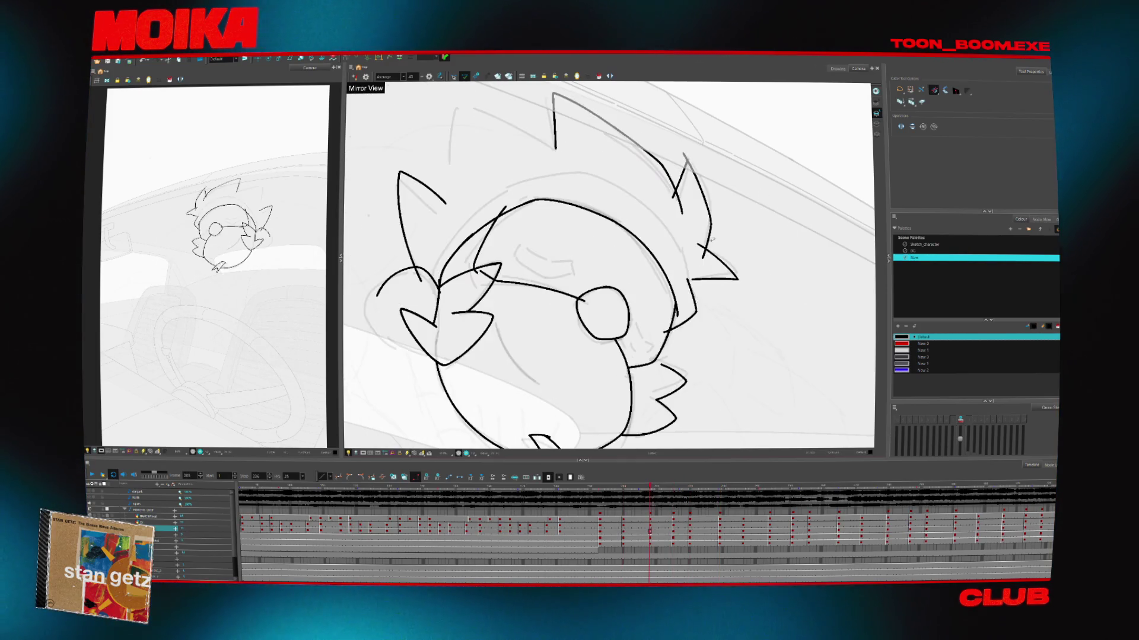
pyautogui.press(',')
pyautogui.press(',')
pyautogui.press(',')
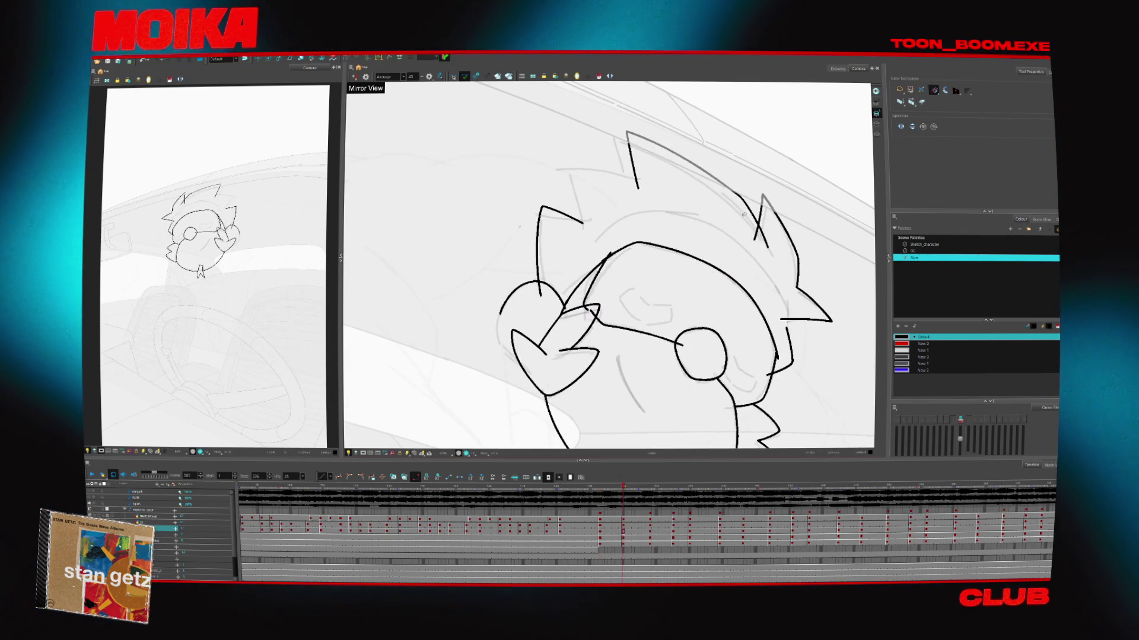
pyautogui.press('.')
pyautogui.press('.')
pyautogui.press('.')
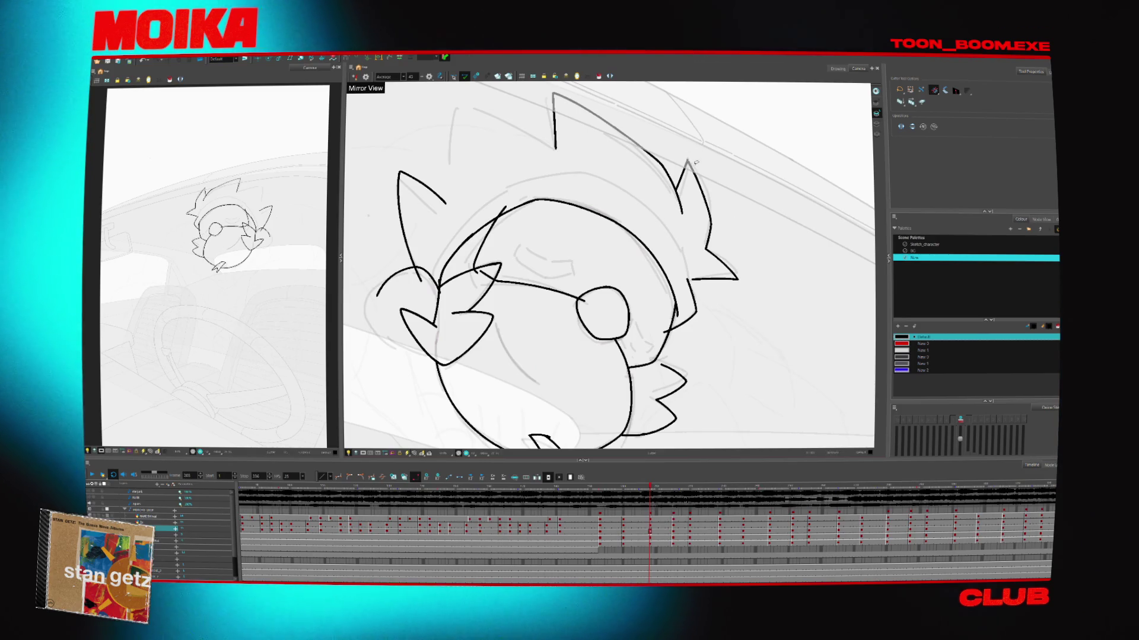
pyautogui.press('.')
pyautogui.press('.')
pyautogui.press('.')
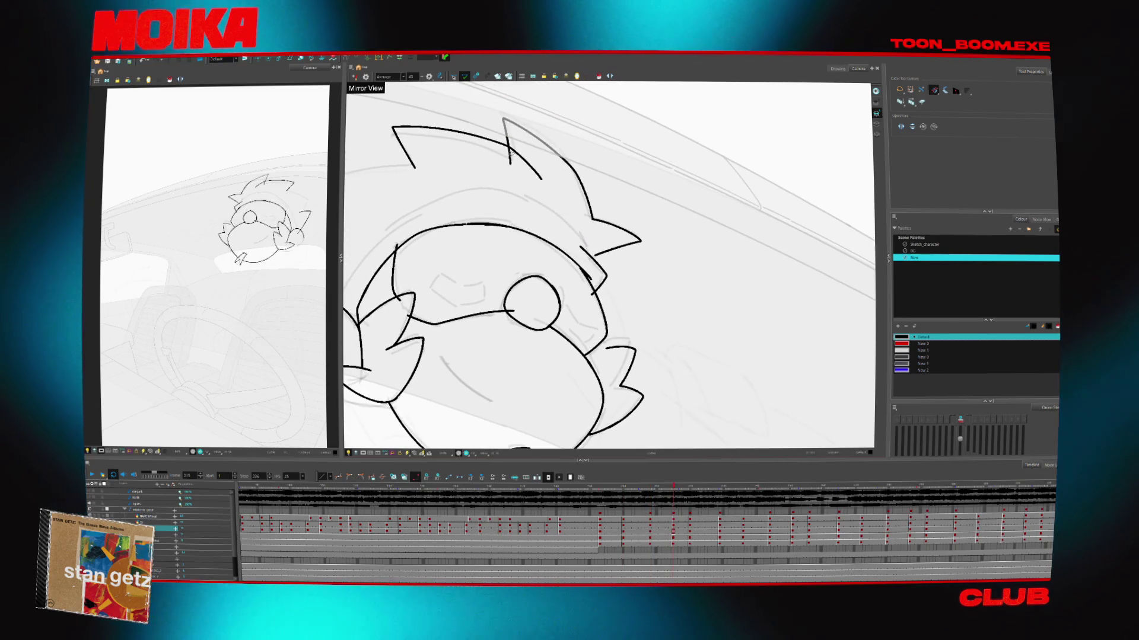
pyautogui.press('.')
pyautogui.press('.')
pyautogui.press('.')
pyautogui.press('.')
pyautogui.press('.')
pyautogui.press('.')
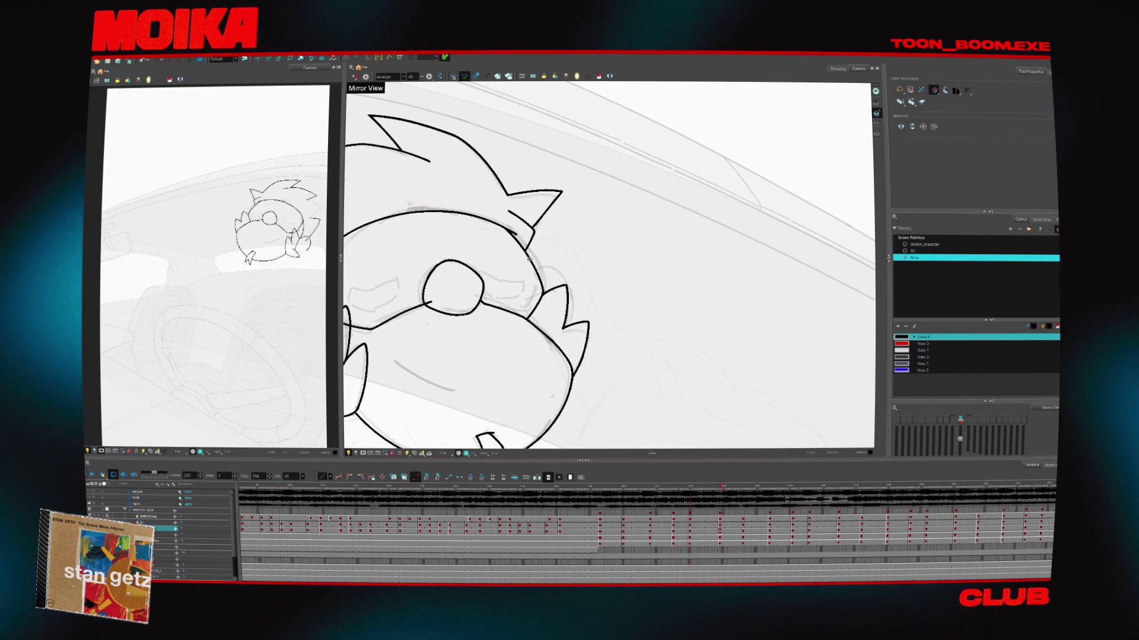
pyautogui.press(',')
pyautogui.press(',')
pyautogui.press(',')
pyautogui.press('.')
pyautogui.press('.')
pyautogui.press('.')
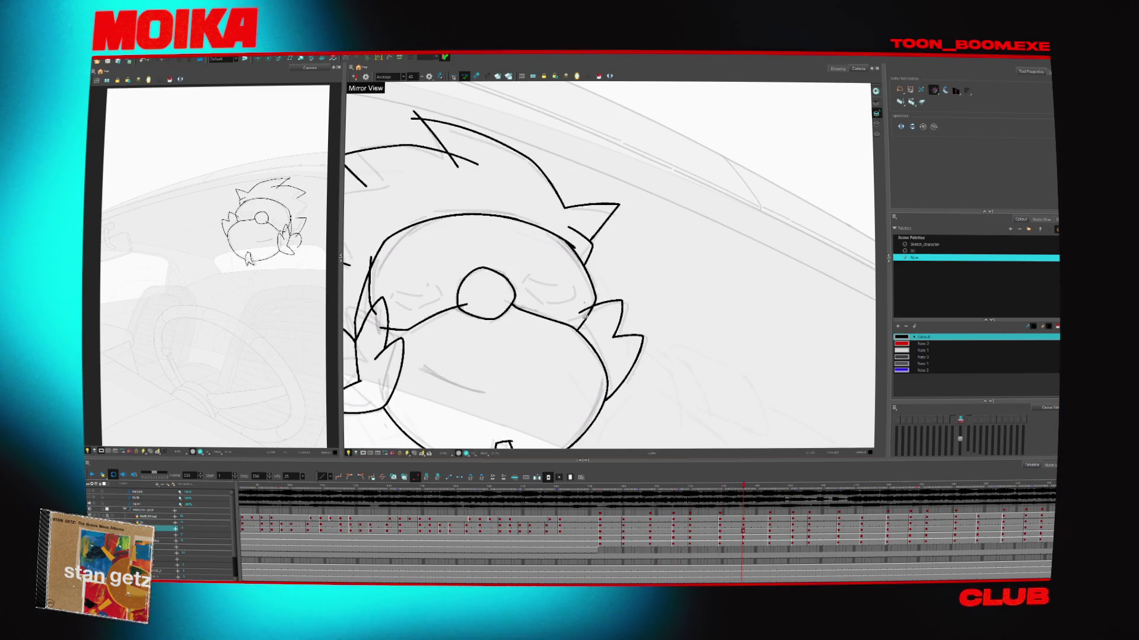
pyautogui.moveTo(447, 151); pyautogui.dragTo(417, 110)
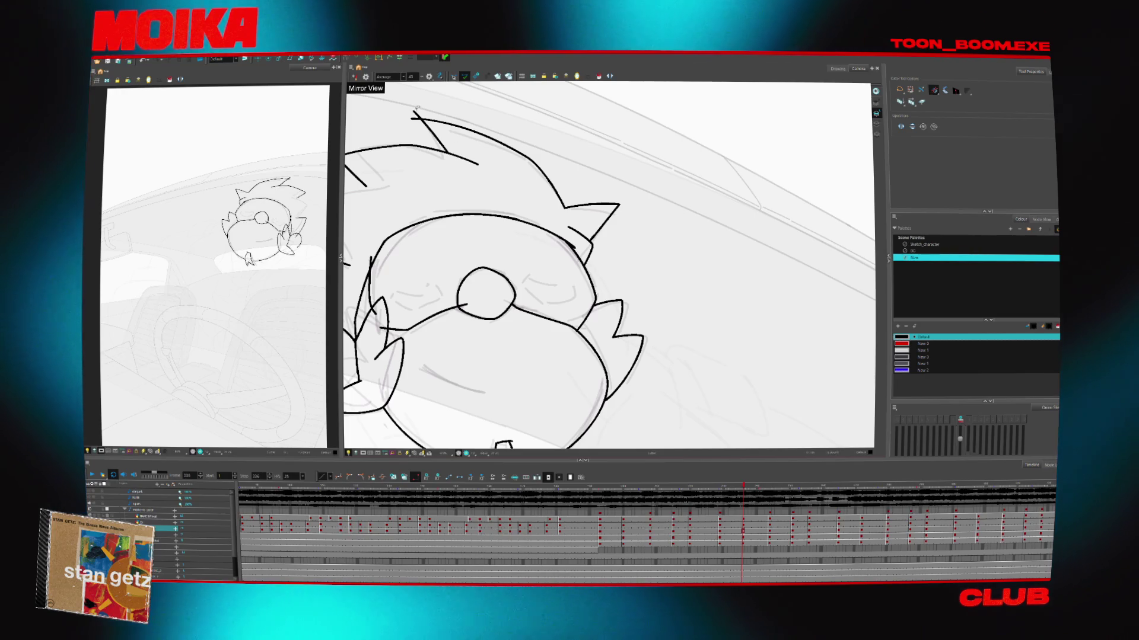
# Review frames 244 through 256 and back to about 235, panning to show the left wing
pyautogui.press('.')
pyautogui.press('.')
pyautogui.press('.')
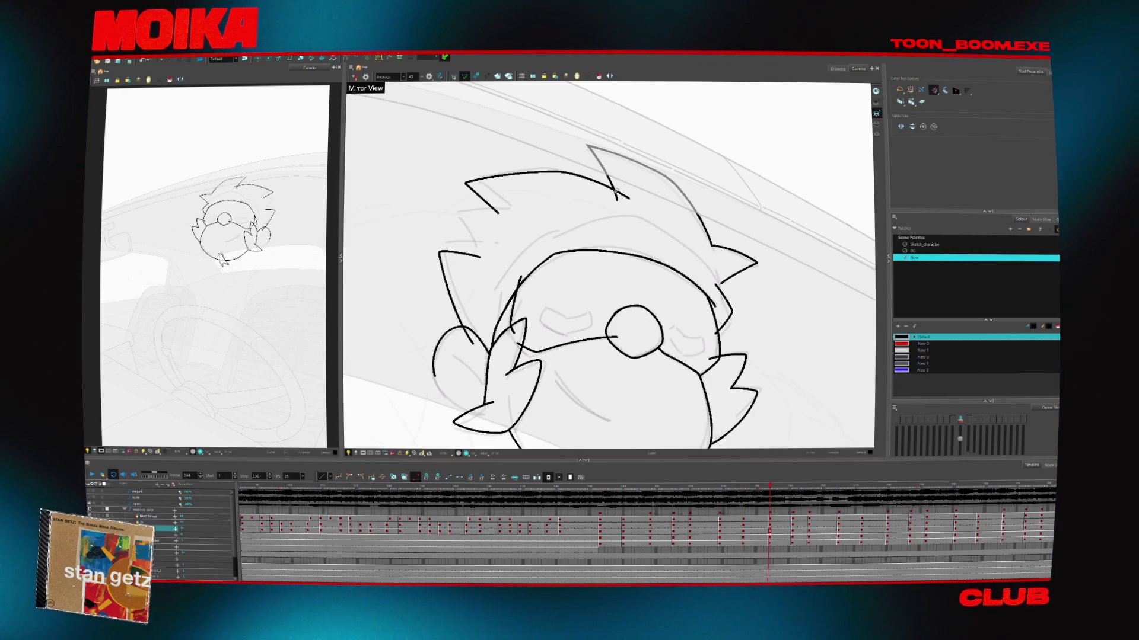
pyautogui.press('.')
pyautogui.press('.')
pyautogui.press('.')
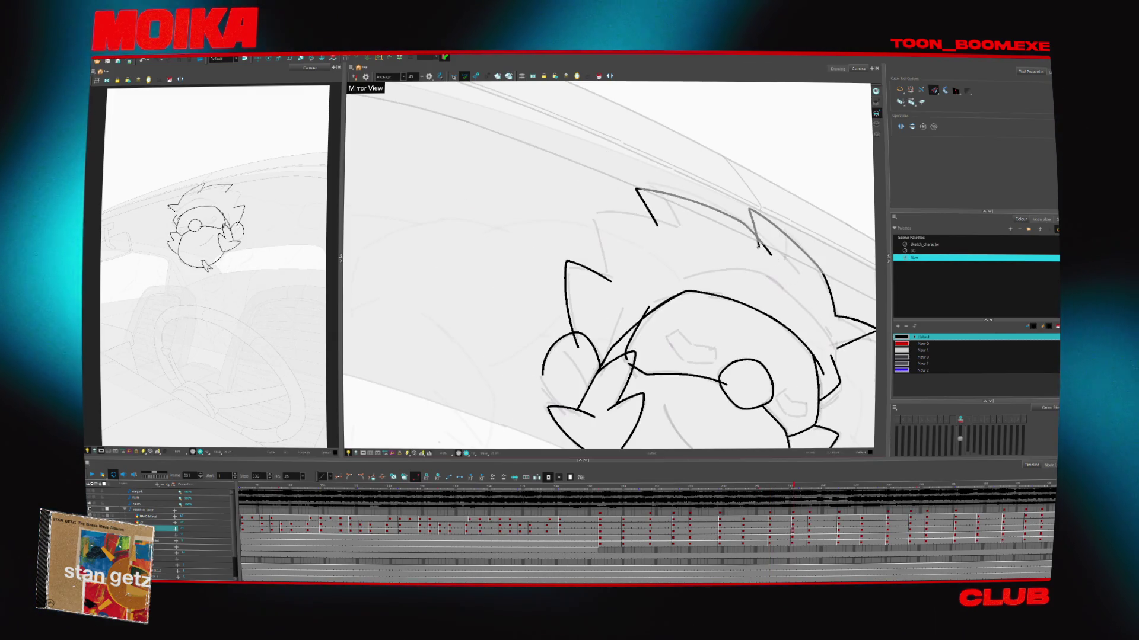
pyautogui.press('.')
pyautogui.press('.')
pyautogui.press('.')
pyautogui.press('.')
pyautogui.press('.')
pyautogui.press(',')
pyautogui.press(',')
pyautogui.press(',')
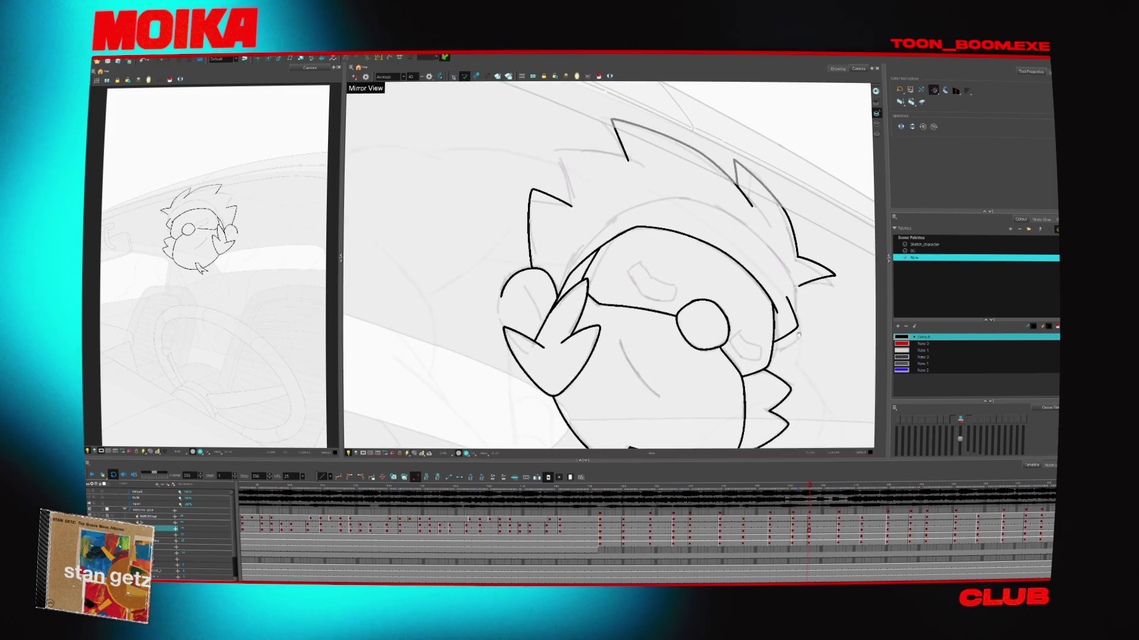
pyautogui.press(',')
pyautogui.press(',')
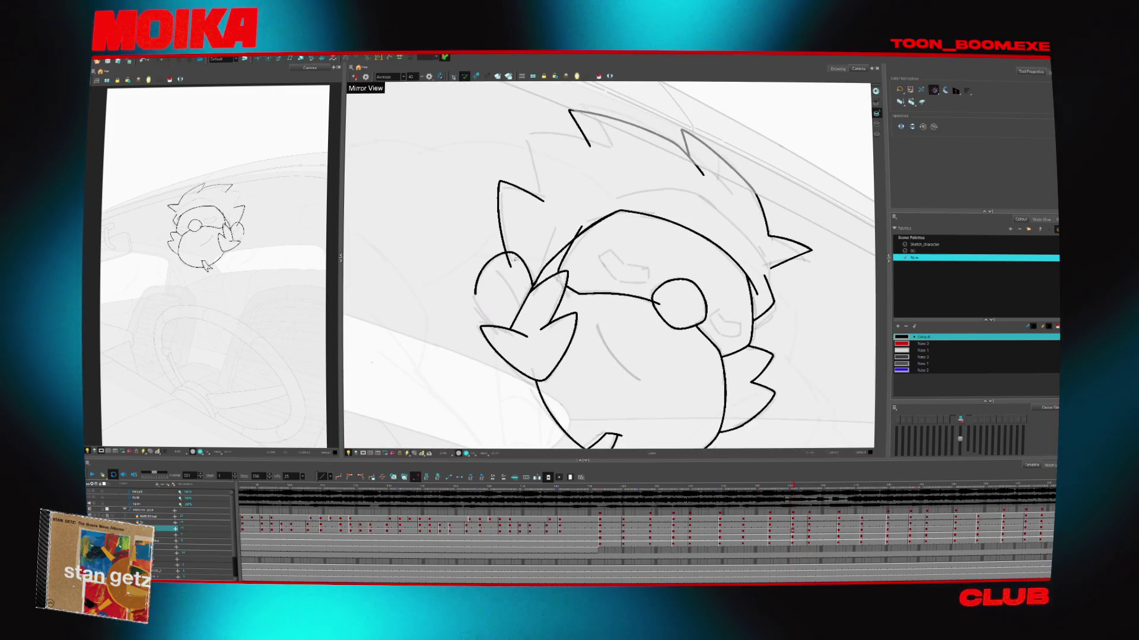
pyautogui.press(',')
pyautogui.press(',')
pyautogui.press(',')
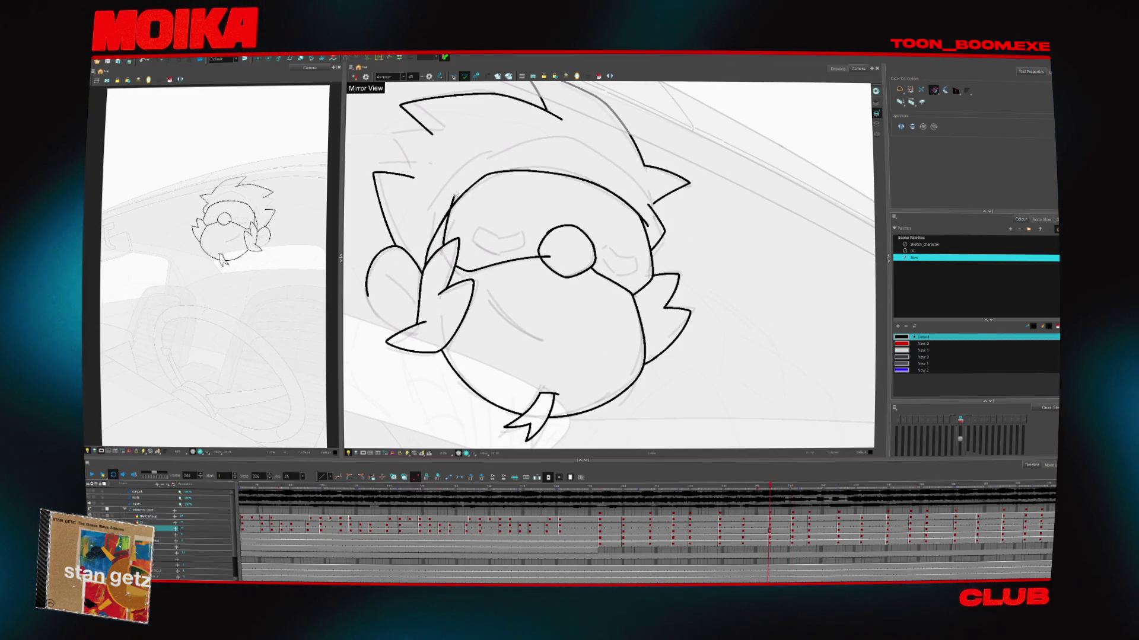
pyautogui.press(',')
pyautogui.press(',')
pyautogui.press(',')
pyautogui.moveTo(417, 239); pyautogui.dragTo(478, 224)
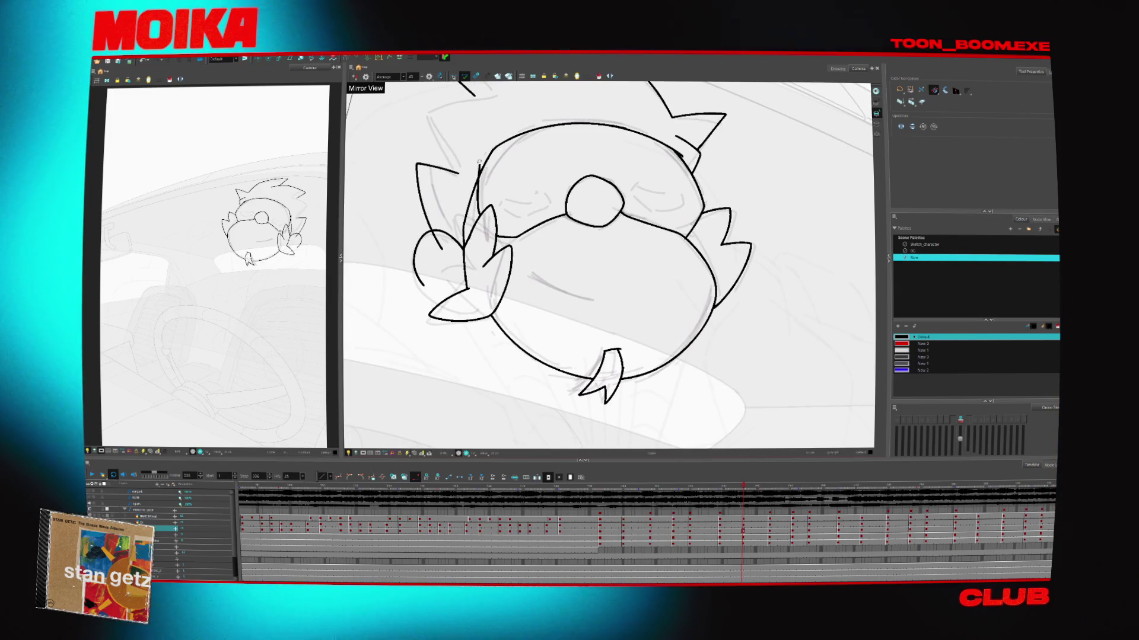
# Step through the head-turn drawings forward from frame 244 to about frame 287
pyautogui.press(',')
pyautogui.press(',')
pyautogui.press(',')
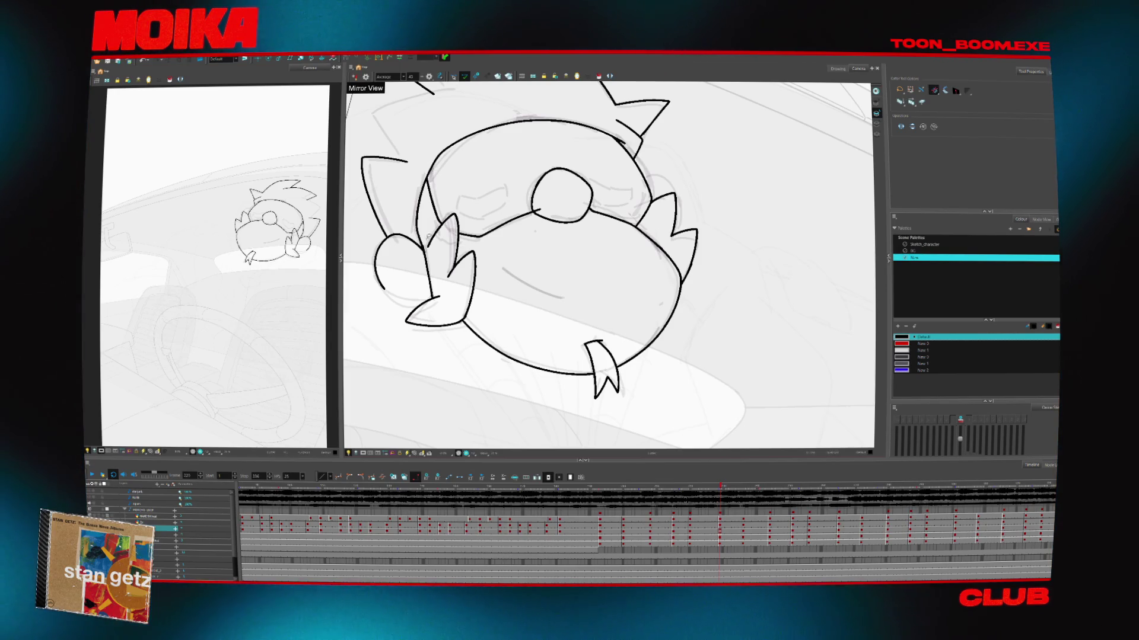
pyautogui.hotkey('alt', 'b')
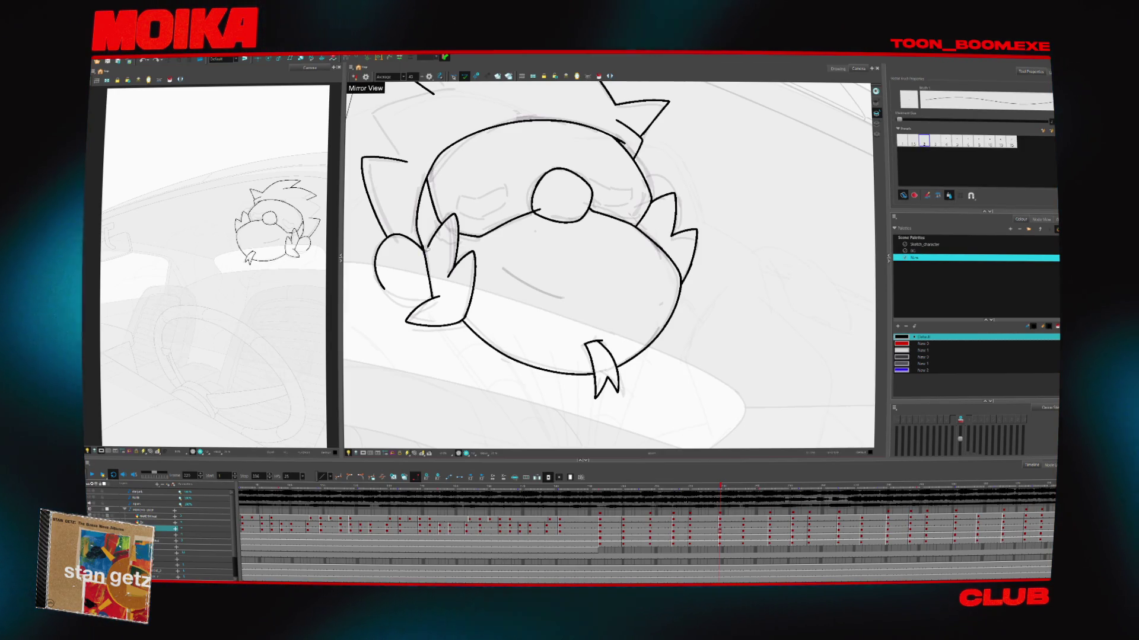
pyautogui.press('.')
pyautogui.press('.')
pyautogui.press('.')
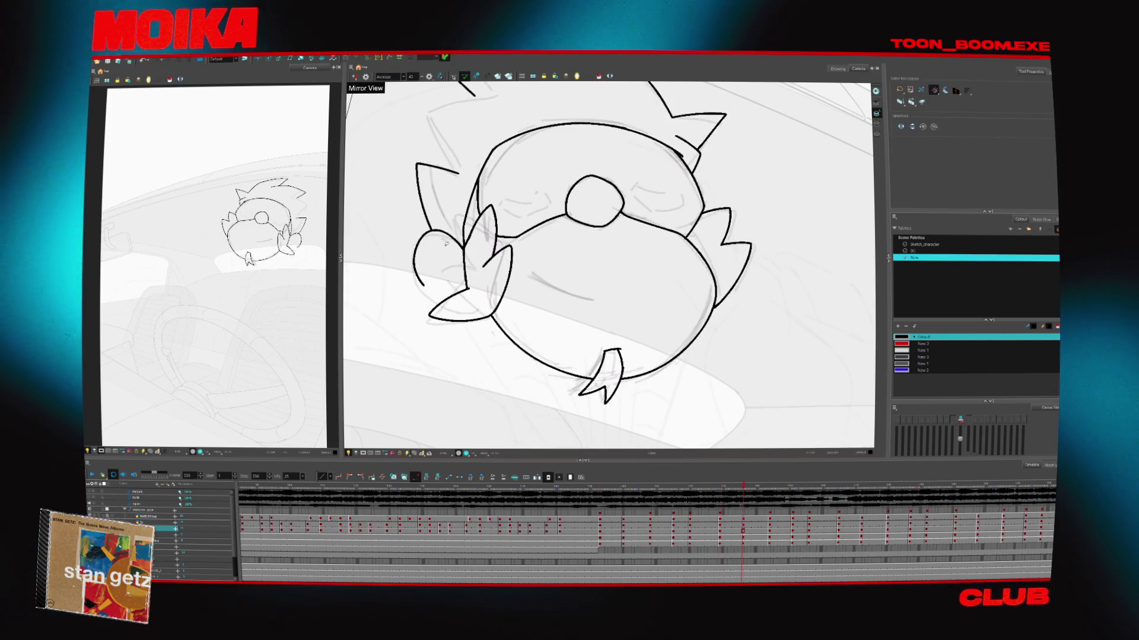
pyautogui.press('.')
pyautogui.press('.')
pyautogui.press('.')
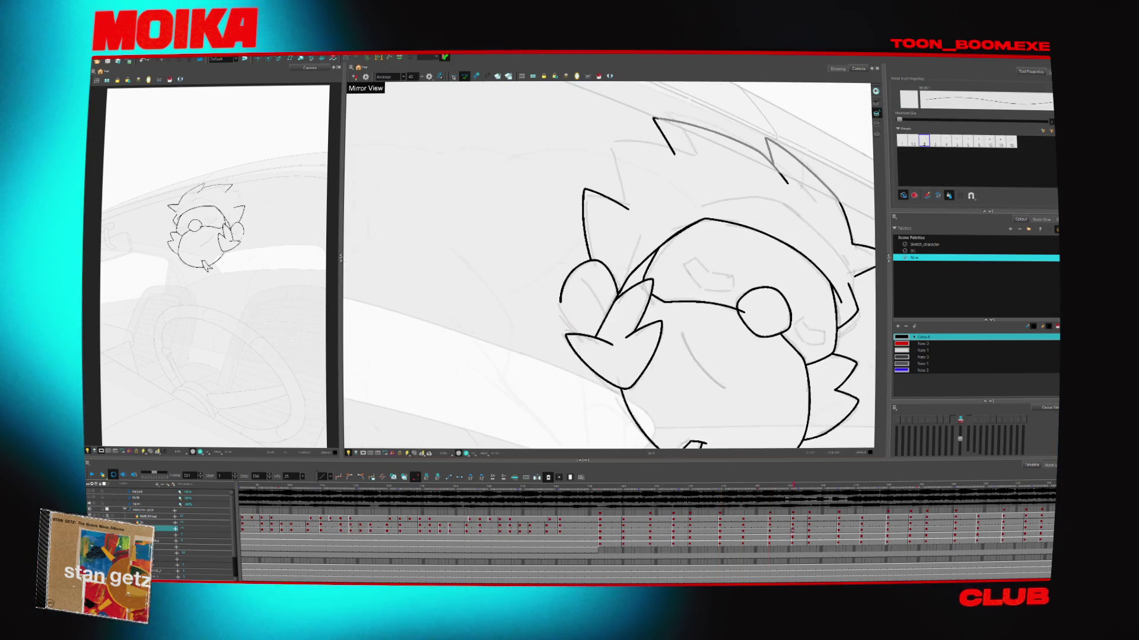
pyautogui.press('.')
pyautogui.press('.')
pyautogui.press('.')
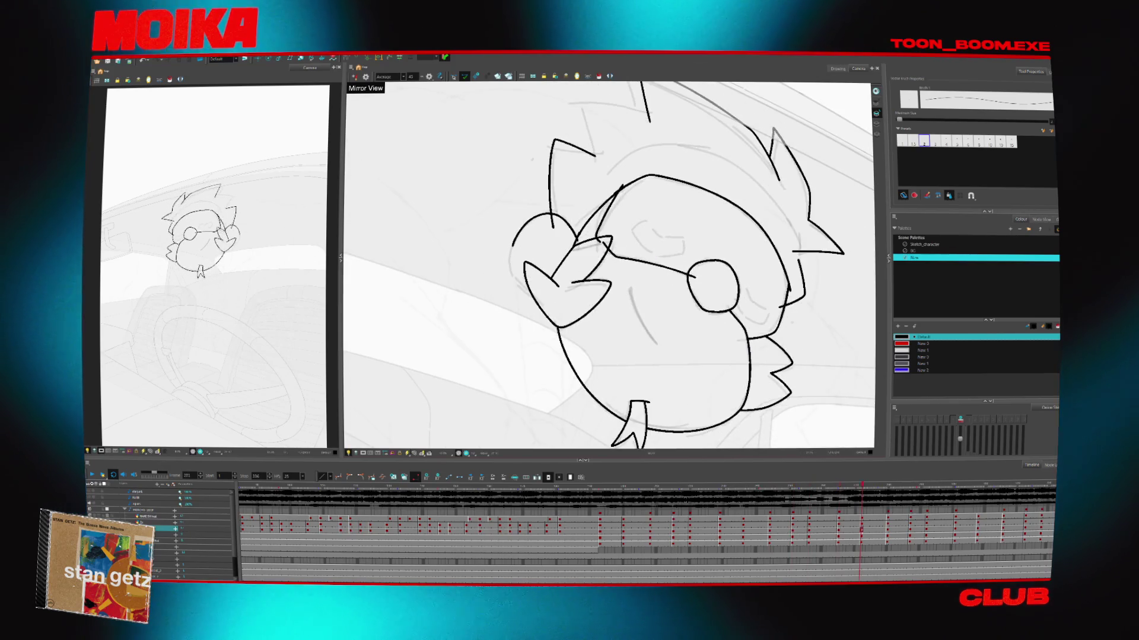
pyautogui.hotkey('alt', 's')
pyautogui.press('.')
pyautogui.press('.')
pyautogui.press('.')
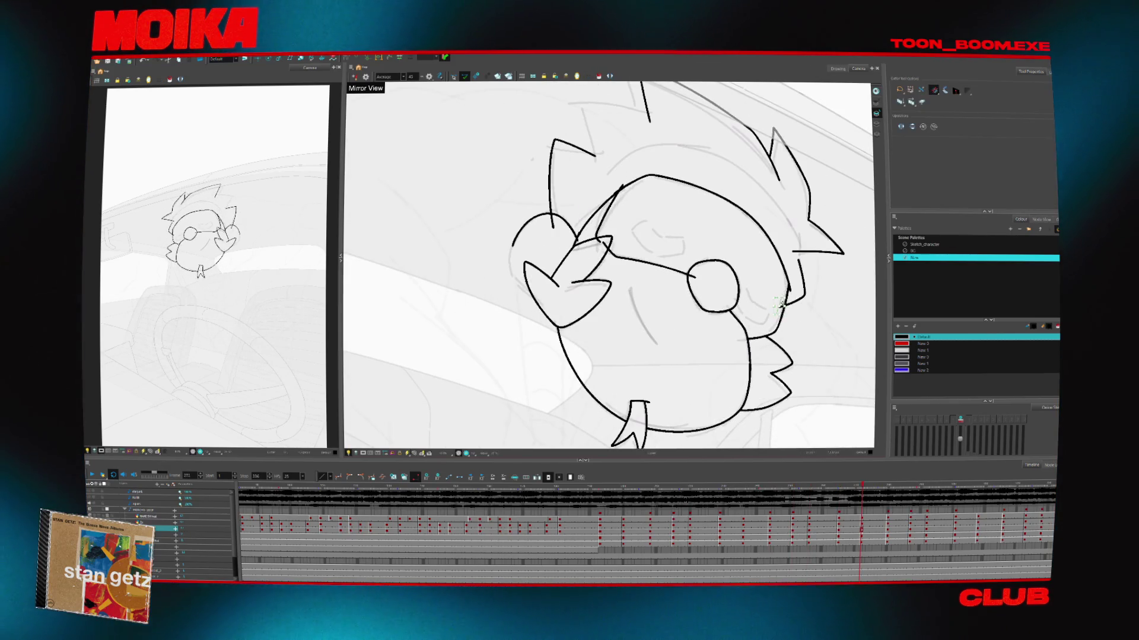
pyautogui.press('.')
pyautogui.press('.')
pyautogui.press('.')
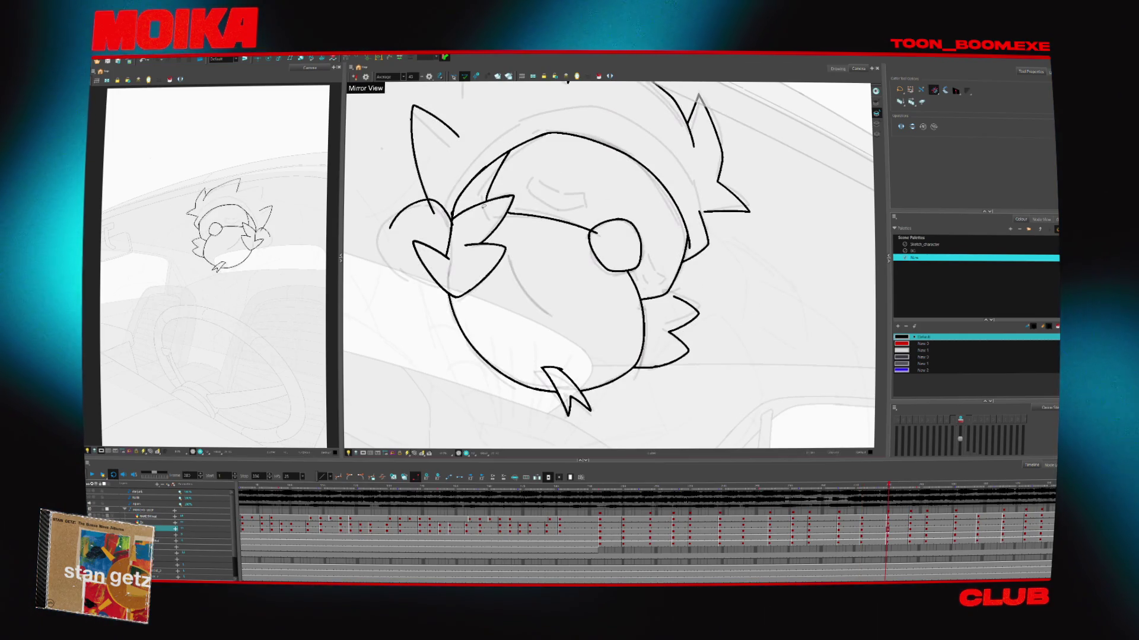
pyautogui.press('.')
pyautogui.press('.')
pyautogui.press('.')
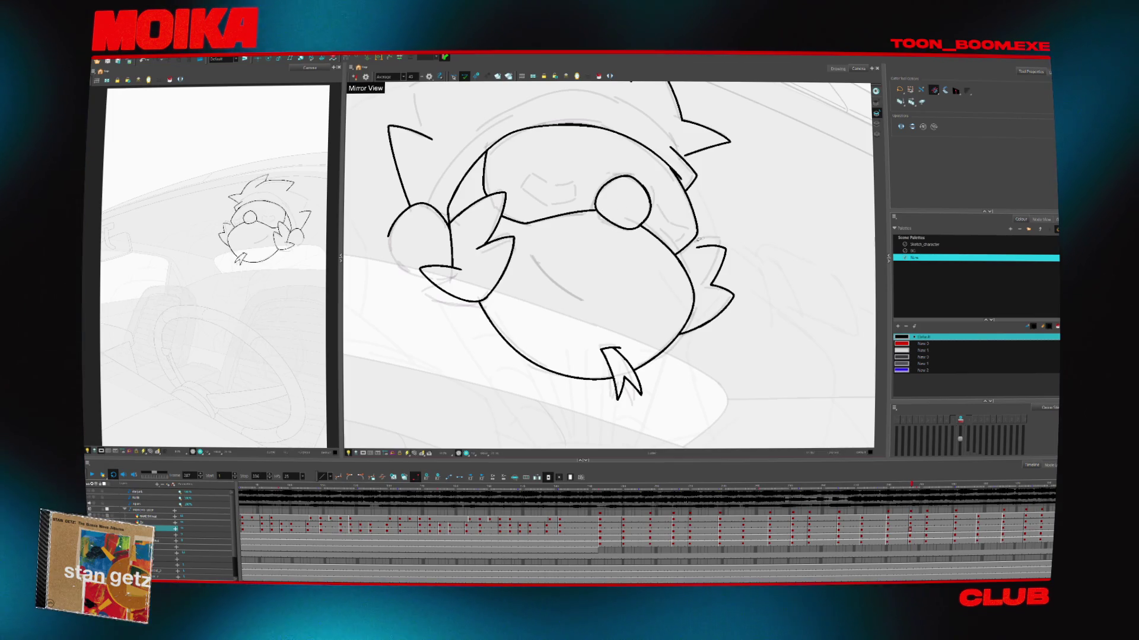
# Flip between frames 265, 272, 280 and 287 to compare poses, settling on frame 280
pyautogui.press(',')
pyautogui.press(',')
pyautogui.press(',')
pyautogui.press('.')
pyautogui.press('.')
pyautogui.press('.')
pyautogui.press(',')
pyautogui.press(',')
pyautogui.press(',')
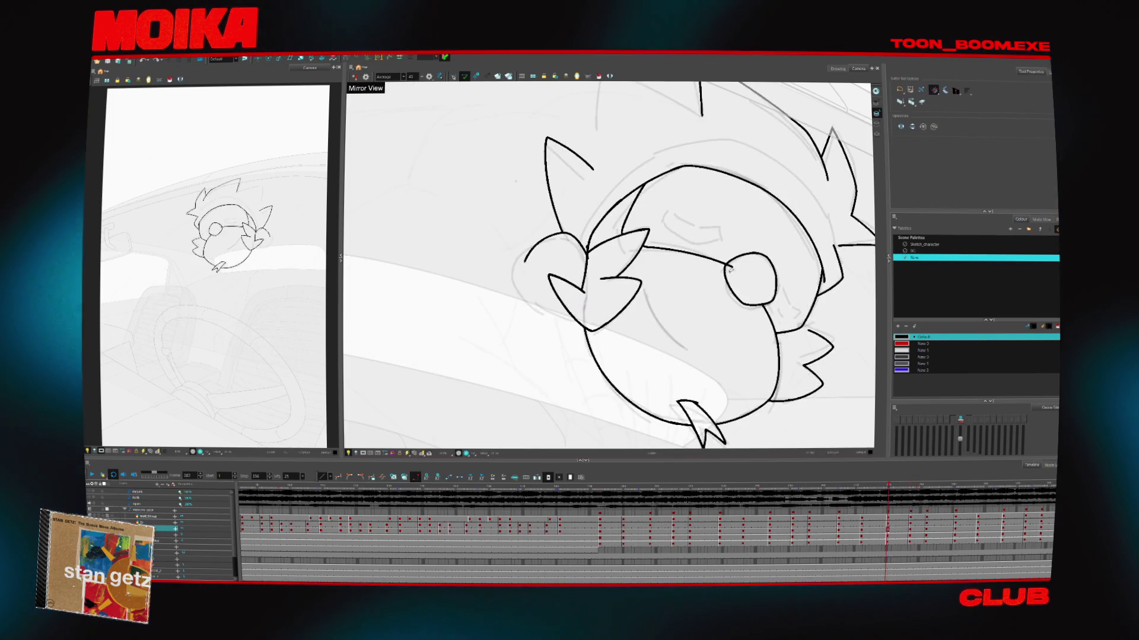
pyautogui.press(',')
pyautogui.press(',')
pyautogui.press(',')
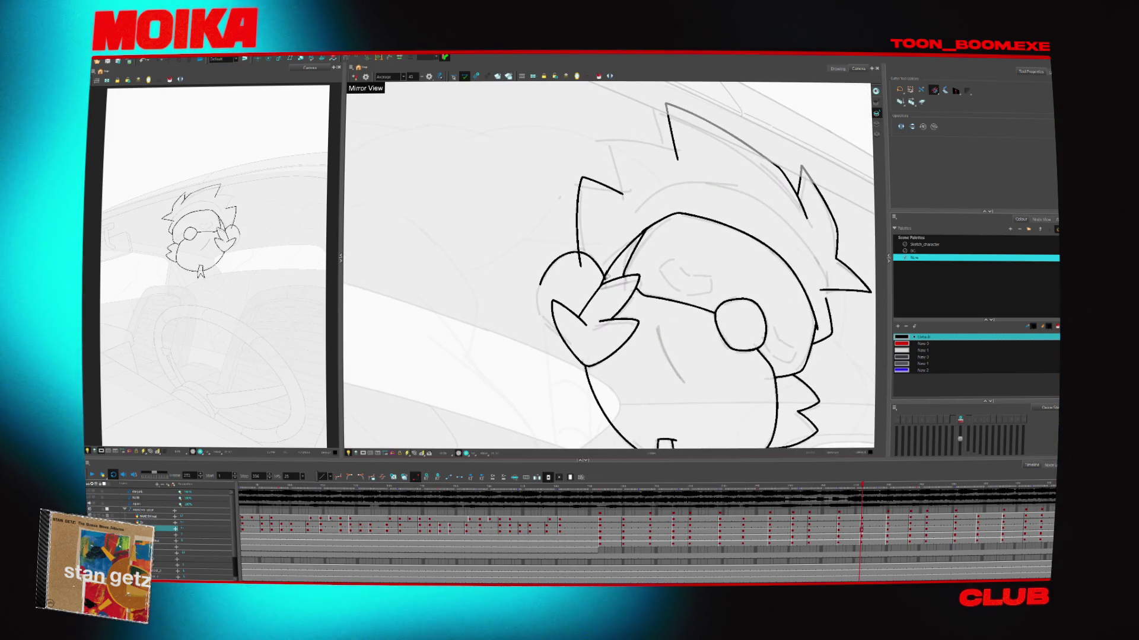
pyautogui.press(',')
pyautogui.press(',')
pyautogui.press(',')
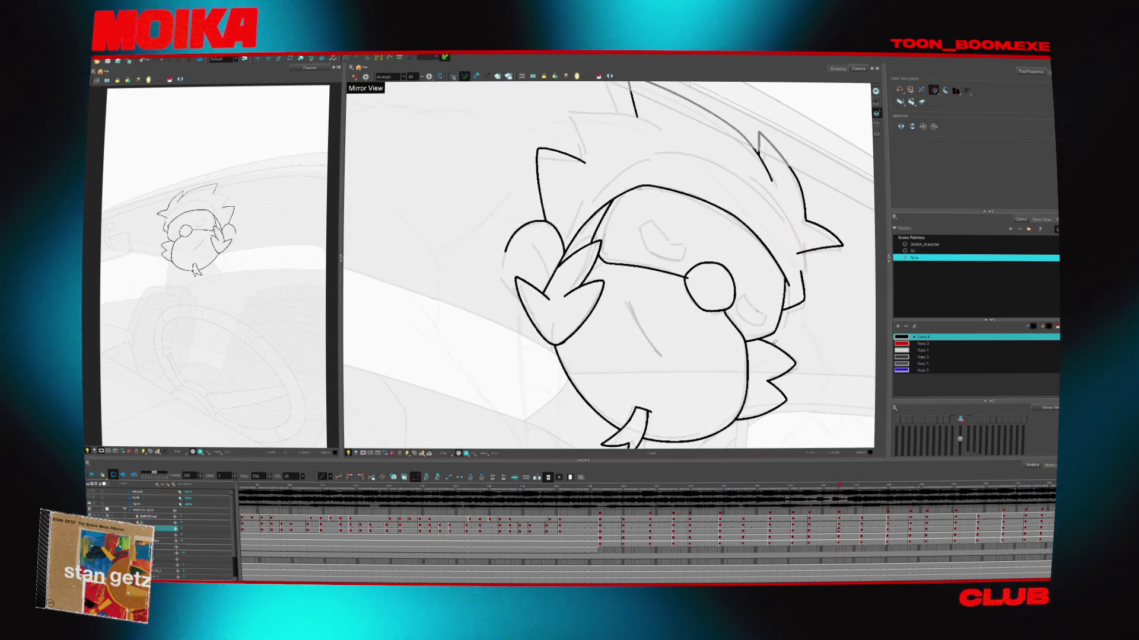
pyautogui.press('.')
pyautogui.press('.')
pyautogui.press('.')
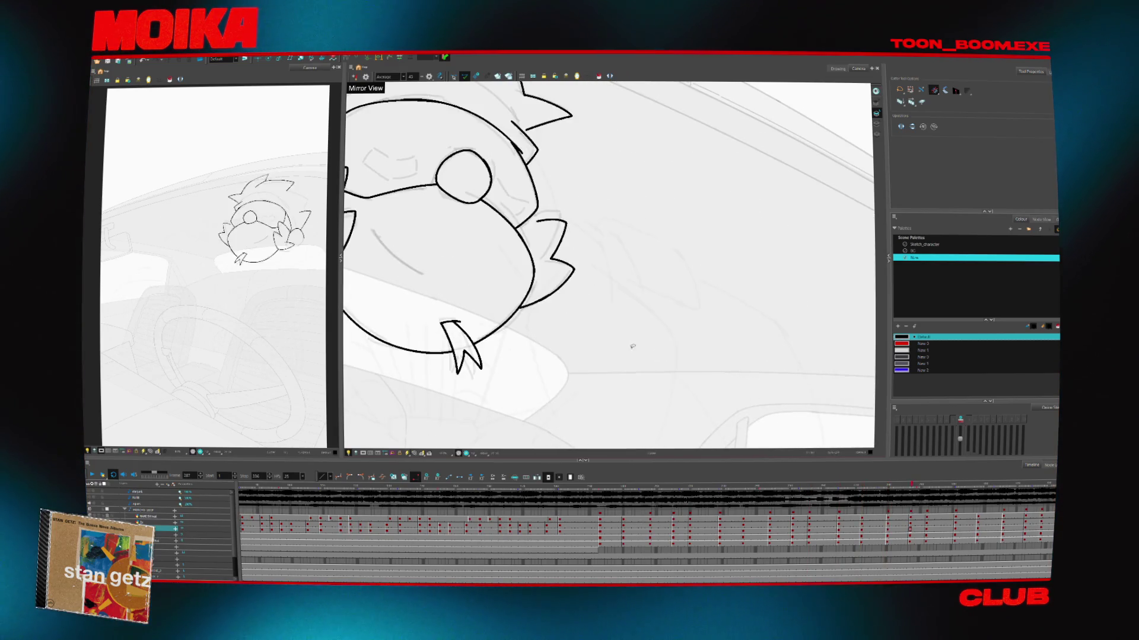
pyautogui.press(',')
pyautogui.press(',')
pyautogui.press(',')
pyautogui.hotkey('alt', 'b')
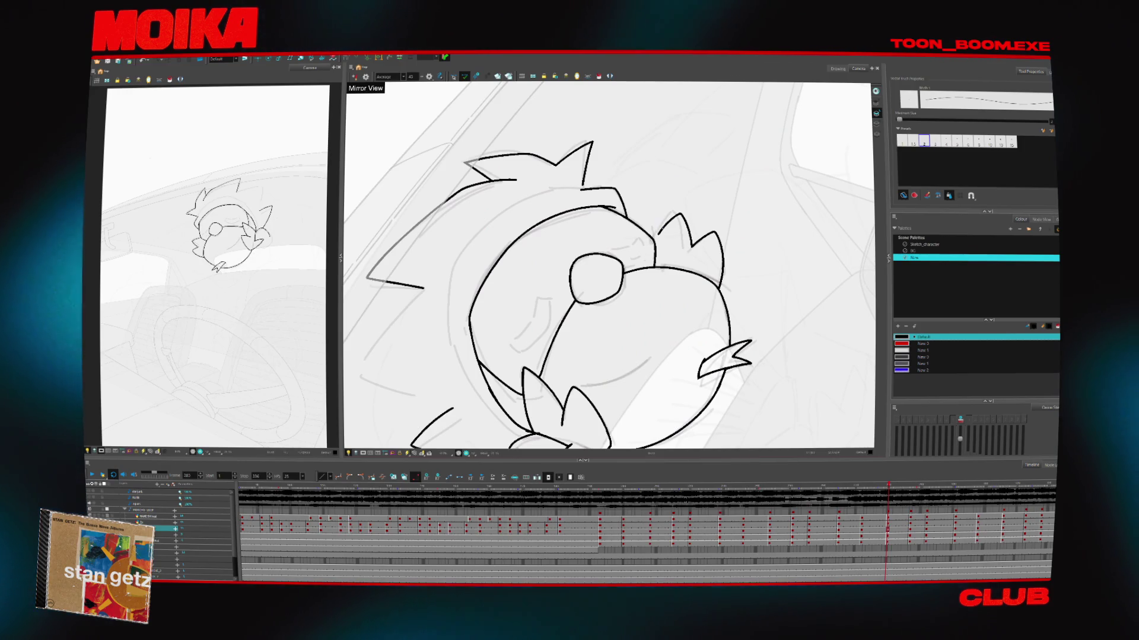
# Advance through frames 287, 292 and 323, then step back to an earlier head-turn pose
pyautogui.press('.')
pyautogui.press('.')
pyautogui.press('.')
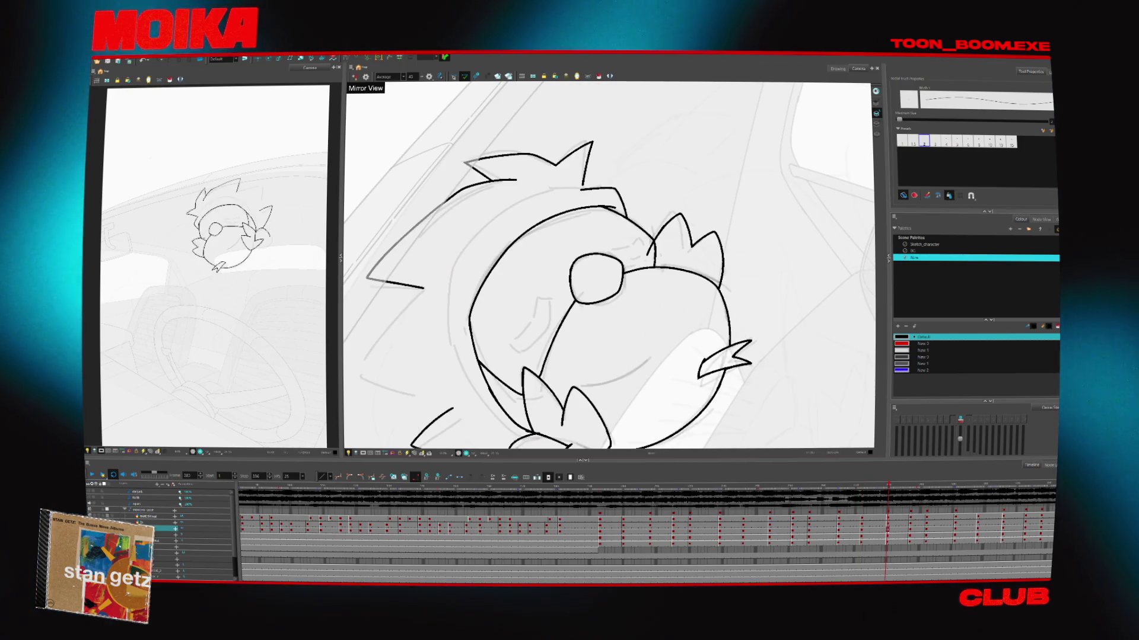
pyautogui.hotkey('alt', 'b')
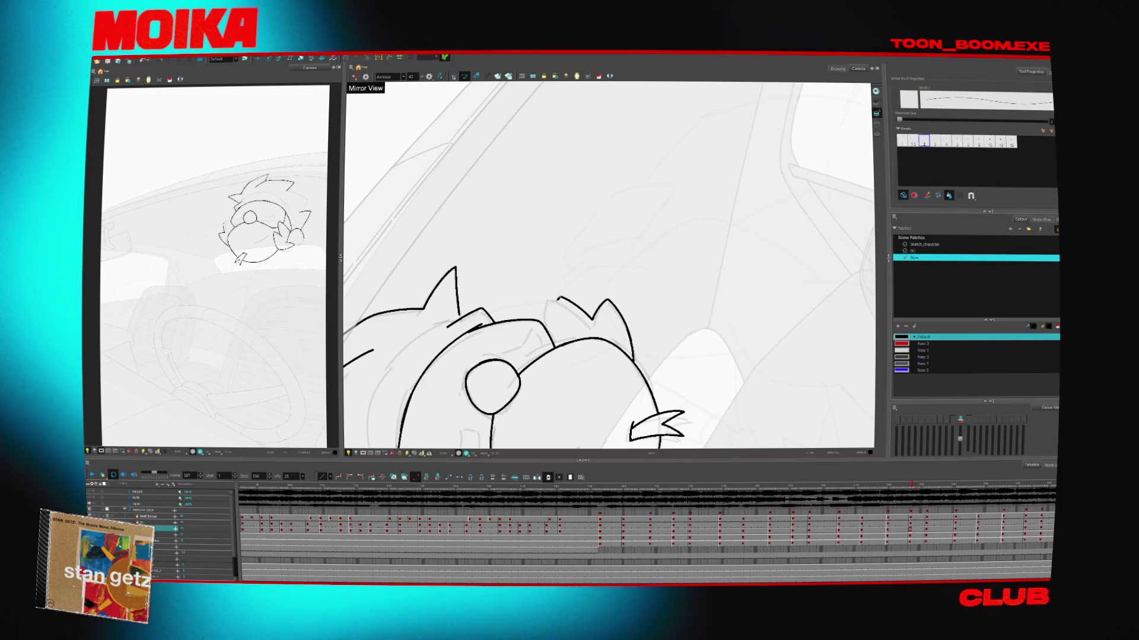
pyautogui.press('.')
pyautogui.press('.')
pyautogui.press('.')
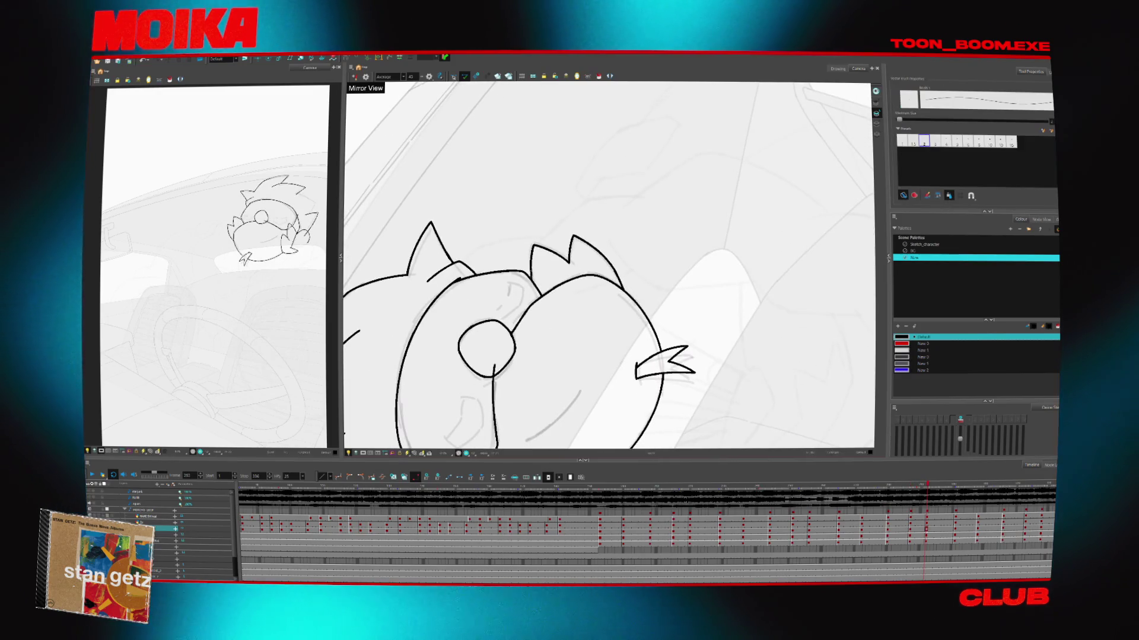
pyautogui.press('.')
pyautogui.press('.')
pyautogui.press('.')
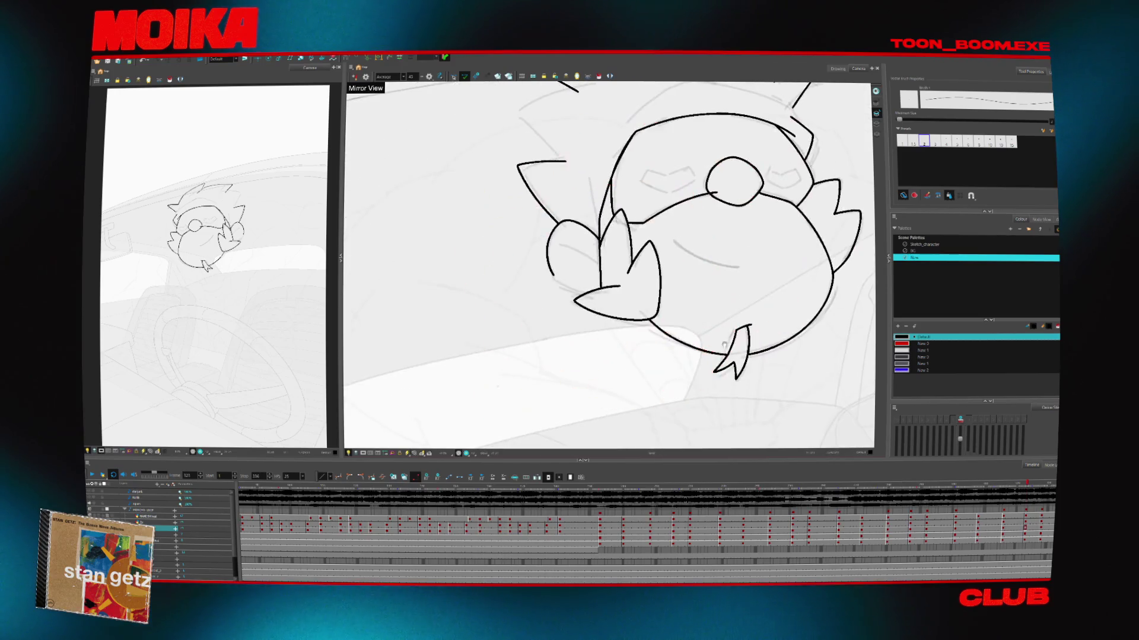
pyautogui.press(',')
pyautogui.press(',')
pyautogui.press(',')
pyautogui.hotkey('alt', 't')
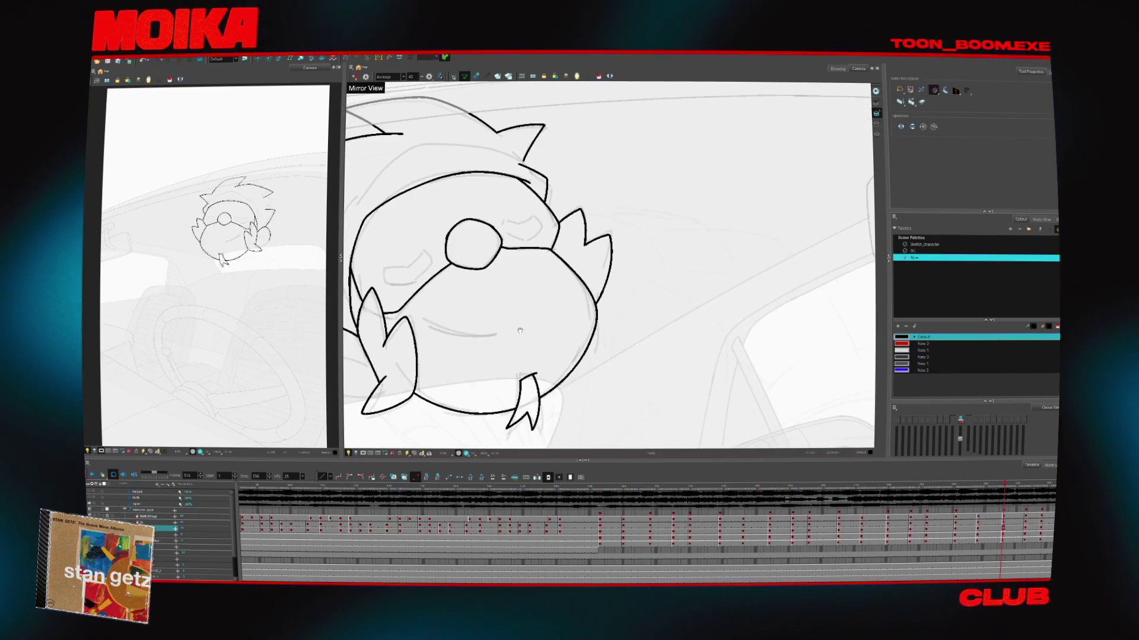
pyautogui.press('.')
pyautogui.press('.')
pyautogui.press('.')
pyautogui.hotkey('alt', 'z')
pyautogui.scroll(-4, 593, 344)
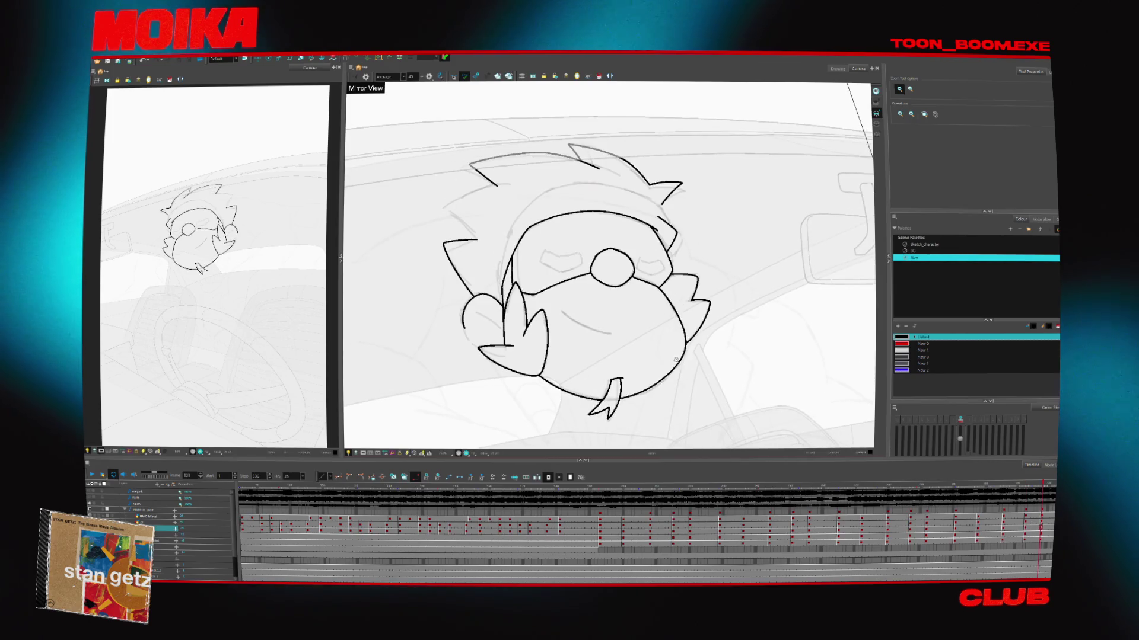
pyautogui.press(',')
pyautogui.press(',')
pyautogui.press(',')
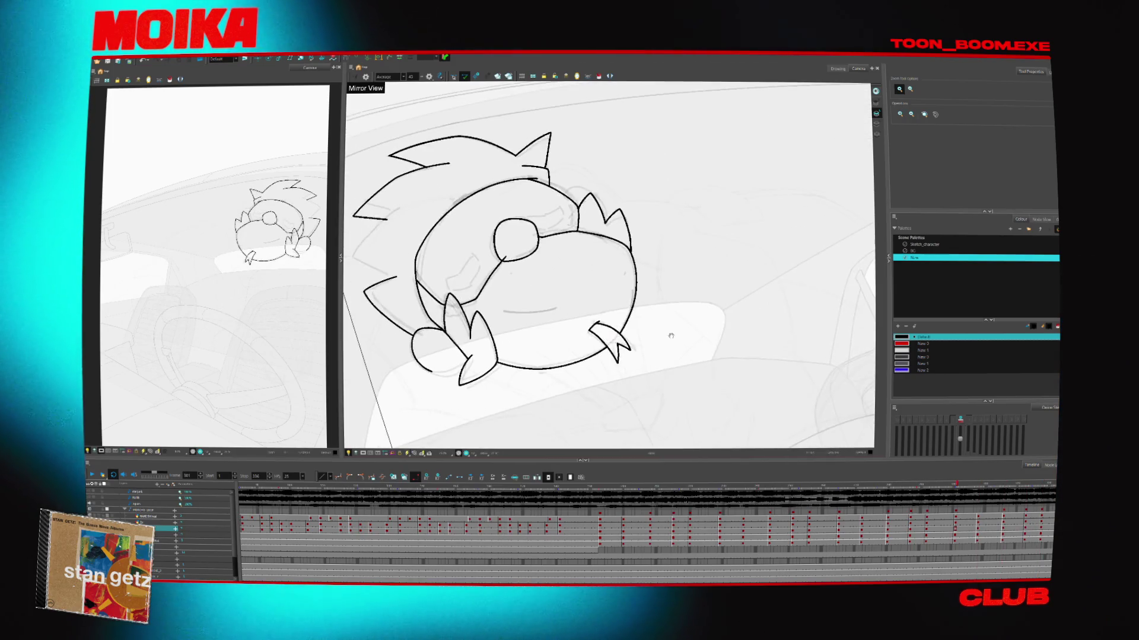
pyautogui.press(',')
pyautogui.press(',')
pyautogui.press(',')
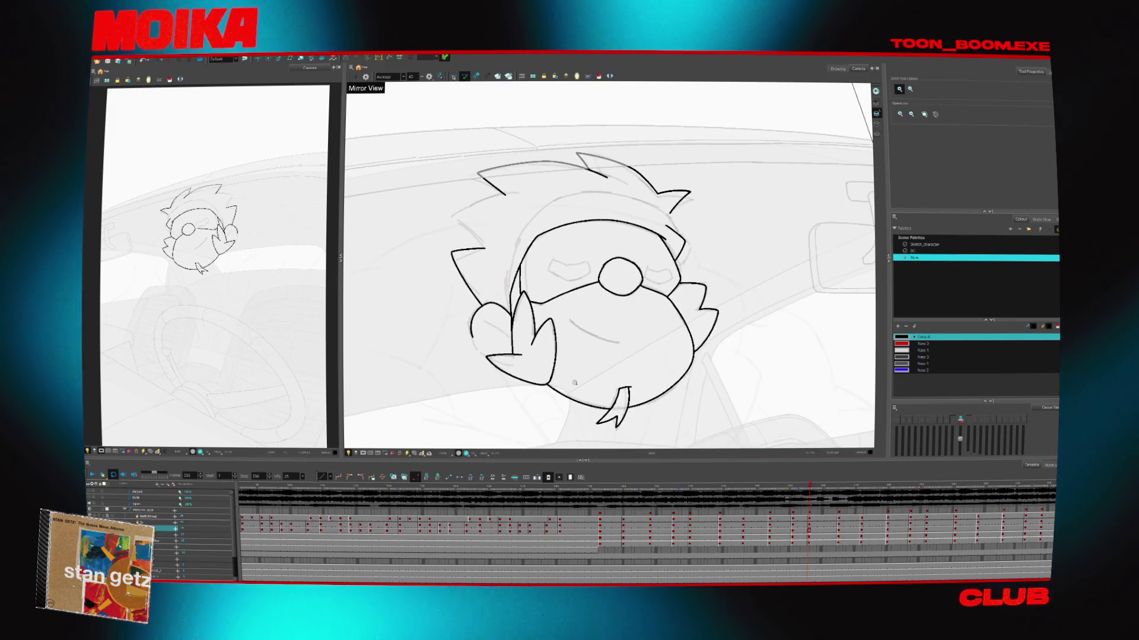
pyautogui.press(',')
pyautogui.press(',')
pyautogui.press(',')
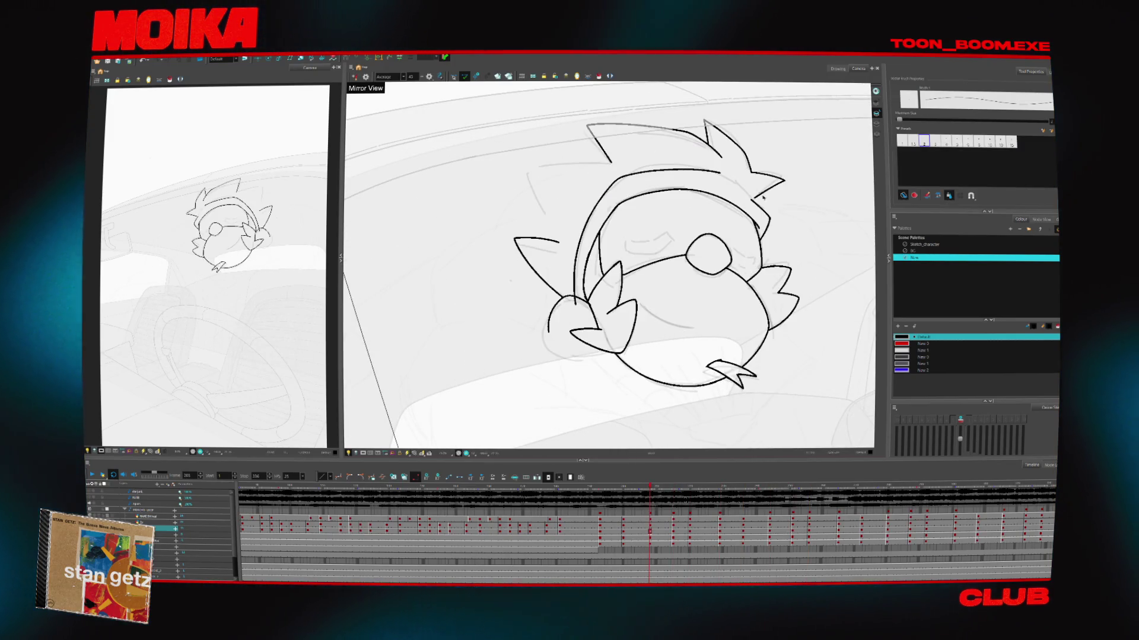
# Rotate and pan the canvas around the head, review playback, and move to the next drawing
pyautogui.press('c')
pyautogui.press('c')
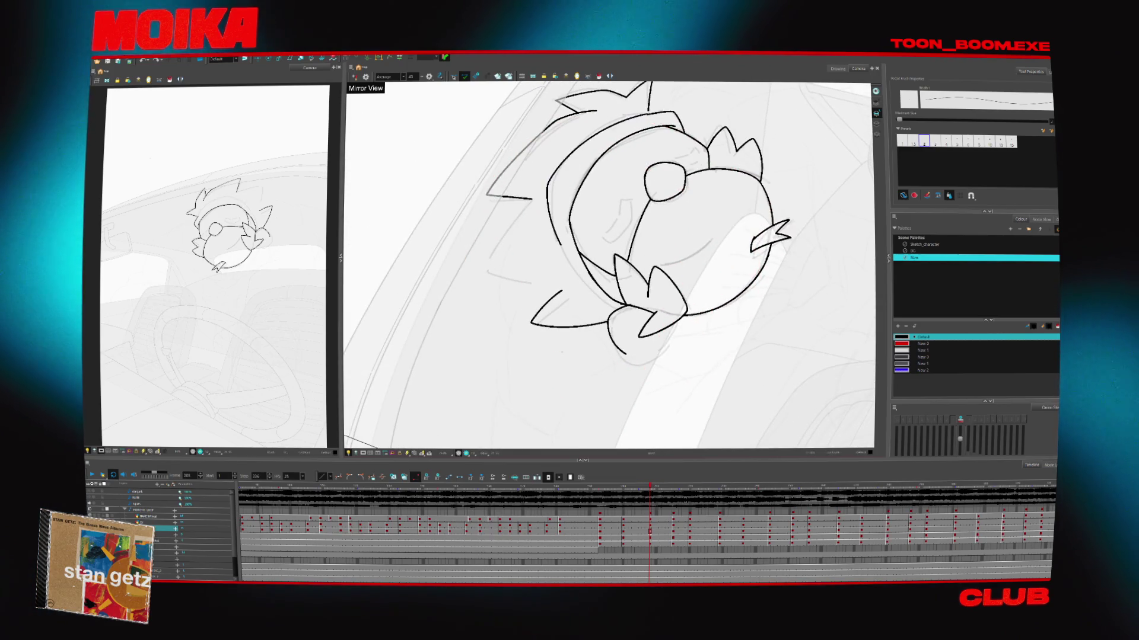
pyautogui.click(581, 127)
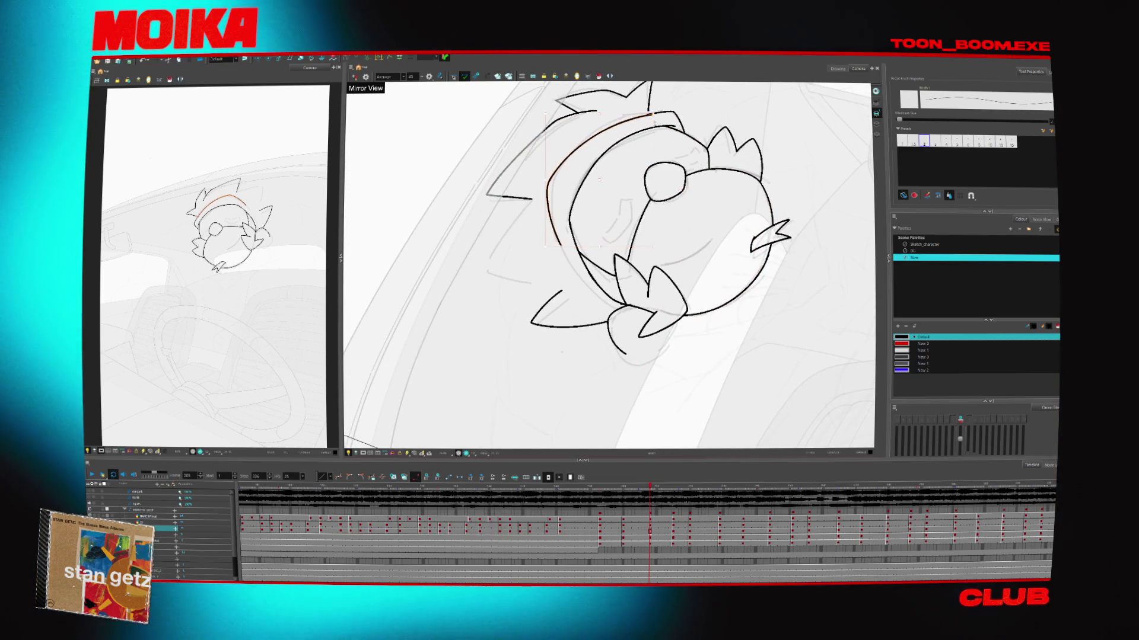
pyautogui.moveTo(611, 267)
pyautogui.mouseDown()
pyautogui.moveTo(626, 208)
pyautogui.moveTo(601, 318)
pyautogui.moveTo(559, 385)
pyautogui.mouseUp()
pyautogui.press('space')
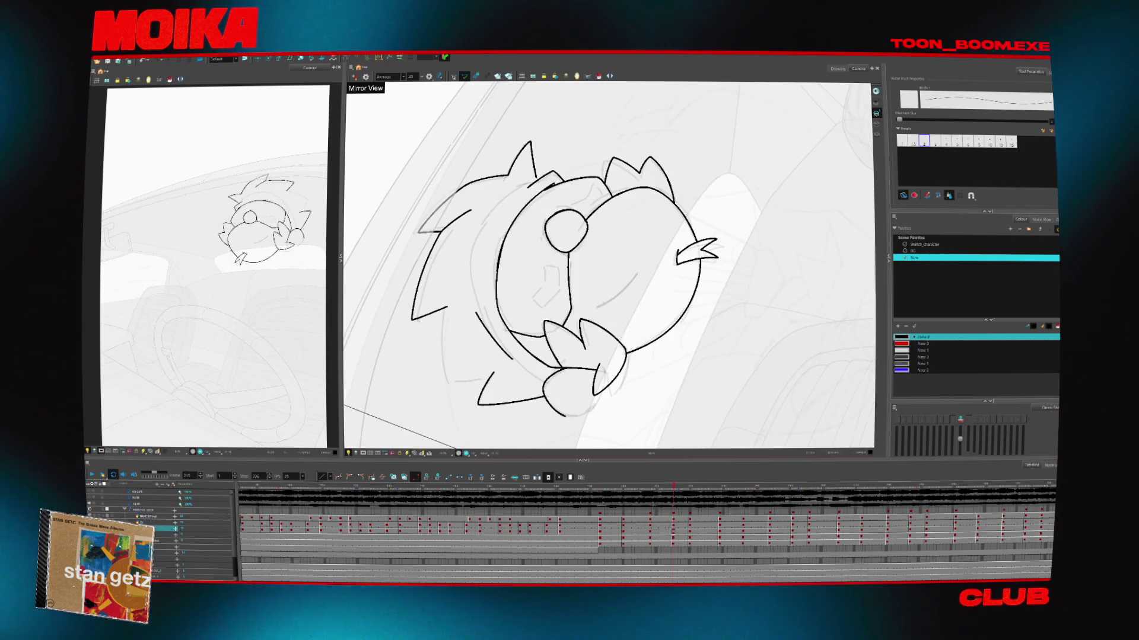
pyautogui.hotkey('alt', 't')
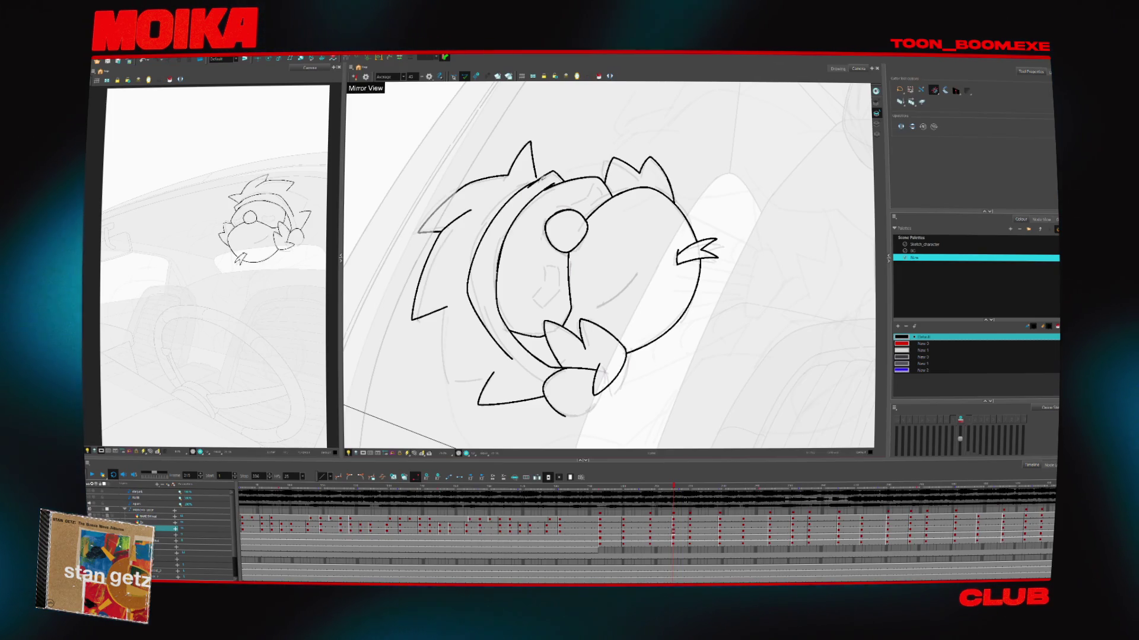
pyautogui.press('.')
pyautogui.press('.')
pyautogui.press('.')
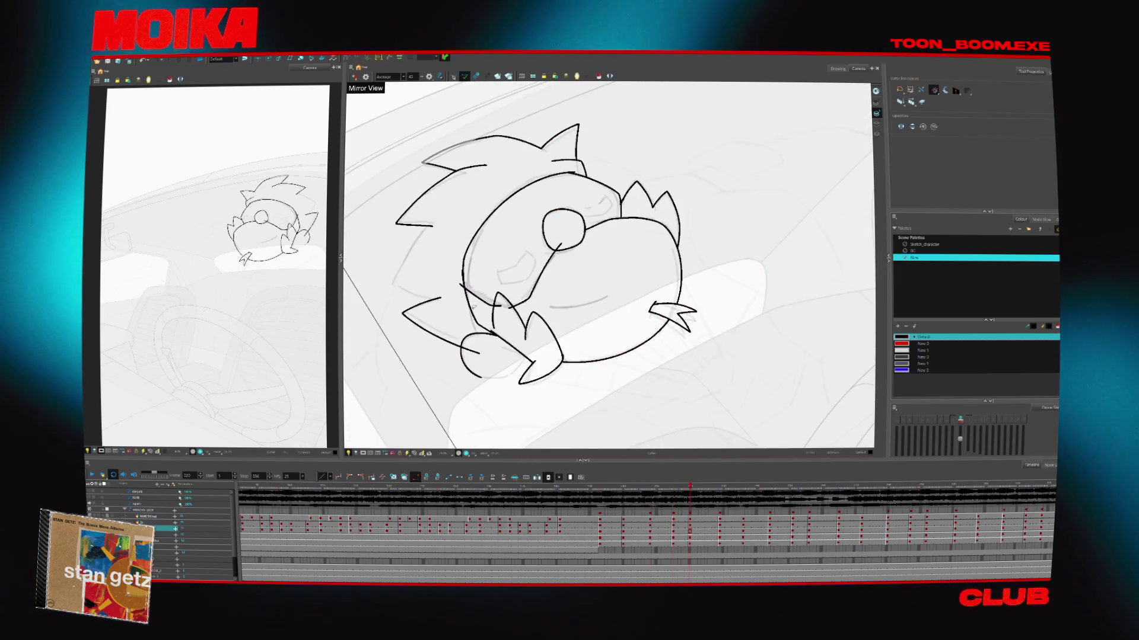
pyautogui.hotkey('alt', 'b')
# Sketch a curved line along the left side of the head, removing the extra cheek stroke
pyautogui.moveTo(481, 203)
pyautogui.mouseDown()
pyautogui.moveTo(461, 319)
pyautogui.moveTo(469, 286)
pyautogui.mouseUp()
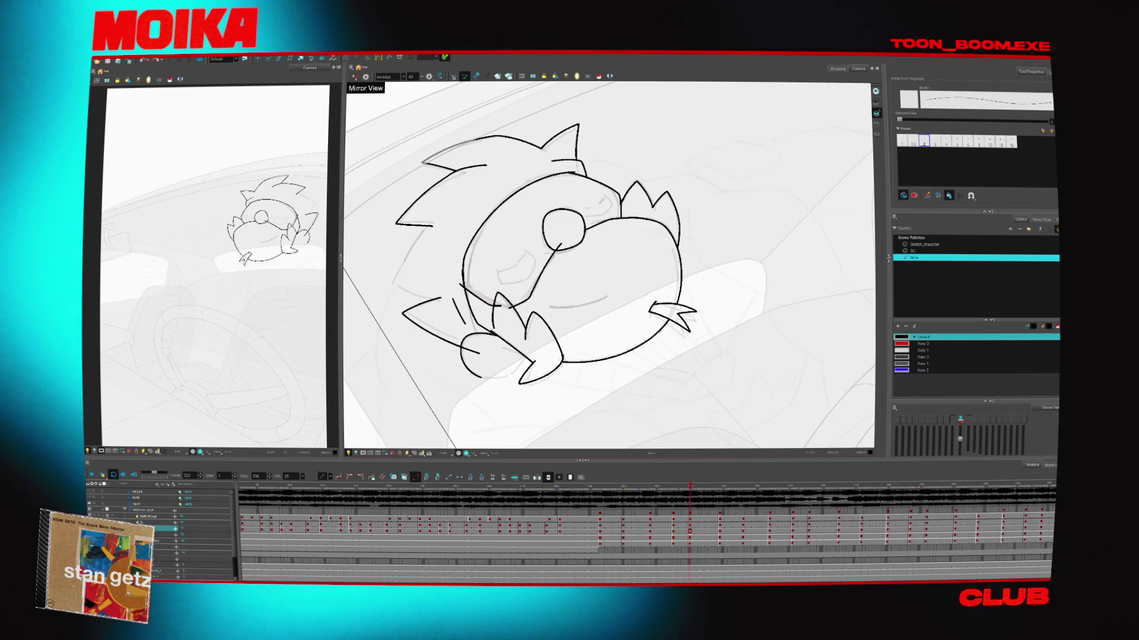
pyautogui.hotkey('ctrl', 'z')
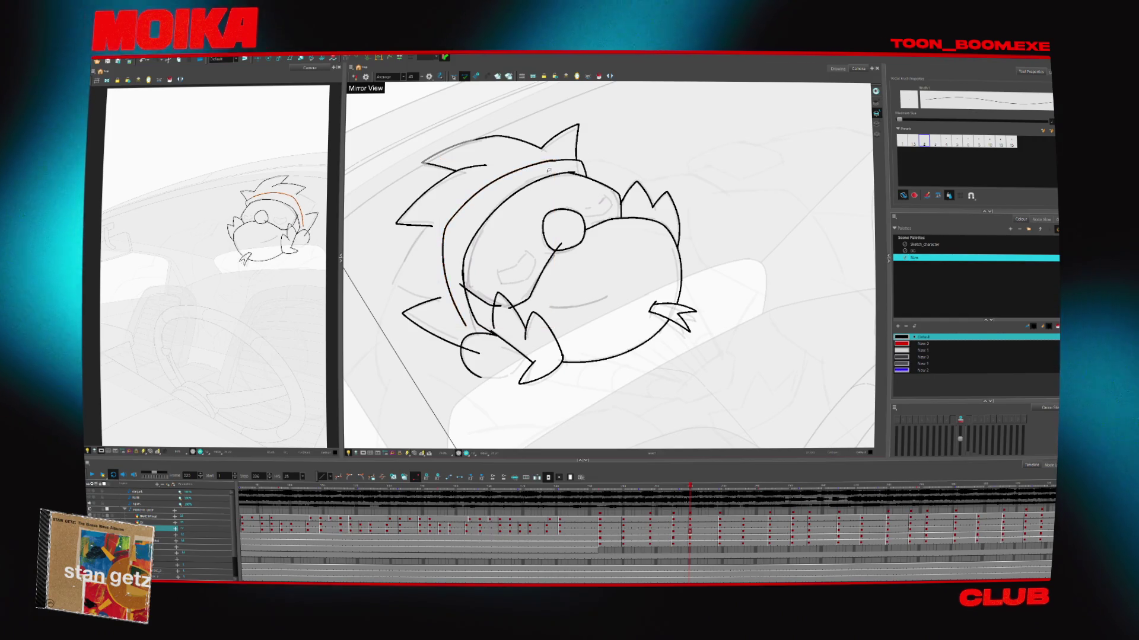
pyautogui.press('Escape')
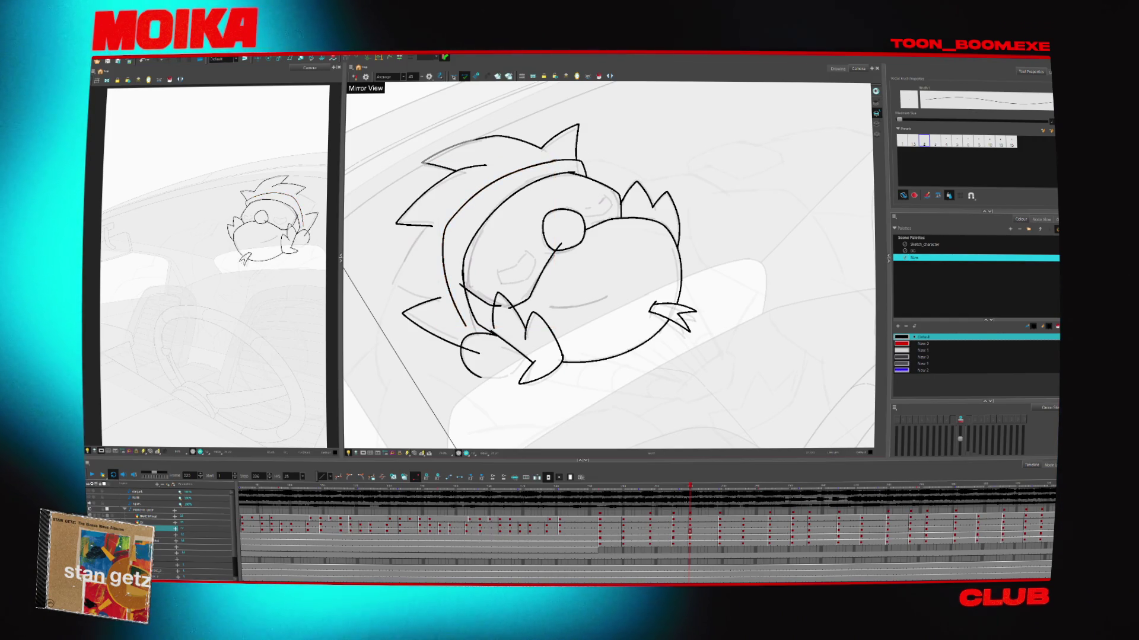
pyautogui.press('f')
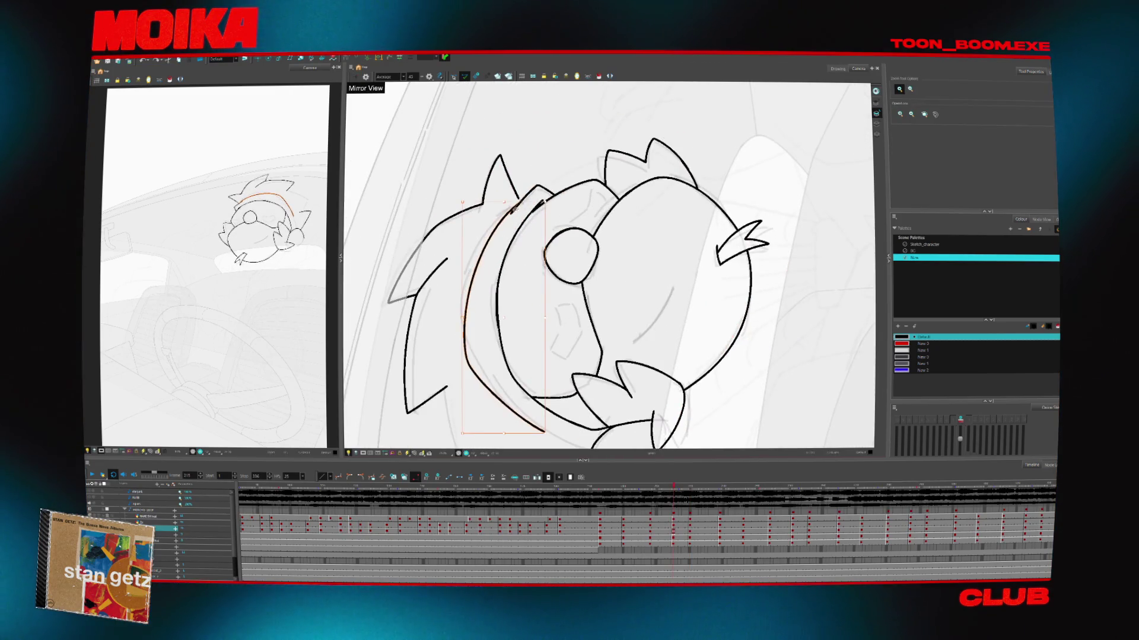
# Reset the canvas rotation and land on the drawing with the face turned toward the viewer
pyautogui.hotkey('alt', 'b')
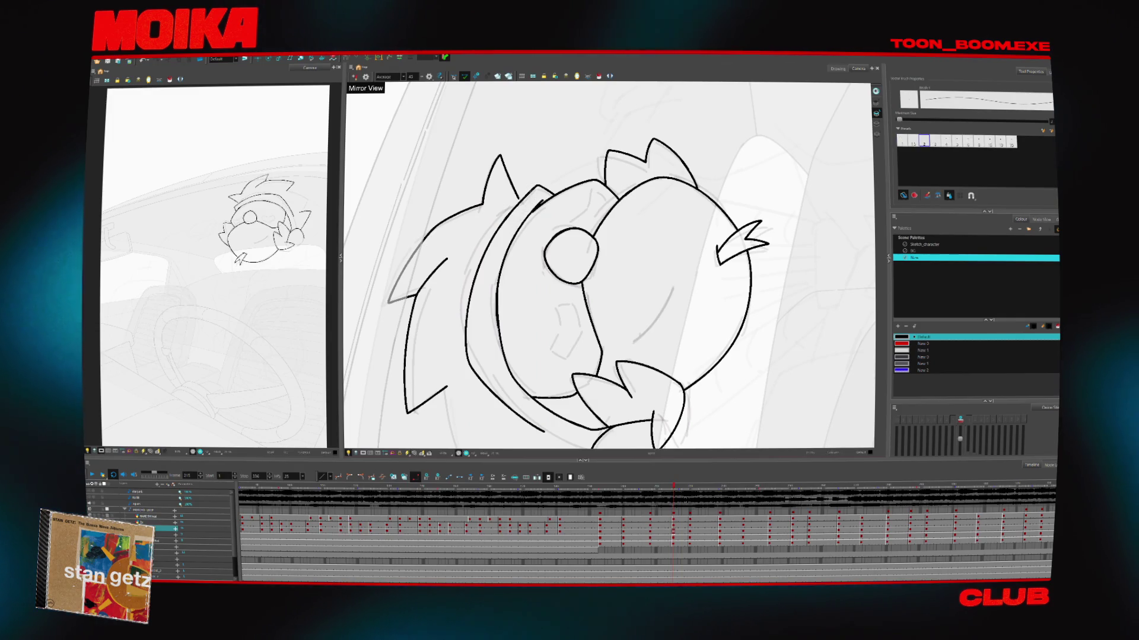
pyautogui.hotkey('shift', 'm')
pyautogui.press('g')
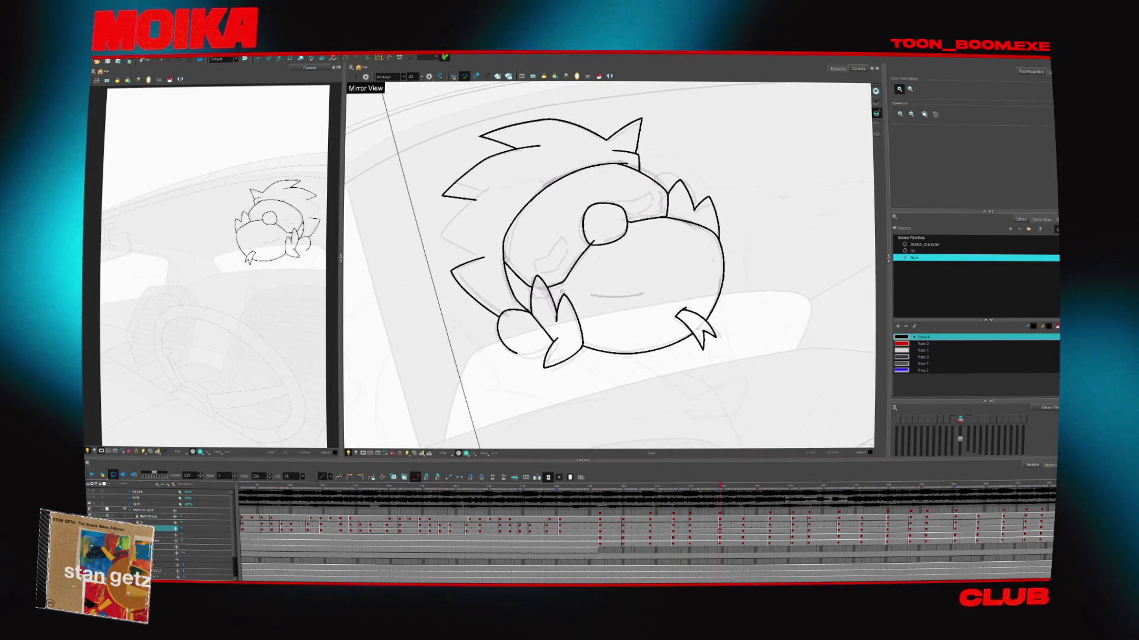
pyautogui.hotkey('alt', 'b')
pyautogui.press('f')
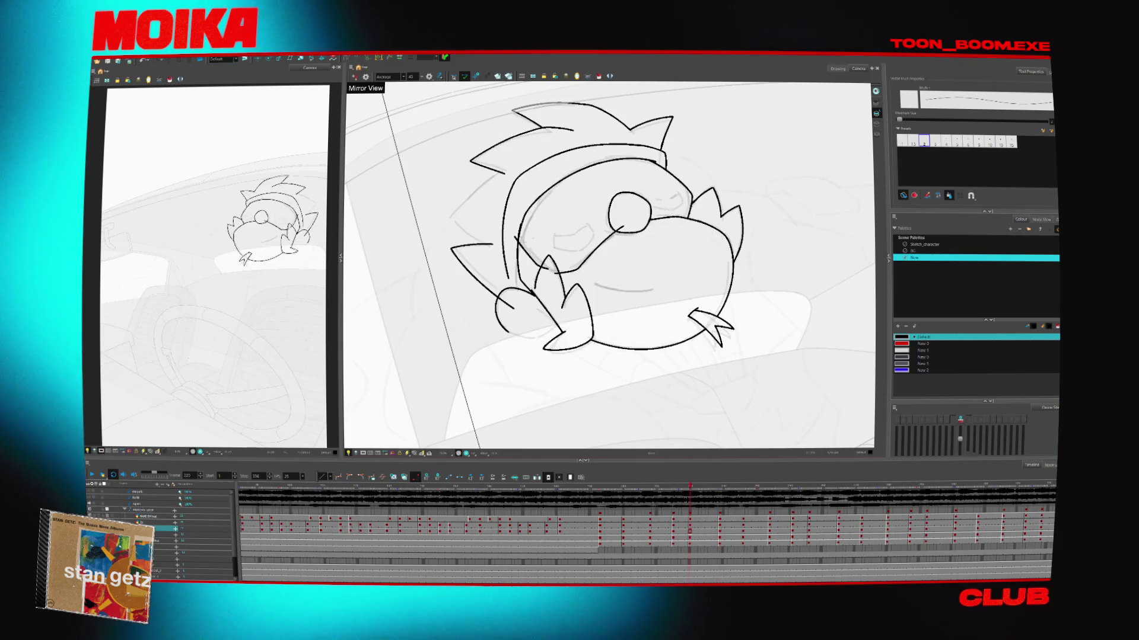
pyautogui.press('g')
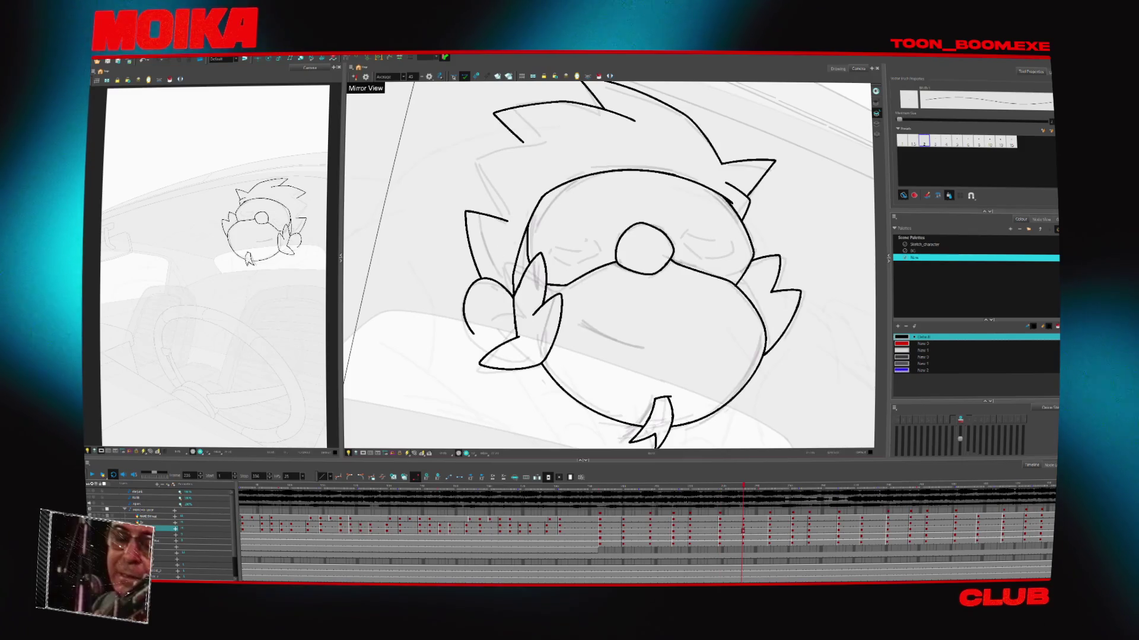
# Draw a curved hairline across the top of the head, restoring it after an undo
pyautogui.moveTo(516, 202); pyautogui.dragTo(691, 155)
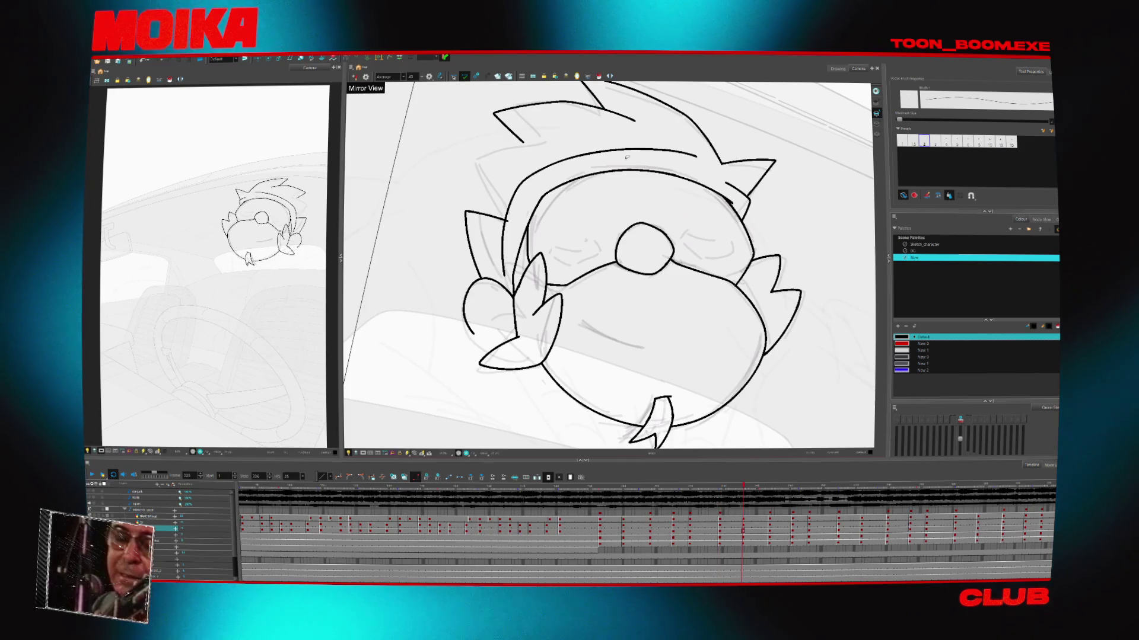
pyautogui.hotkey('ctrl', 'z')
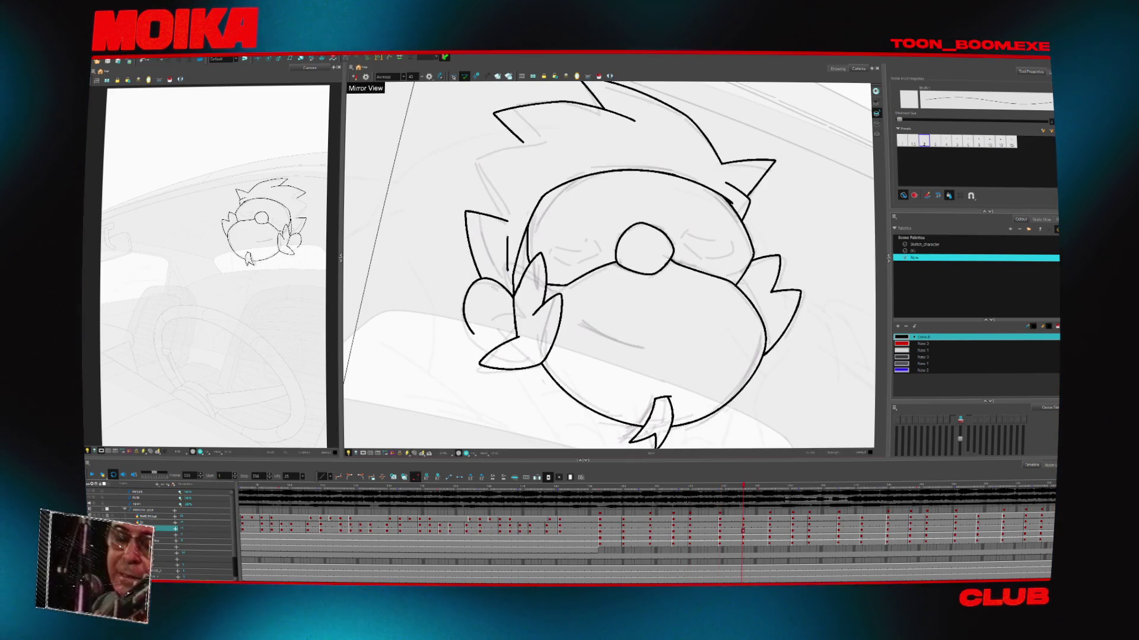
pyautogui.press('4')
pyautogui.hotkey('ctrl', 'shift', 'z')
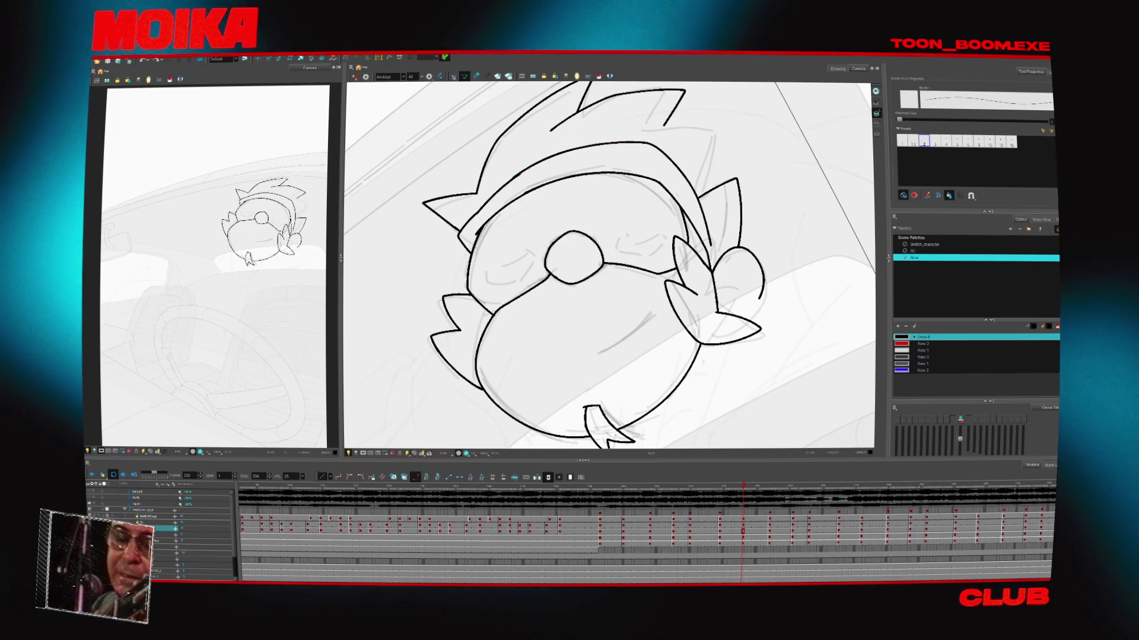
pyautogui.press('4')
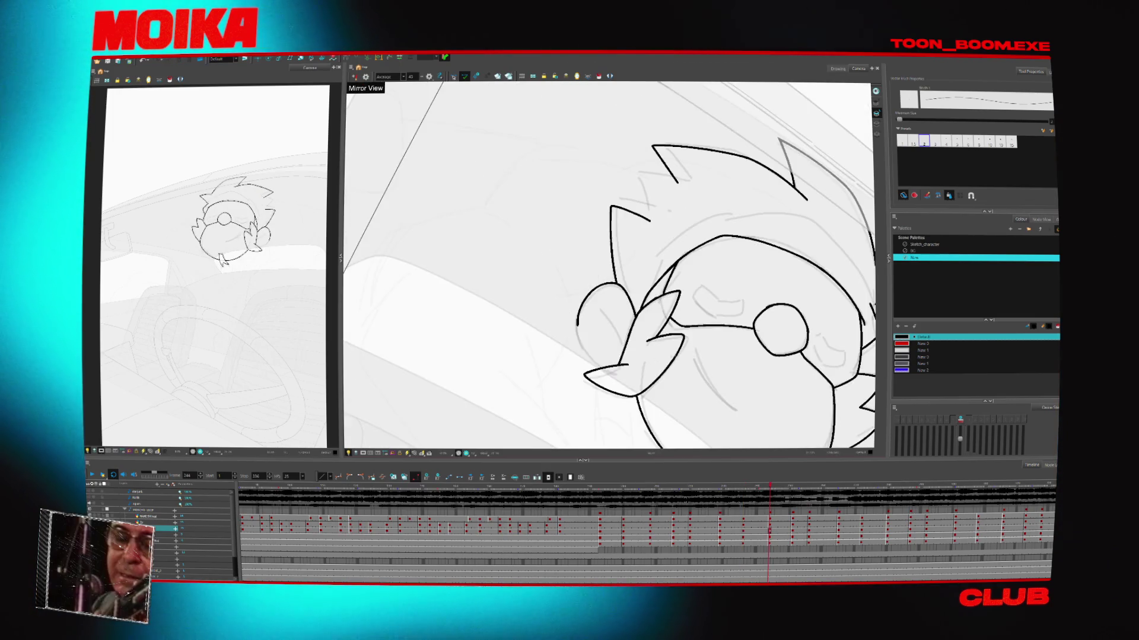
# Rotate and zoom the view on the head, then remove the stray vertical line
pyautogui.moveTo(652, 249); pyautogui.dragTo(621, 377)
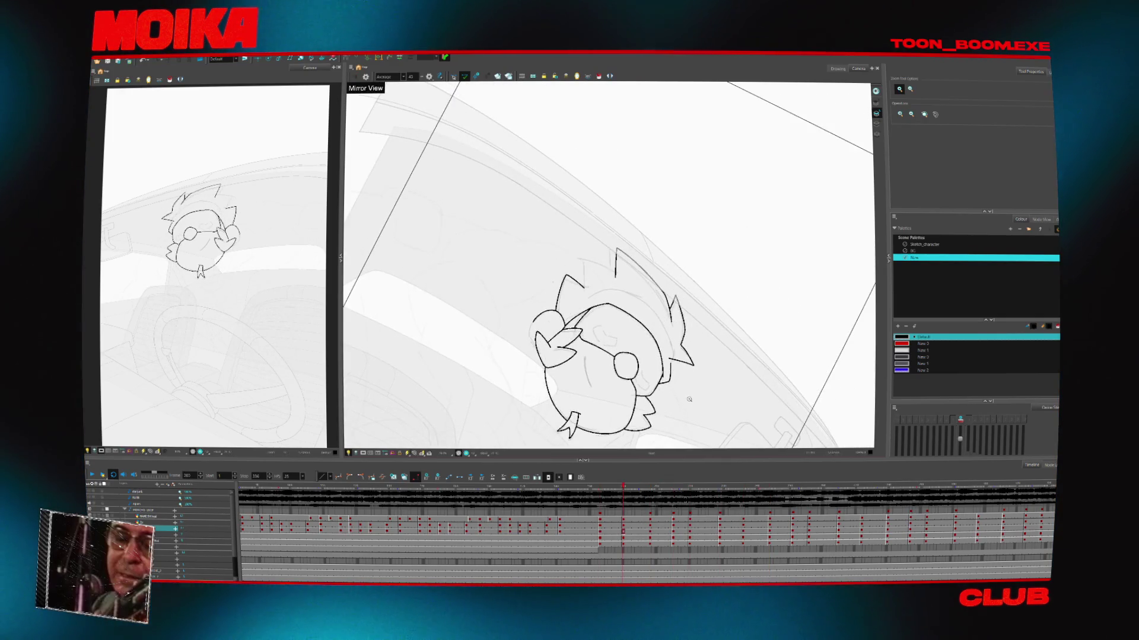
pyautogui.click(670, 262)
pyautogui.hotkey('alt', 'b')
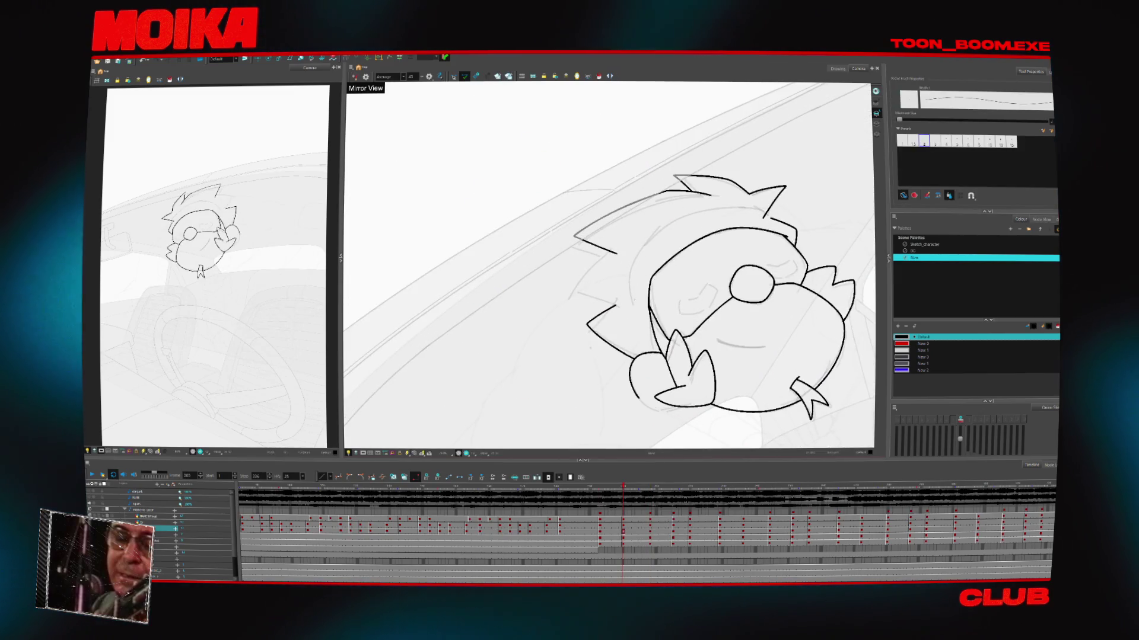
pyautogui.hotkey('ctrl', 'z')
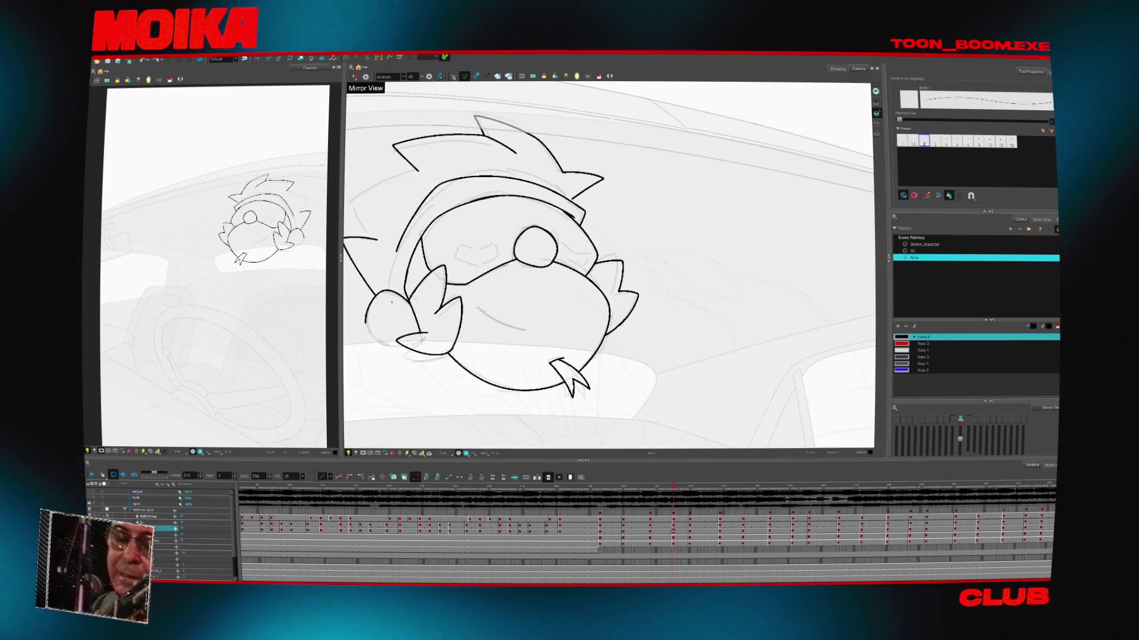
# Zoom in on the left side, advance a few drawings, and draw a long curve up the head's side
pyautogui.hotkey('alt', 'z')
pyautogui.click(402, 237)
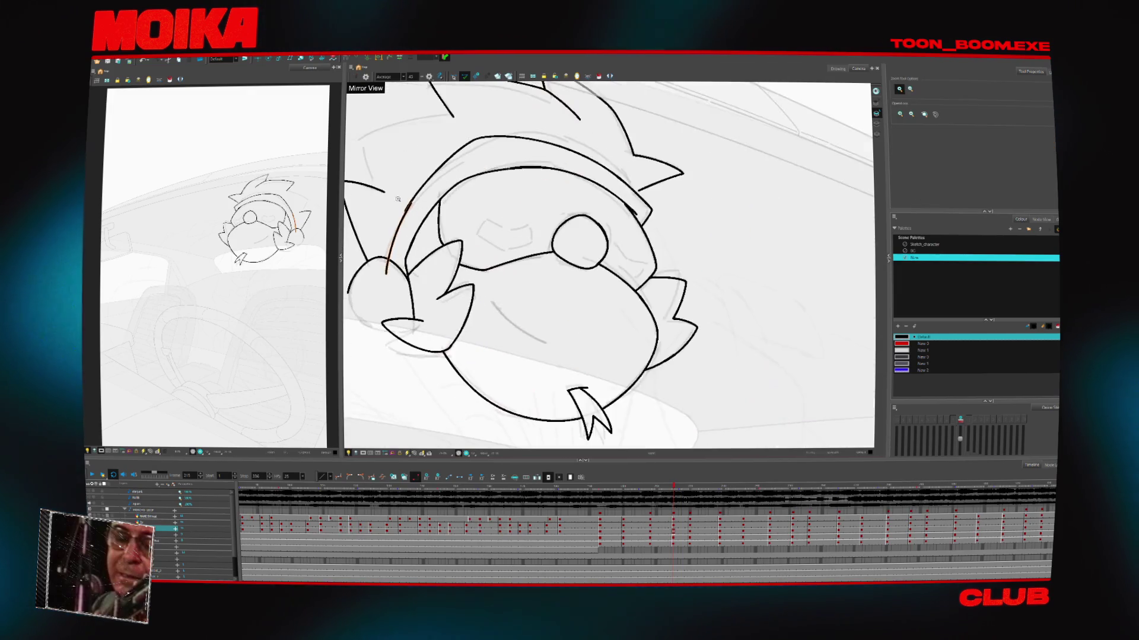
pyautogui.click(402, 238)
pyautogui.hotkey('alt', 'b')
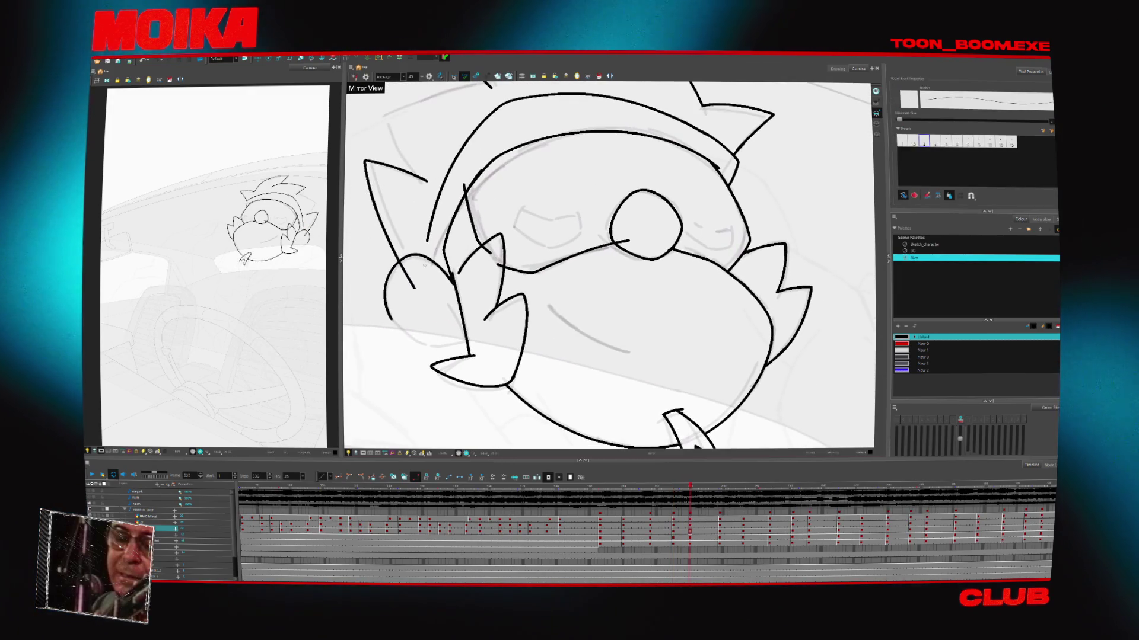
pyautogui.press('g')
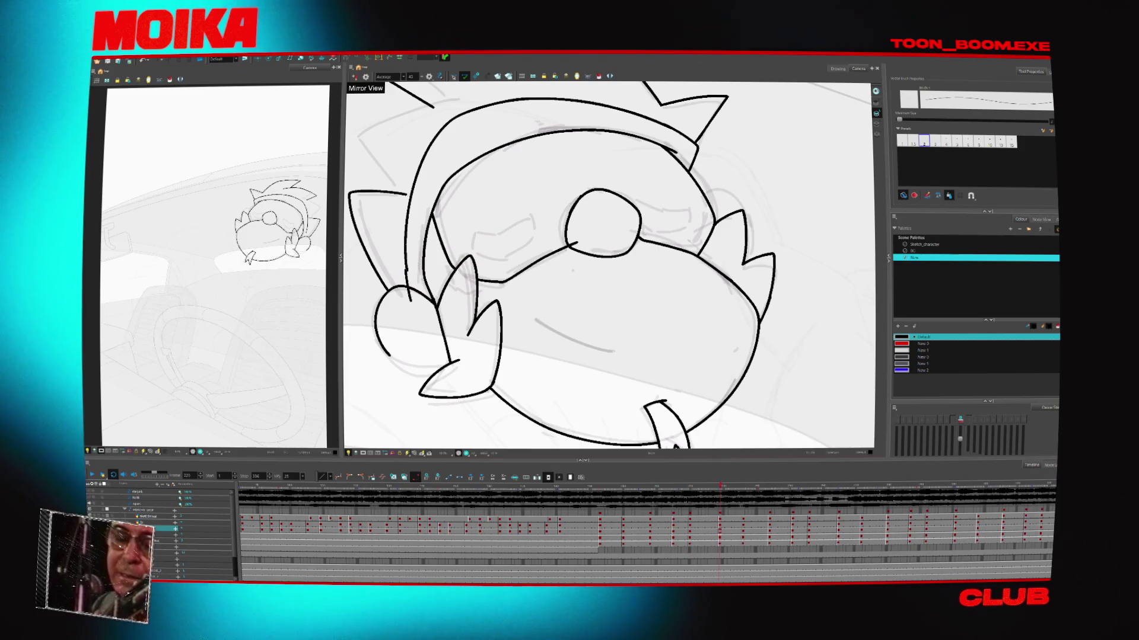
pyautogui.press('g')
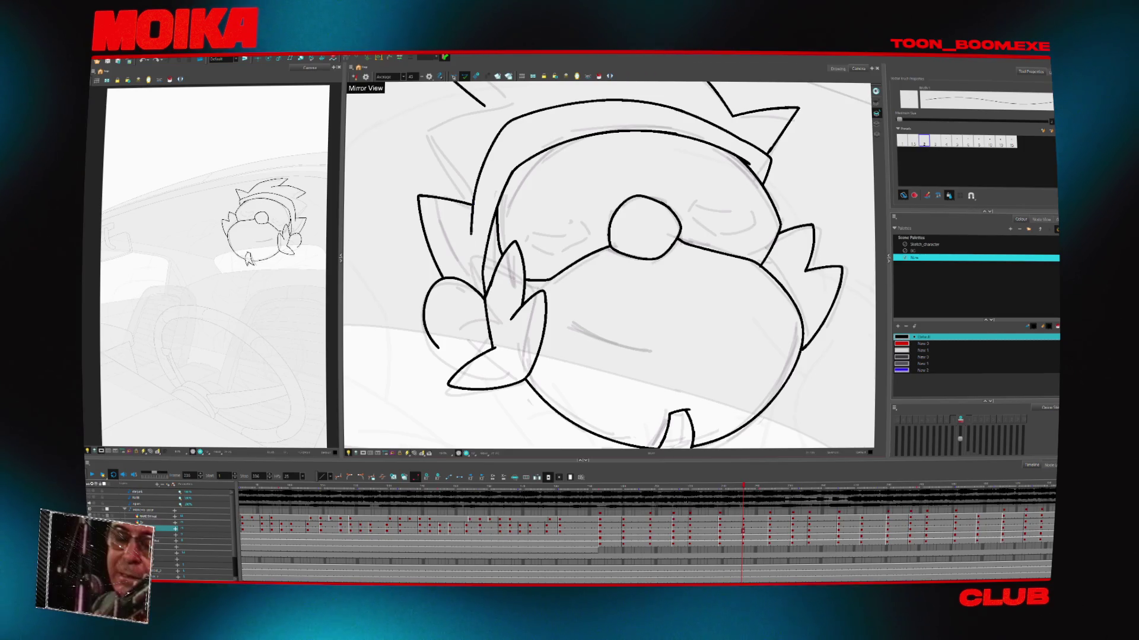
pyautogui.press('g')
pyautogui.press('g')
pyautogui.press('g')
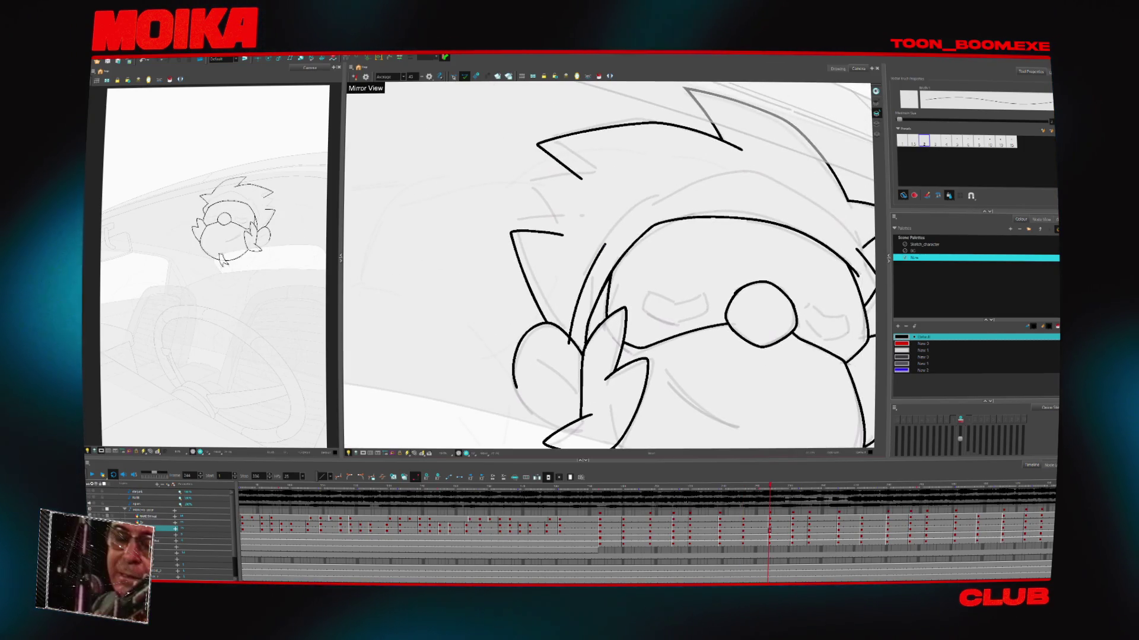
pyautogui.moveTo(578, 341); pyautogui.dragTo(719, 185)
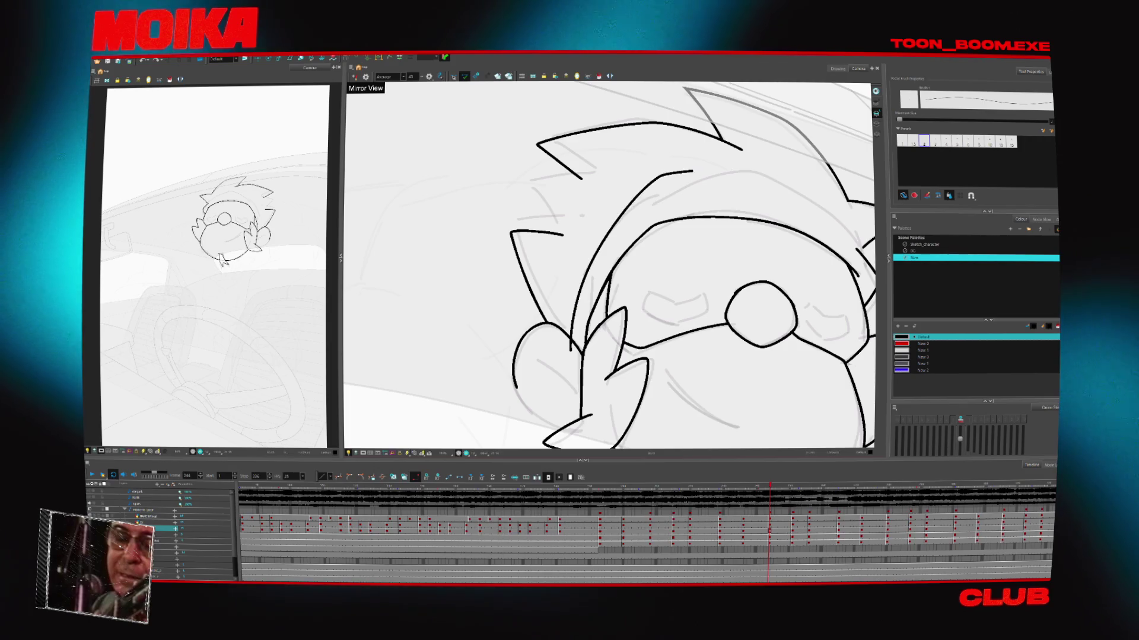
# Flip back through the earlier drawings to the start of the head turn
pyautogui.press('f')
pyautogui.press('g')
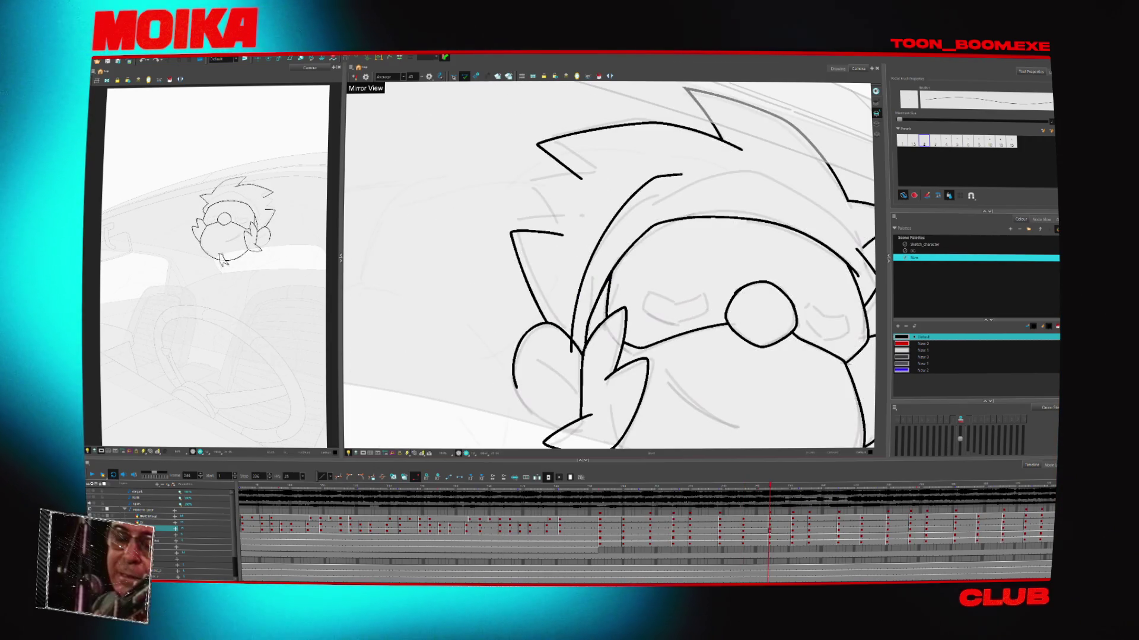
pyautogui.press('f')
pyautogui.press('f')
pyautogui.press('f')
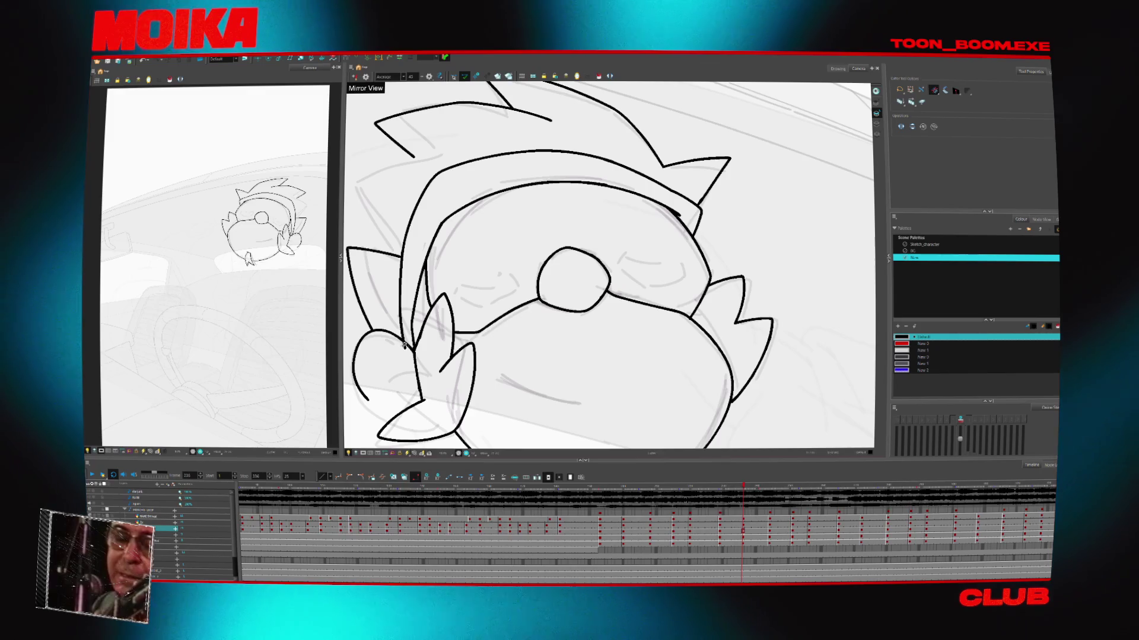
pyautogui.press('f')
pyautogui.press('f')
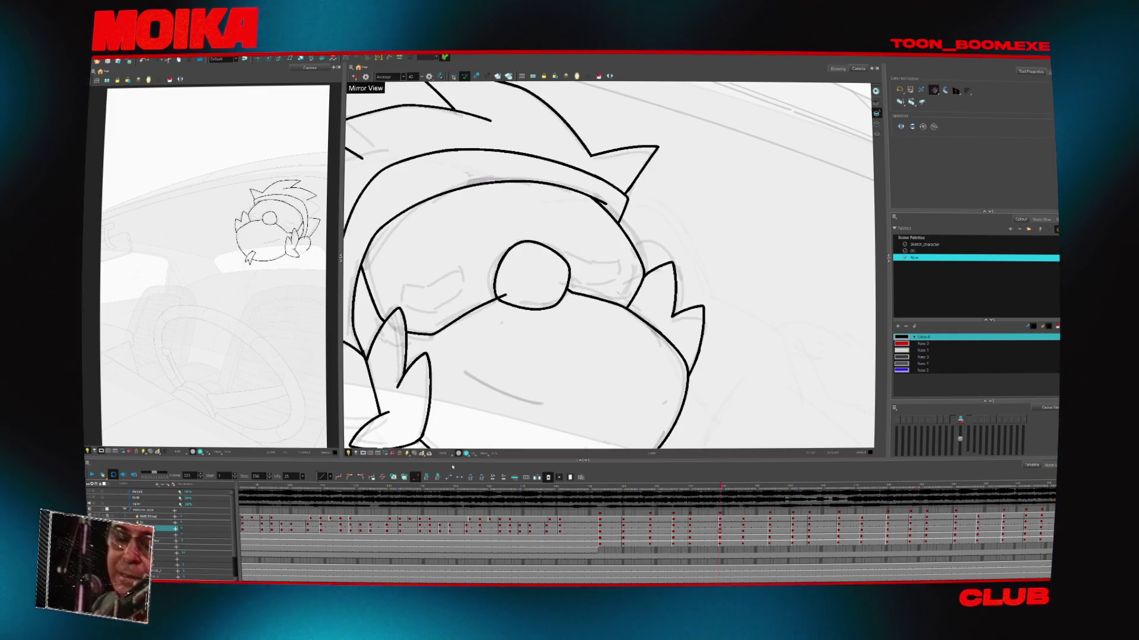
pyautogui.press('f')
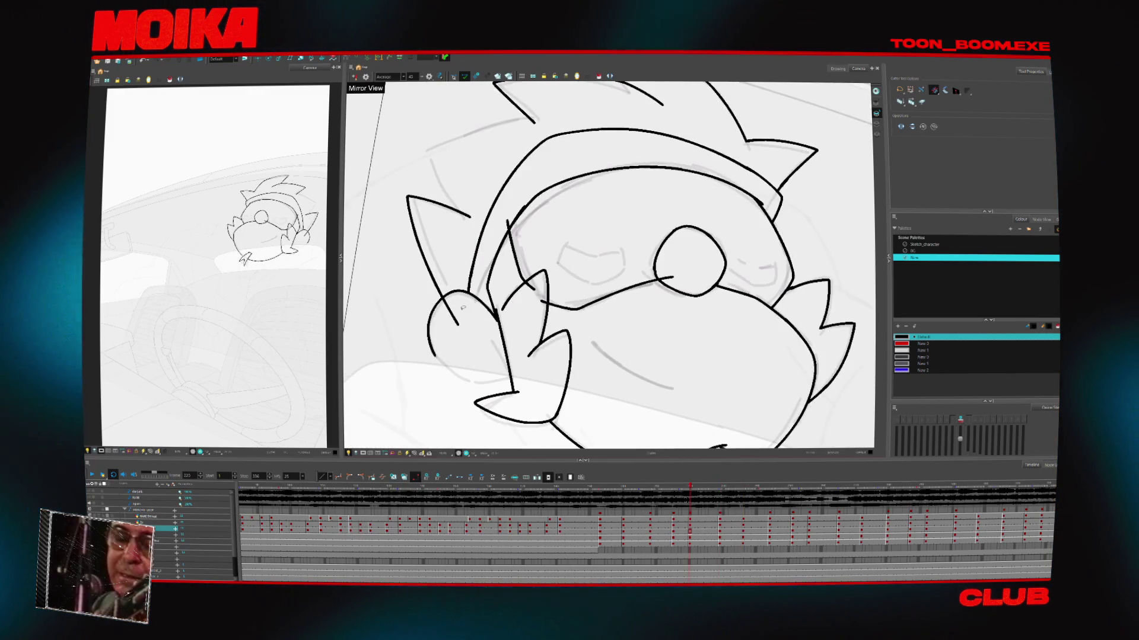
pyautogui.press('f')
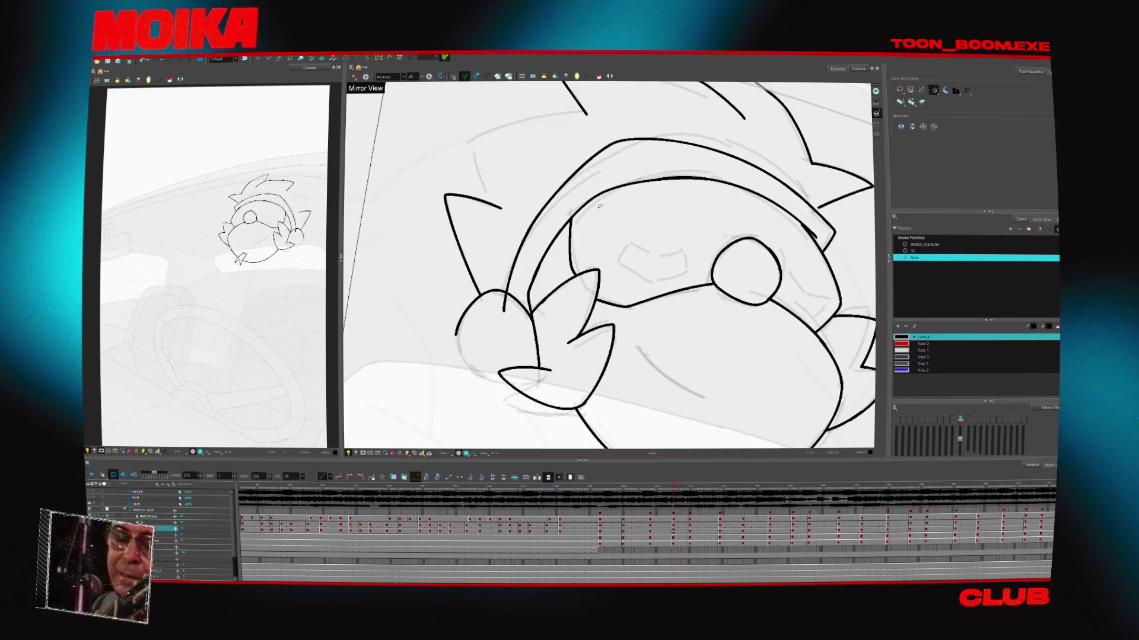
pyautogui.press('f')
pyautogui.press('f')
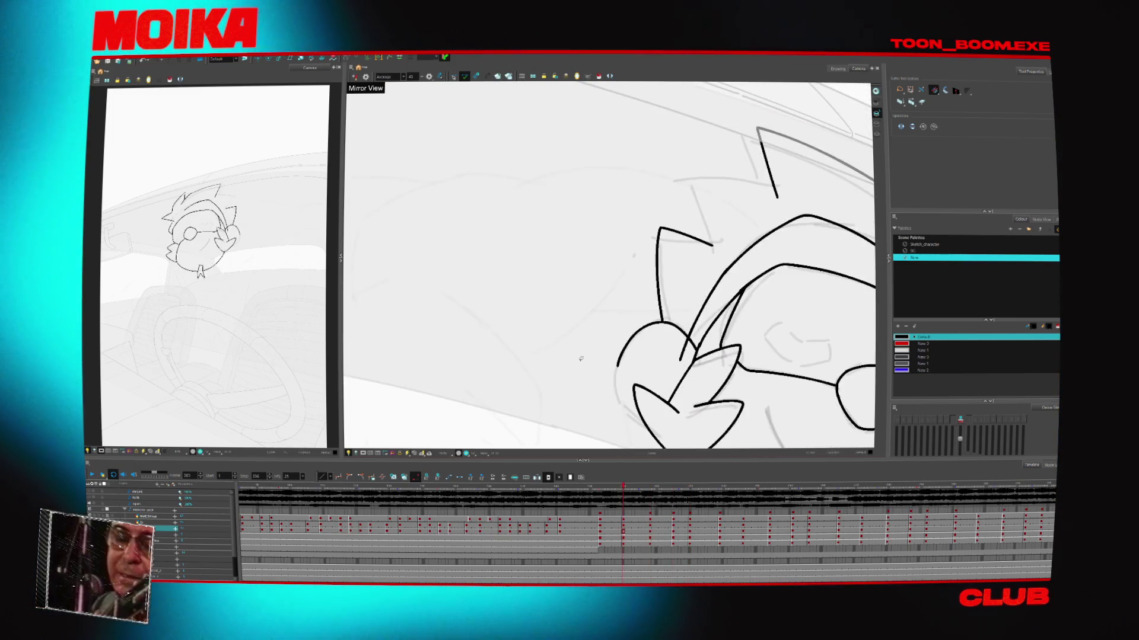
pyautogui.press('f')
pyautogui.press('f')
# Zoom out, play back the turn, unmirror the view, and add a short stroke on the hand's right side
pyautogui.hotkey('alt', 'z')
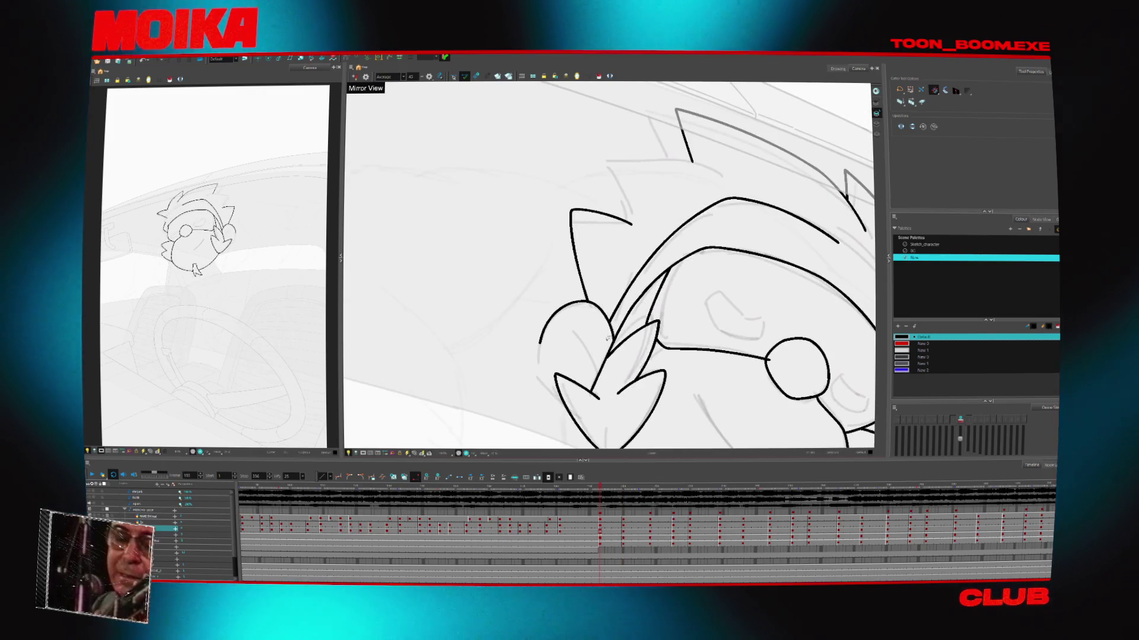
pyautogui.keyDown('alt'); pyautogui.click(605, 440); pyautogui.keyUp('alt')
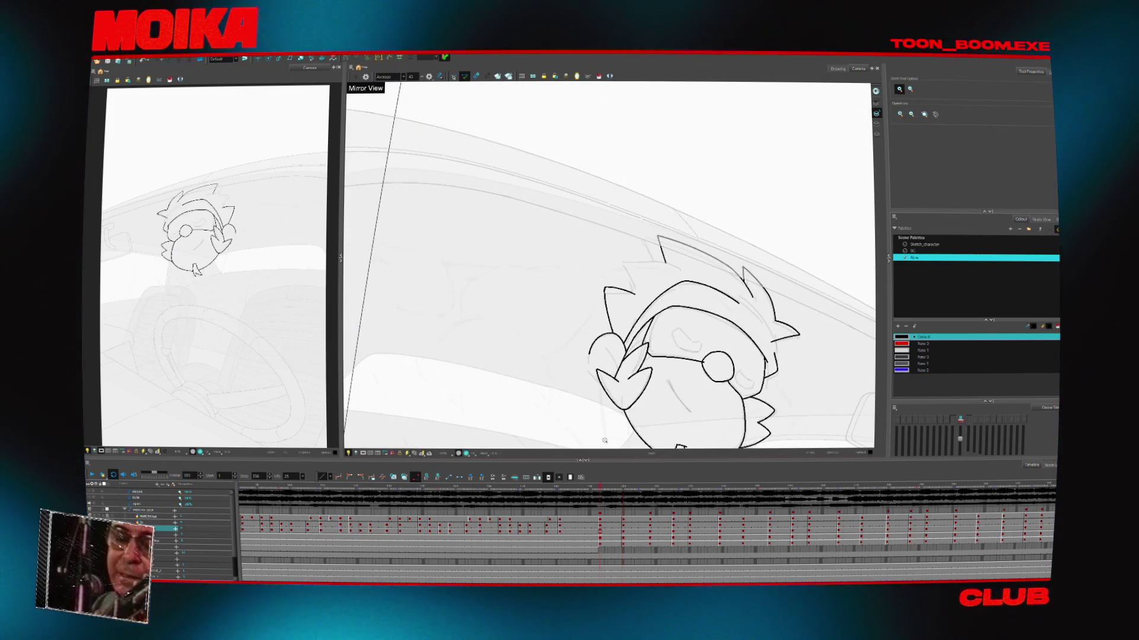
pyautogui.press('Return')
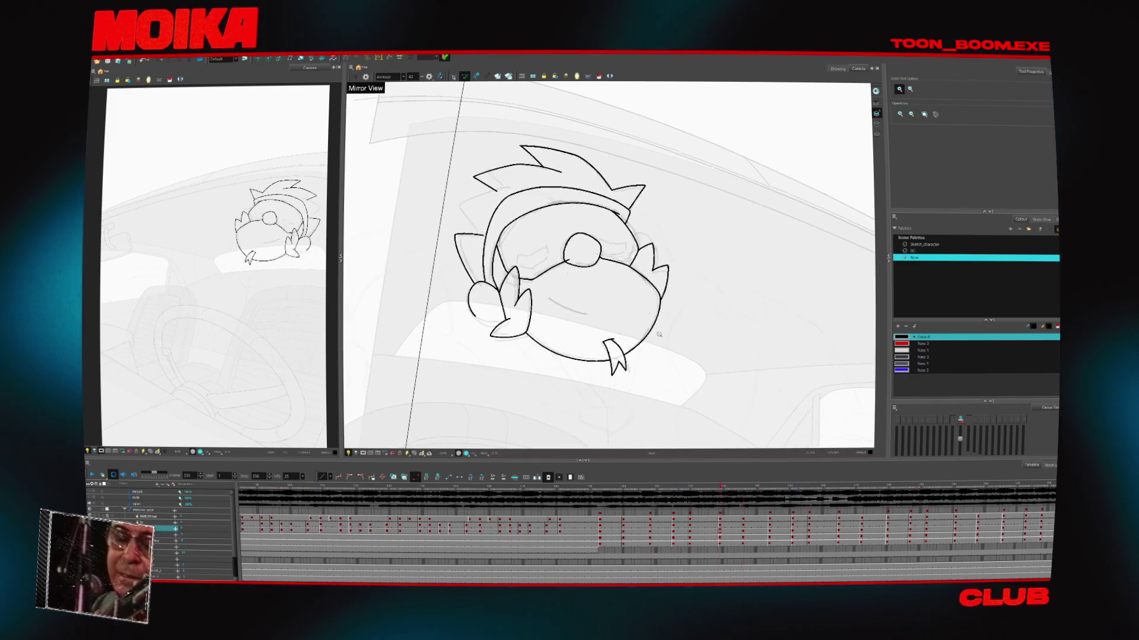
pyautogui.scroll(5, 659, 334)
pyautogui.press('4')
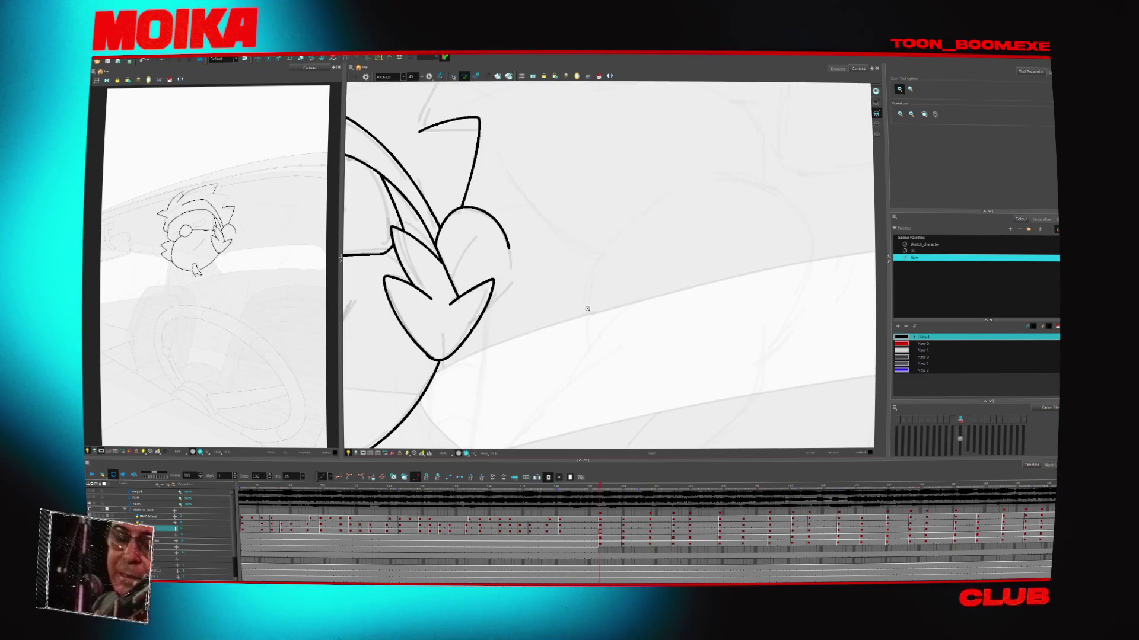
pyautogui.hotkey('alt', 'b')
pyautogui.moveTo(503, 292); pyautogui.dragTo(475, 313)
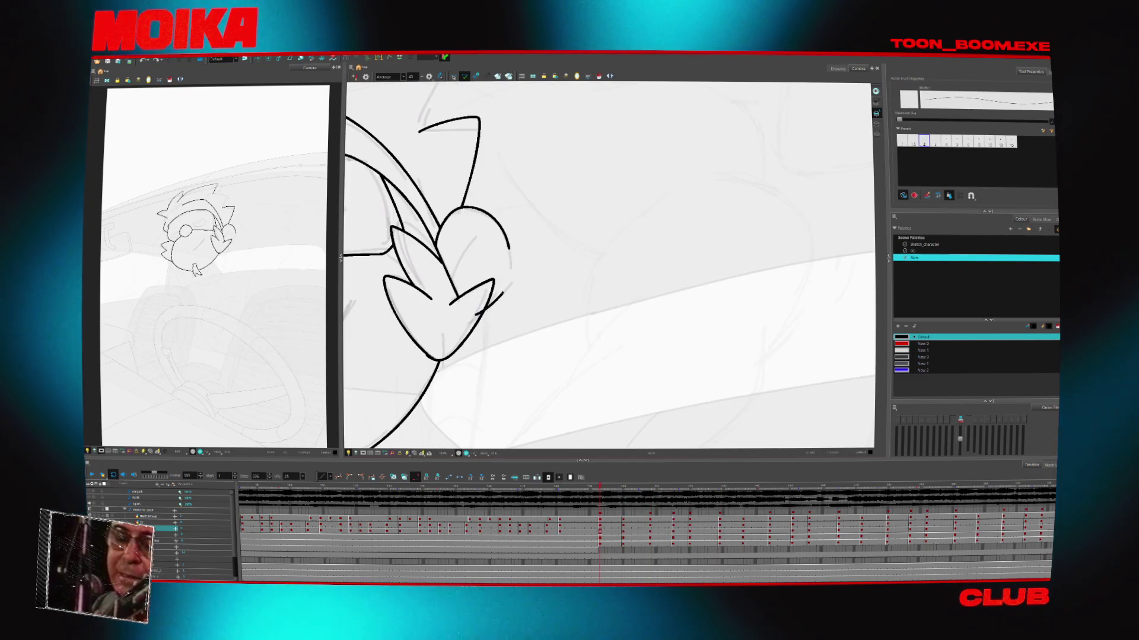
# Rotate the canvas and draw a new stroke along the hand's lower edge on the later drawings
pyautogui.press('Return')
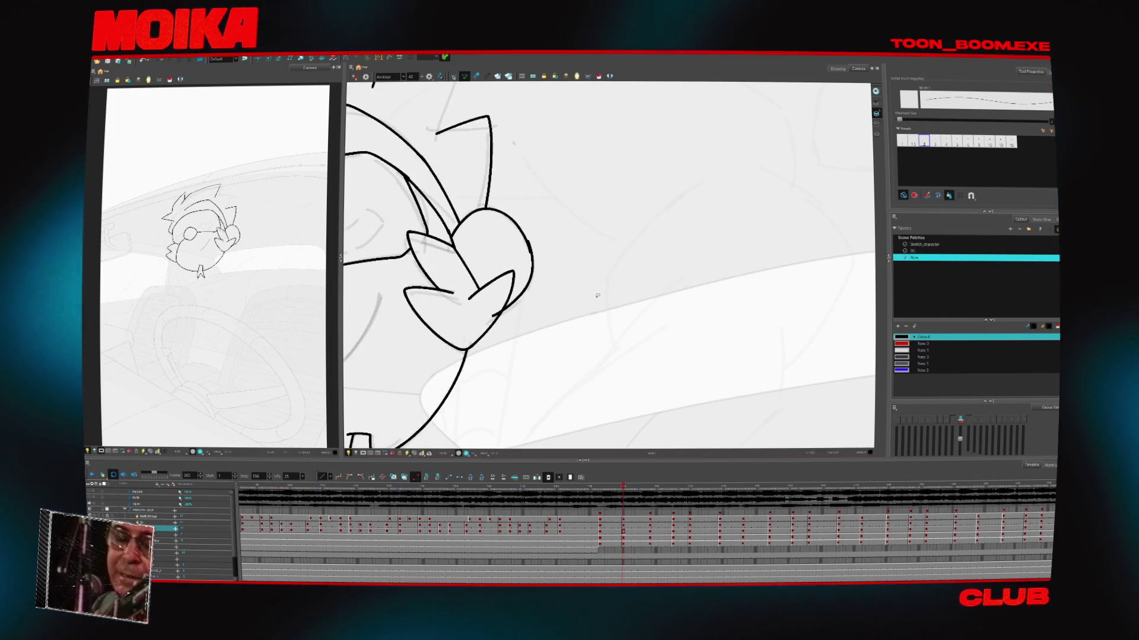
pyautogui.press('v')
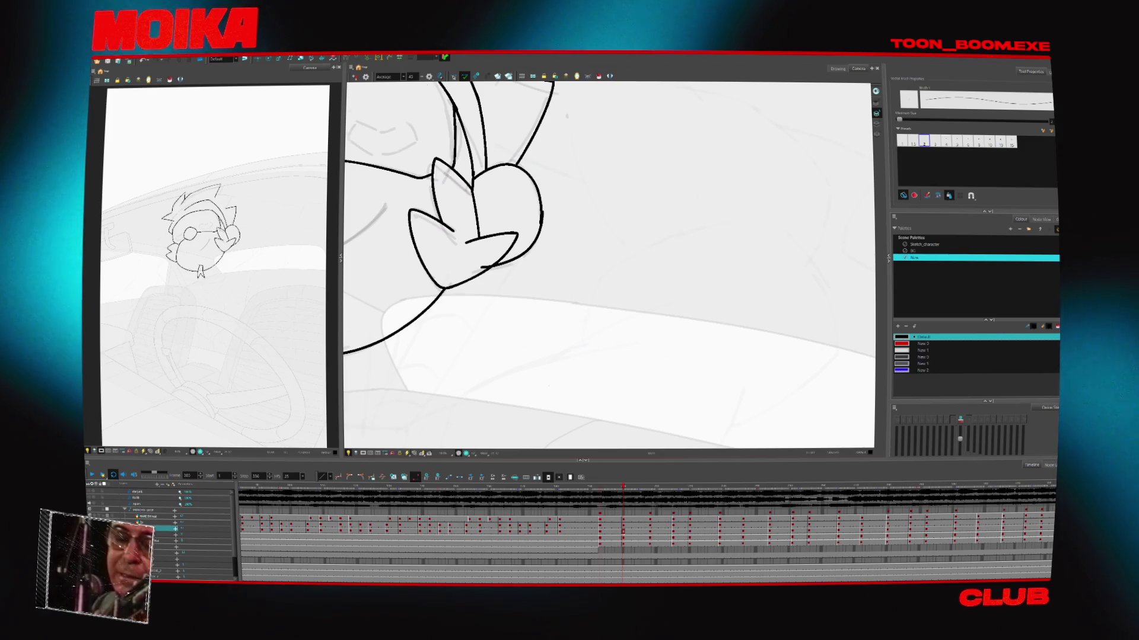
pyautogui.click(541, 220)
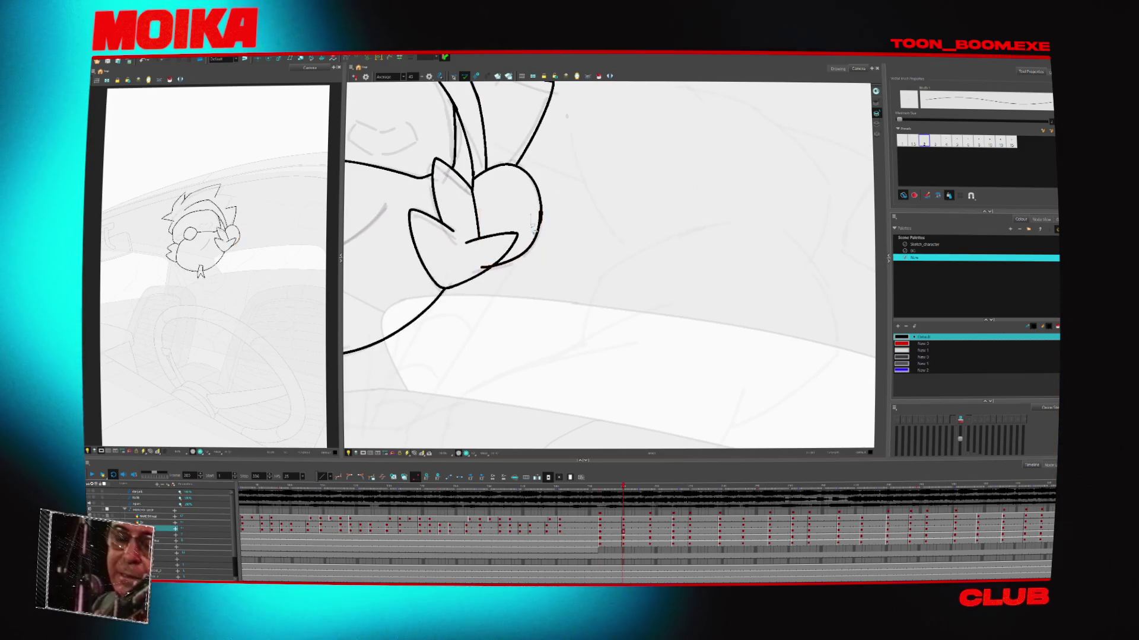
pyautogui.press('g')
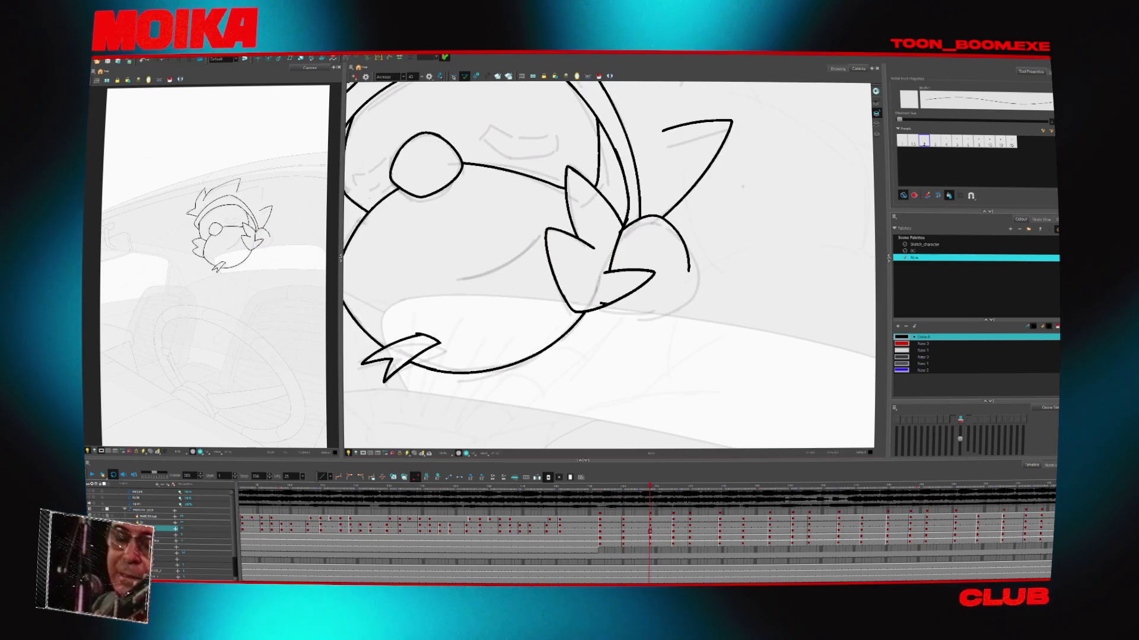
pyautogui.hotkey('alt', 'e')
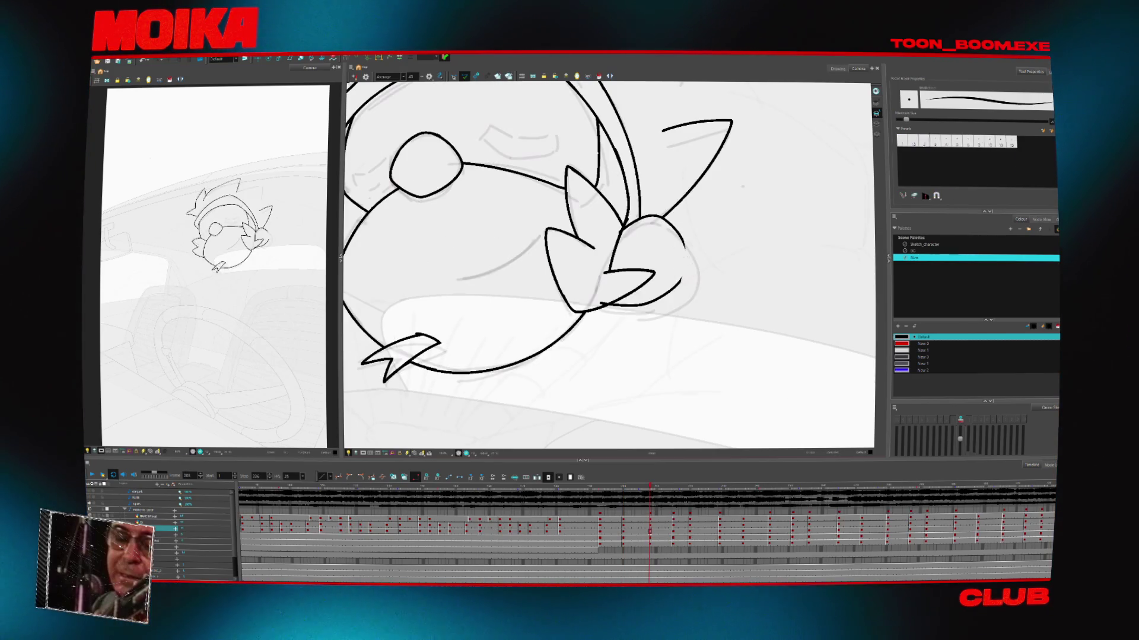
pyautogui.press('g')
pyautogui.press('g')
pyautogui.press('g')
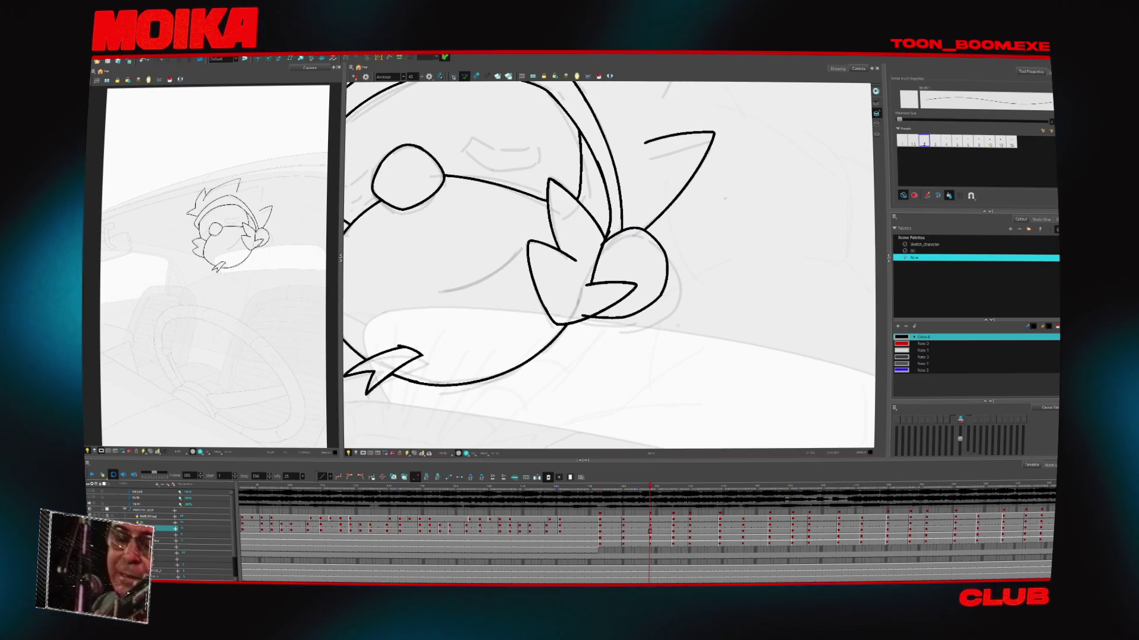
pyautogui.moveTo(663, 347); pyautogui.dragTo(749, 323)
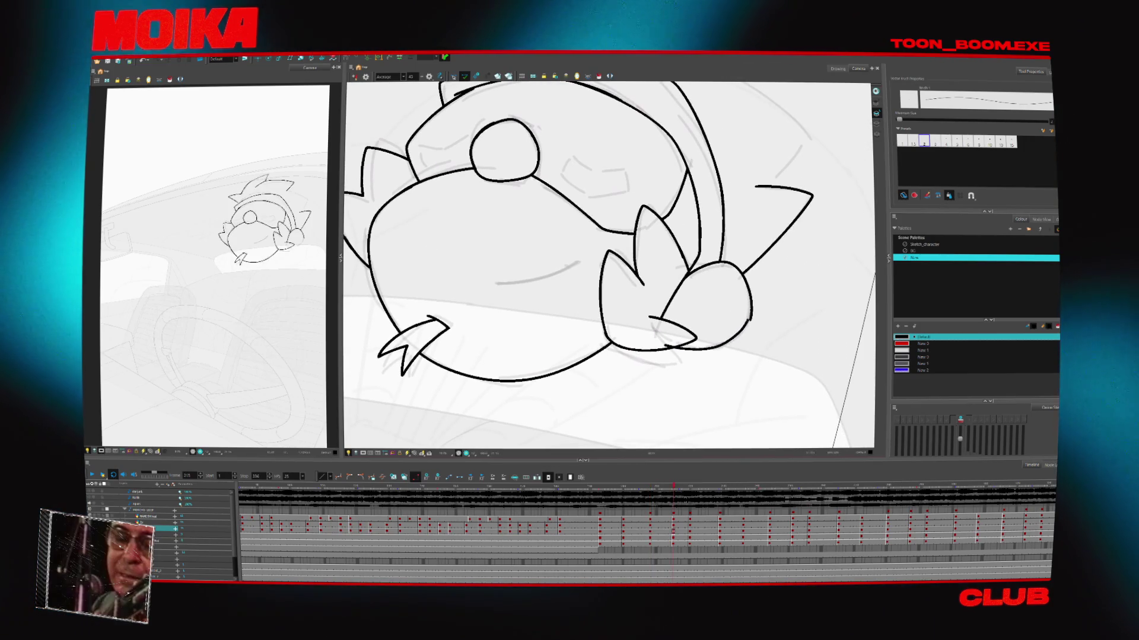
pyautogui.press('g')
pyautogui.press('g')
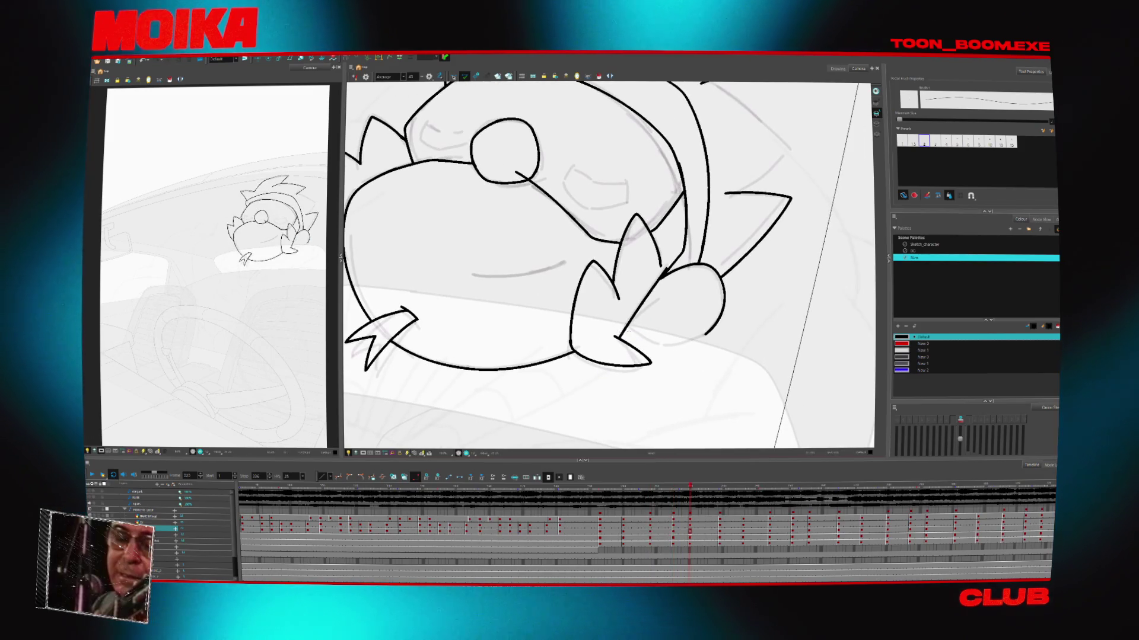
# Restore the lower stroke's extension and select the lower hand stroke on the next drawing
pyautogui.click(701, 334)
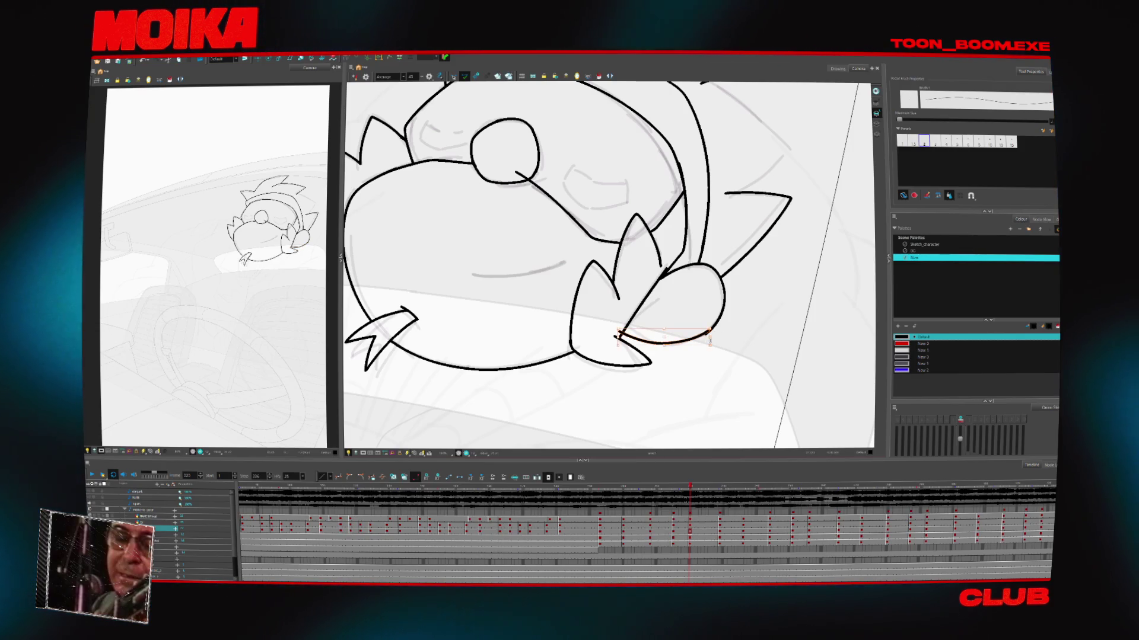
pyautogui.press('g')
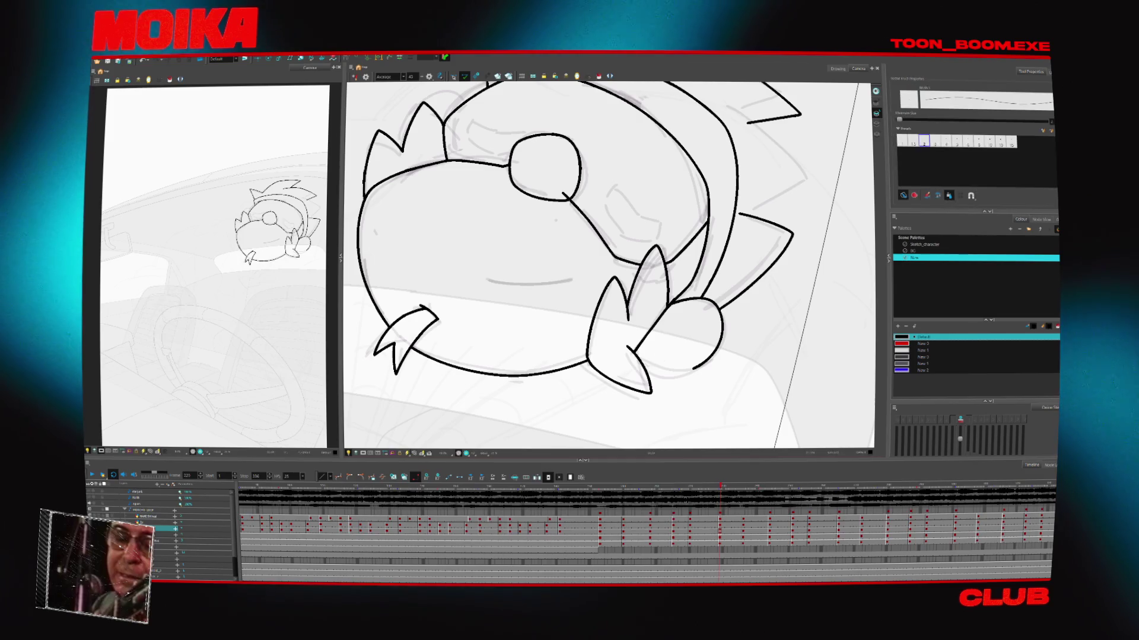
pyautogui.hotkey('ctrl', 'z')
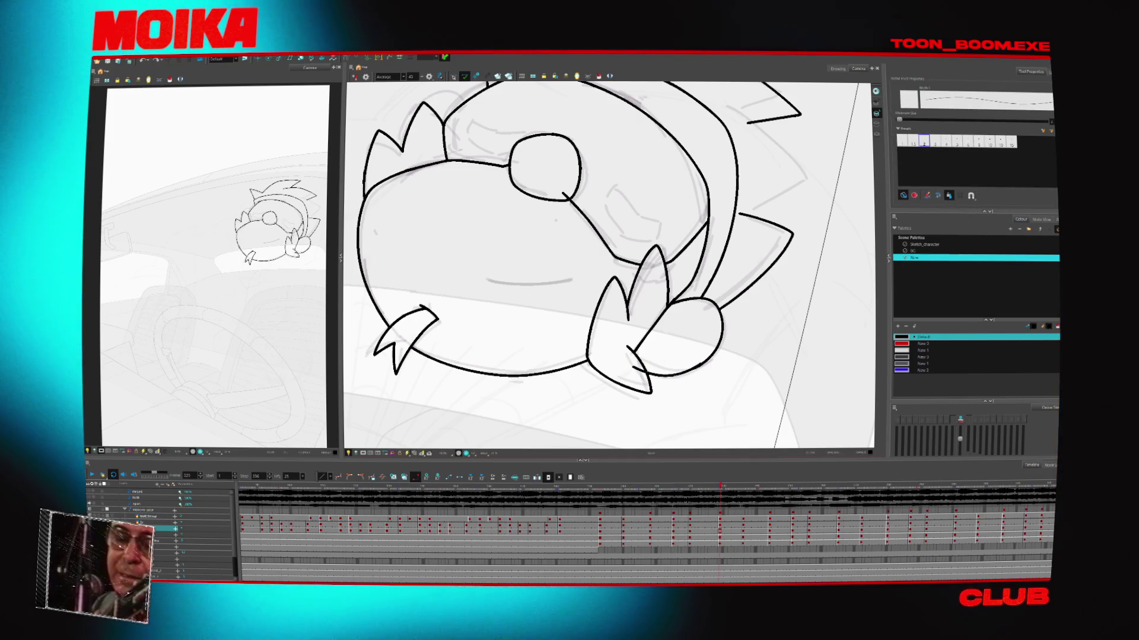
pyautogui.press('g')
pyautogui.click(650, 349)
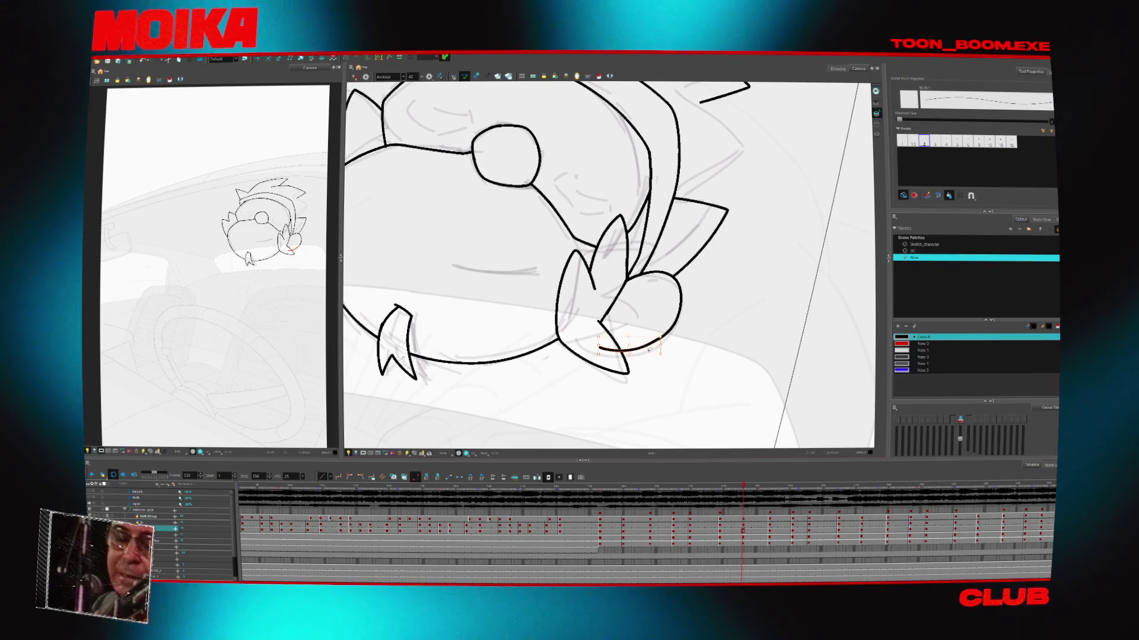
# Advance through the next drawings, selecting the heart-shaped hand strokes along the way
pyautogui.press('g')
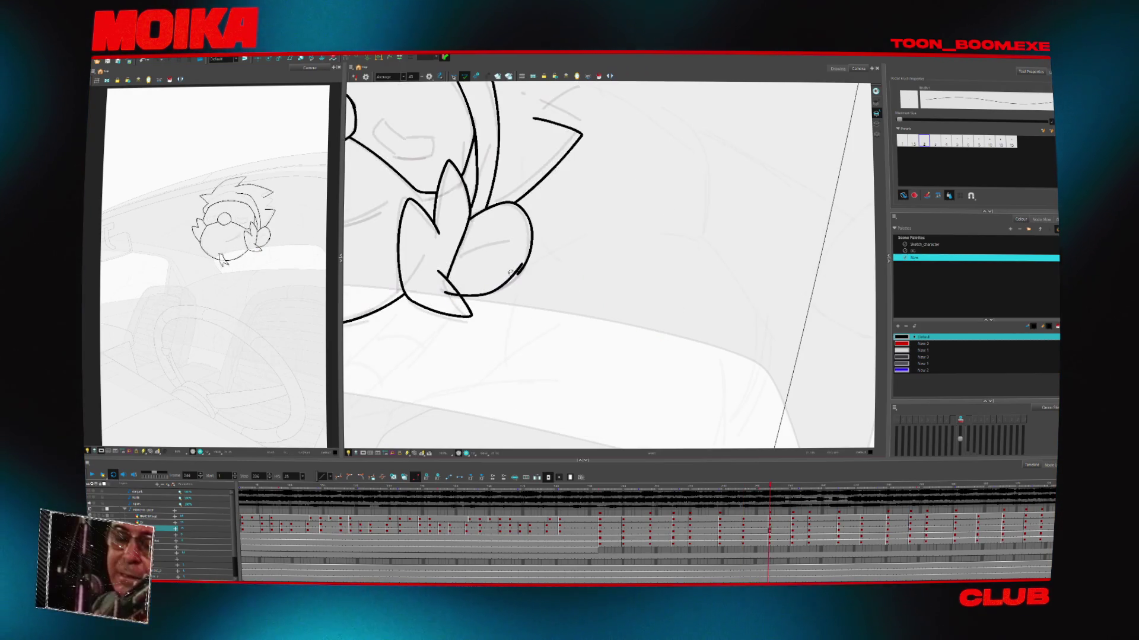
pyautogui.press('g')
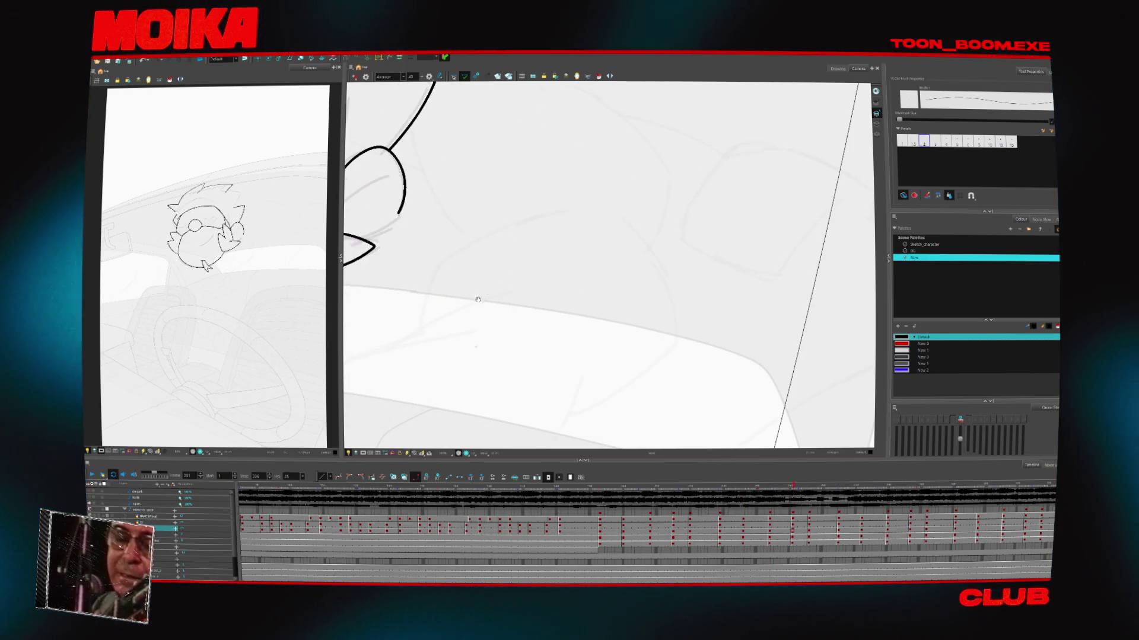
pyautogui.press('g')
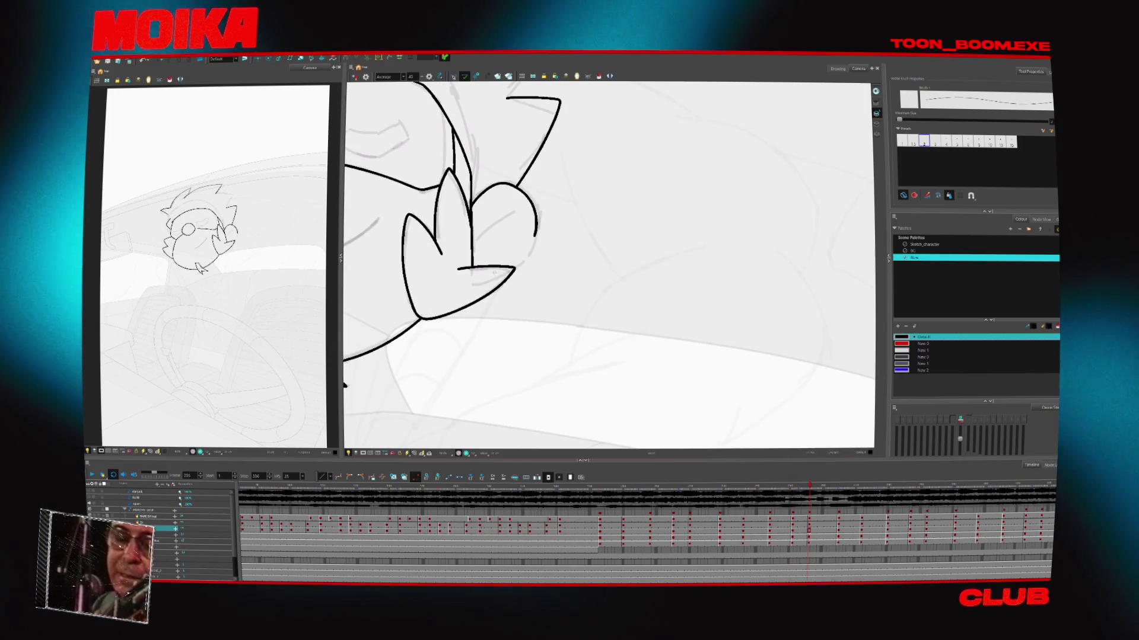
pyautogui.click(530, 242)
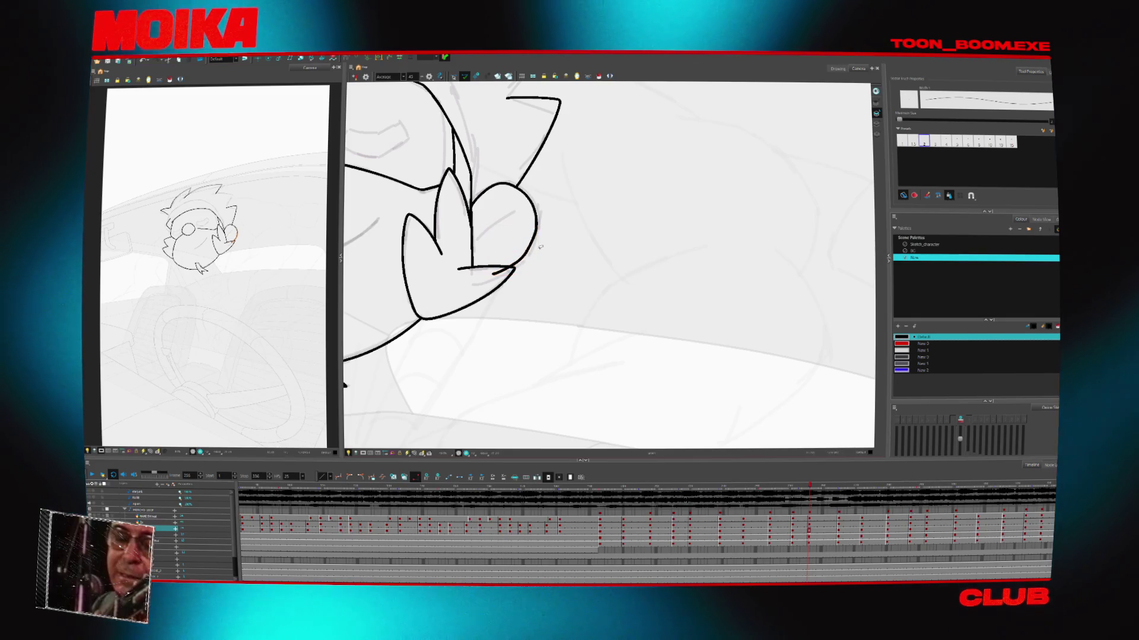
pyautogui.press('g')
pyautogui.click(515, 268)
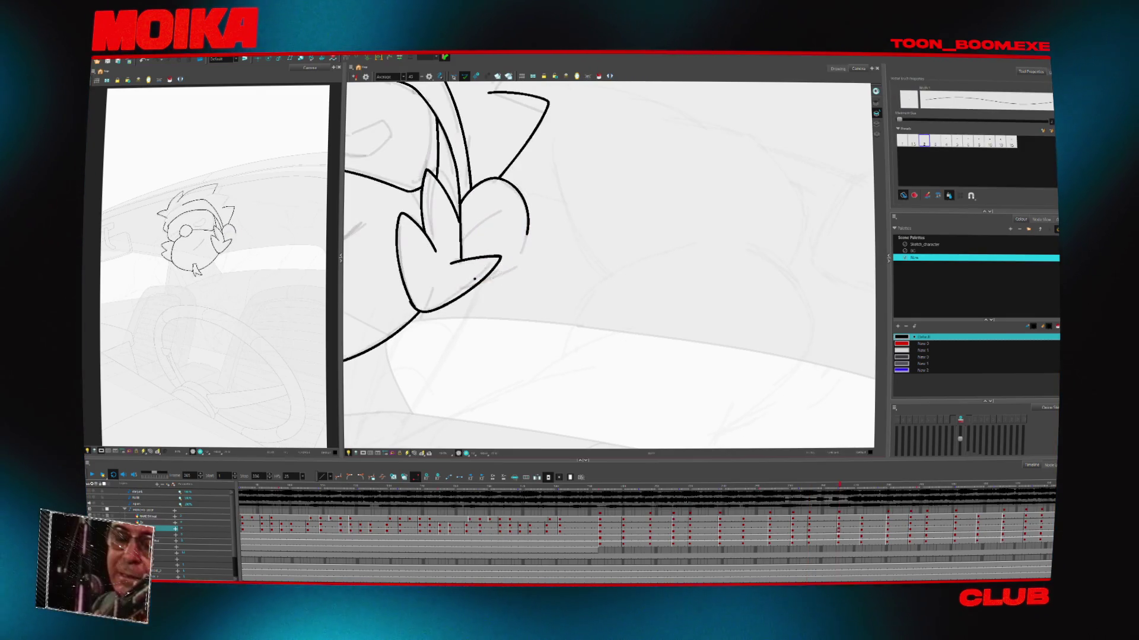
pyautogui.click(525, 226)
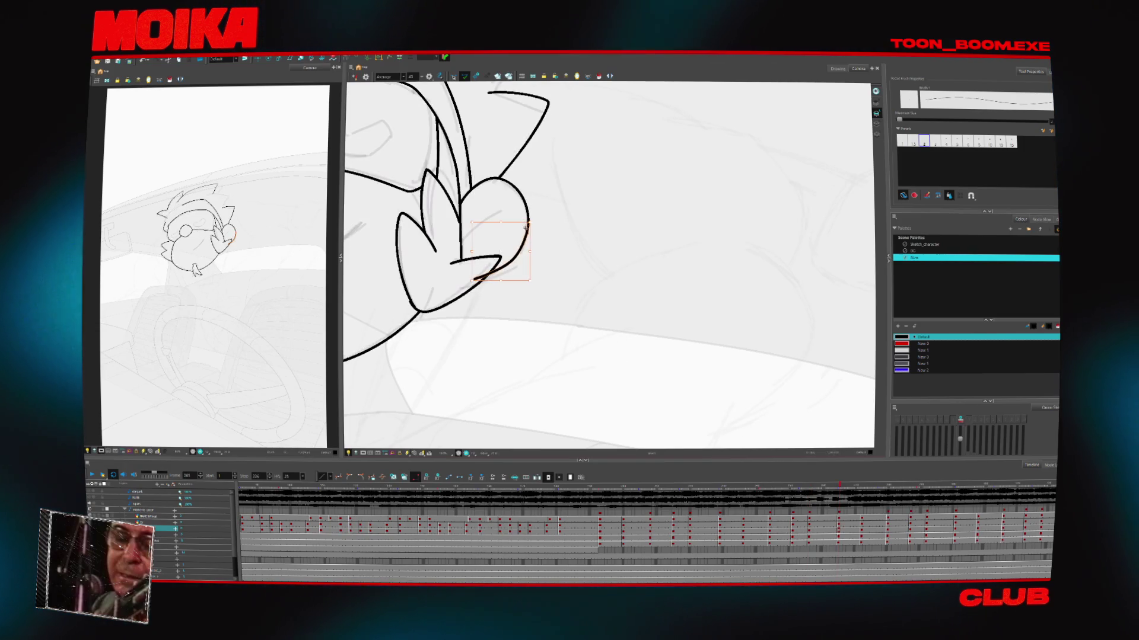
pyautogui.press('g')
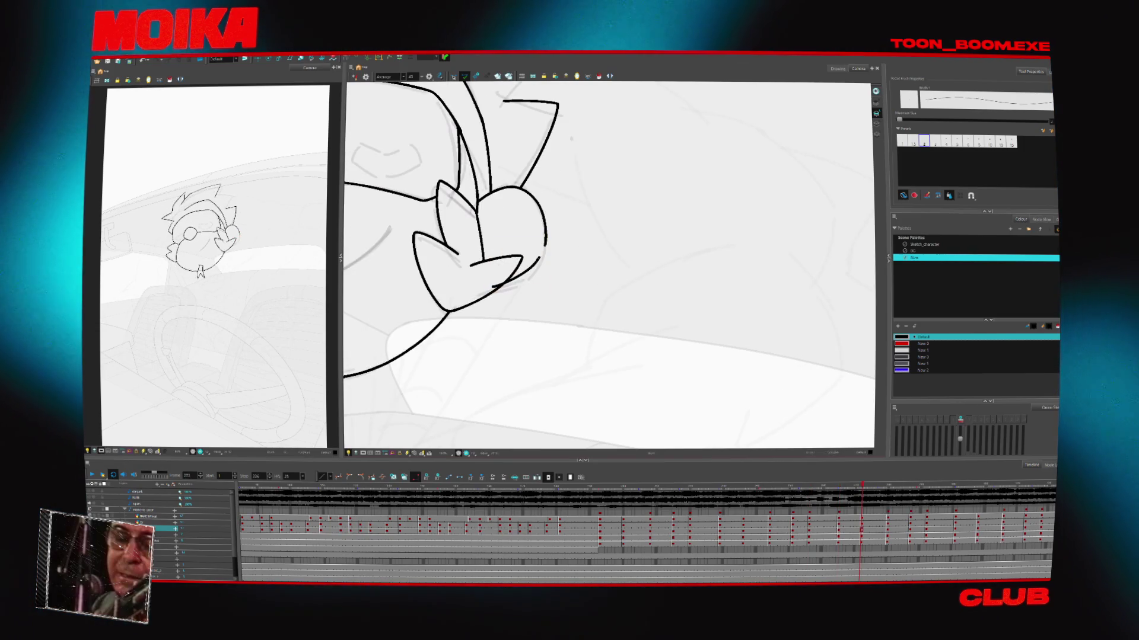
pyautogui.press('g')
# Step back through the earlier head-turn drawings from frame 251 to about frame 193
pyautogui.hotkey('alt', 's')
pyautogui.press('f')
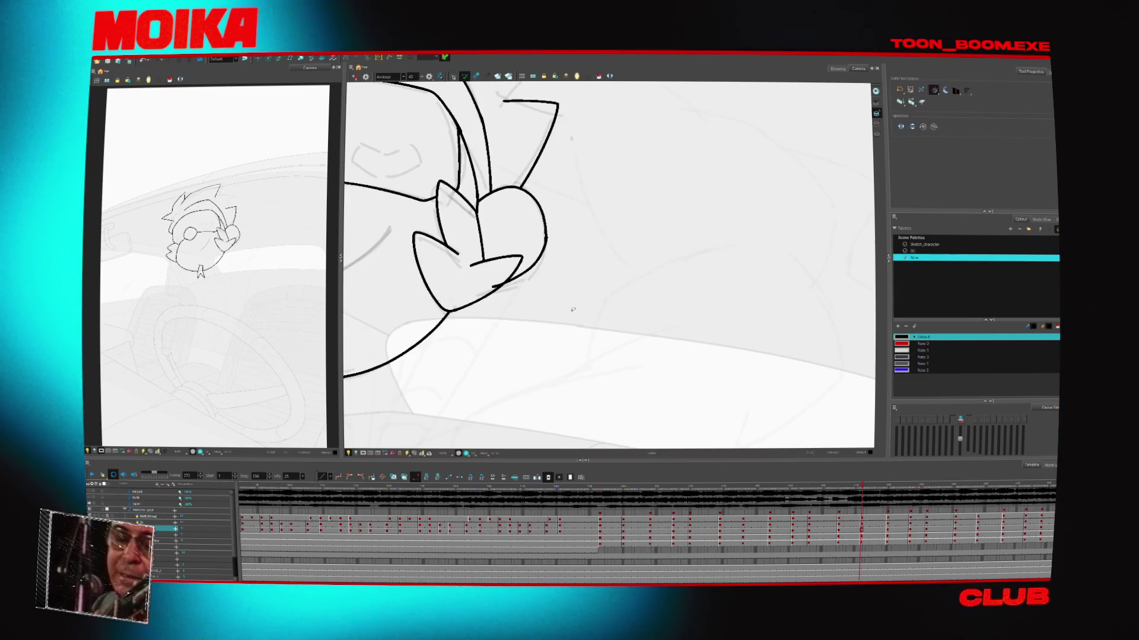
pyautogui.press('f')
pyautogui.press('f')
pyautogui.press('f')
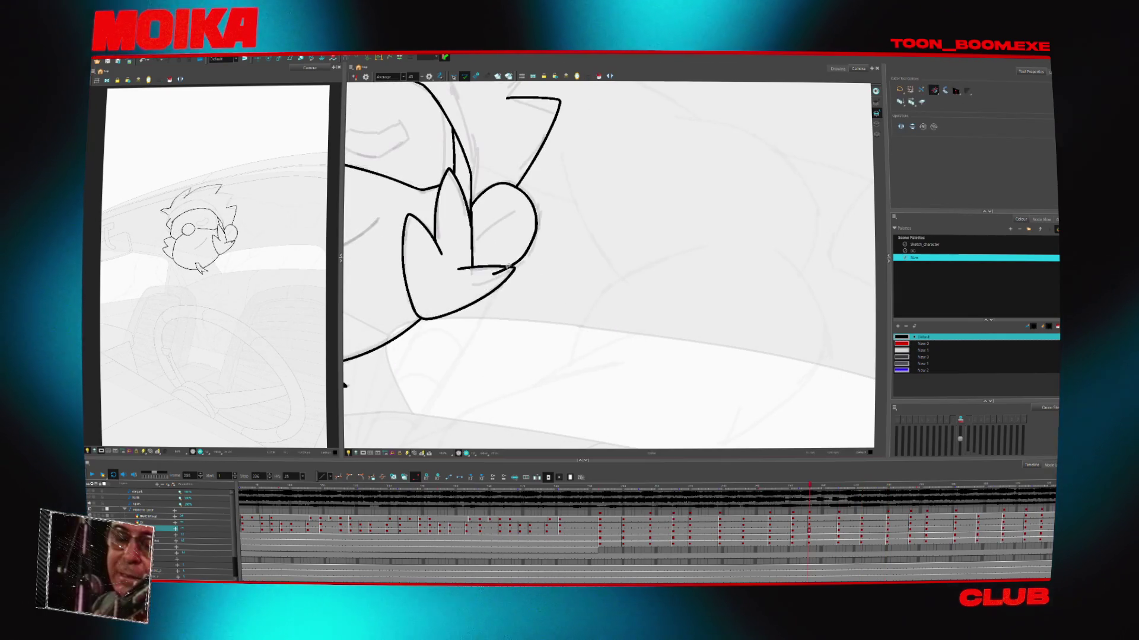
pyautogui.press('f')
pyautogui.press('f')
pyautogui.press('f')
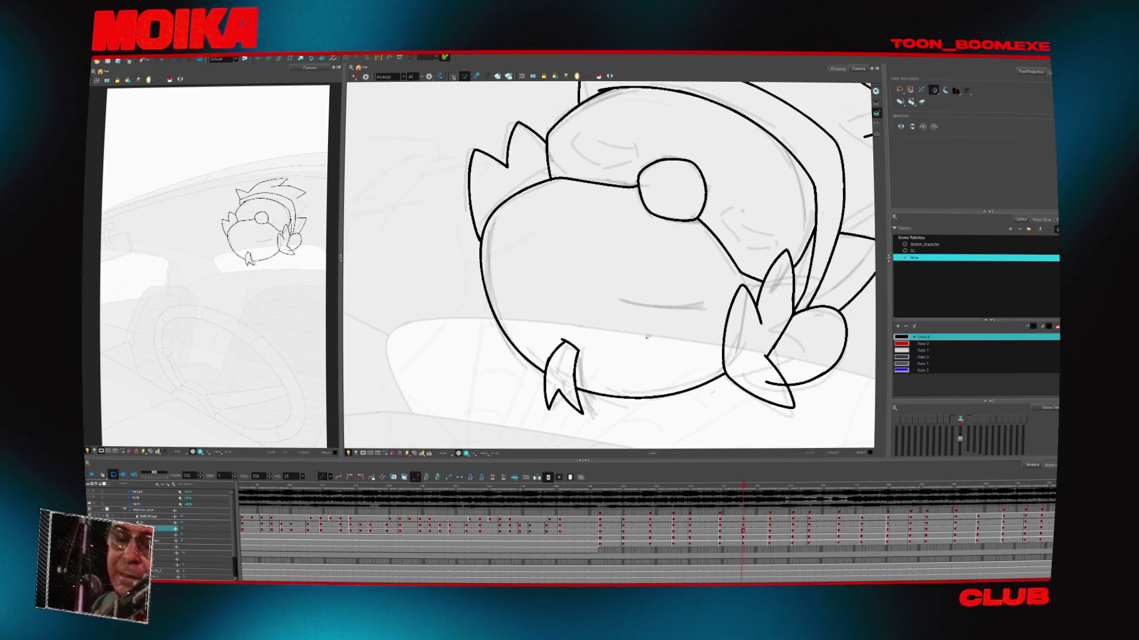
pyautogui.press('f')
pyautogui.press('f')
pyautogui.press('f')
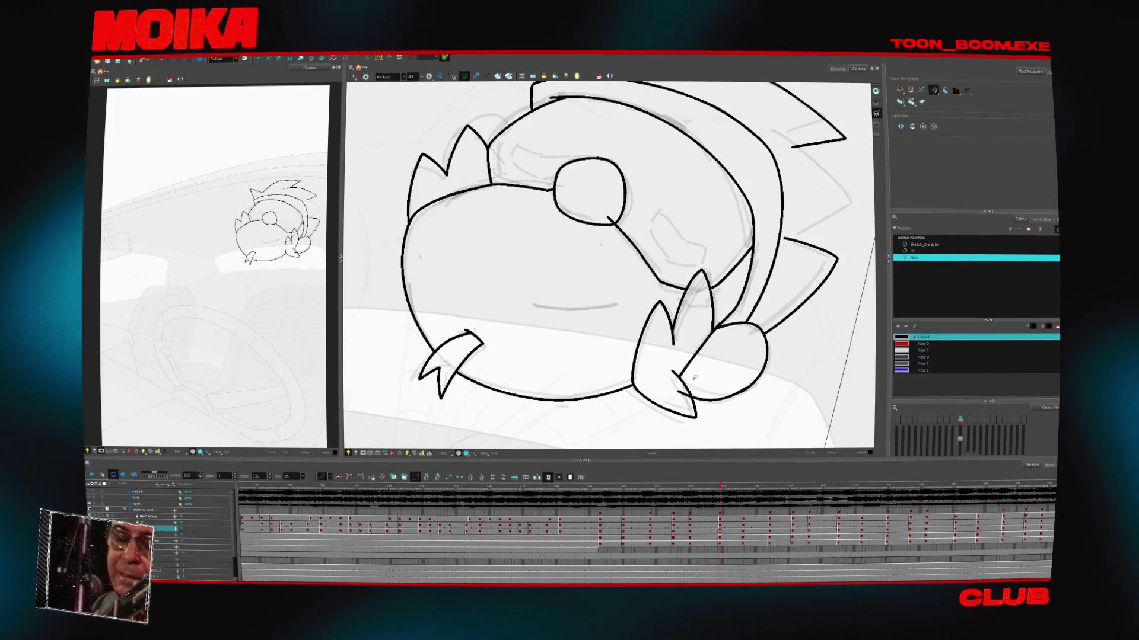
pyautogui.press('f')
pyautogui.press('f')
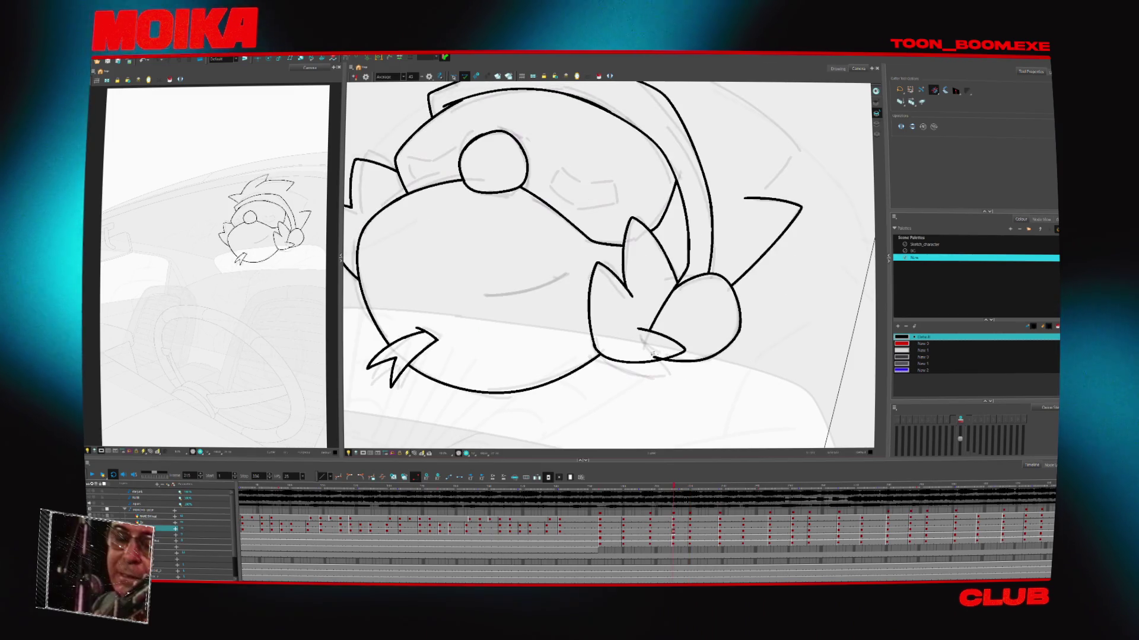
pyautogui.press('f')
pyautogui.press('f')
pyautogui.press('f')
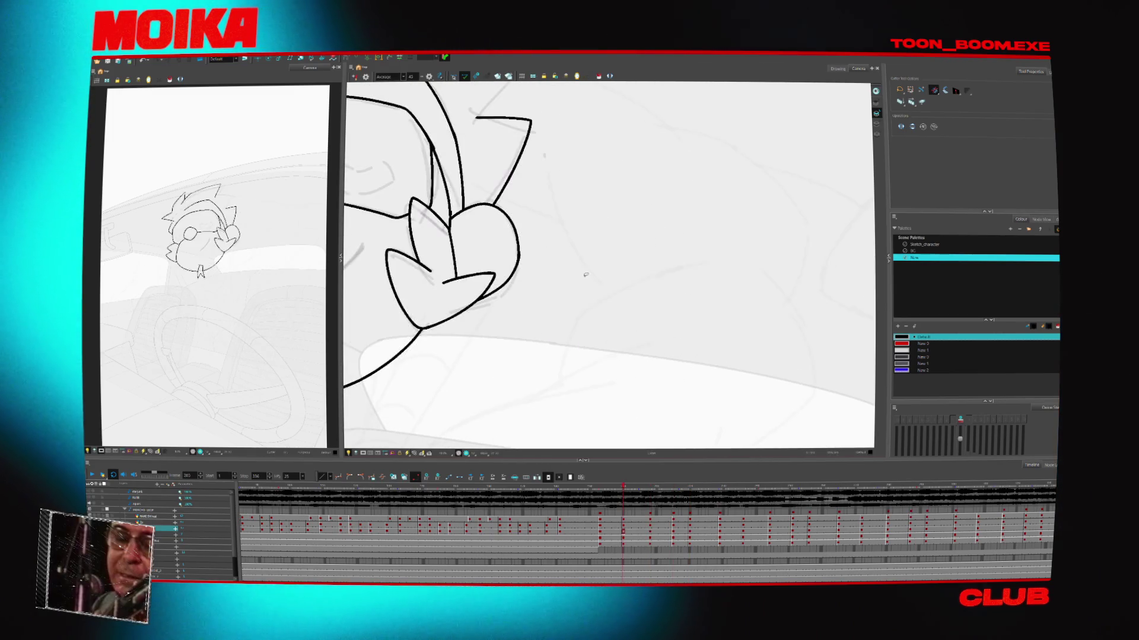
pyautogui.hotkey('alt', 'z')
pyautogui.scroll(-5, 520, 277)
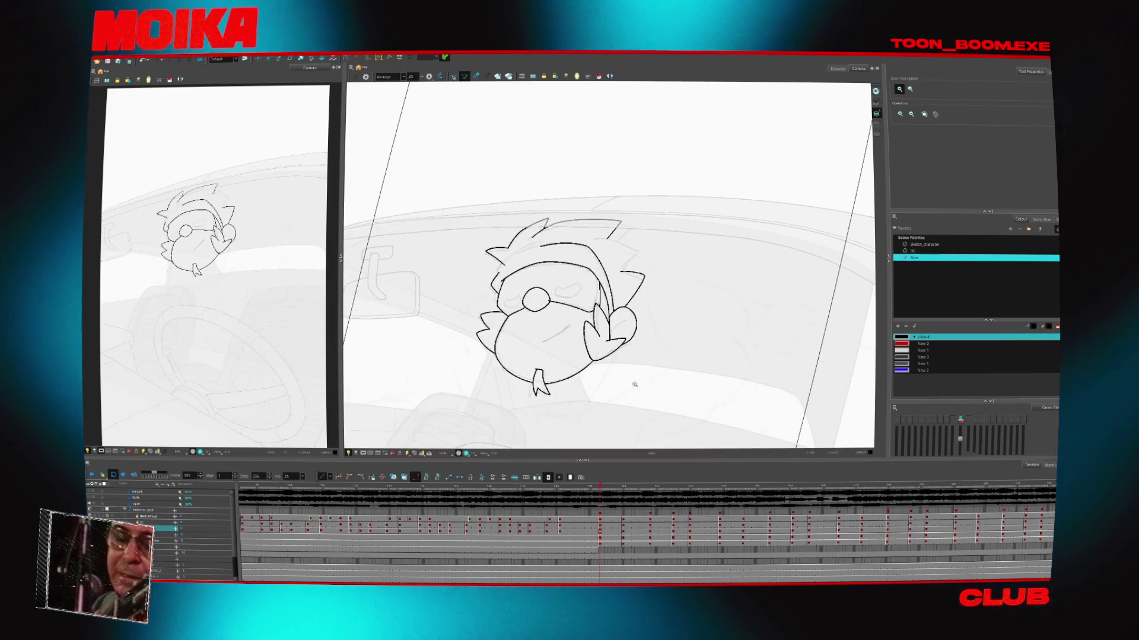
# Flip between neighbouring head-turn poses, ending on the drawing with hair spikes fanning above the eye
pyautogui.scroll(3, 532, 318)
pyautogui.hotkey('alt', 'b')
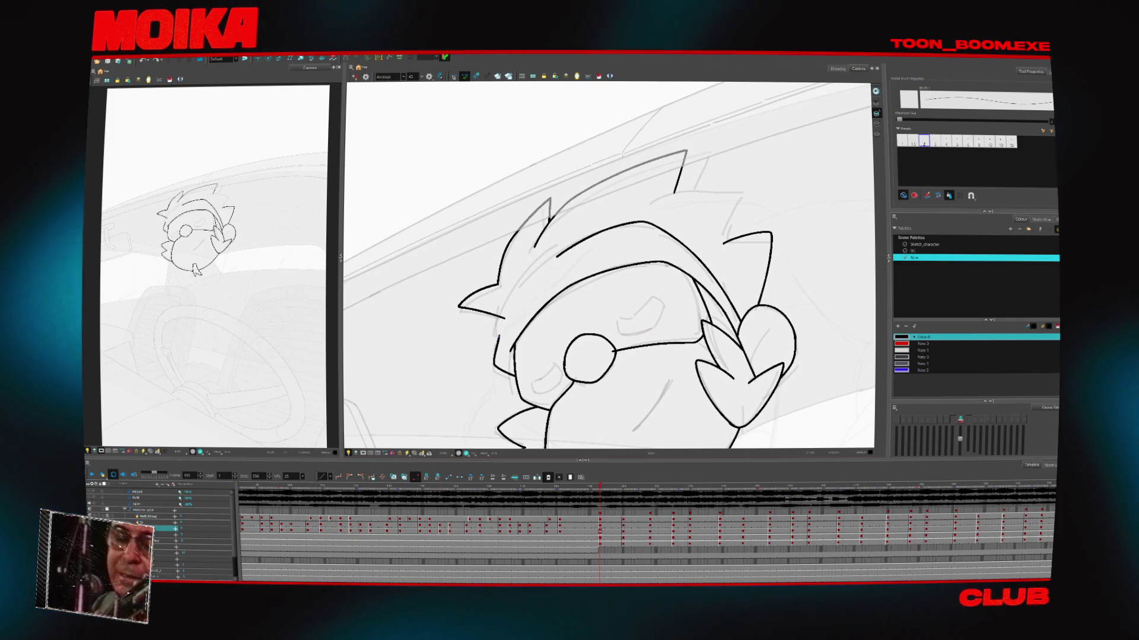
pyautogui.press('g')
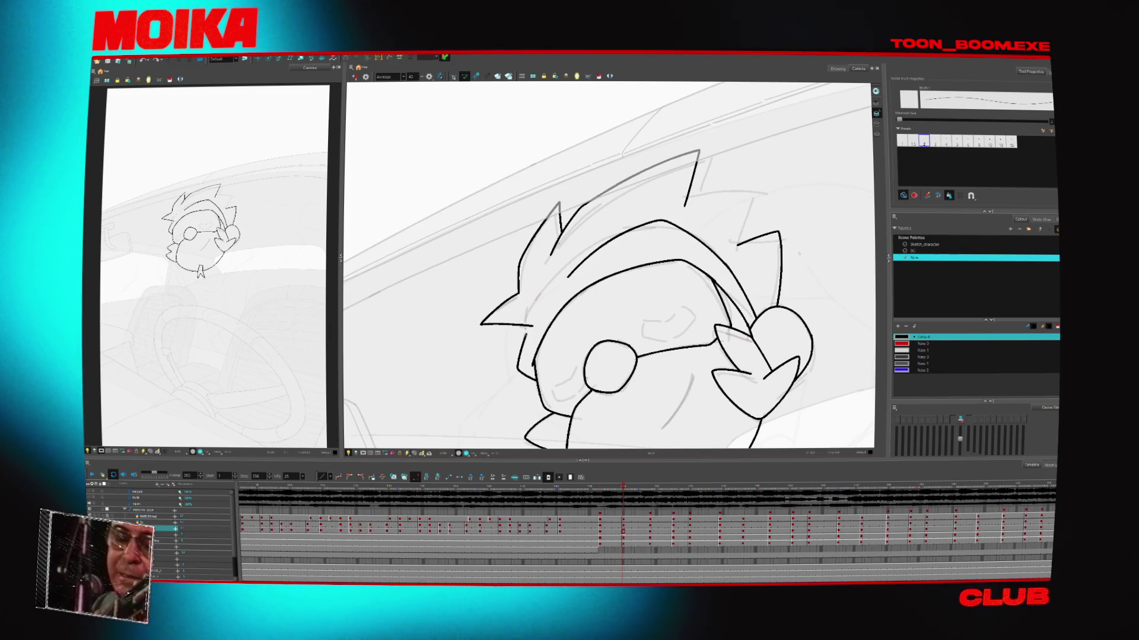
pyautogui.press('f')
pyautogui.press('g')
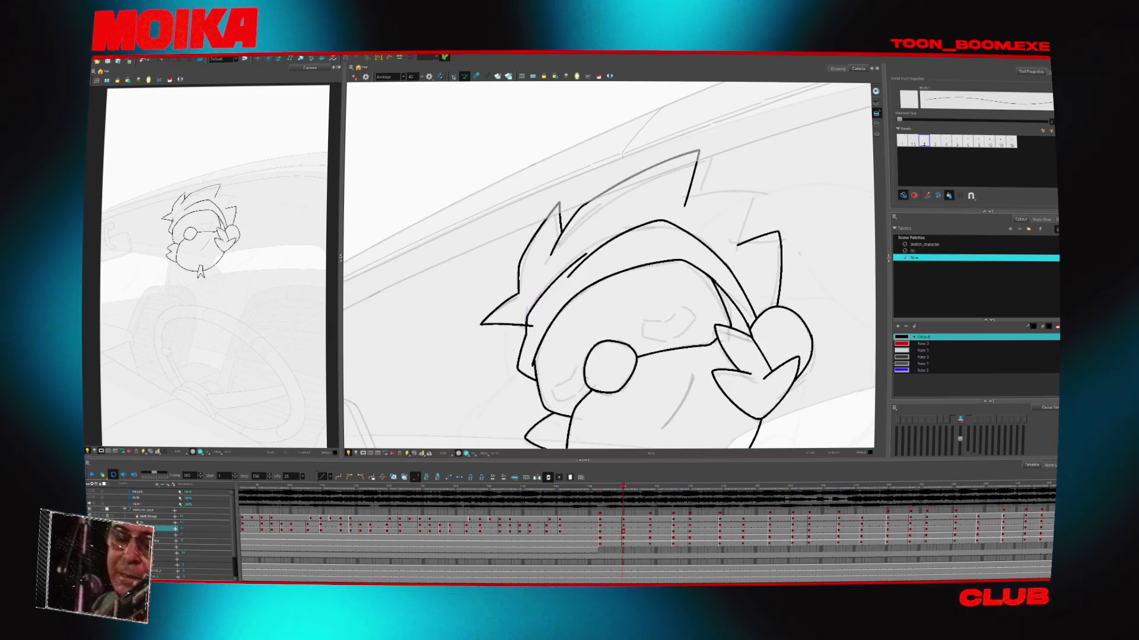
pyautogui.hotkey('alt', 's')
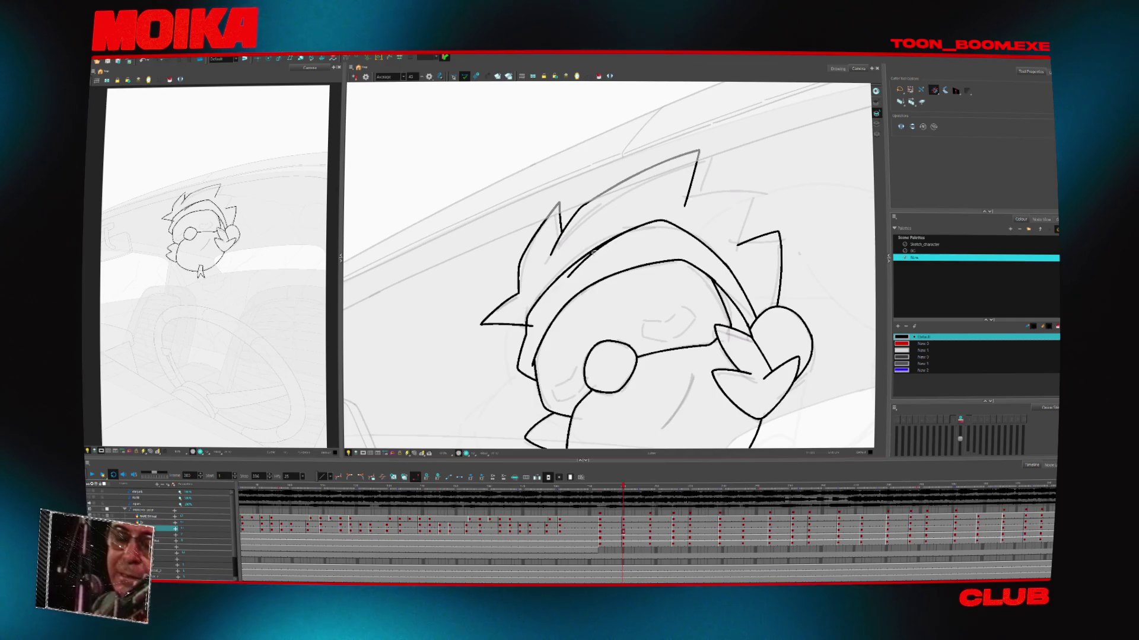
pyautogui.press('f')
pyautogui.press('g')
pyautogui.press('g')
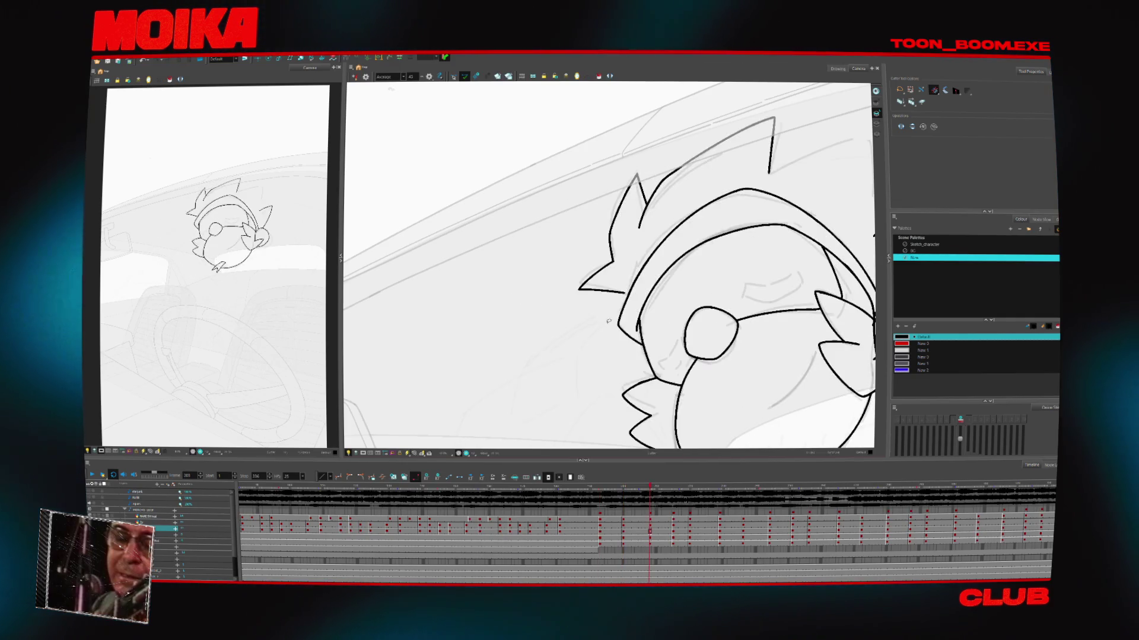
pyautogui.hotkey('alt', 'b')
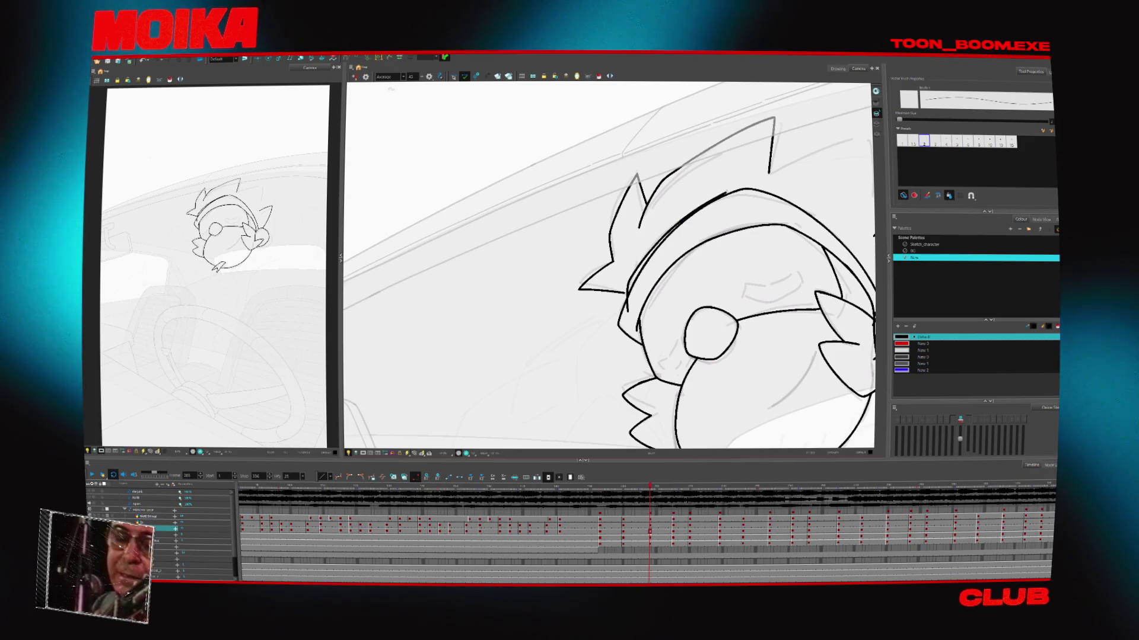
pyautogui.hotkey('alt', 't')
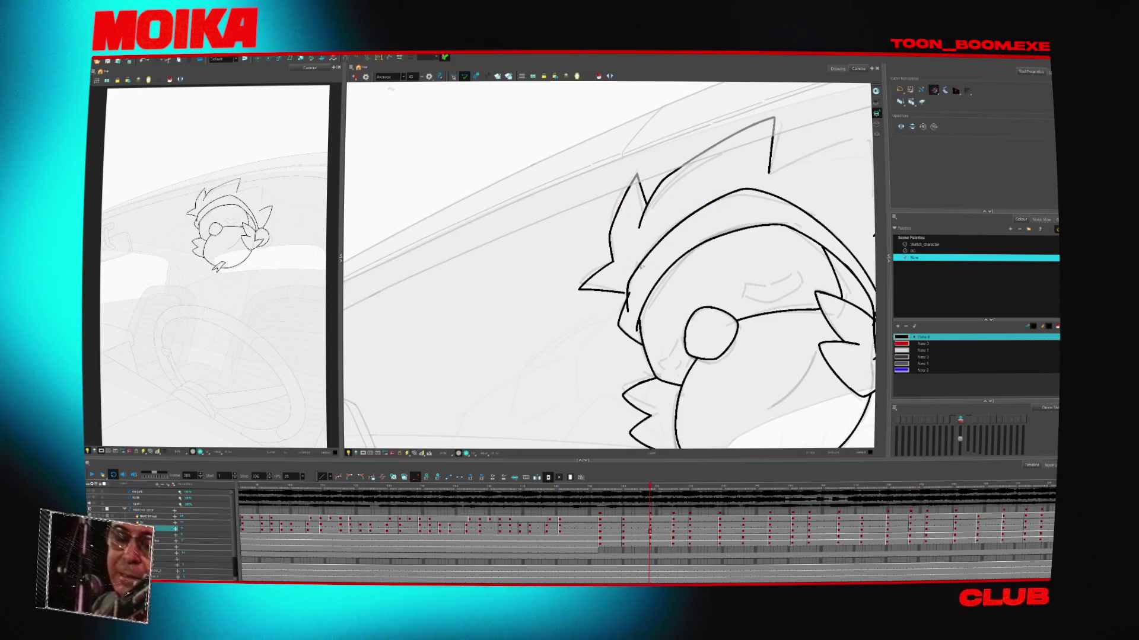
pyautogui.hotkey('alt', 'b')
# Step through the head-turn poses to frame 244 and zoom in on the head
pyautogui.press('f')
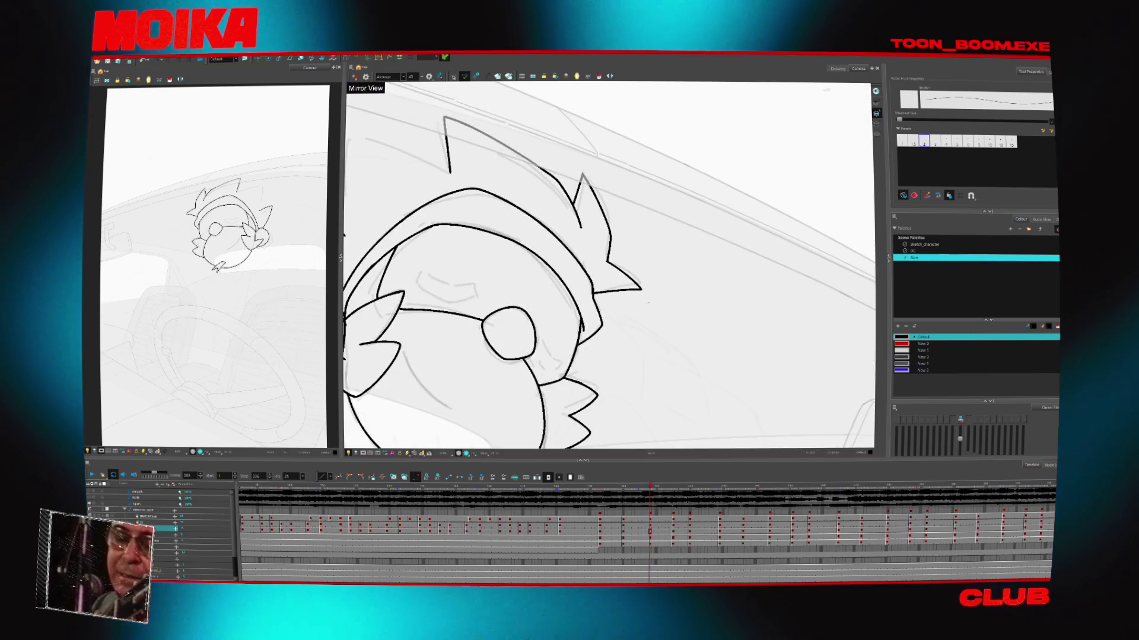
pyautogui.press('g')
pyautogui.press('g')
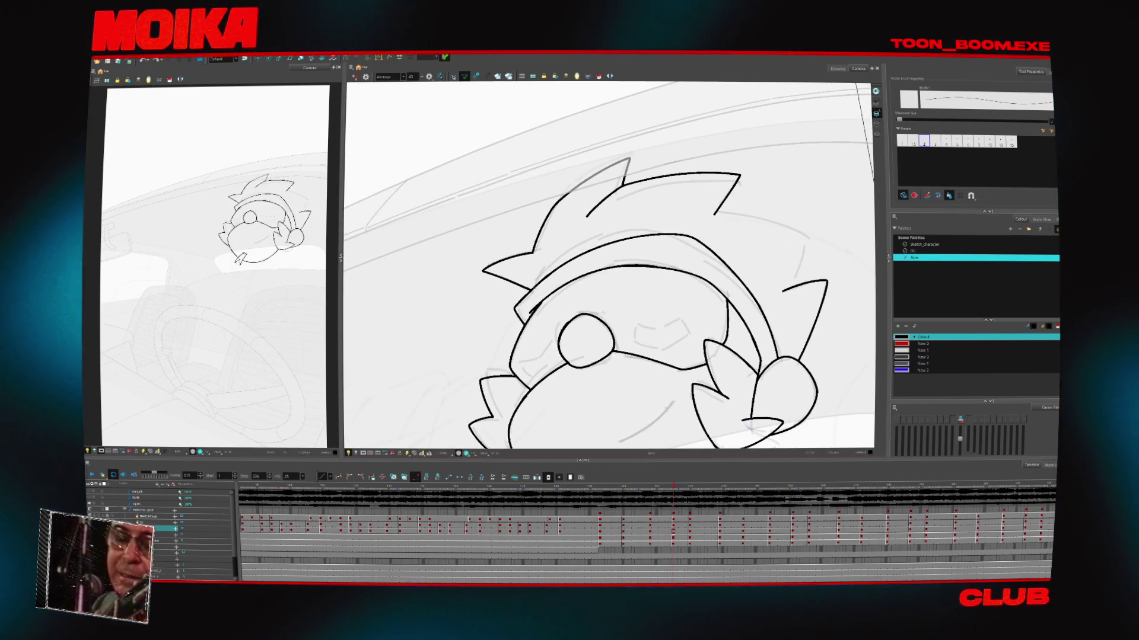
pyautogui.press('g')
pyautogui.press('g')
pyautogui.press('g')
pyautogui.hotkey('alt', 'z')
pyautogui.press('g')
pyautogui.press('g')
pyautogui.press('g')
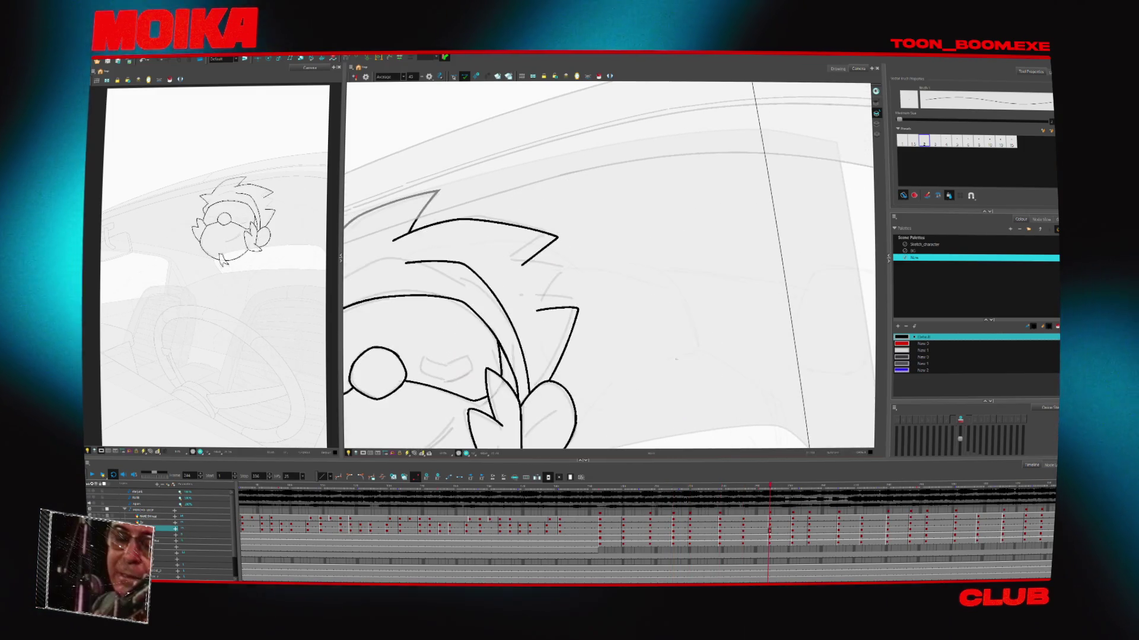
pyautogui.scroll(3, 609, 265)
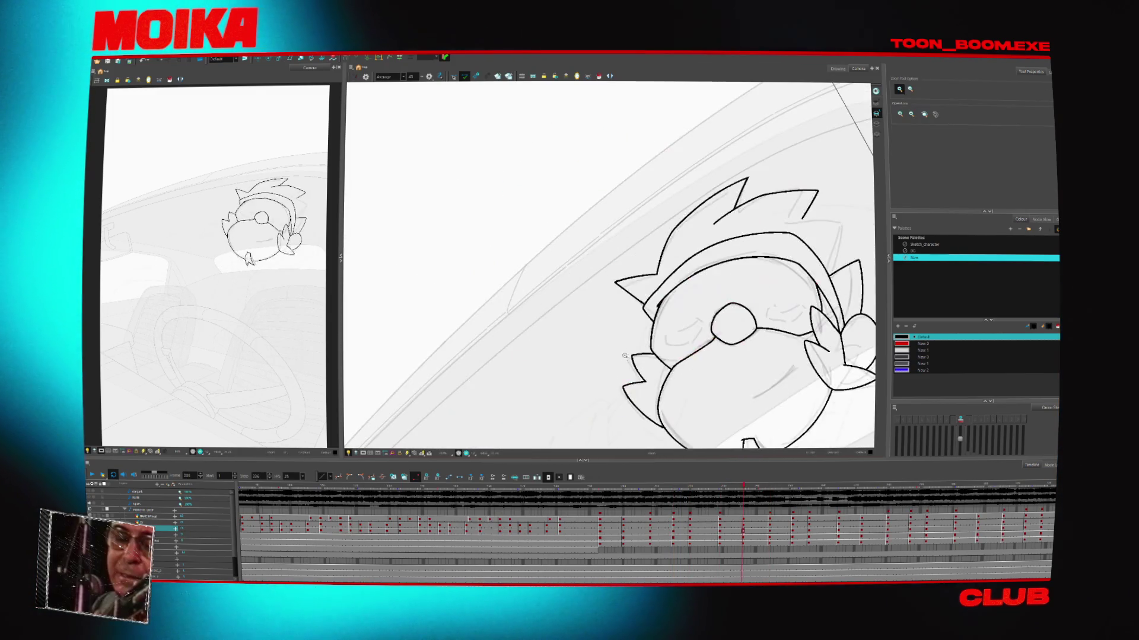
# Draw a short brush stroke joining the hair line to the hat outline
pyautogui.hotkey('alt', 'b')
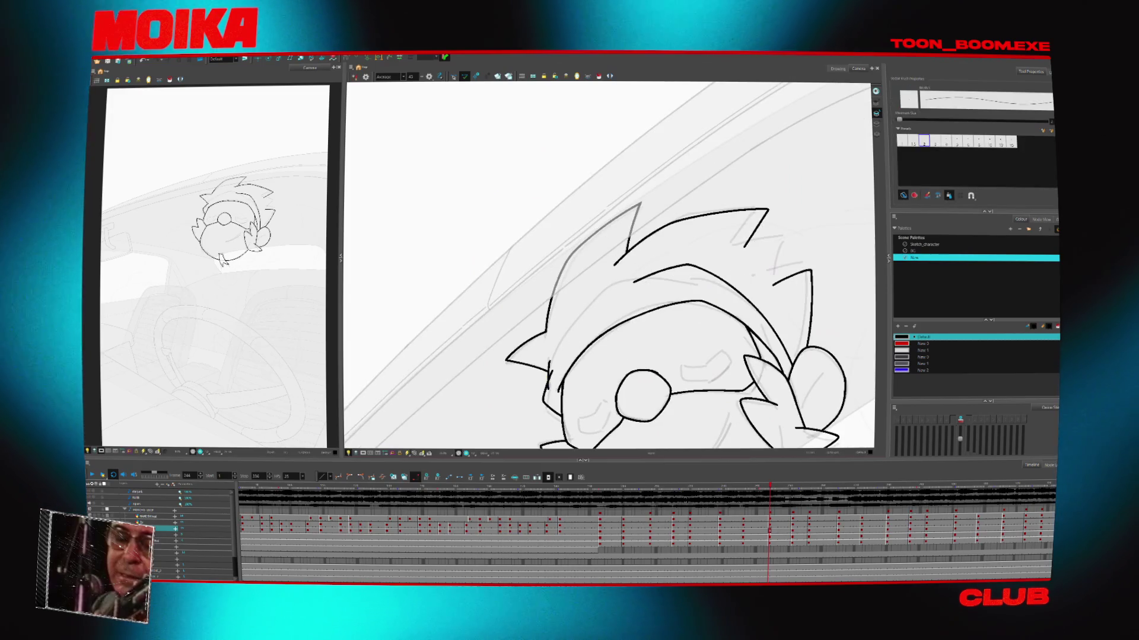
pyautogui.moveTo(630, 282); pyautogui.dragTo(647, 275)
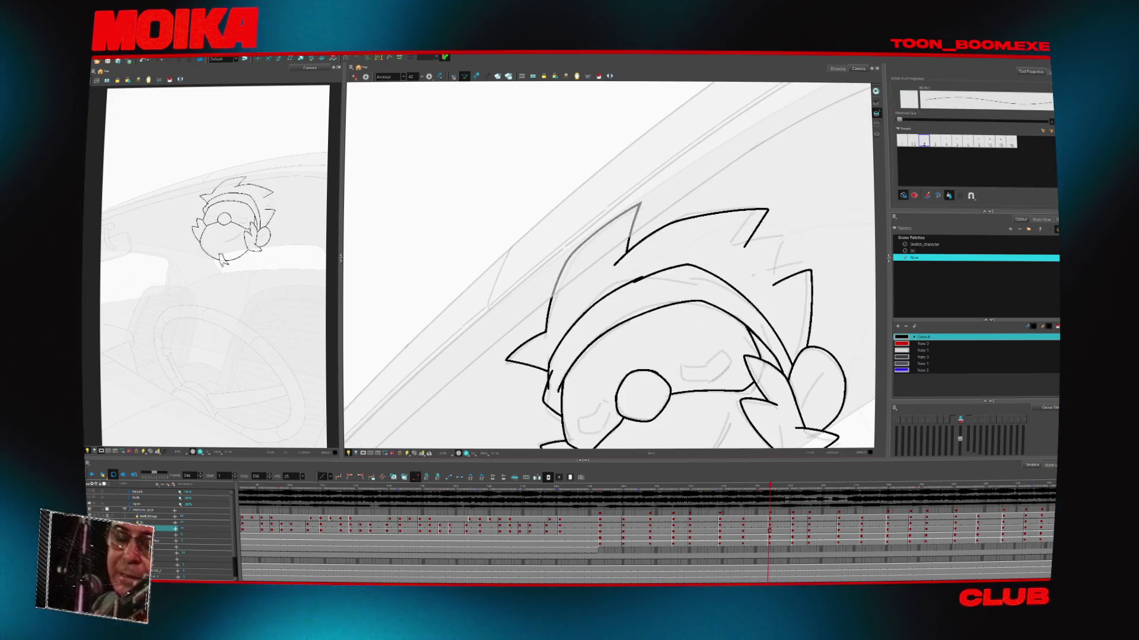
pyautogui.hotkey('alt', 't')
pyautogui.hotkey('alt', 'b')
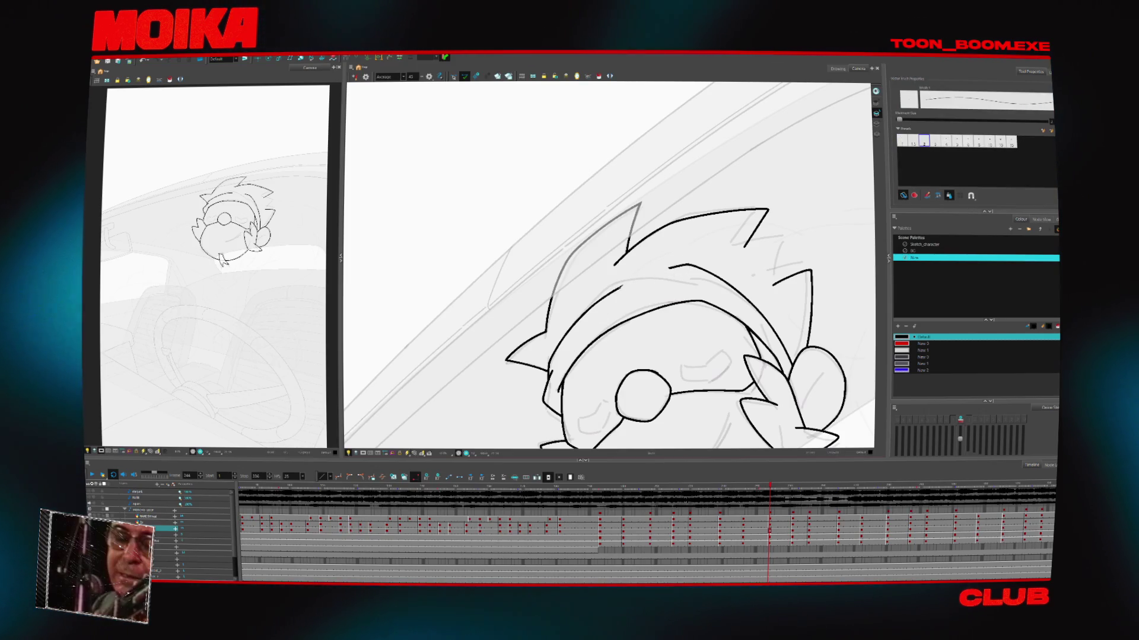
# Flip between frames 251 and 256 to check the head-turn motion
pyautogui.press('.')
pyautogui.press('.')
pyautogui.press('.')
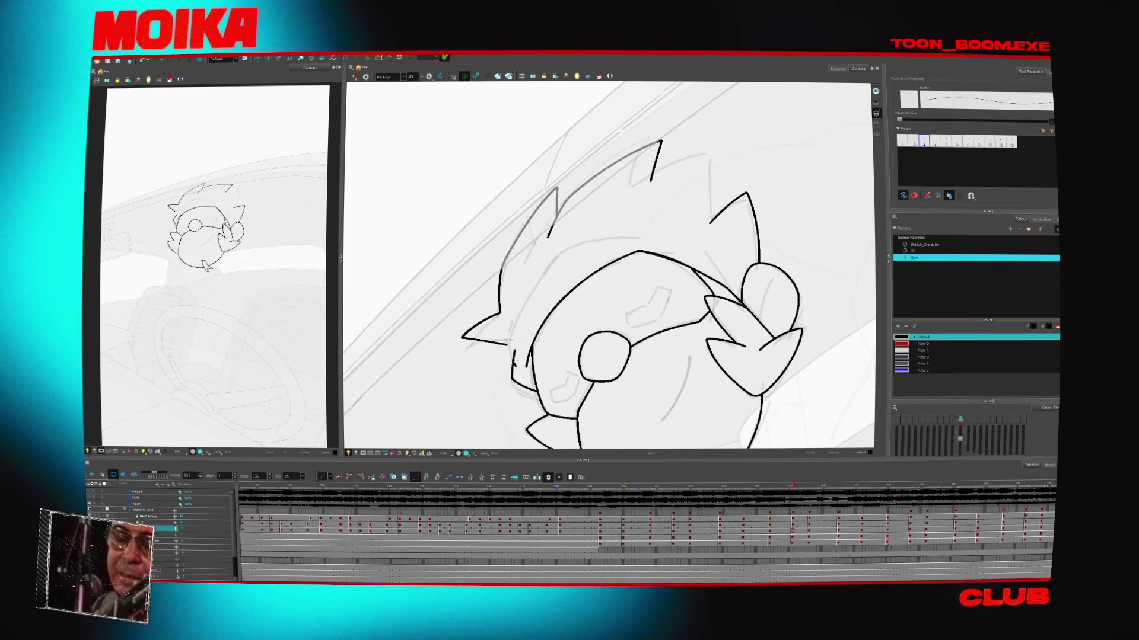
pyautogui.press('.')
pyautogui.press('.')
pyautogui.press('.')
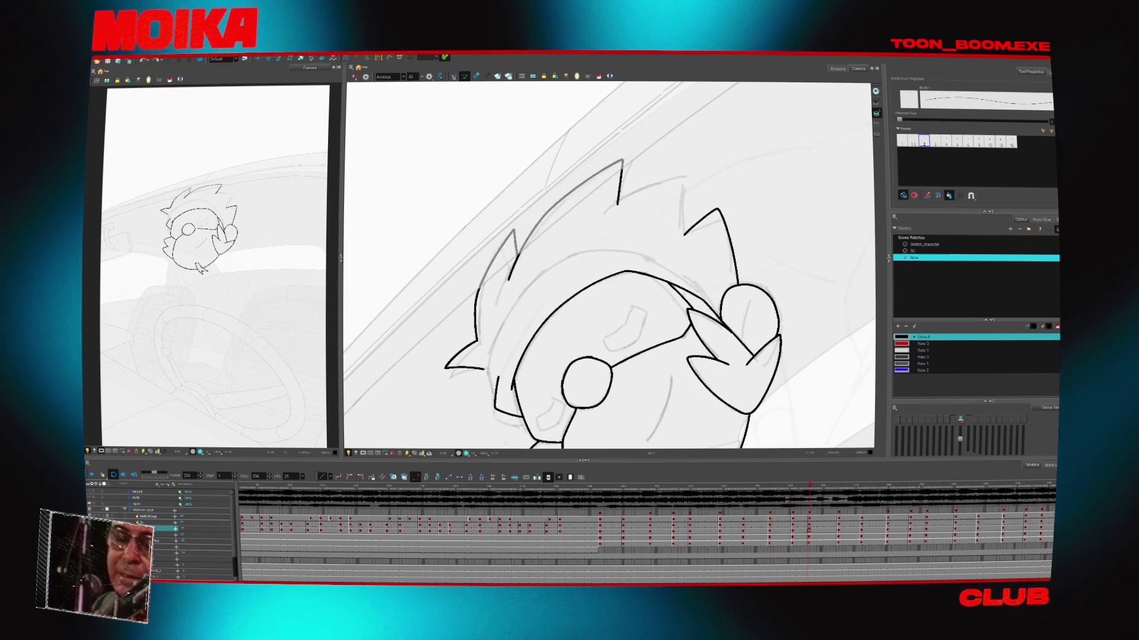
pyautogui.press(',')
pyautogui.press('.')
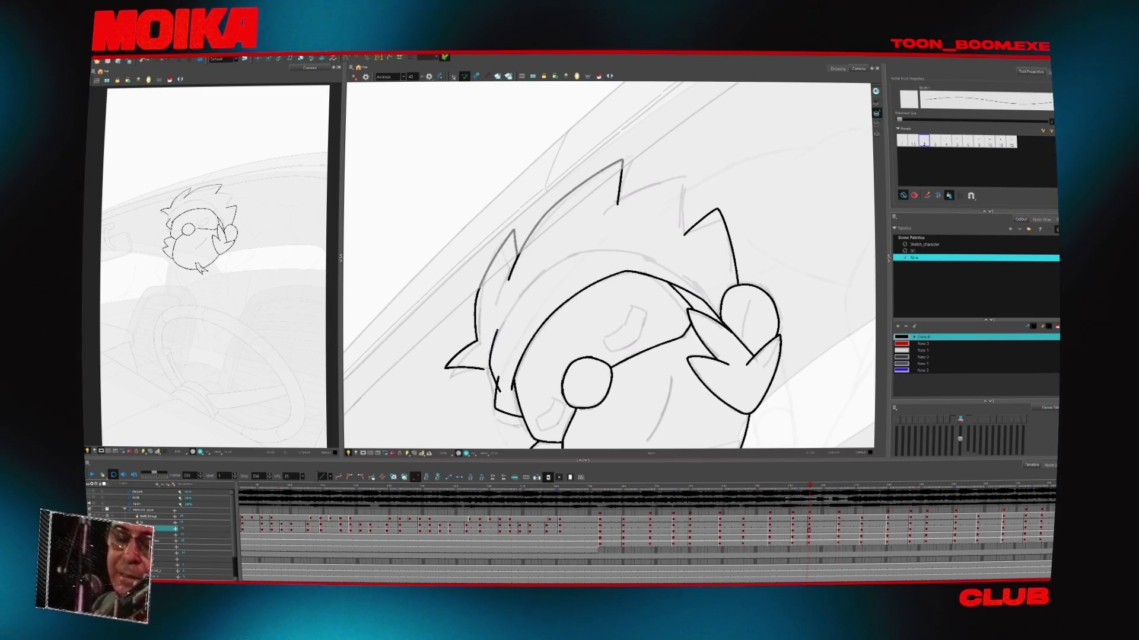
pyautogui.press(',')
pyautogui.press('.')
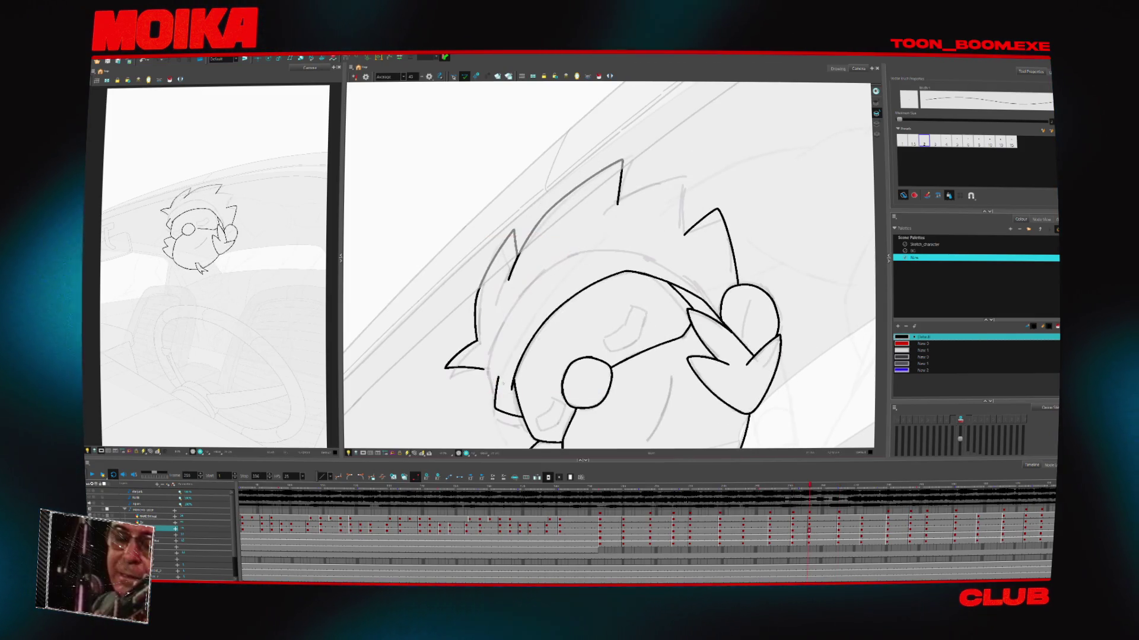
# Recheck frames 244 and 251, ending with the Select tool active
pyautogui.press(',')
pyautogui.press('.')
pyautogui.press(',')
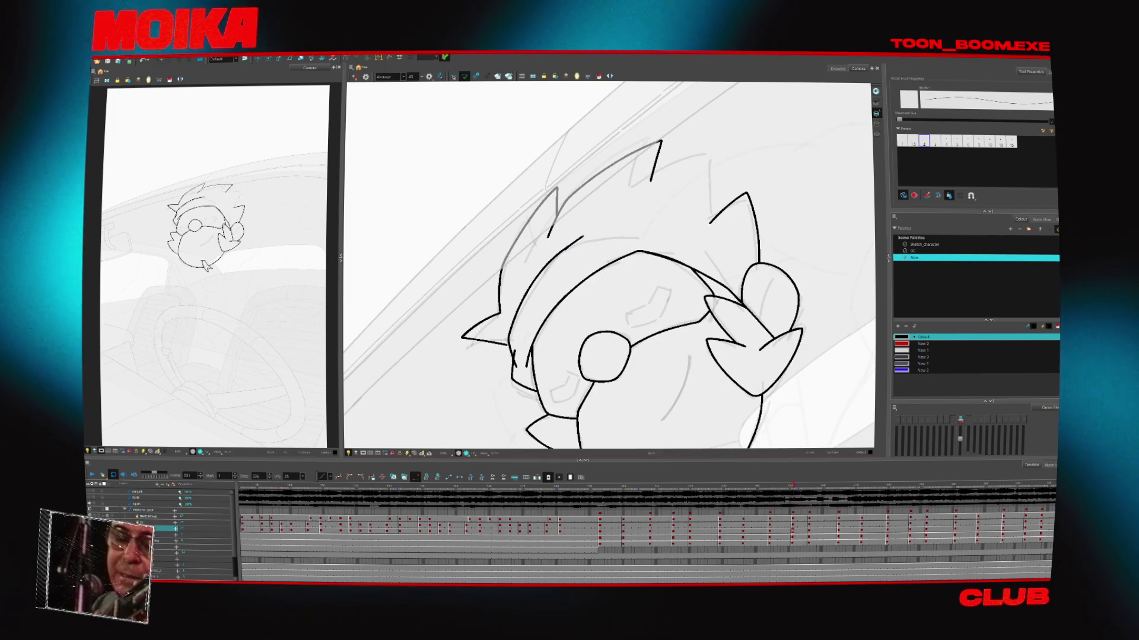
pyautogui.press(',')
pyautogui.press(',')
pyautogui.press(',')
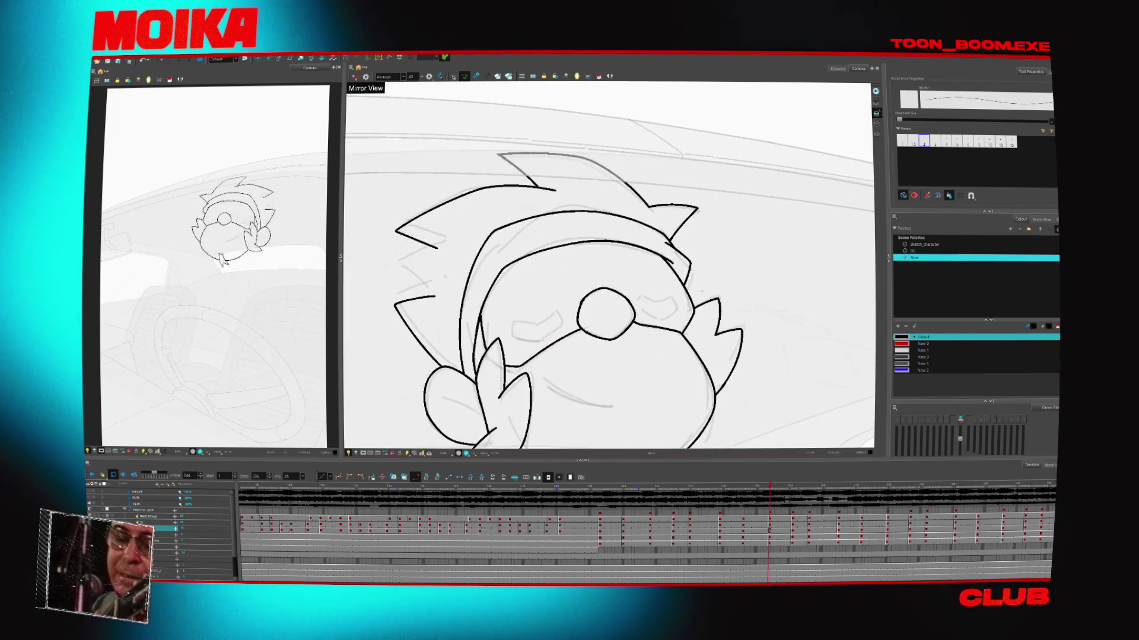
pyautogui.press('.')
pyautogui.press('.')
pyautogui.press('.')
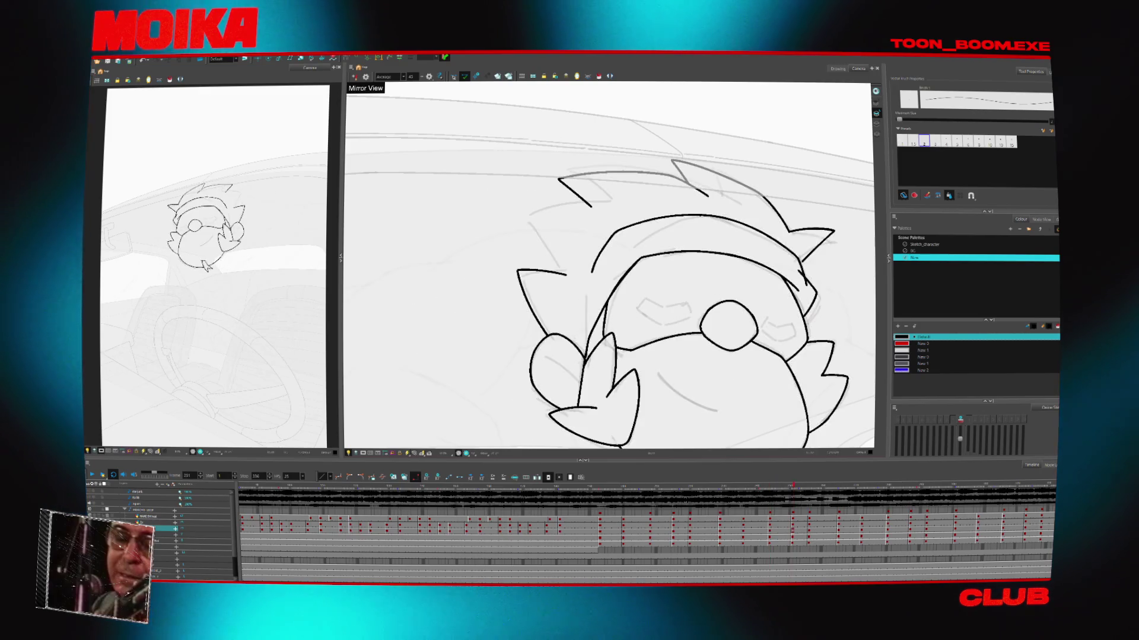
pyautogui.hotkey('alt', 's')
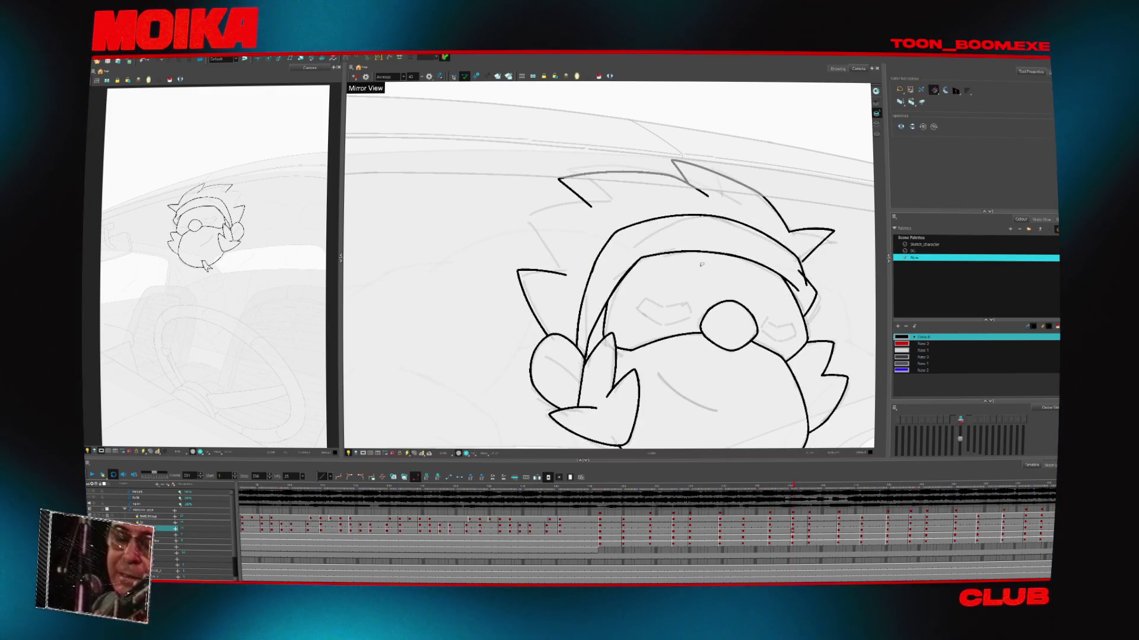
pyautogui.hotkey('alt', 'b')
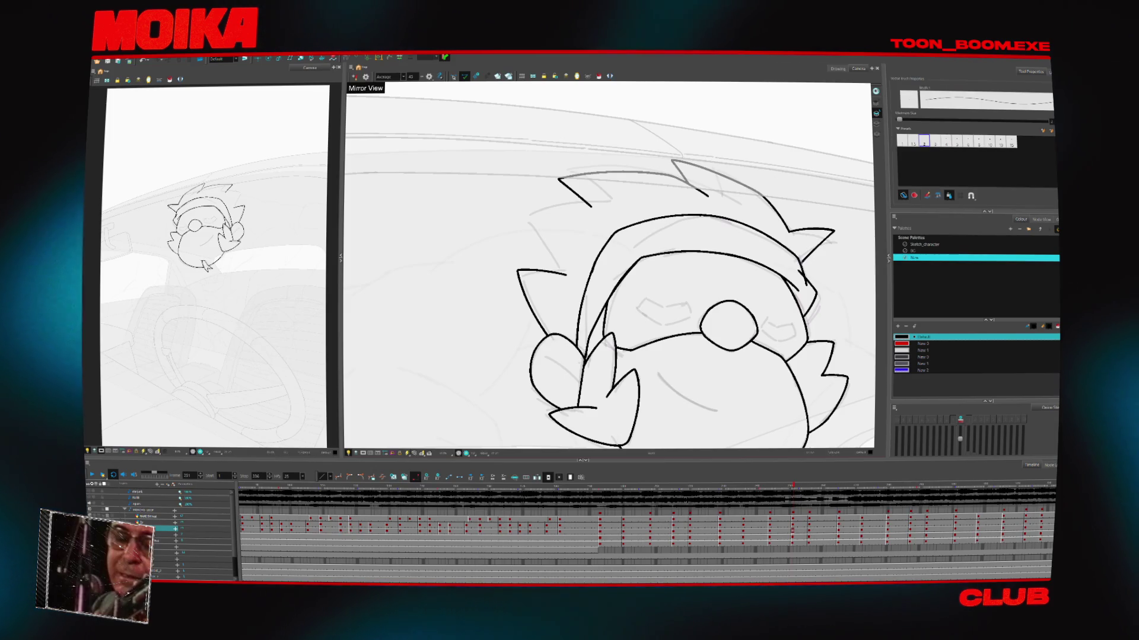
pyautogui.hotkey('alt', 's')
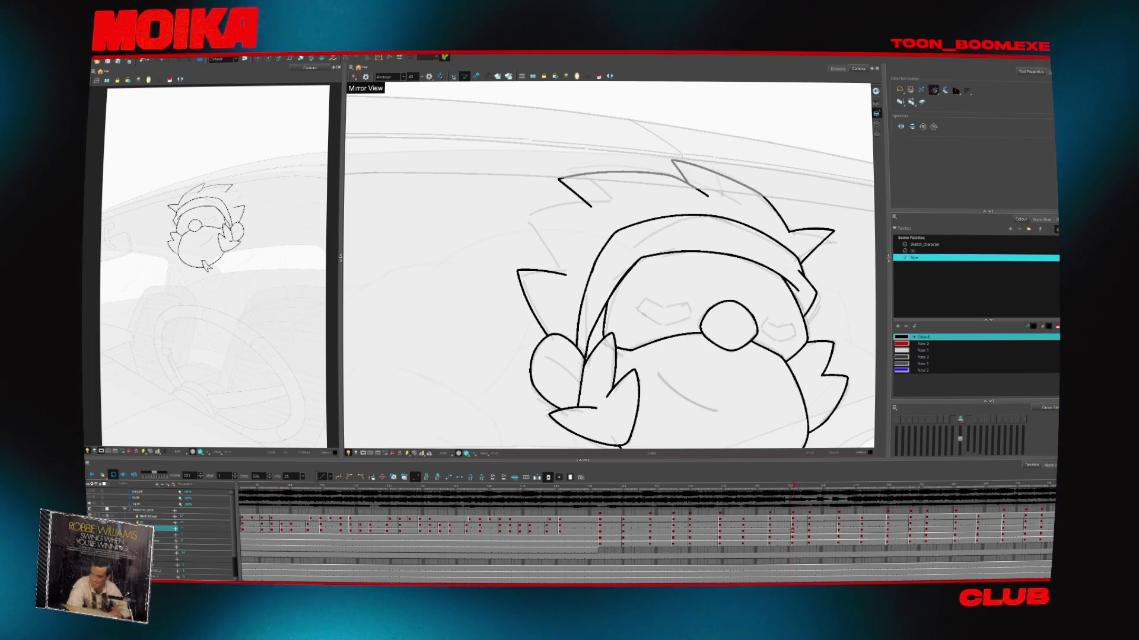
# Turn on onion skin and select the head drawing at frame 256
pyautogui.hotkey('alt', 'b')
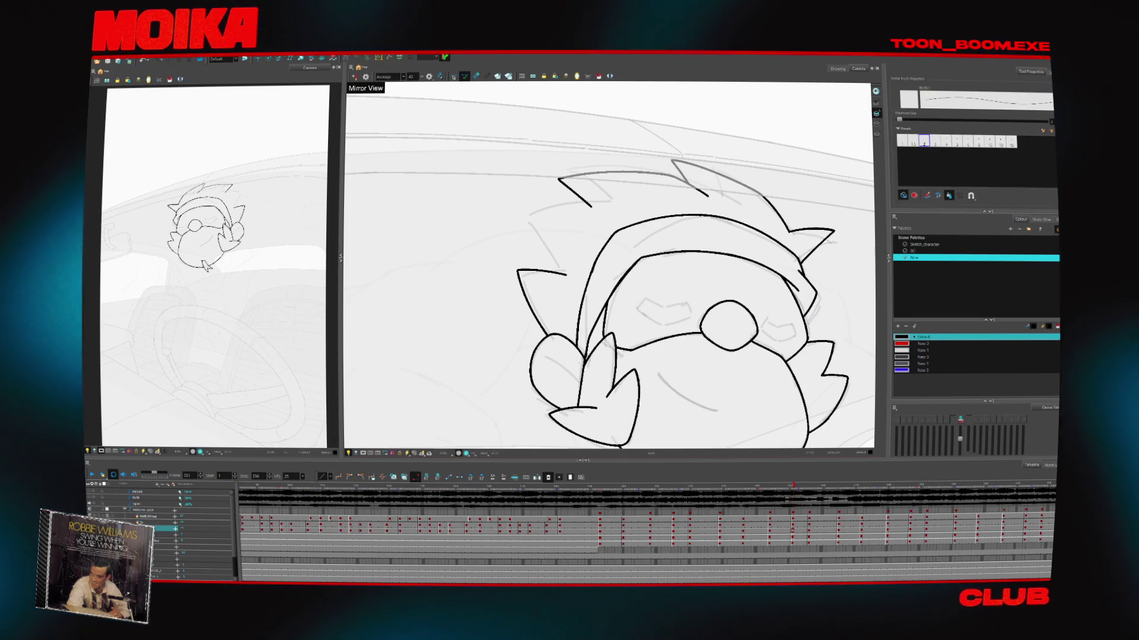
pyautogui.press('g')
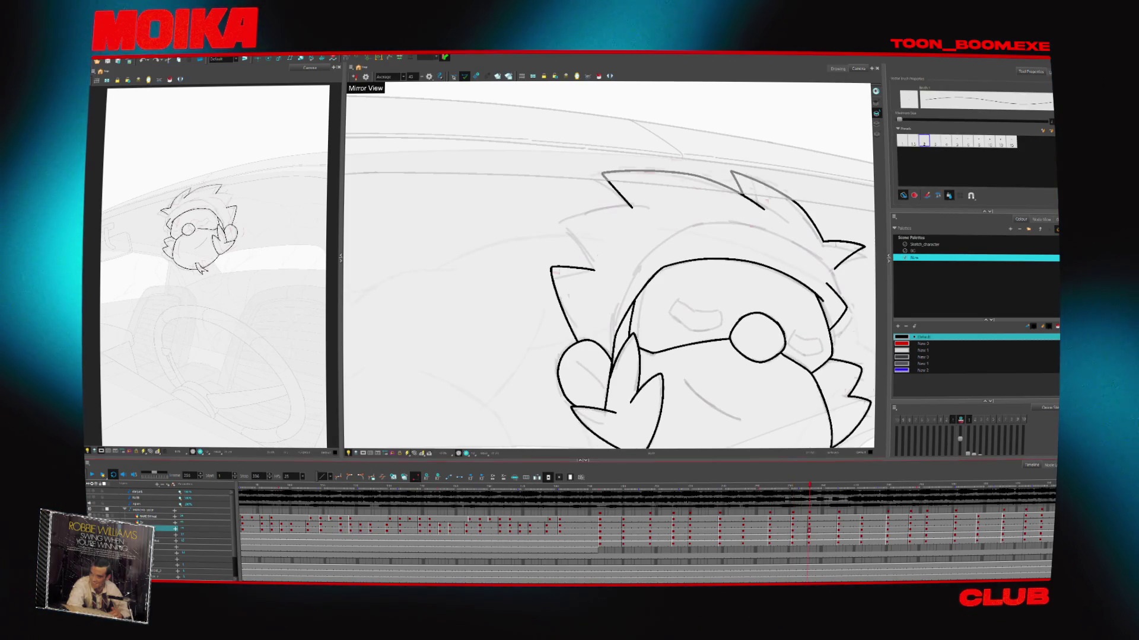
pyautogui.hotkey('alt', 'o')
pyautogui.press('g')
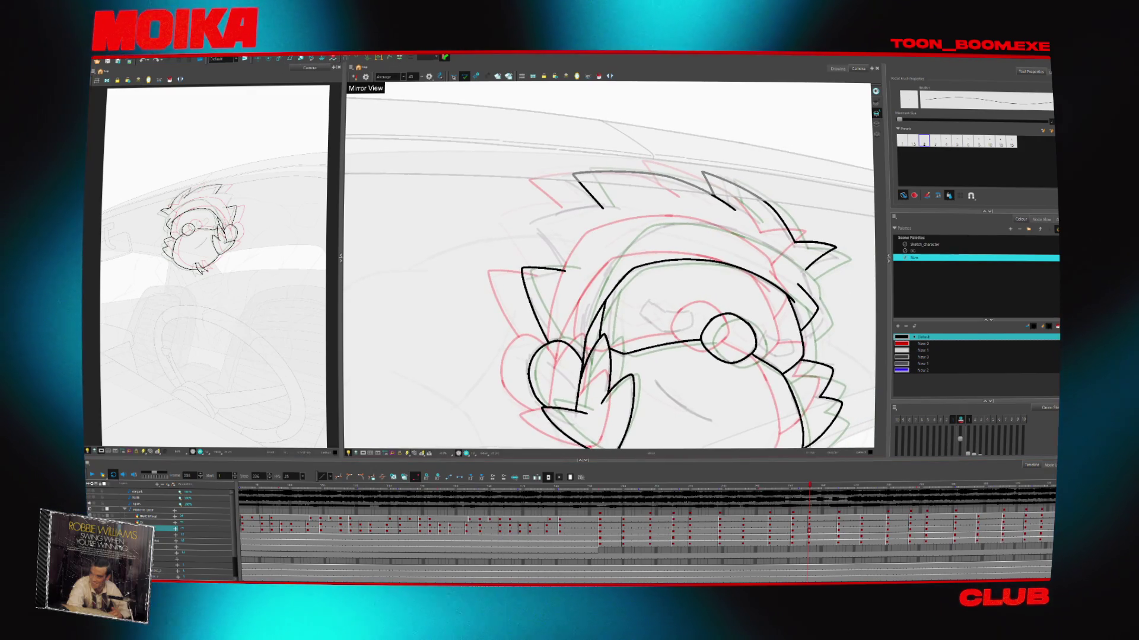
pyautogui.click(453, 77)
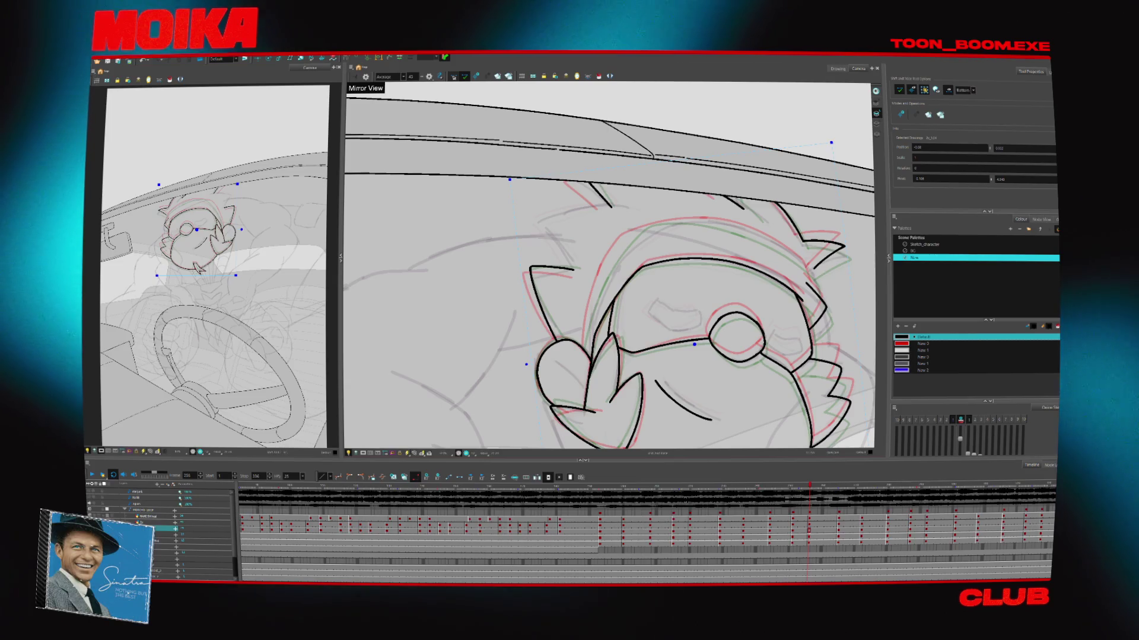
# Redraw the black head lines with the brush, rotating and zooming the view as needed
pyautogui.hotkey('alt', 'b')
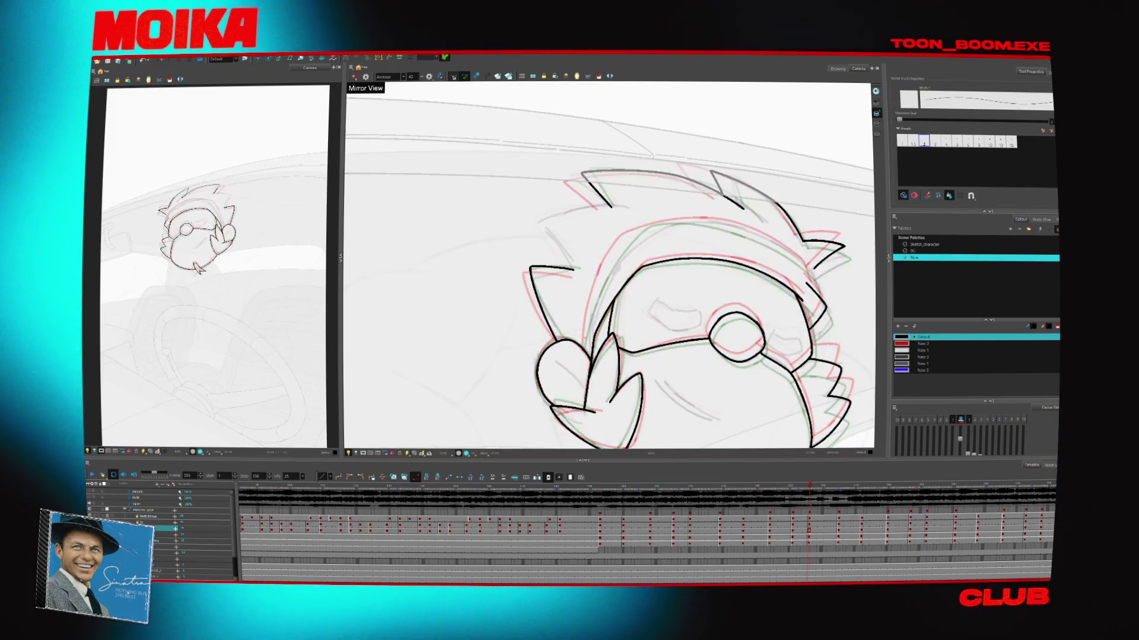
pyautogui.moveTo(630, 237); pyautogui.dragTo(583, 359)
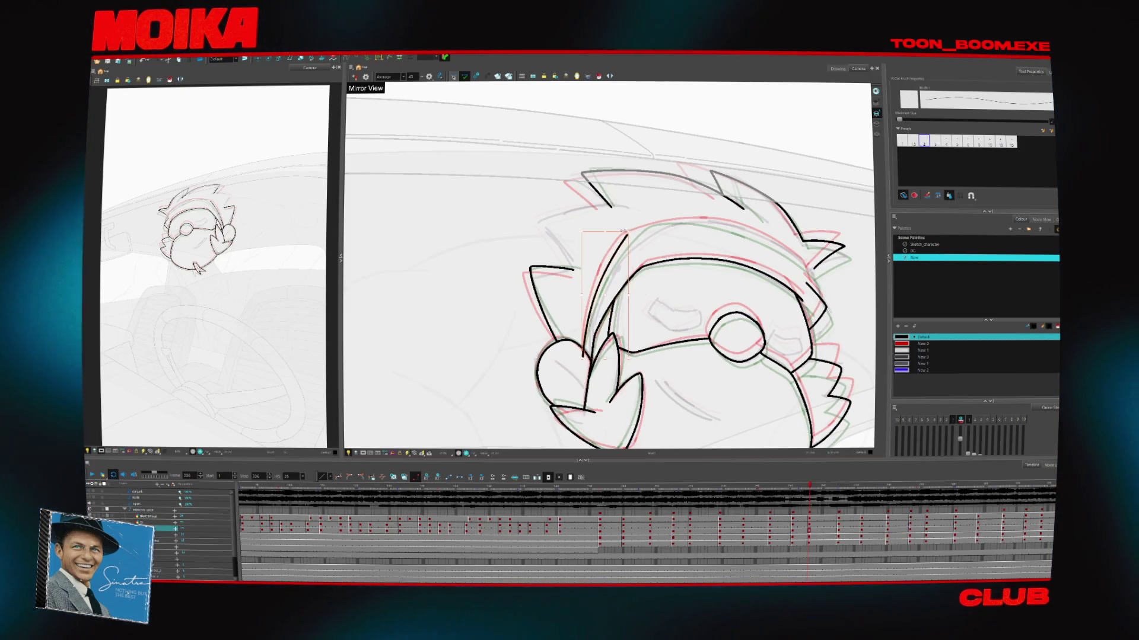
pyautogui.moveTo(593, 255); pyautogui.dragTo(619, 202)
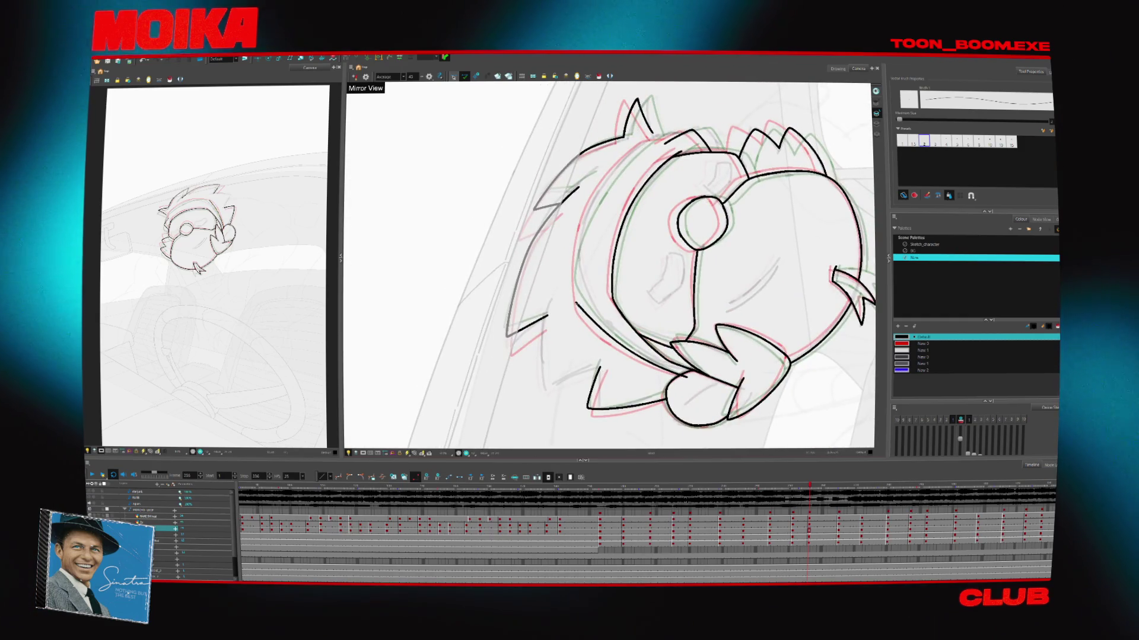
pyautogui.moveTo(574, 264); pyautogui.dragTo(578, 305)
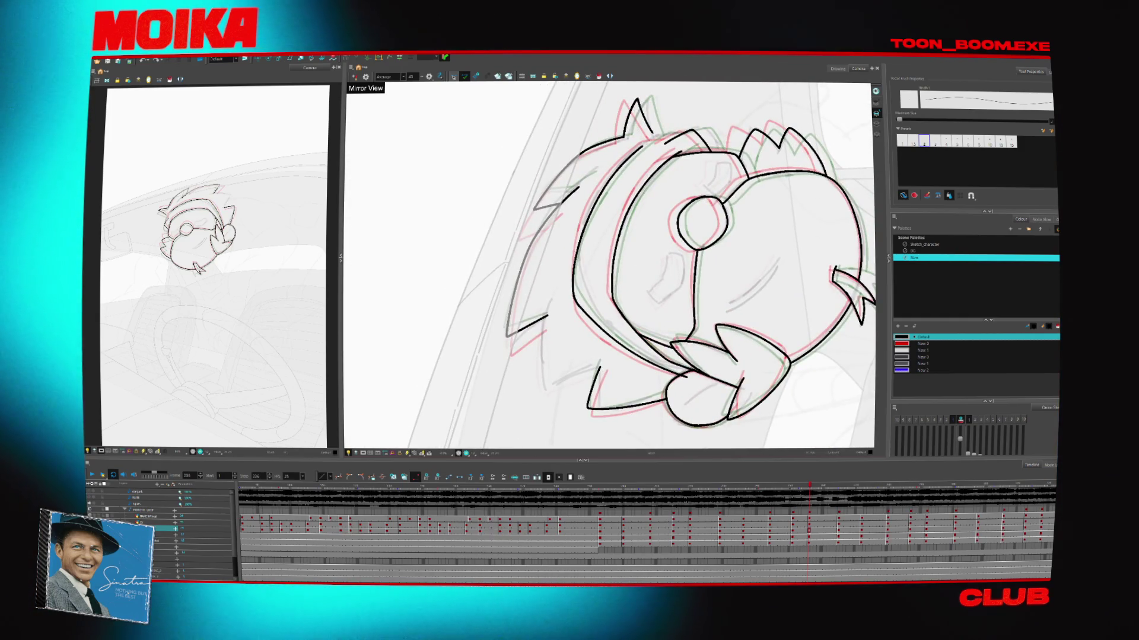
pyautogui.press(',')
pyautogui.press(',')
pyautogui.press(',')
pyautogui.moveTo(593, 255); pyautogui.dragTo(607, 154)
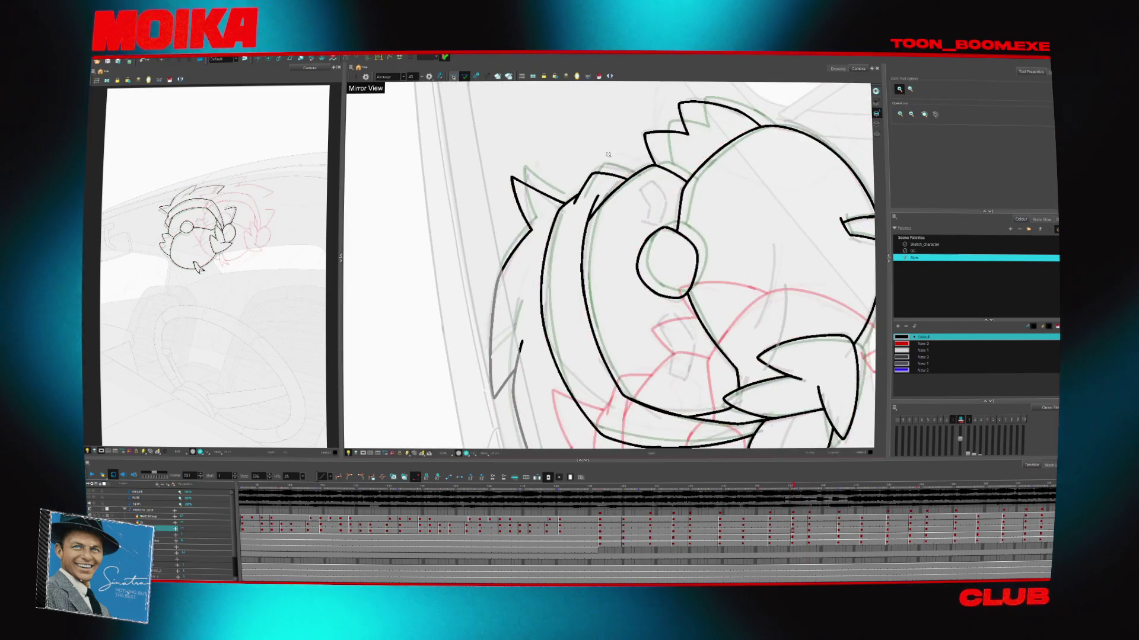
pyautogui.press('.')
pyautogui.press('.')
pyautogui.press('.')
# Rotate the view so the head points up and advance to a later head drawing
pyautogui.hotkey('alt', 'b')
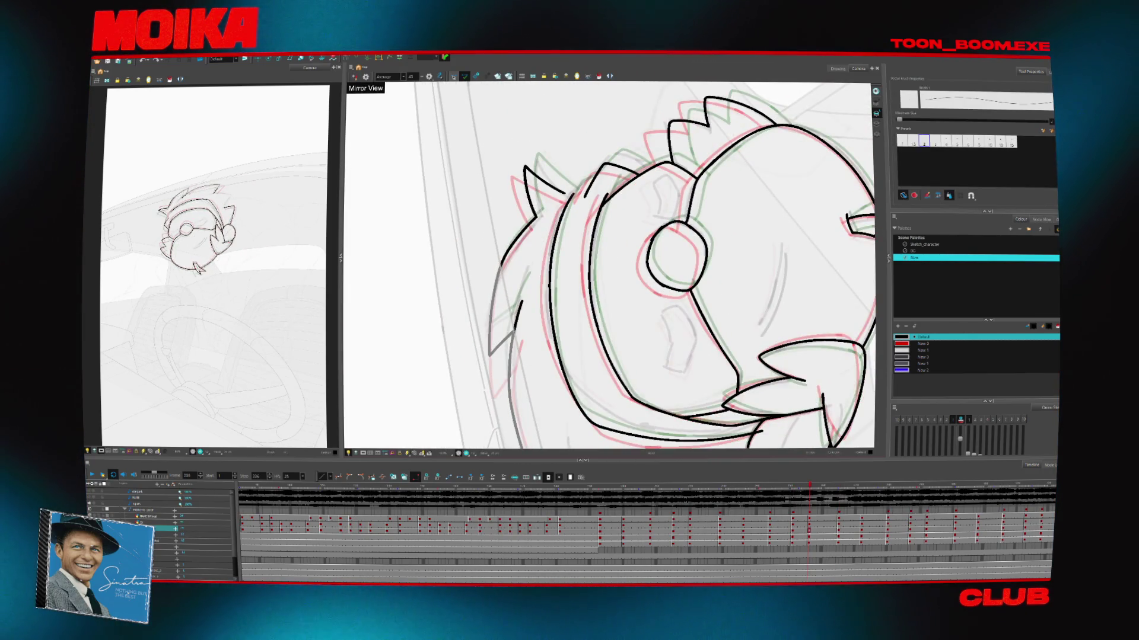
pyautogui.hotkey('alt', 's')
pyautogui.moveTo(682, 136); pyautogui.dragTo(522, 148)
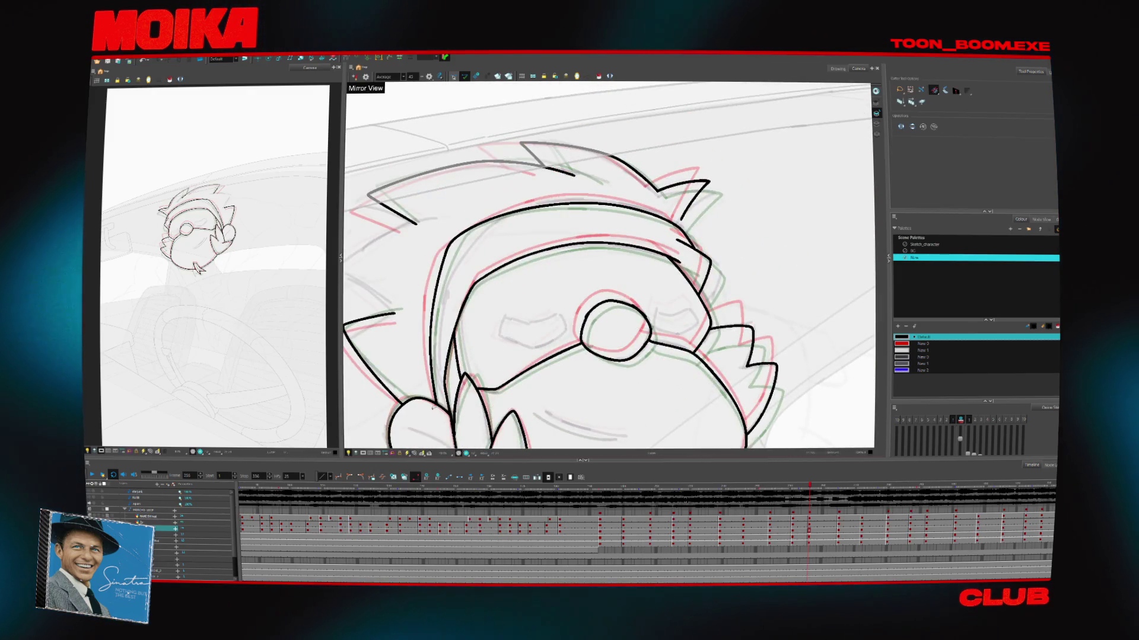
pyautogui.hotkey('alt', 'z')
pyautogui.scroll(-4, 569, 314)
pyautogui.scroll(2, 598, 287)
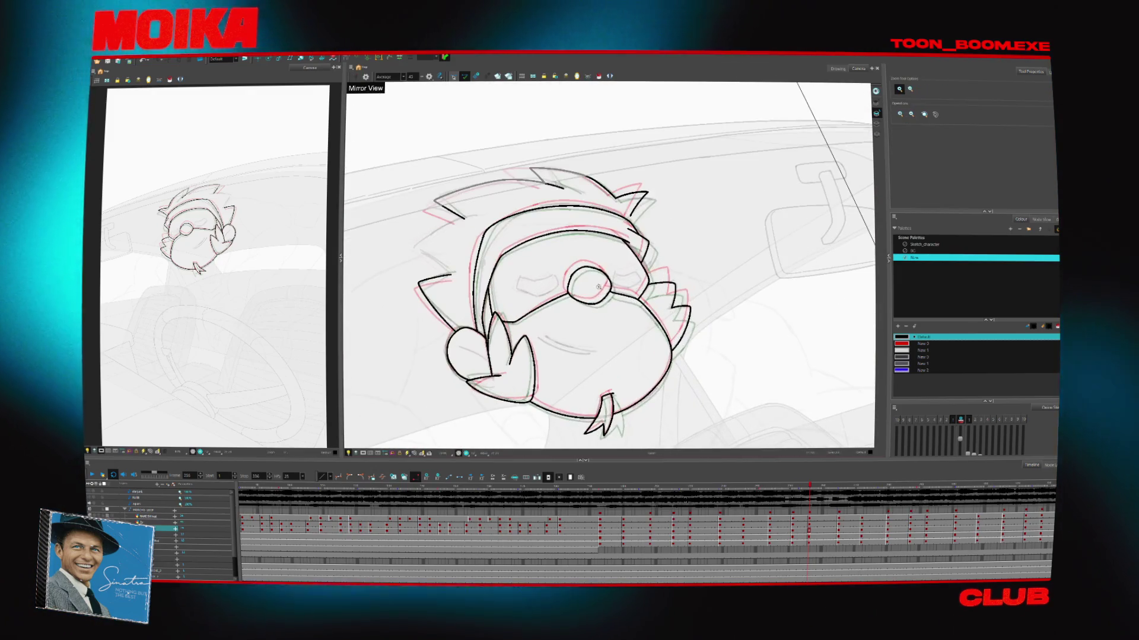
pyautogui.press('.')
pyautogui.press('.')
pyautogui.press('.')
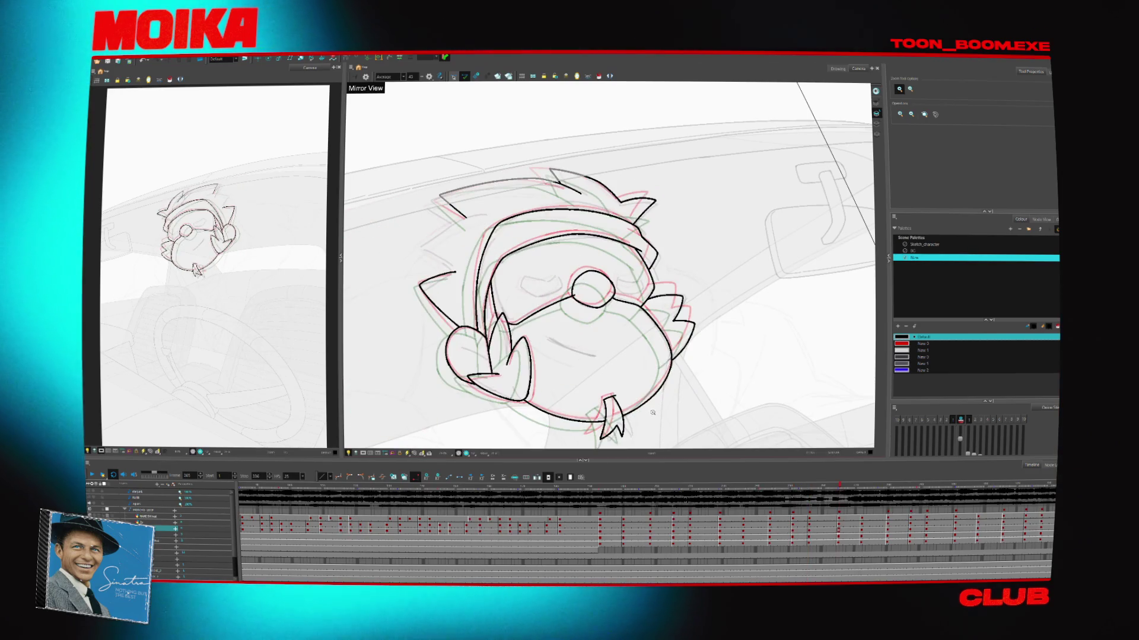
pyautogui.scroll(1, 653, 412)
pyautogui.click(454, 77)
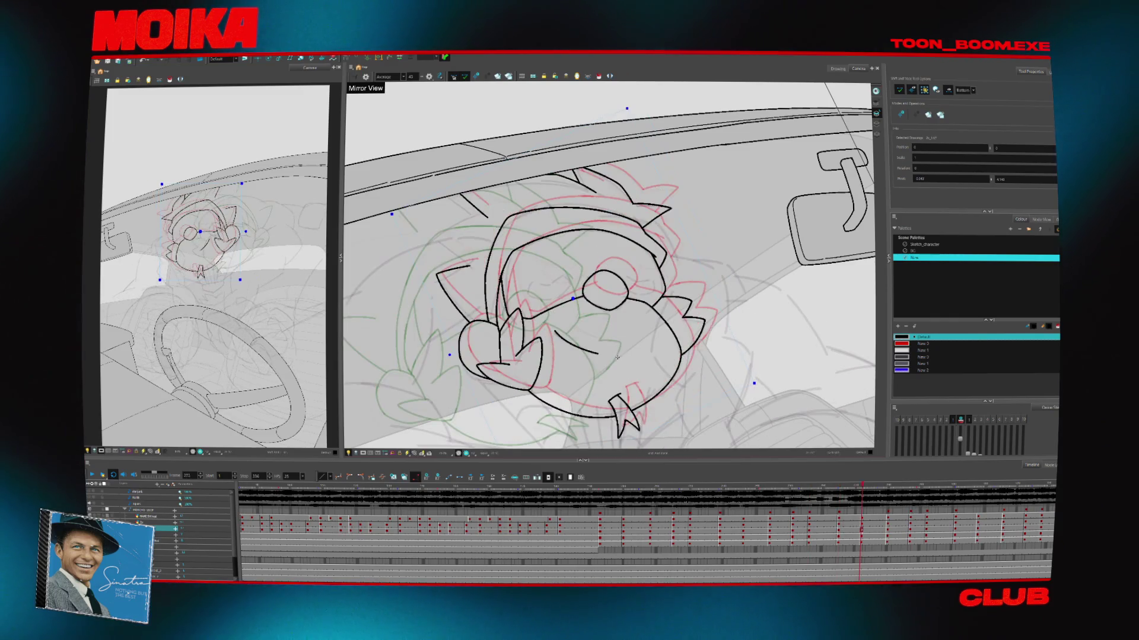
# Nudge the head drawing slightly down-right, then step forward through the keyed head drawings
pyautogui.moveTo(627, 351); pyautogui.dragTo(626, 353)
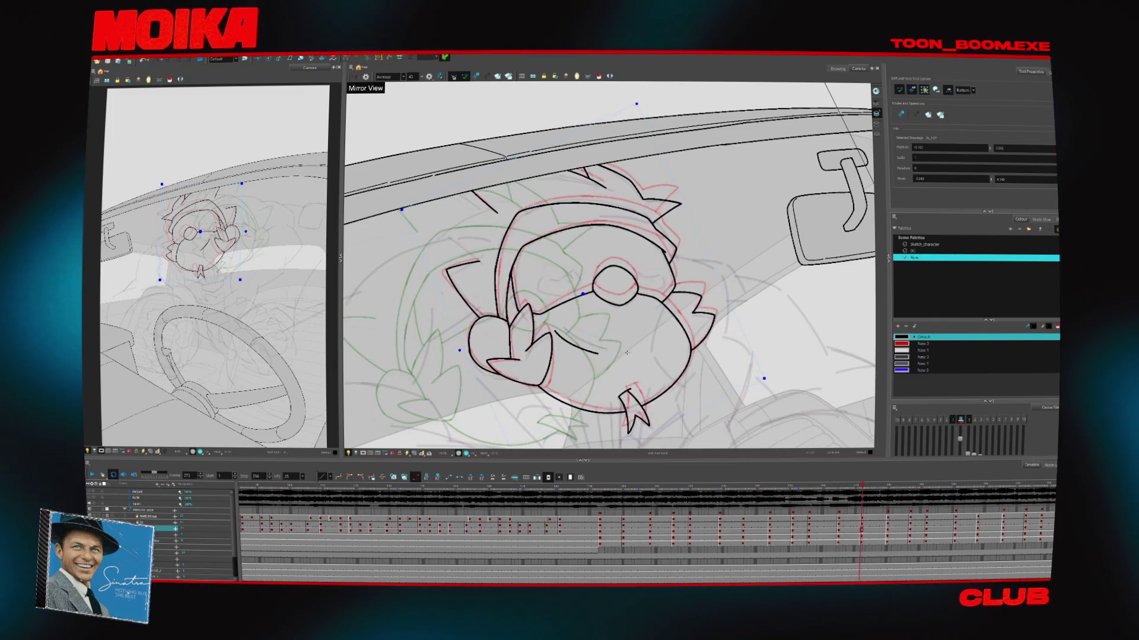
pyautogui.press('g')
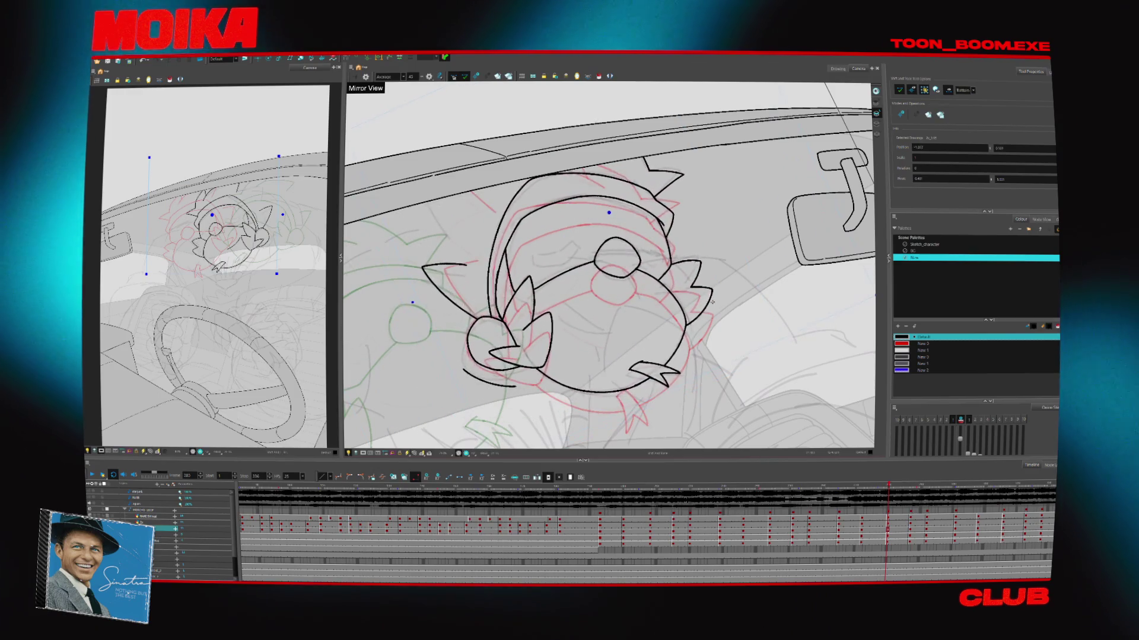
pyautogui.press('g')
pyautogui.press('g')
pyautogui.press('g')
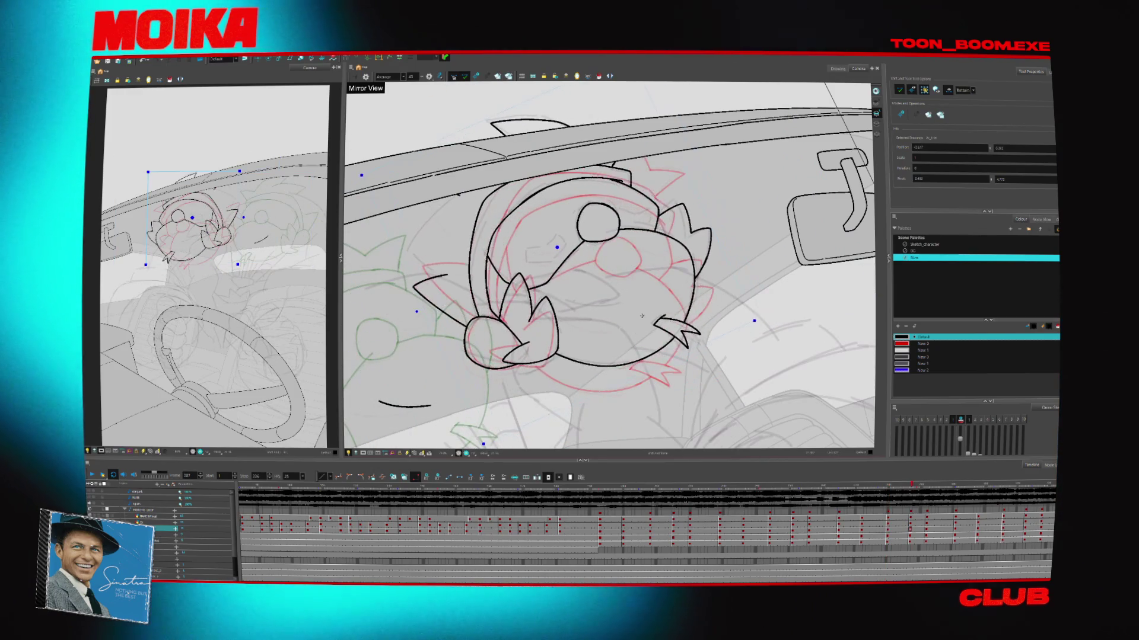
pyautogui.press('g')
pyautogui.press('g')
pyautogui.press('g')
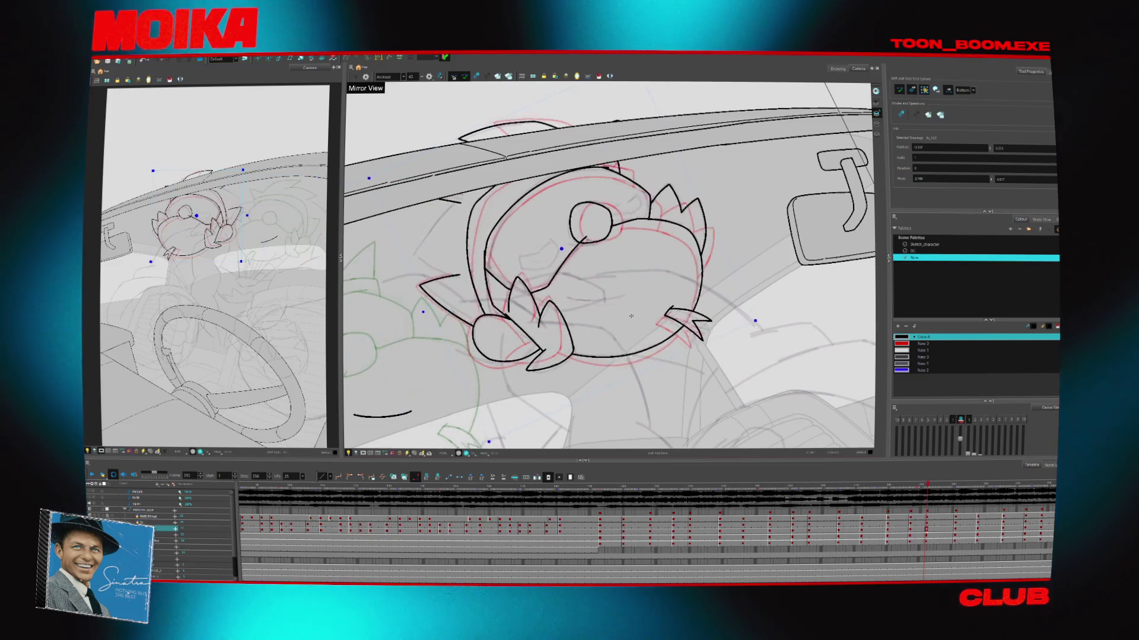
pyautogui.press('g')
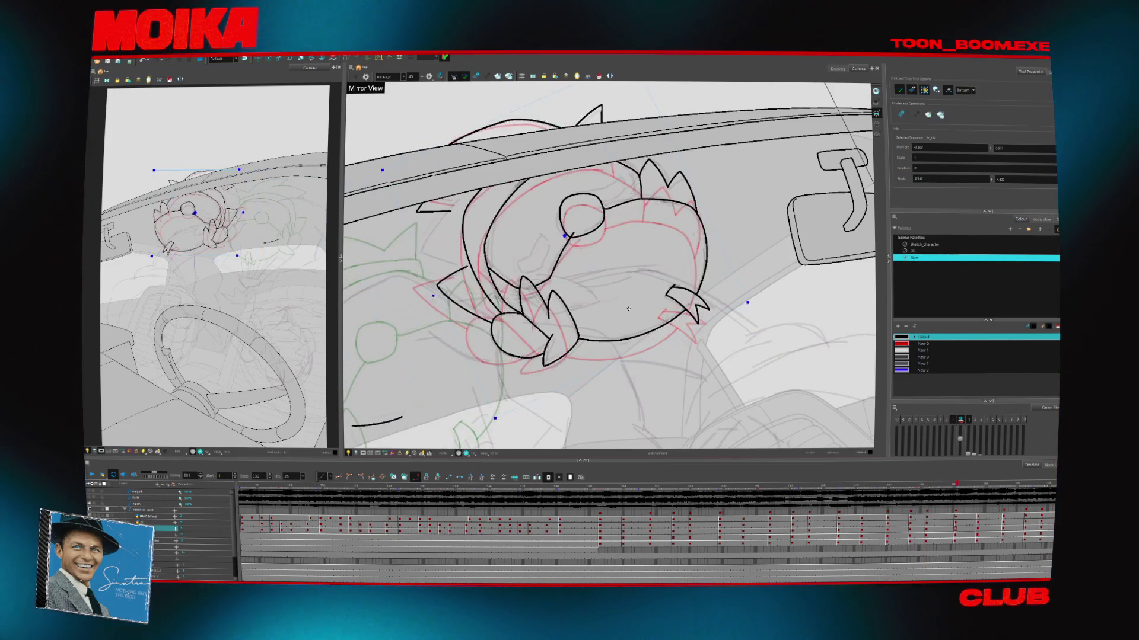
pyautogui.press('g')
pyautogui.press('g')
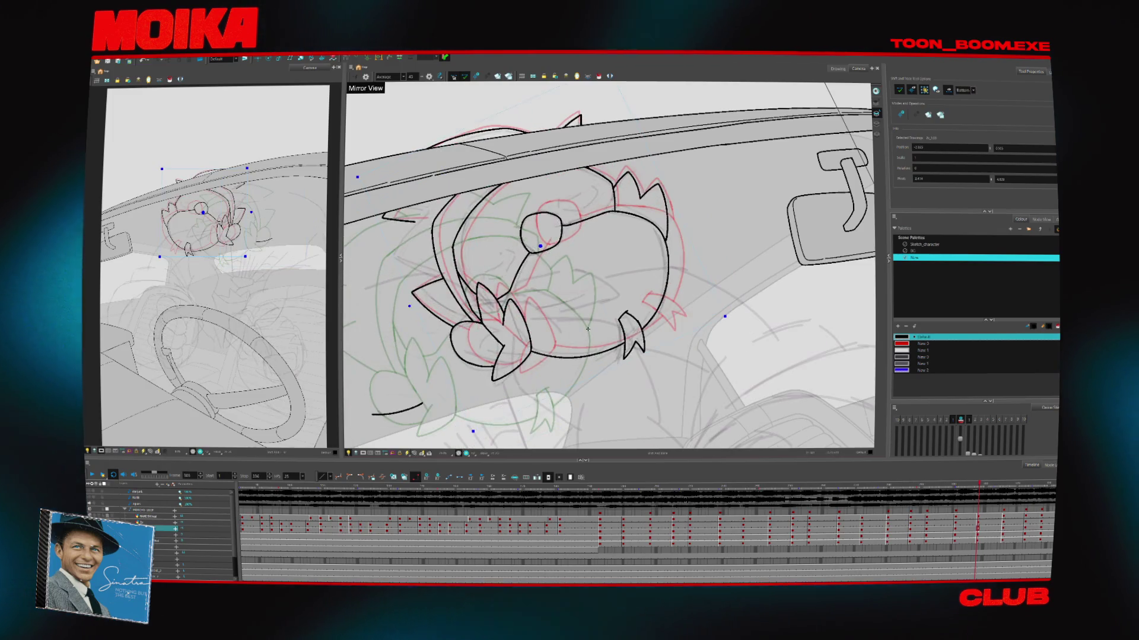
pyautogui.press('g')
pyautogui.press('g')
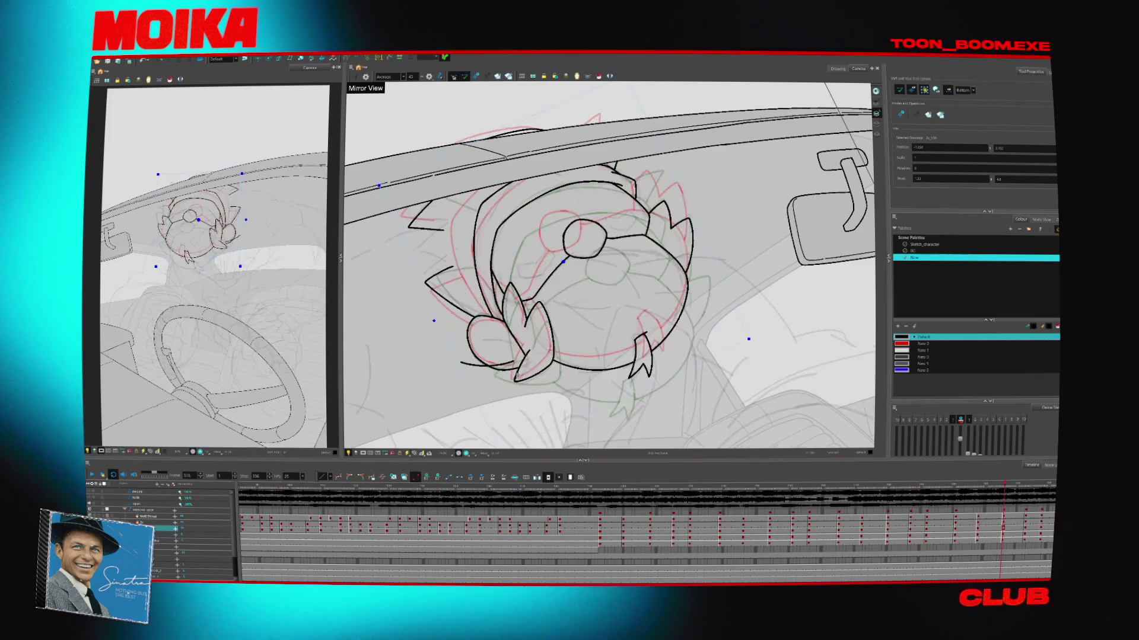
# Fade the background to check placement and step back through earlier head drawings
pyautogui.hotkey('alt', 'b')
pyautogui.hotkey('shift', 't')
pyautogui.press('g')
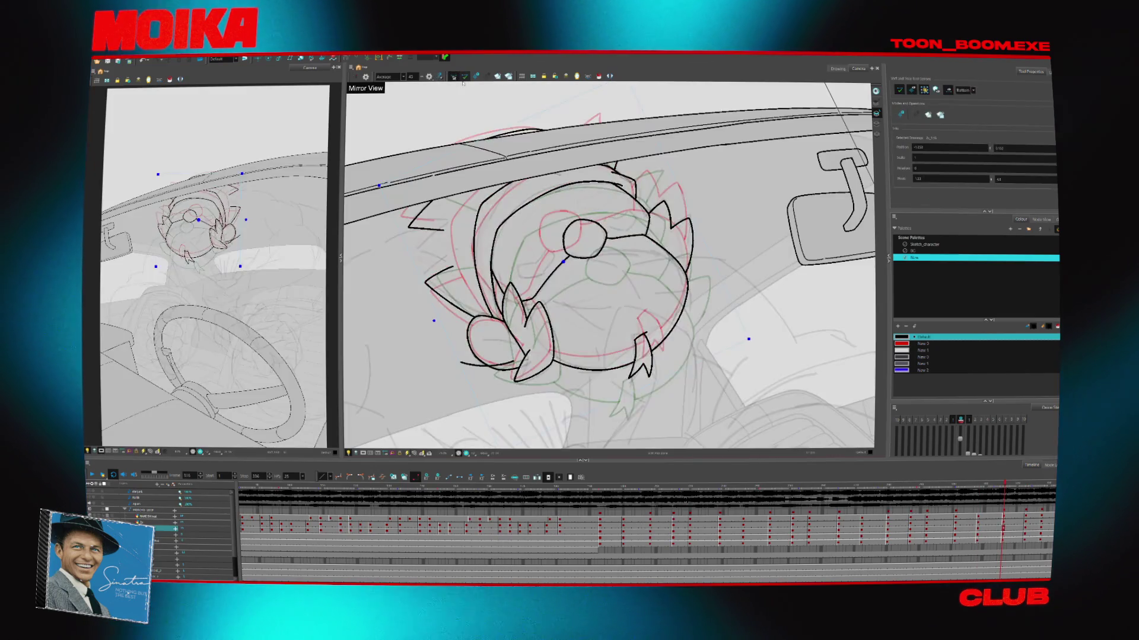
pyautogui.press('f')
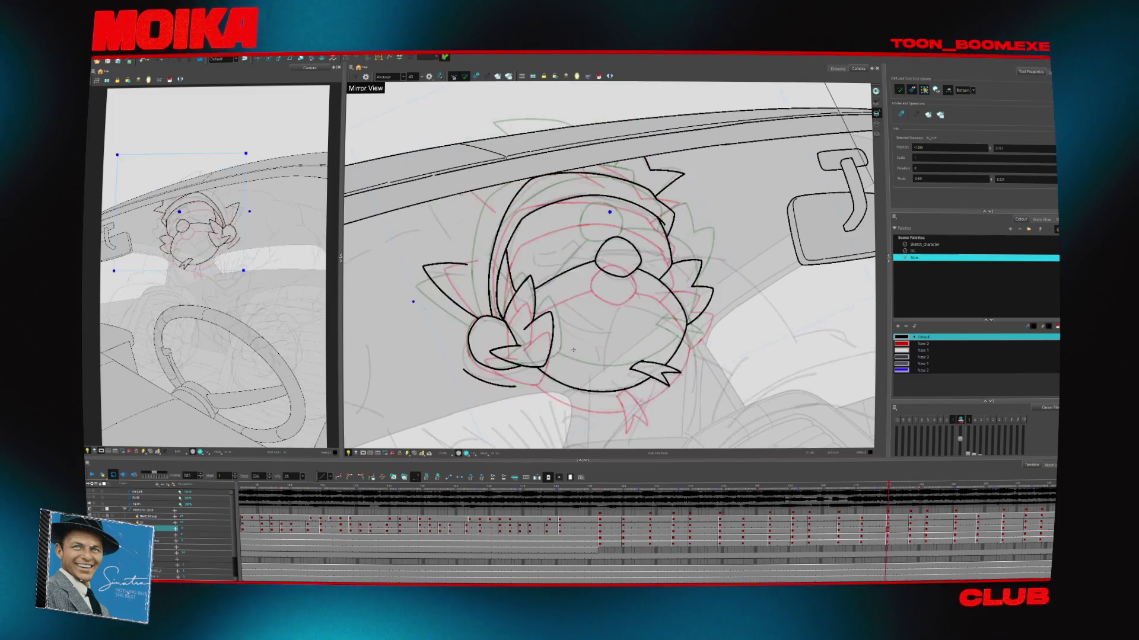
pyautogui.press('f')
pyautogui.press('f')
pyautogui.press('f')
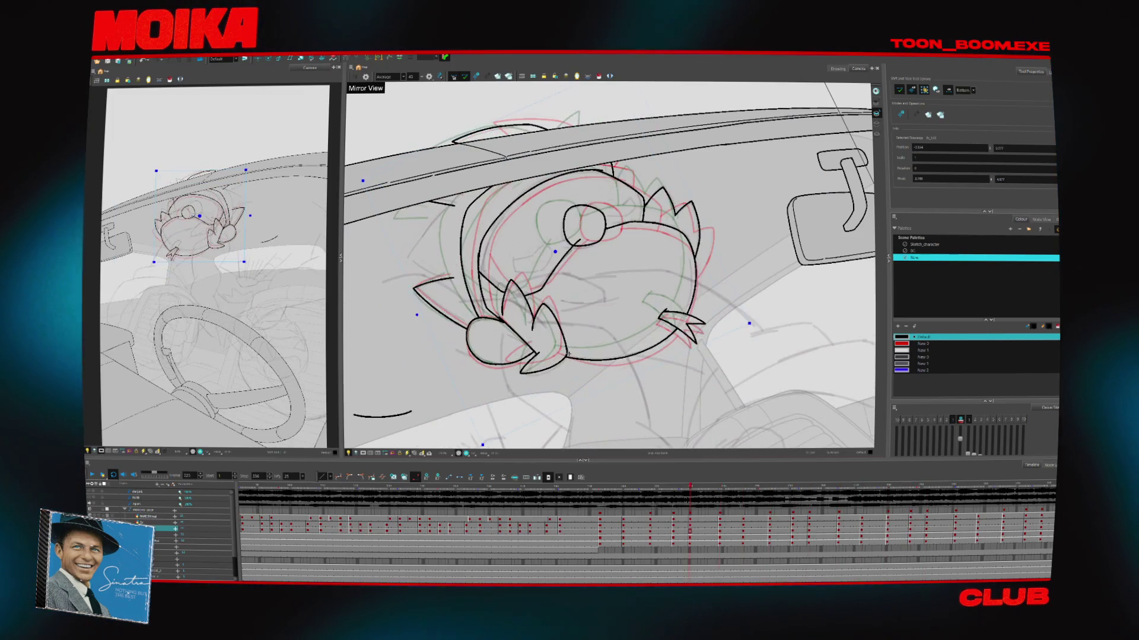
pyautogui.press('f')
pyautogui.press('f')
pyautogui.press('f')
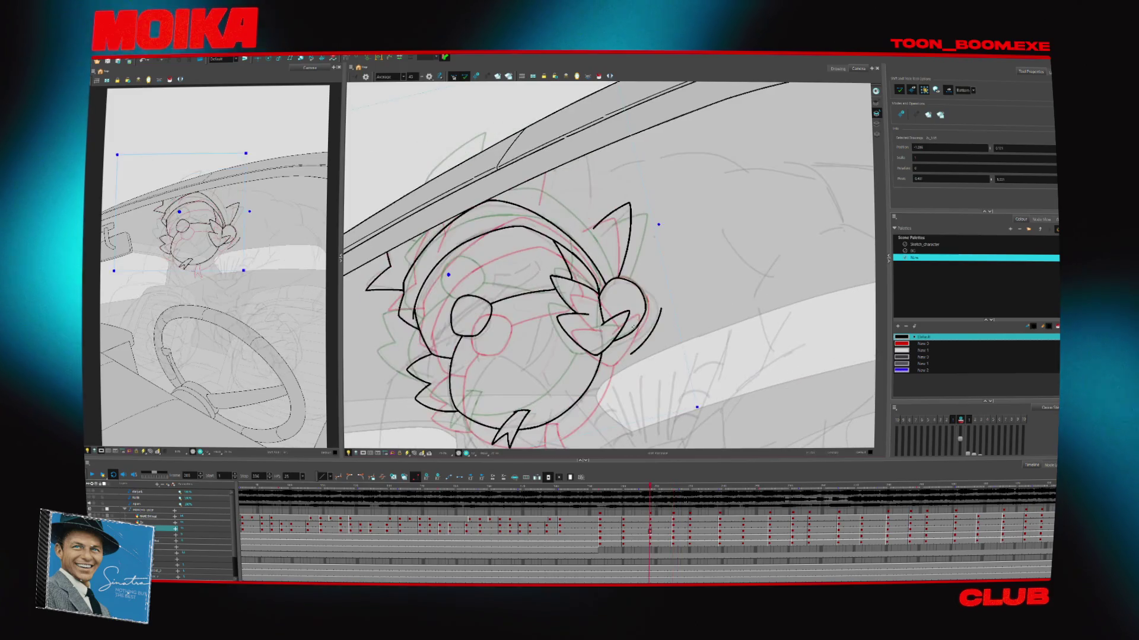
pyautogui.hotkey('alt', 'b')
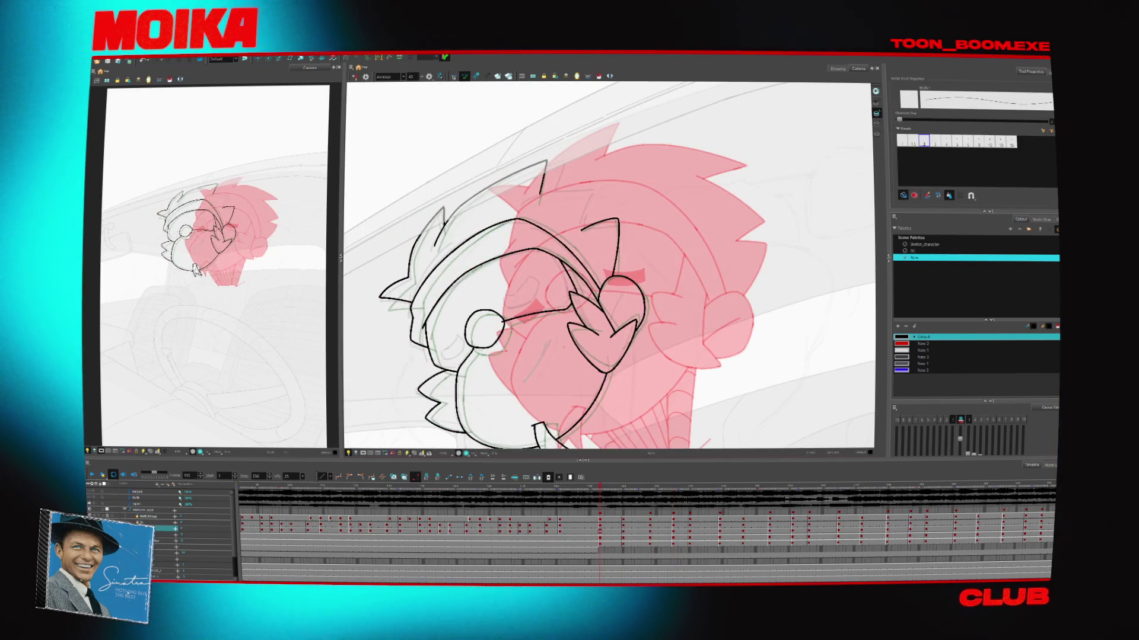
# Paste the zigzag hair spike onto the head, select a hair stroke, and play back the turn
pyautogui.press('Return')
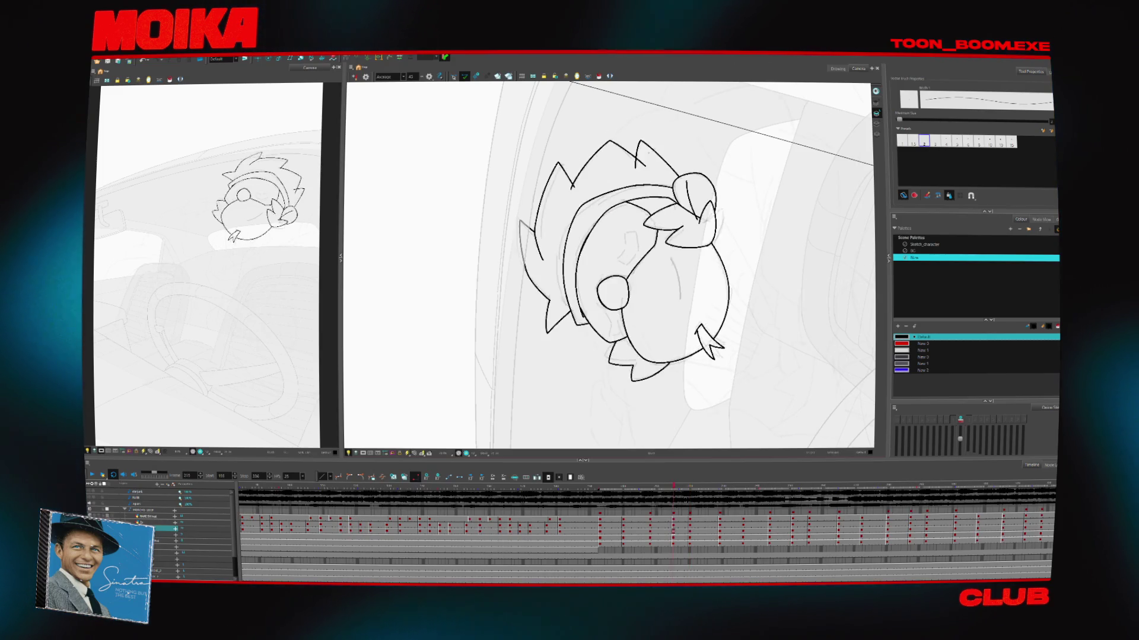
pyautogui.hotkey('ctrl', 'v')
pyautogui.press('Escape')
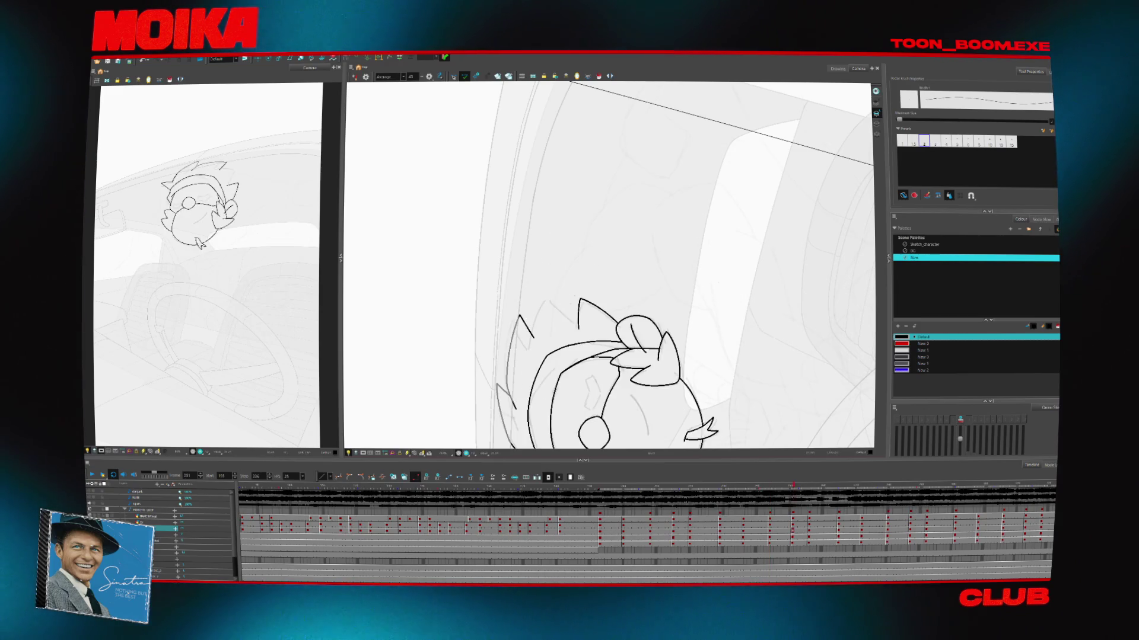
pyautogui.click(587, 323)
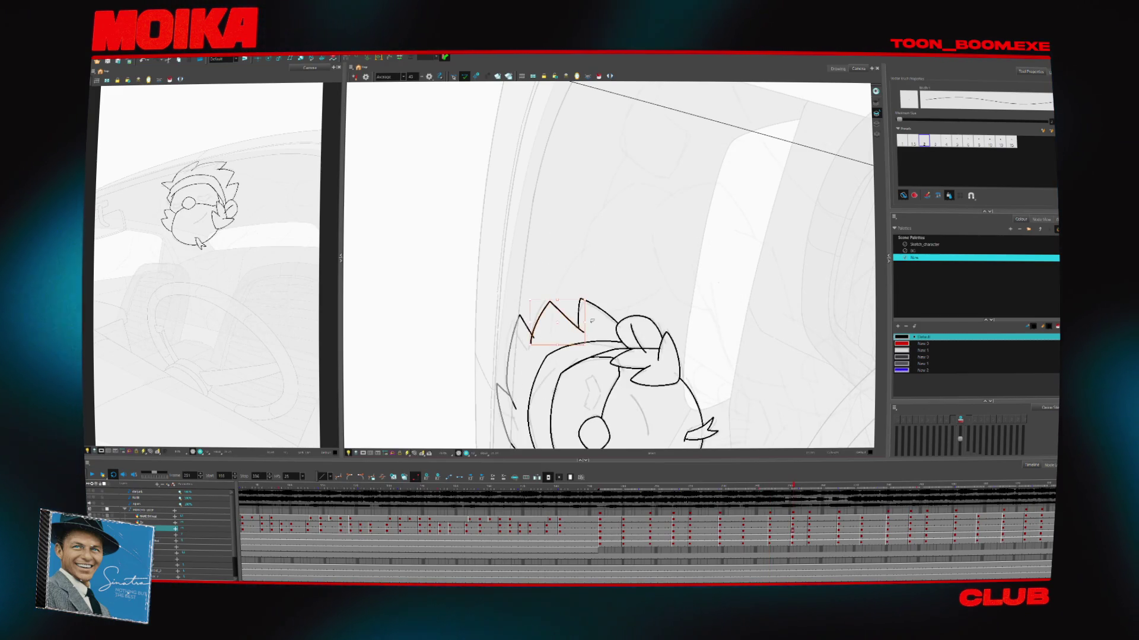
pyautogui.press('Return')
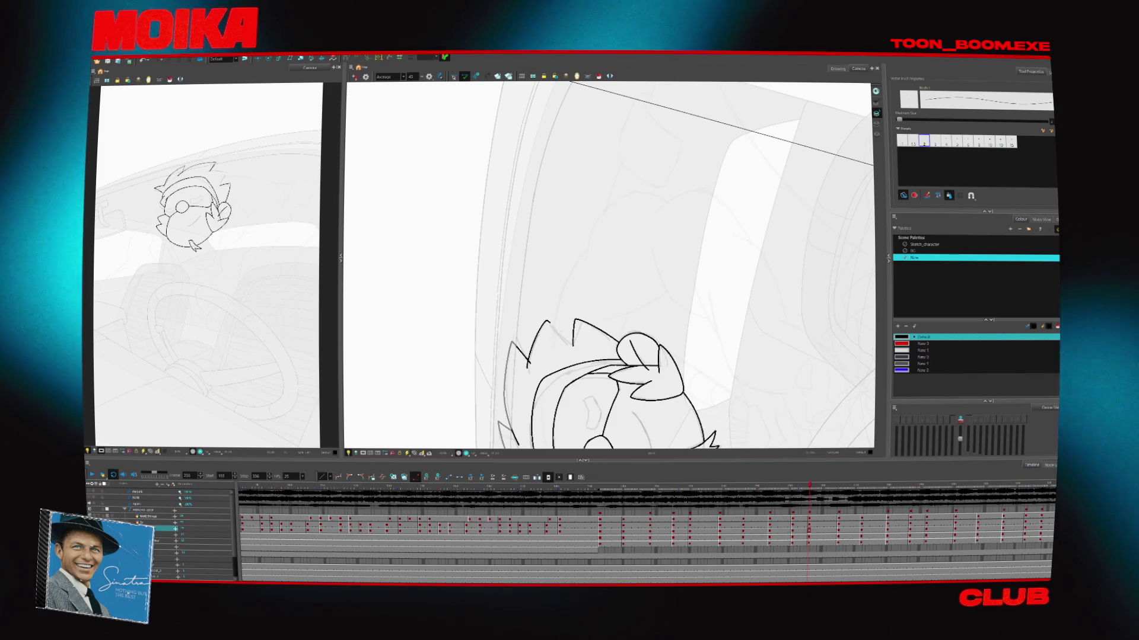
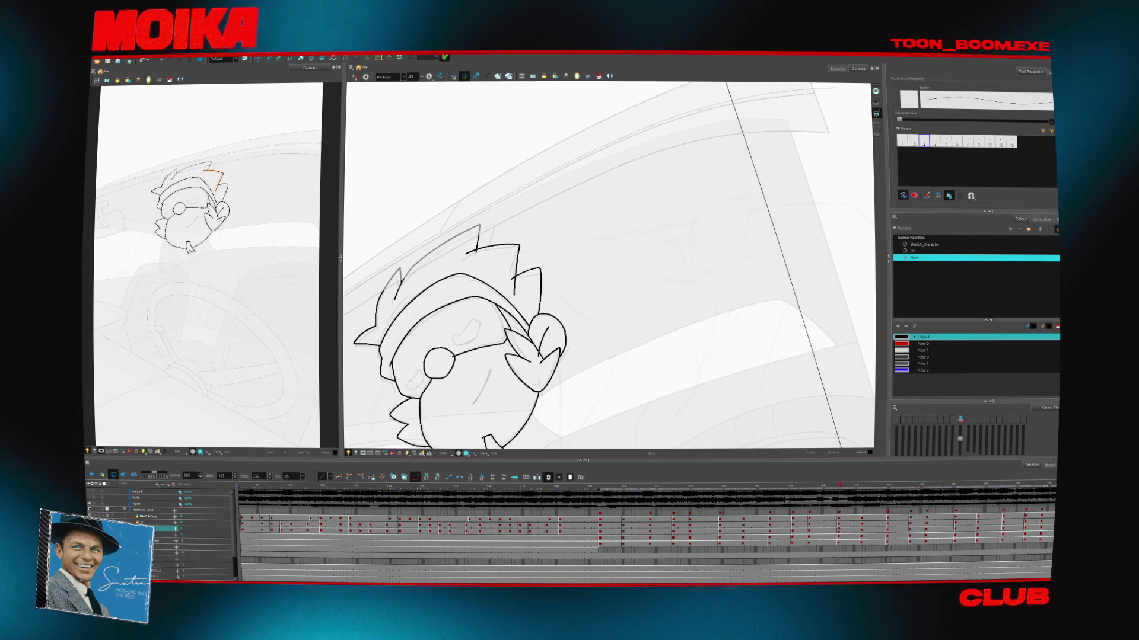
# Switch to the Select tool and play the bird animation twice, stepping back one frame between playbacks
pyautogui.hotkey('alt', 't')
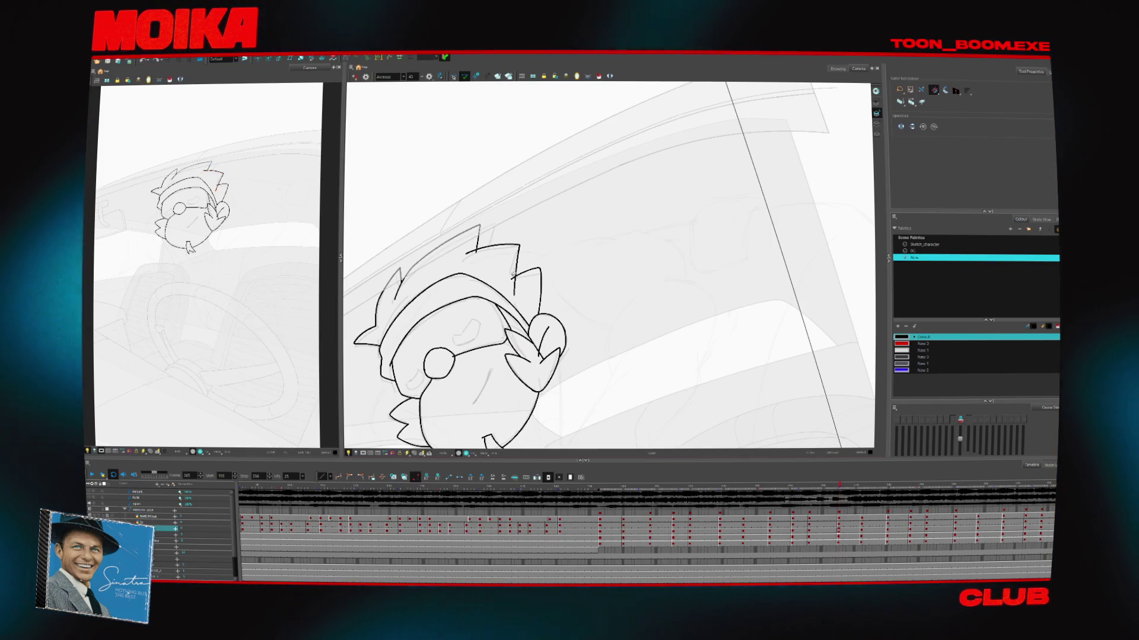
pyautogui.press('Return')
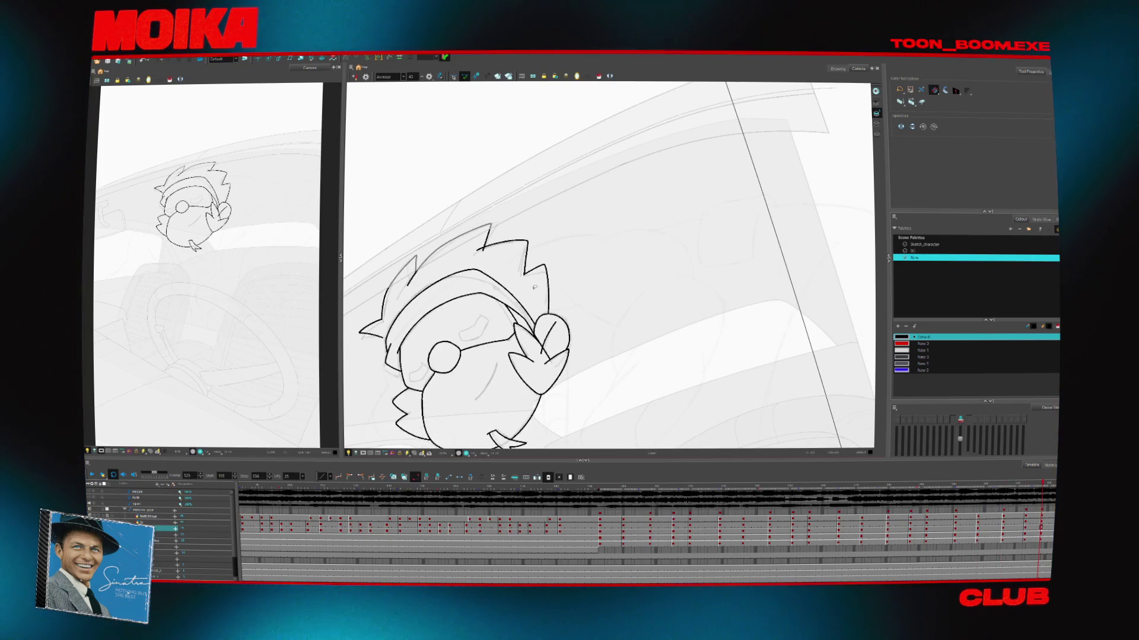
pyautogui.press(',')
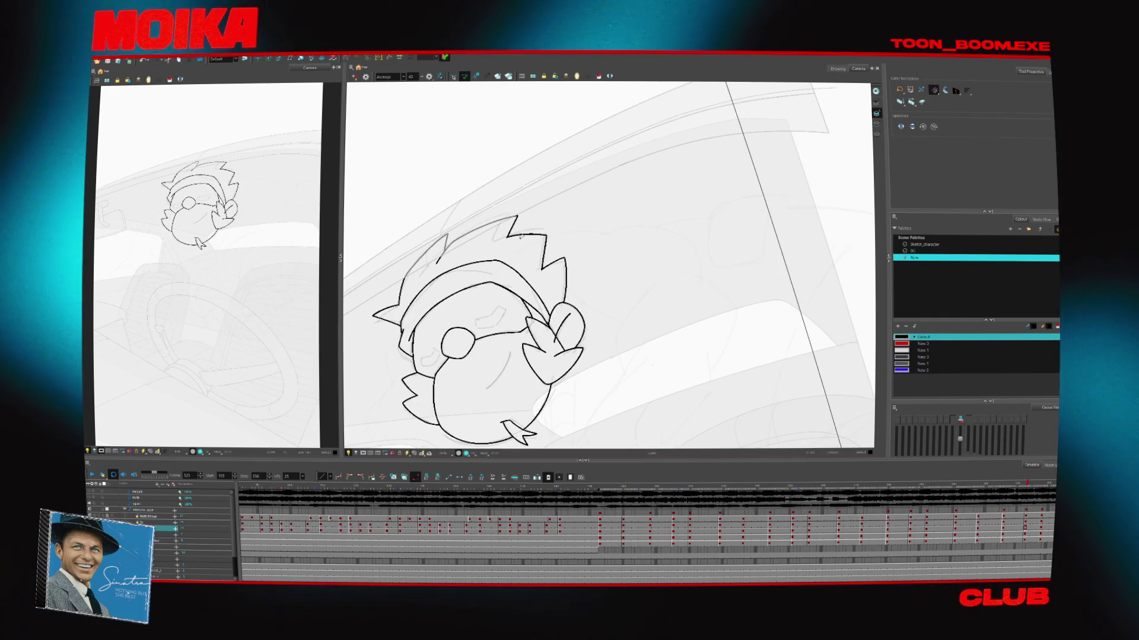
pyautogui.press('Return')
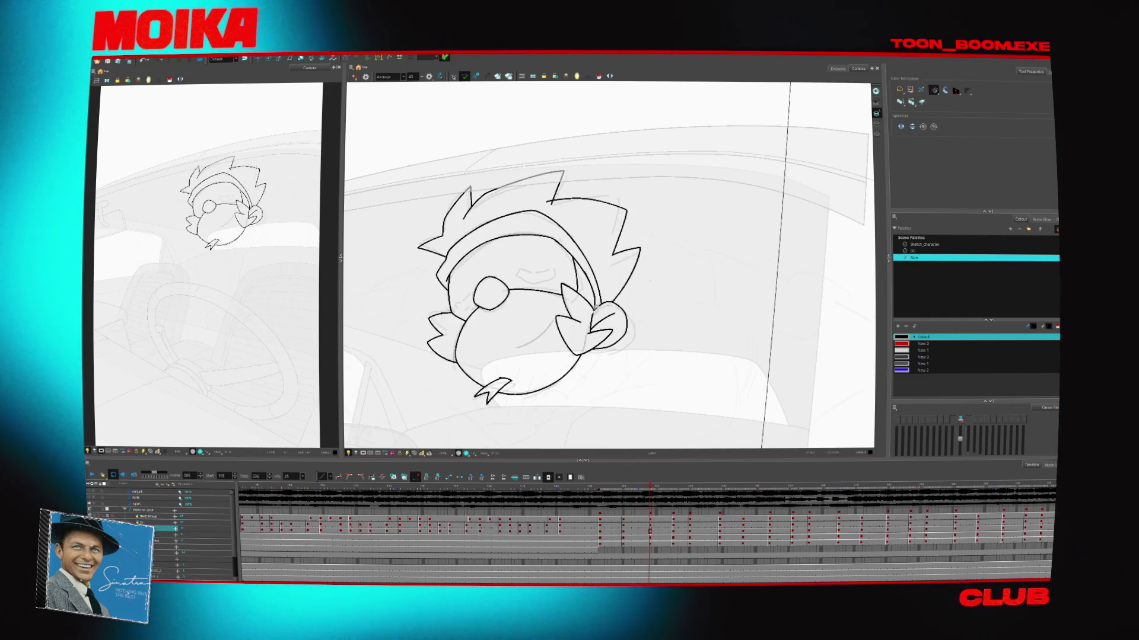
# Zoom in on the bird's hat and ear, then zoom back out
pyautogui.scroll(3, 590, 314)
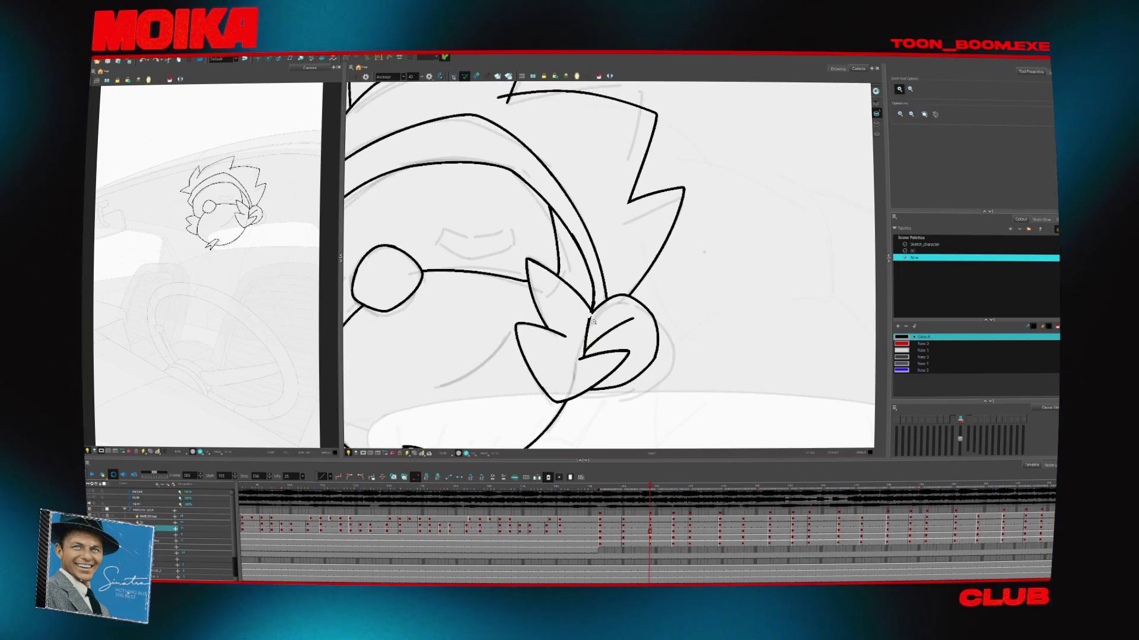
pyautogui.scroll(-4, 590, 312)
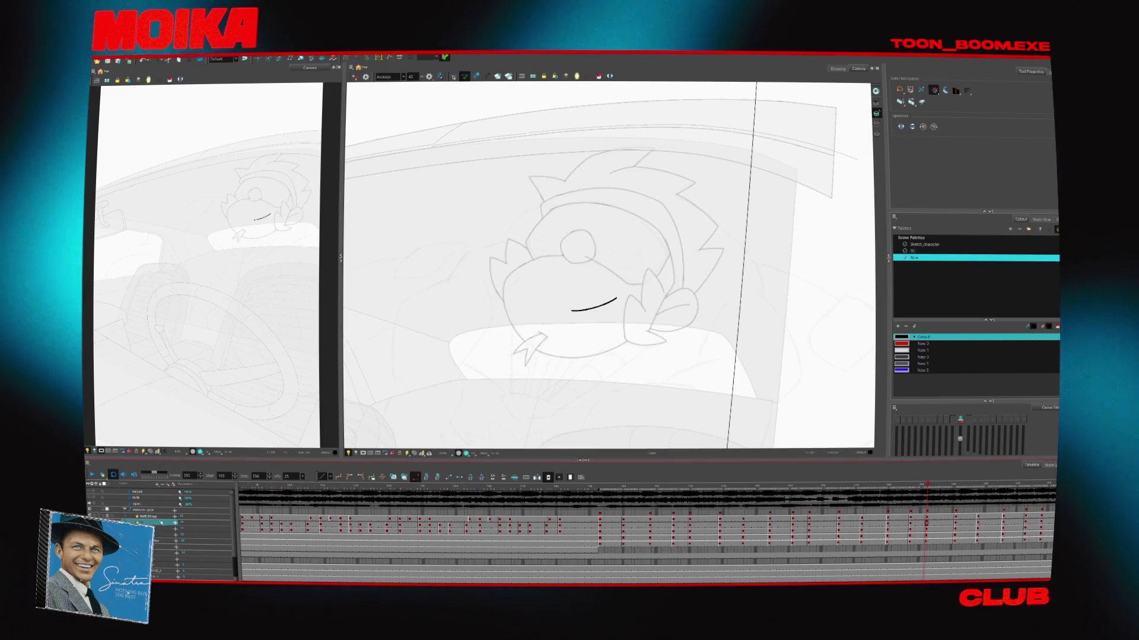
# Turn off Light Table so the background shows at full opacity, then flip through neighbouring poses
pyautogui.hotkey('shift', 'l')
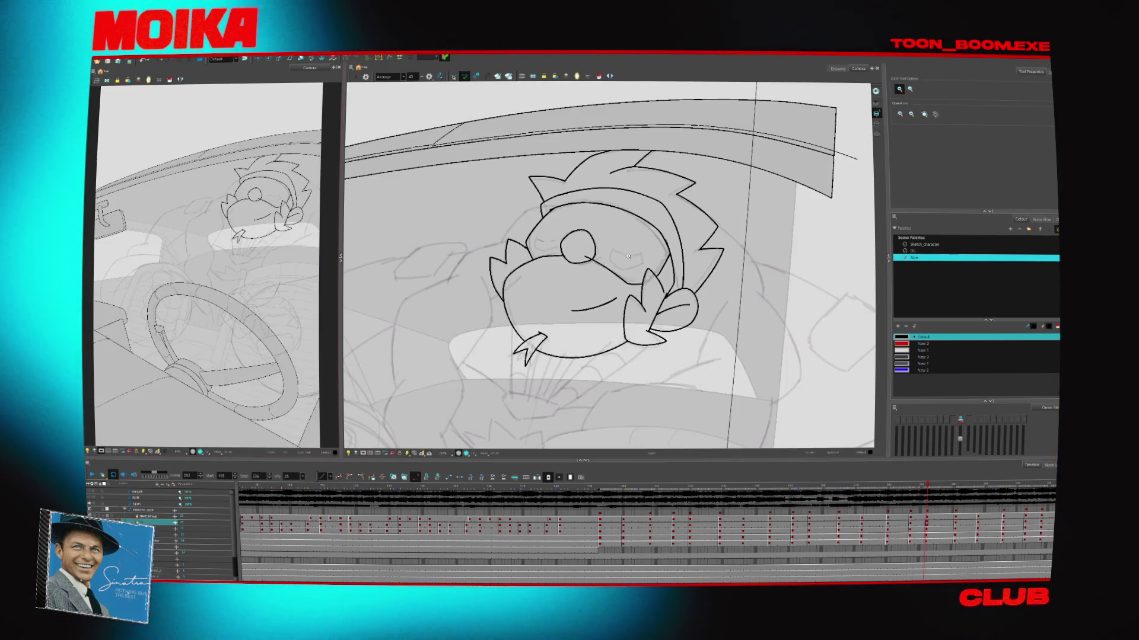
pyautogui.hotkey('alt', 'b')
pyautogui.press(',')
pyautogui.press(',')
pyautogui.press(',')
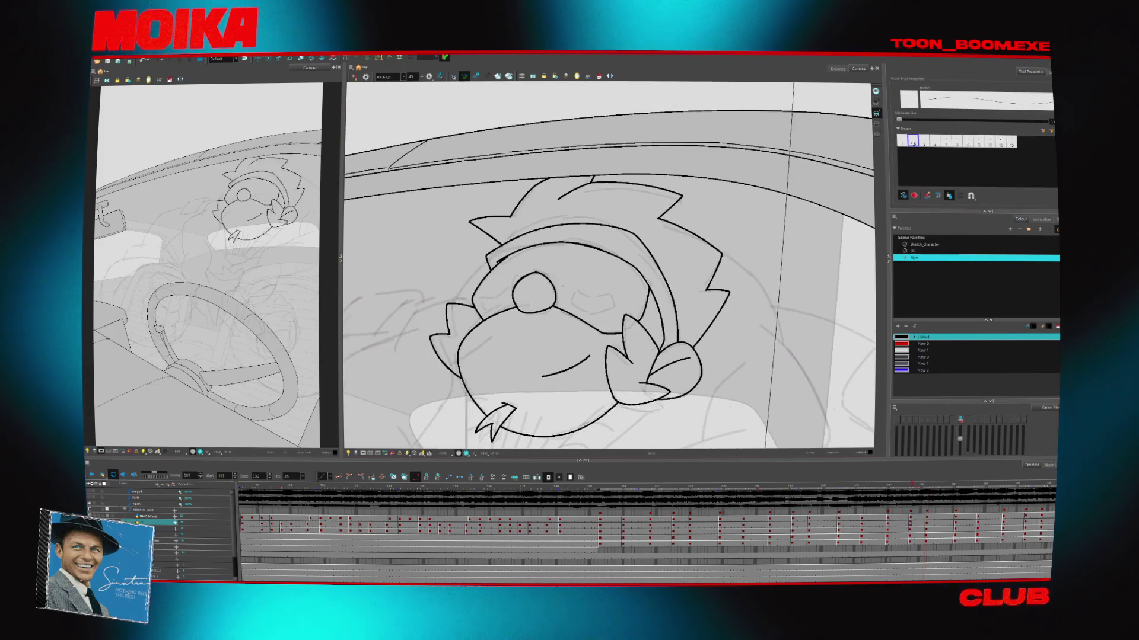
pyautogui.press('.')
pyautogui.press('.')
pyautogui.press('.')
pyautogui.hotkey('alt', 't')
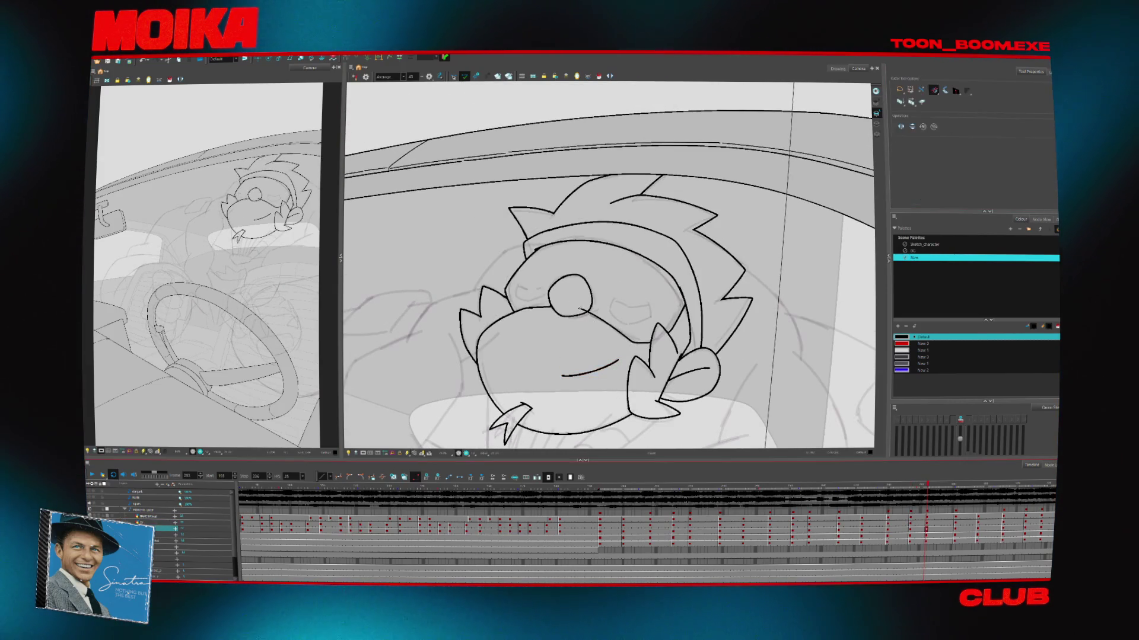
pyautogui.press('.')
pyautogui.press('.')
pyautogui.press('.')
pyautogui.press('.')
pyautogui.press('.')
pyautogui.press('.')
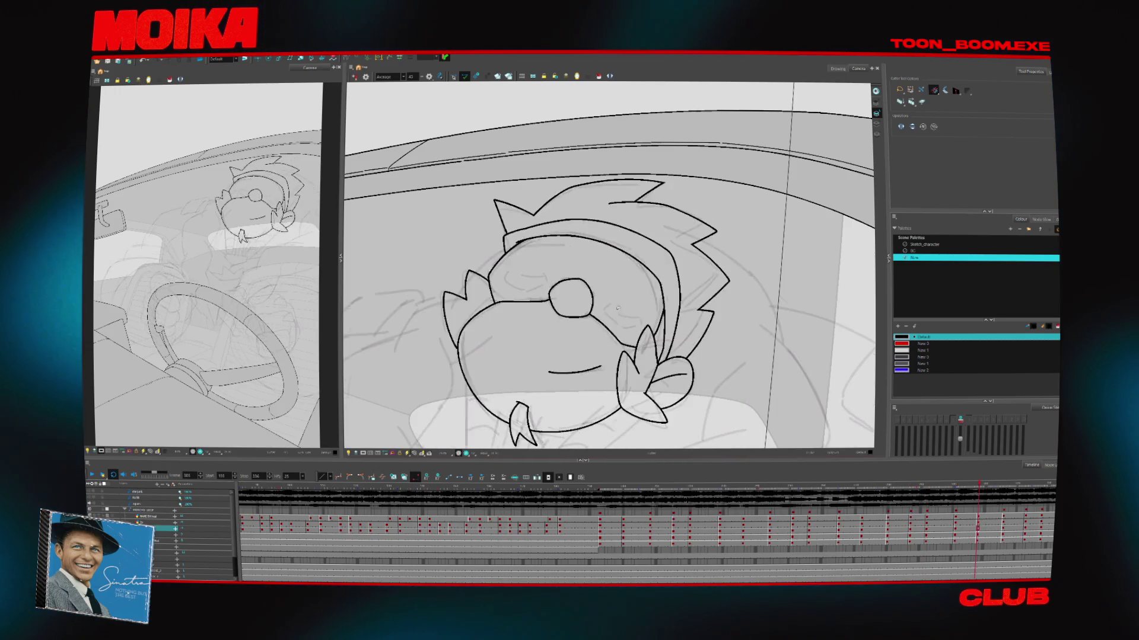
pyautogui.press(',')
pyautogui.press(',')
pyautogui.press(',')
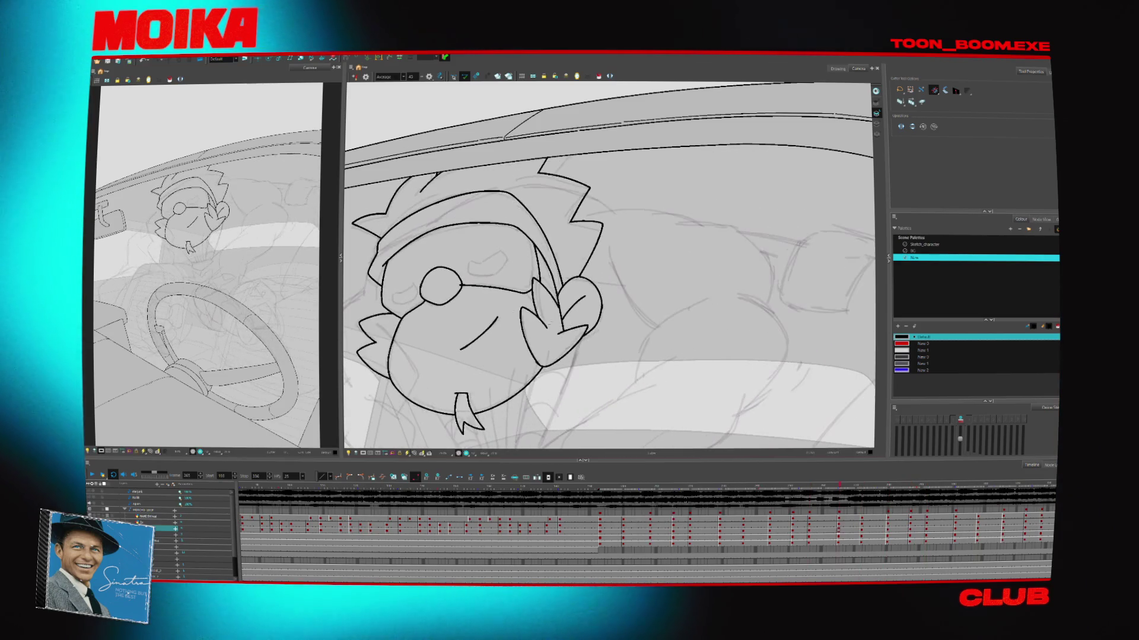
pyautogui.press(',')
pyautogui.press(',')
pyautogui.press(',')
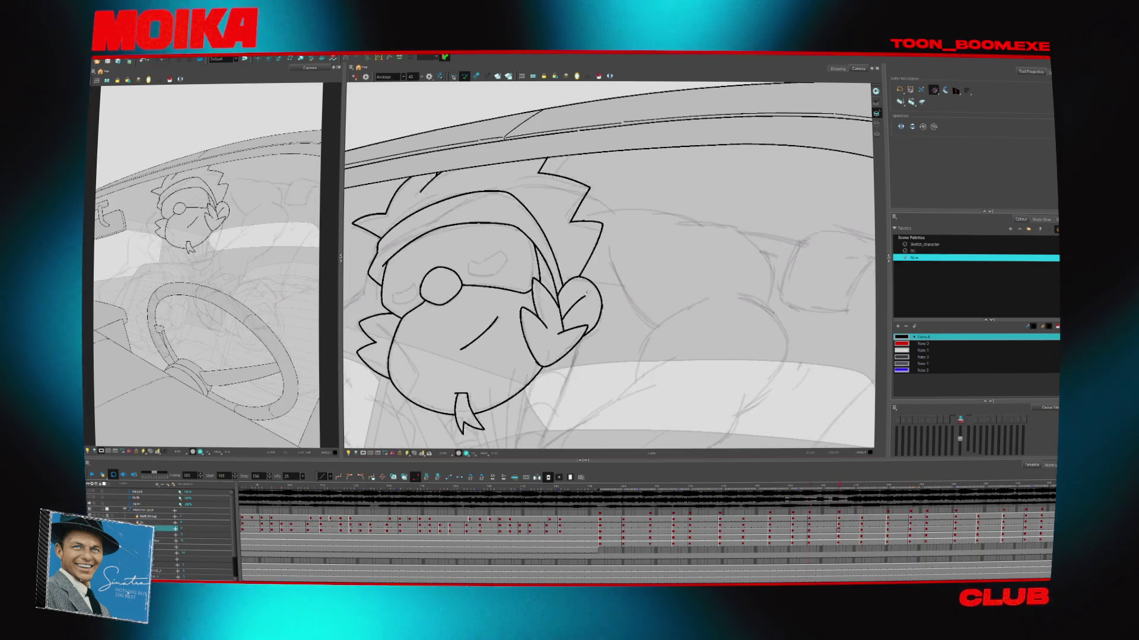
pyautogui.press(',')
pyautogui.press(',')
pyautogui.press(',')
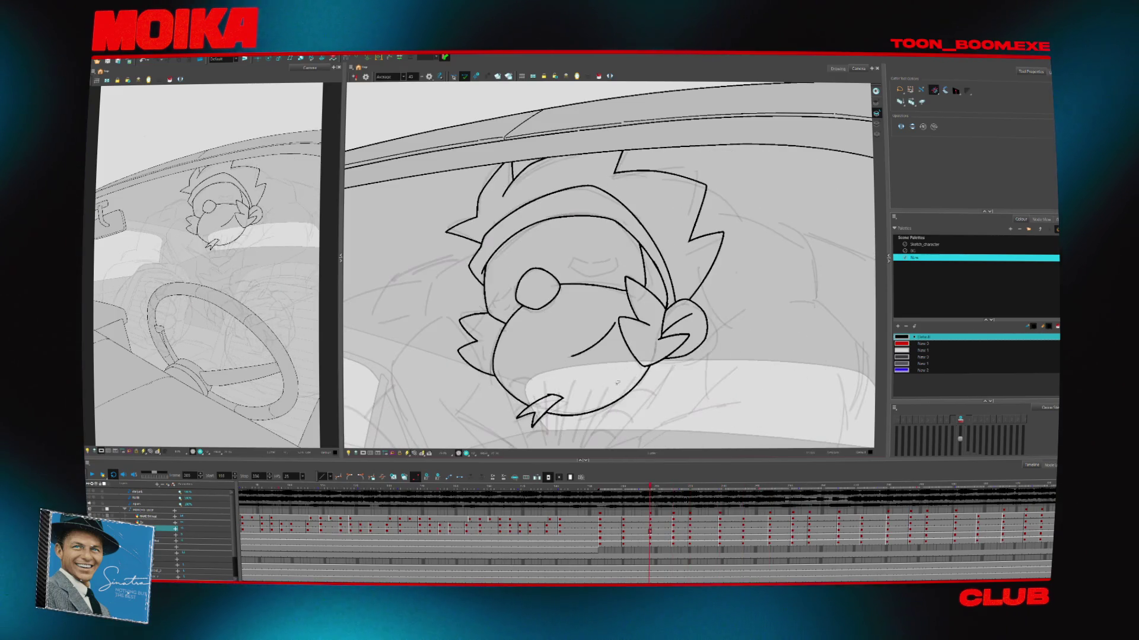
# With the Brush, draw a short stroke across the bird's closed eye
pyautogui.hotkey('alt', 'b')
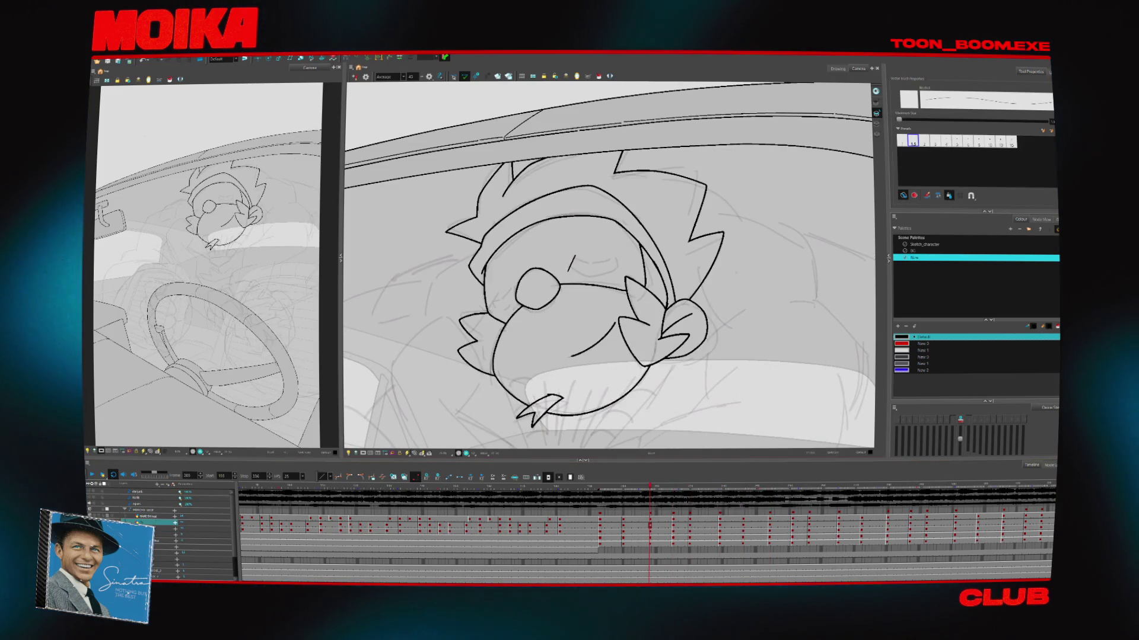
pyautogui.press('.')
pyautogui.press(',')
pyautogui.moveTo(572, 257); pyautogui.dragTo(567, 274)
pyautogui.press(',')
pyautogui.press(',')
pyautogui.press(',')
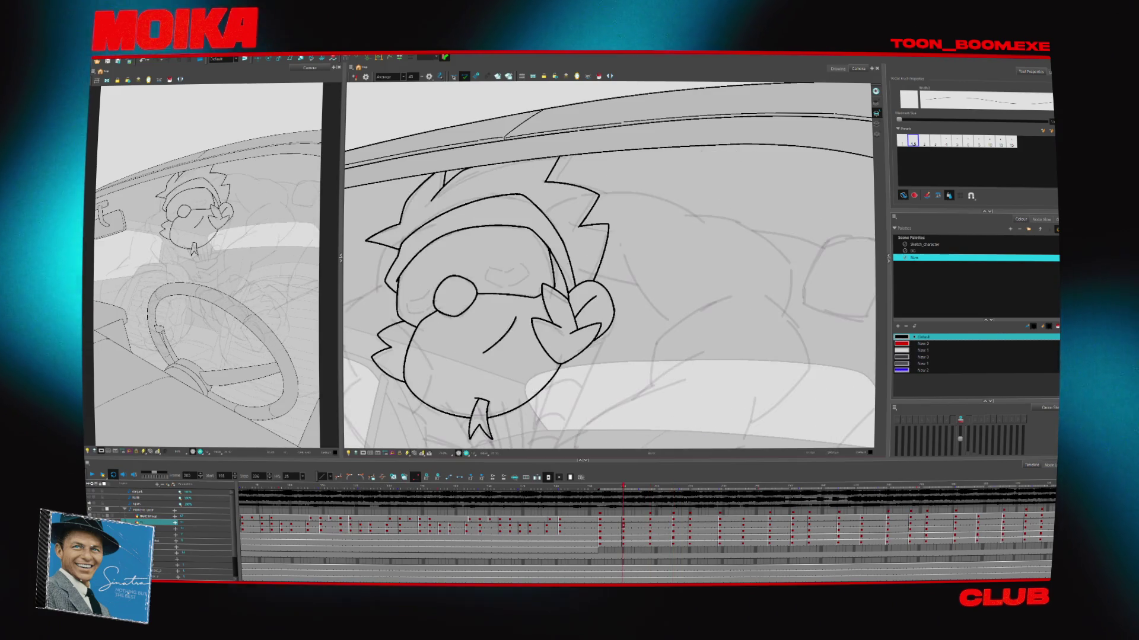
pyautogui.press(',')
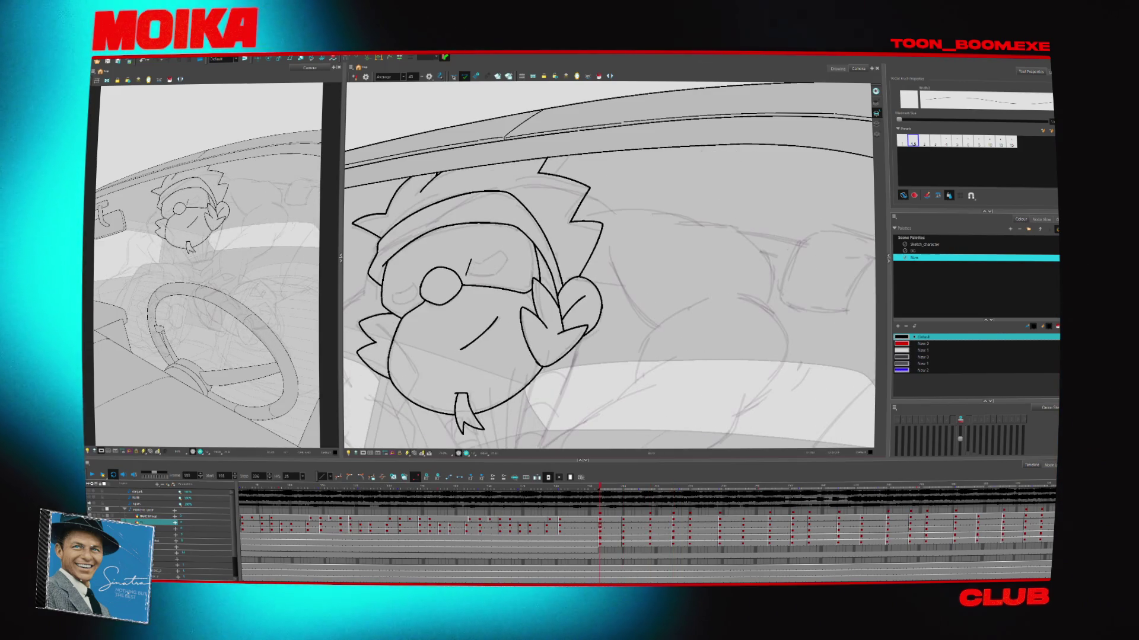
# Advance through the later key poses to check the closed-eye curve
pyautogui.press('.')
pyautogui.press('.')
pyautogui.press('.')
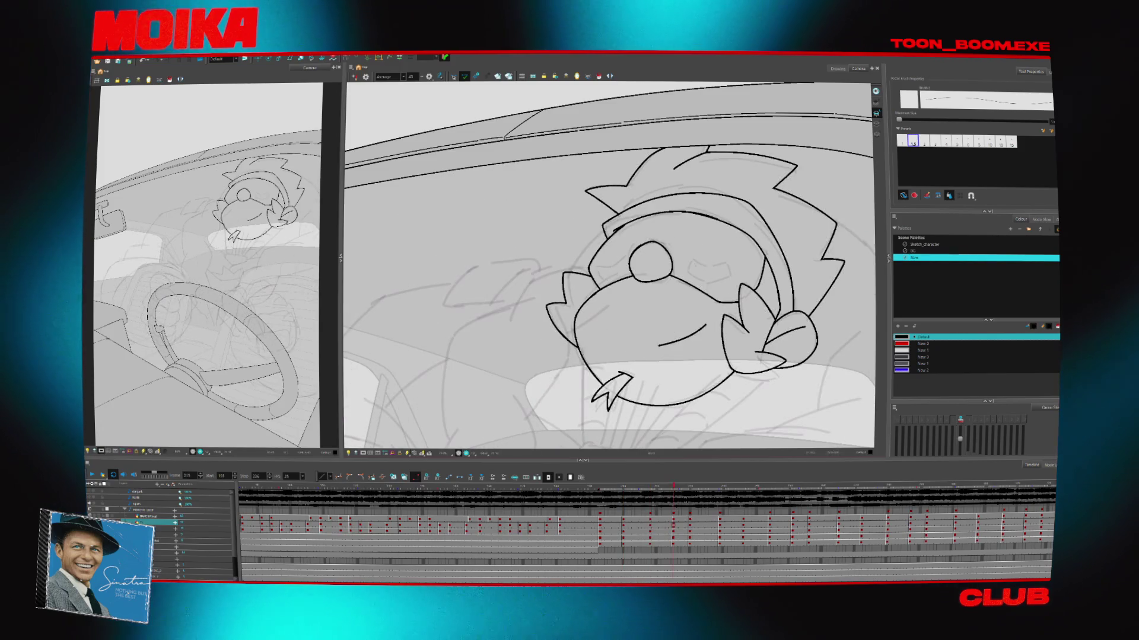
pyautogui.press('.')
pyautogui.press('.')
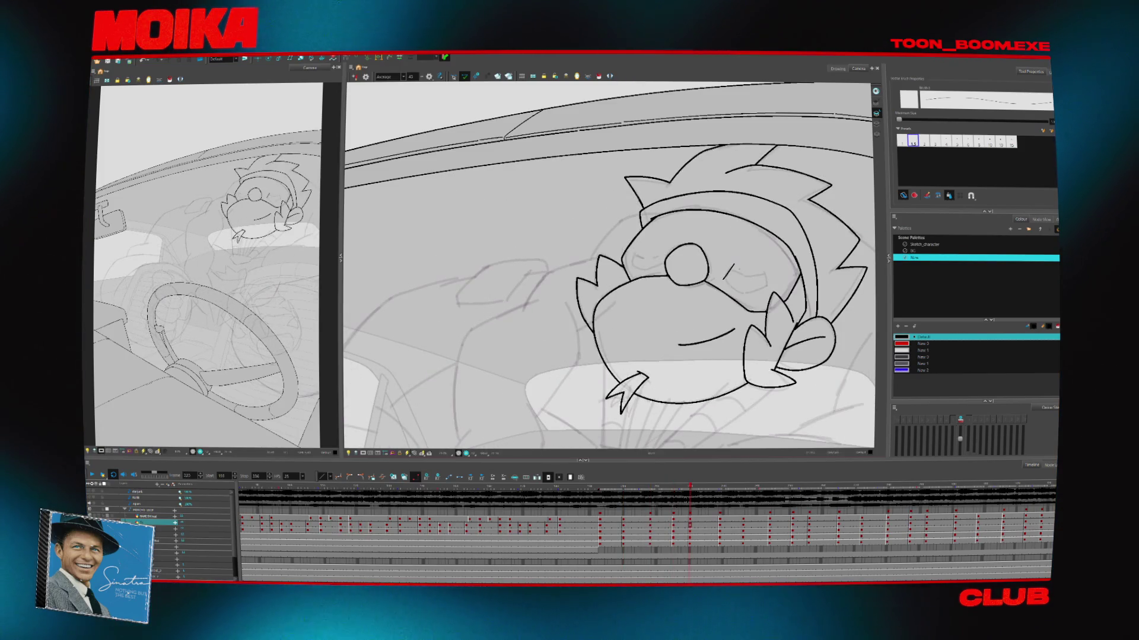
pyautogui.press('.')
pyautogui.press('.')
pyautogui.press('.')
pyautogui.press('.')
pyautogui.press('.')
pyautogui.press('.')
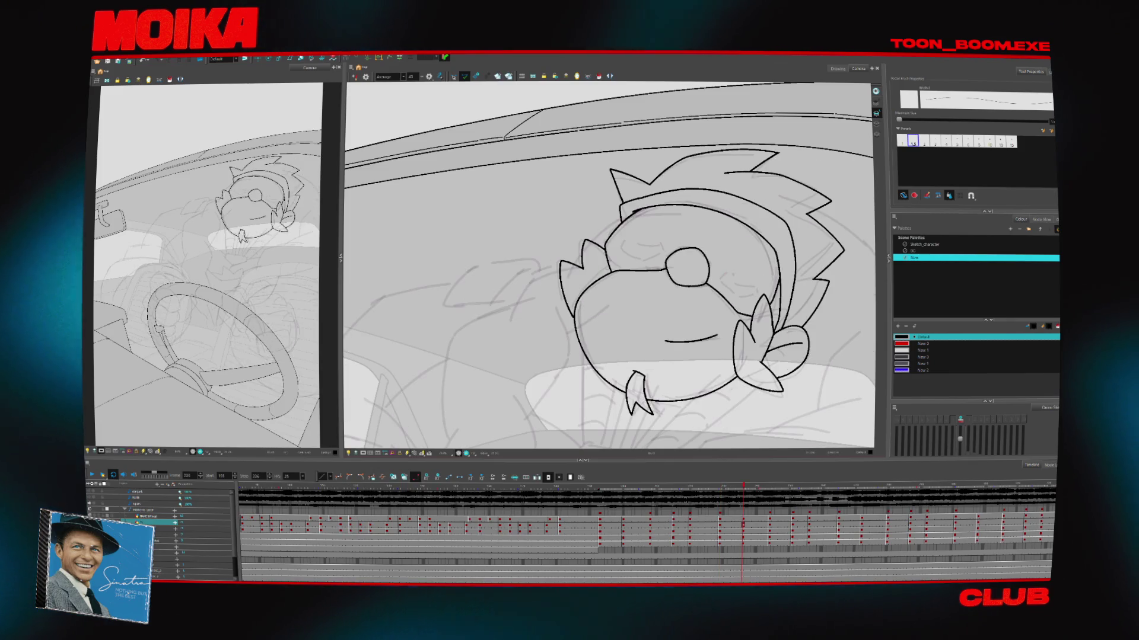
pyautogui.press('.')
pyautogui.press('.')
pyautogui.press('.')
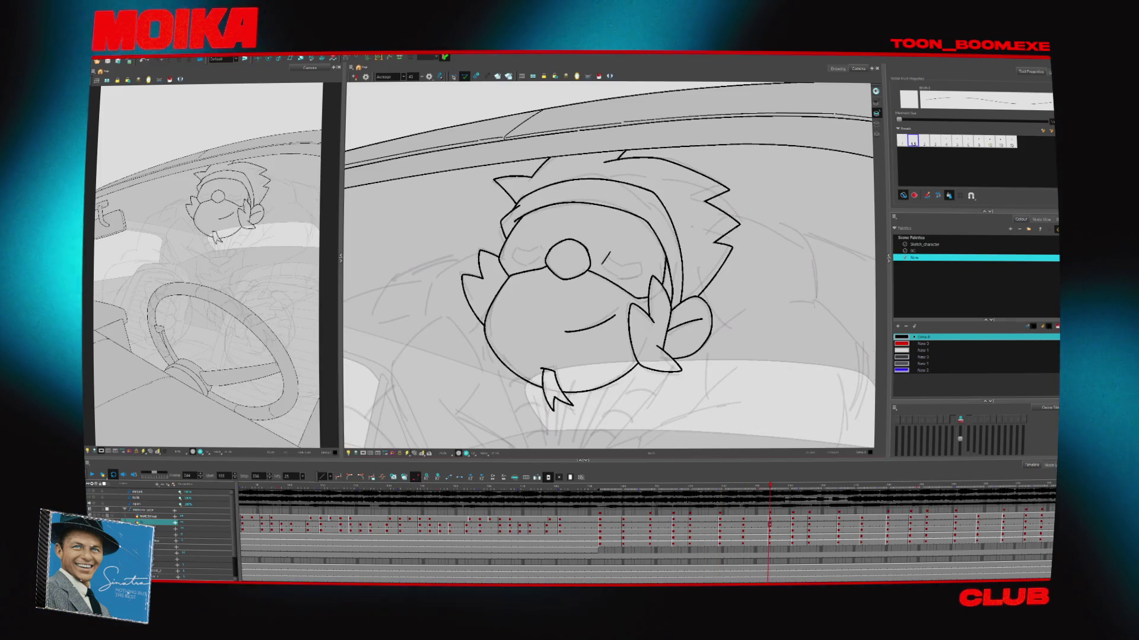
pyautogui.press('.')
pyautogui.press('.')
pyautogui.press('.')
pyautogui.press('.')
pyautogui.press('.')
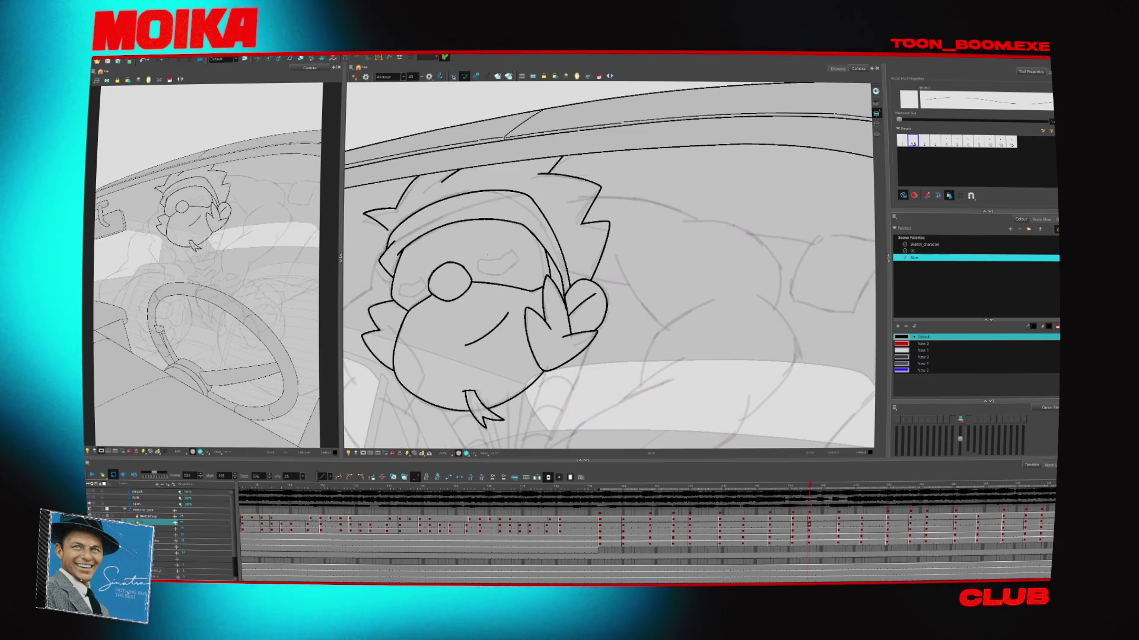
pyautogui.press('.')
pyautogui.press('.')
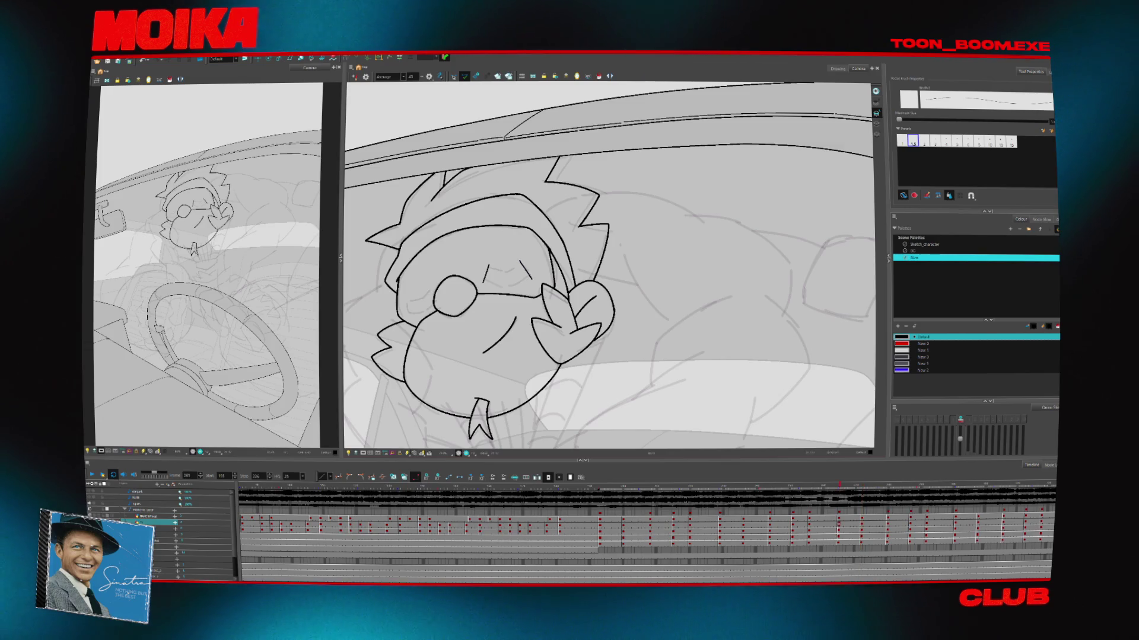
pyautogui.press('.')
# Step back through the earlier key poses, then advance one pose
pyautogui.press(',')
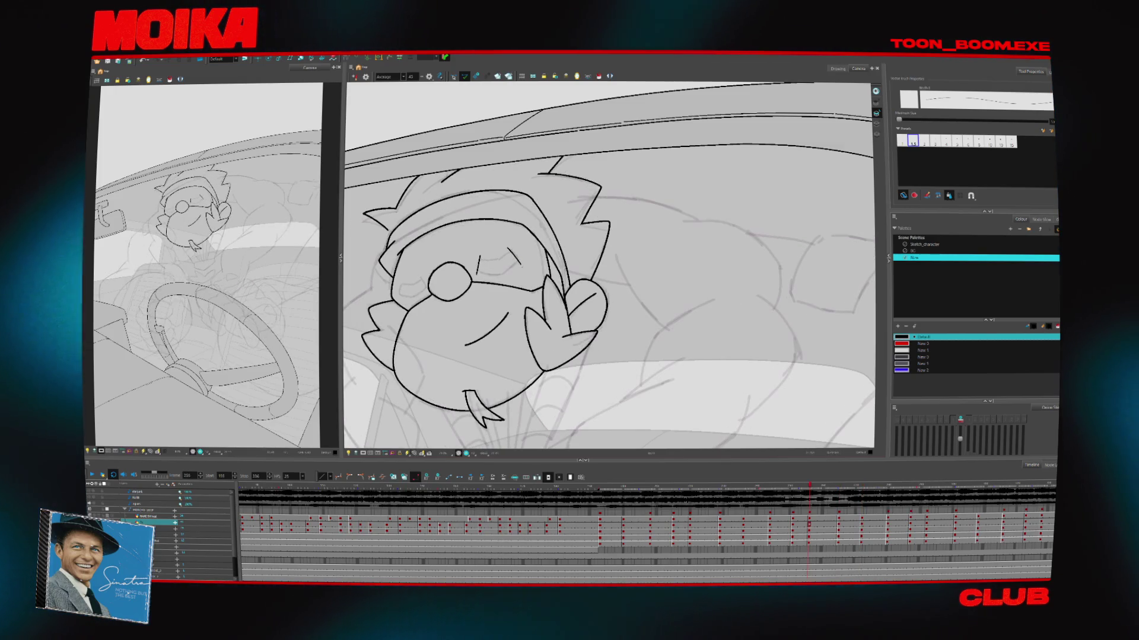
pyautogui.press(',')
pyautogui.press(',')
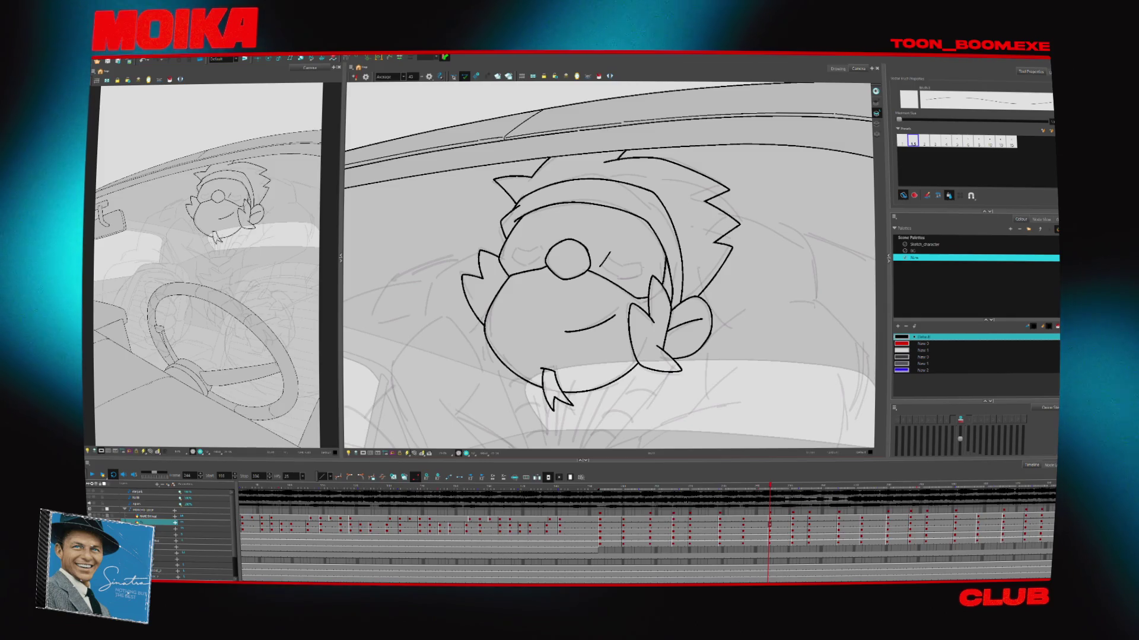
pyautogui.press(',')
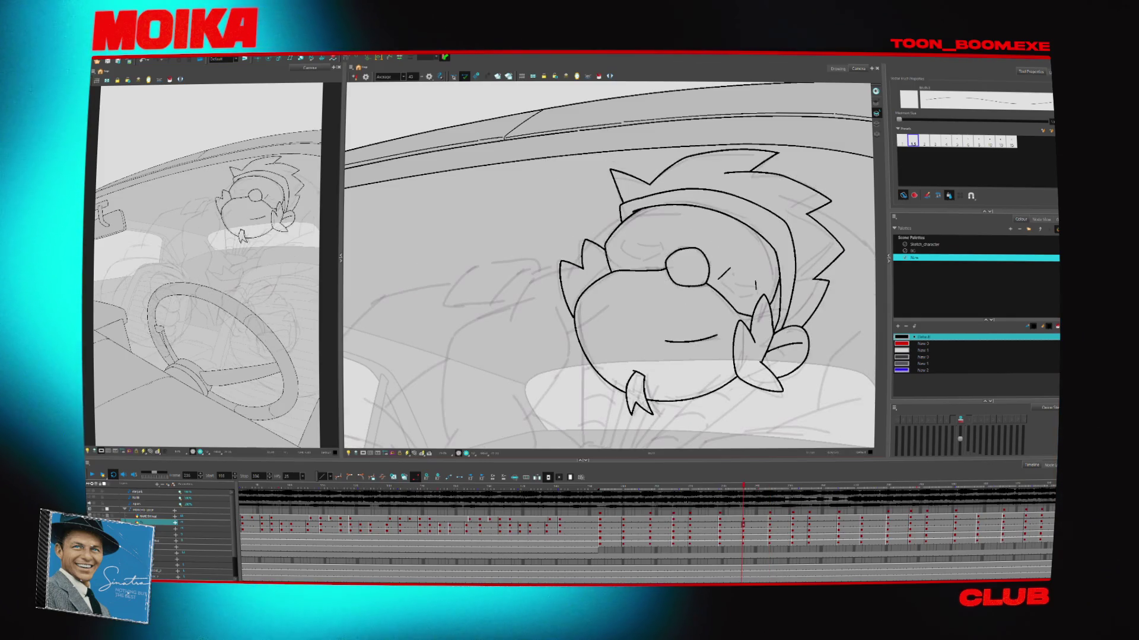
pyautogui.press(',')
pyautogui.press(',')
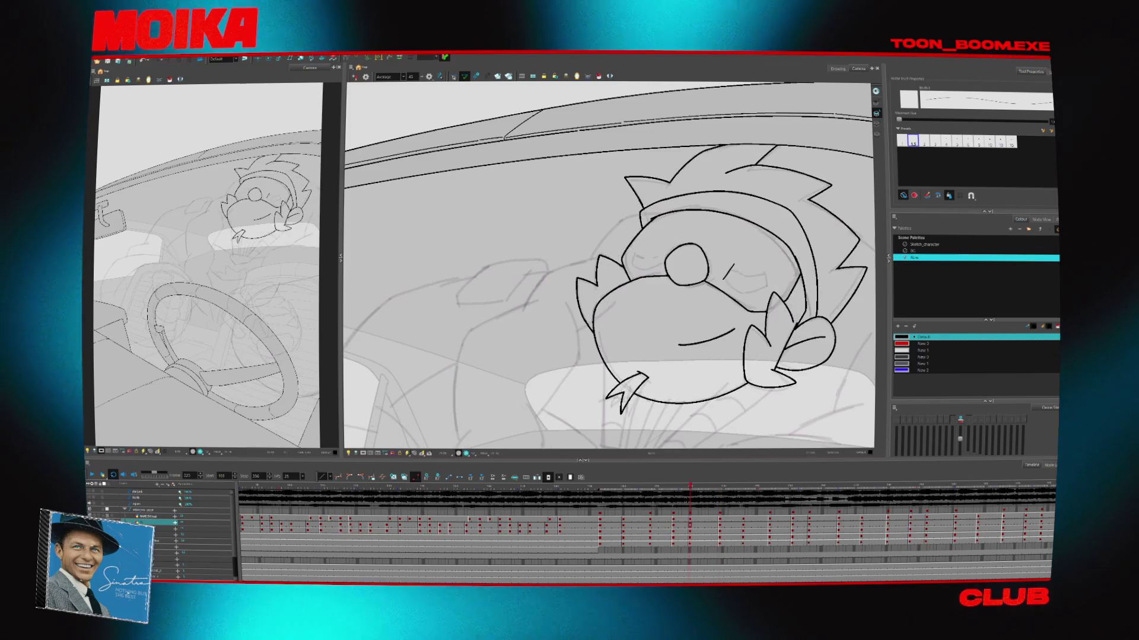
pyautogui.press(',')
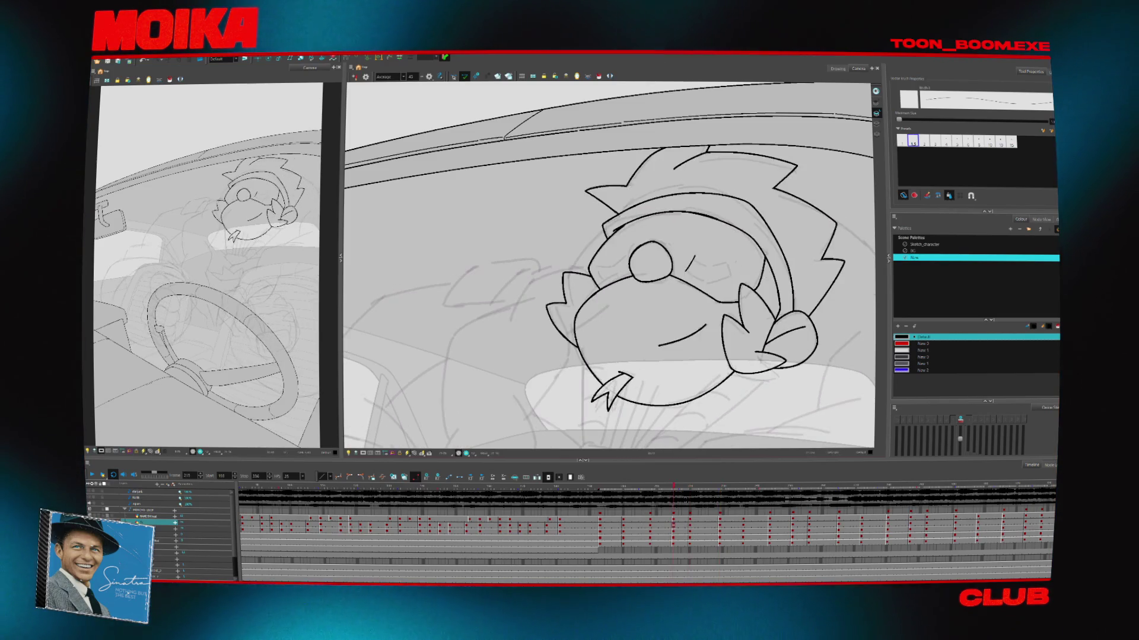
pyautogui.press(',')
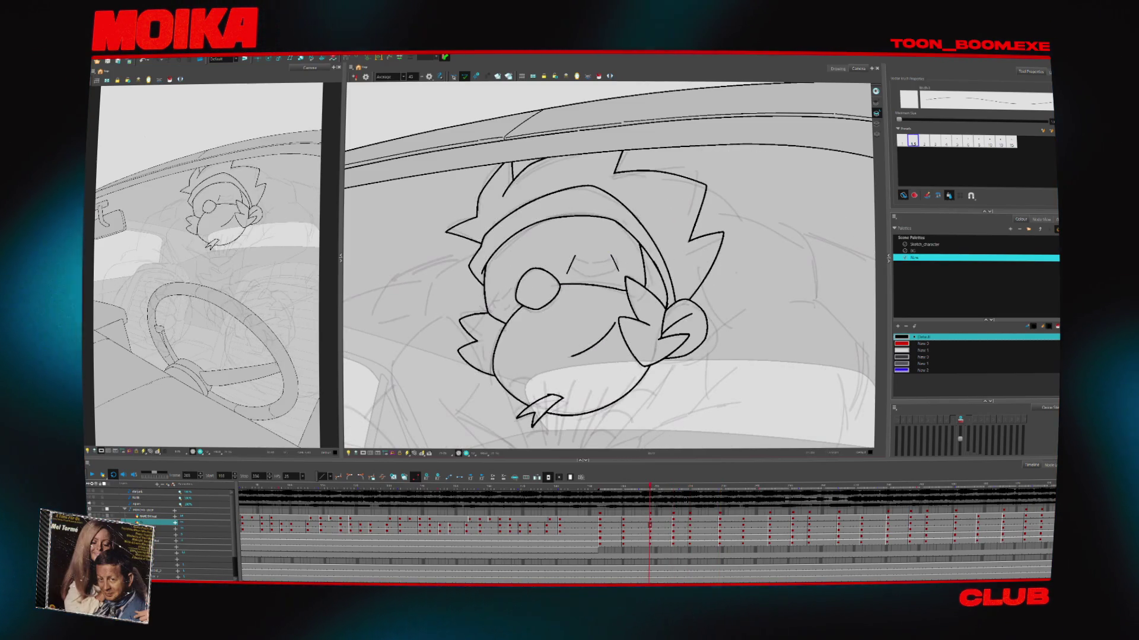
pyautogui.press(',')
pyautogui.press('.')
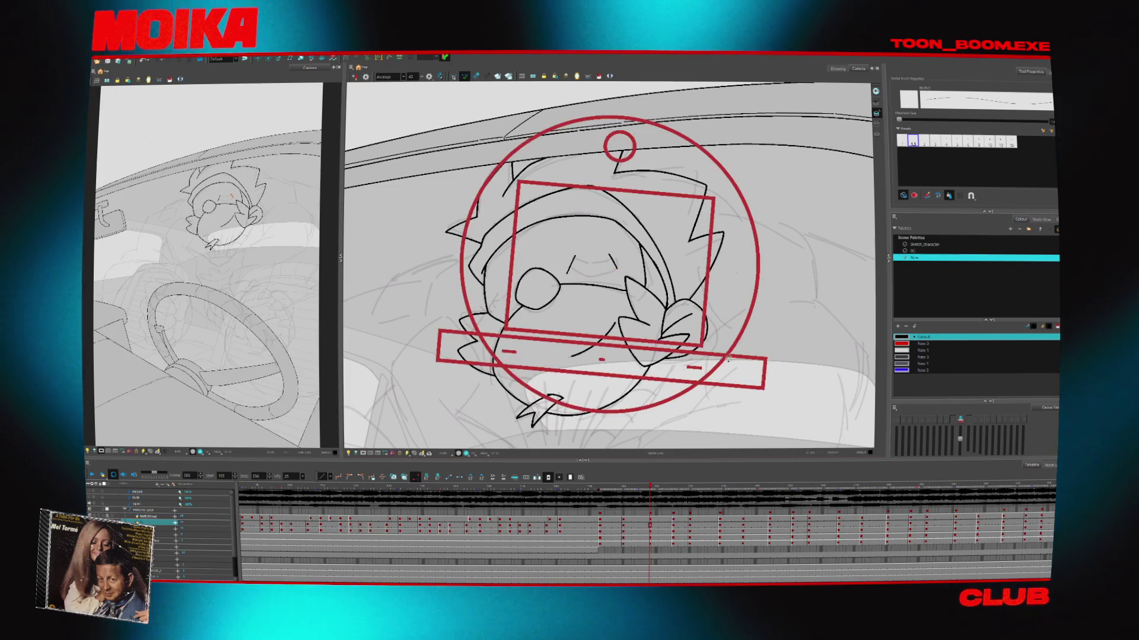
# Rotate the Camera view to a drawing angle and step forward through the bird's drawings
pyautogui.moveTo(615, 261); pyautogui.dragTo(591, 428)
pyautogui.press(',')
pyautogui.press(',')
pyautogui.press(',')
pyautogui.press(',')
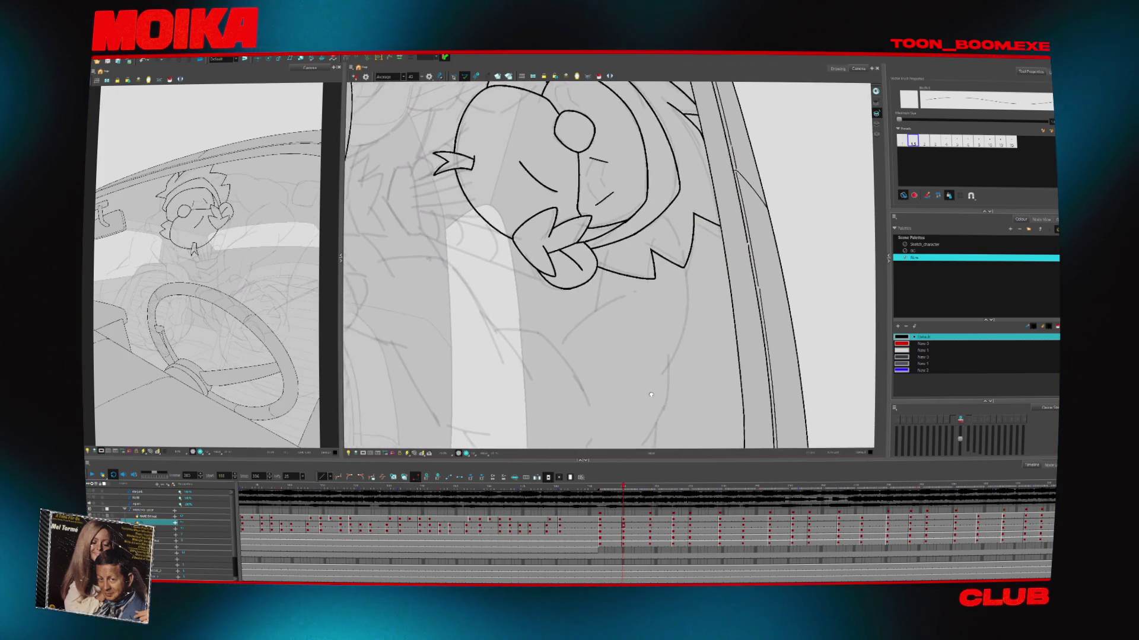
pyautogui.hotkey('shift', 'x')
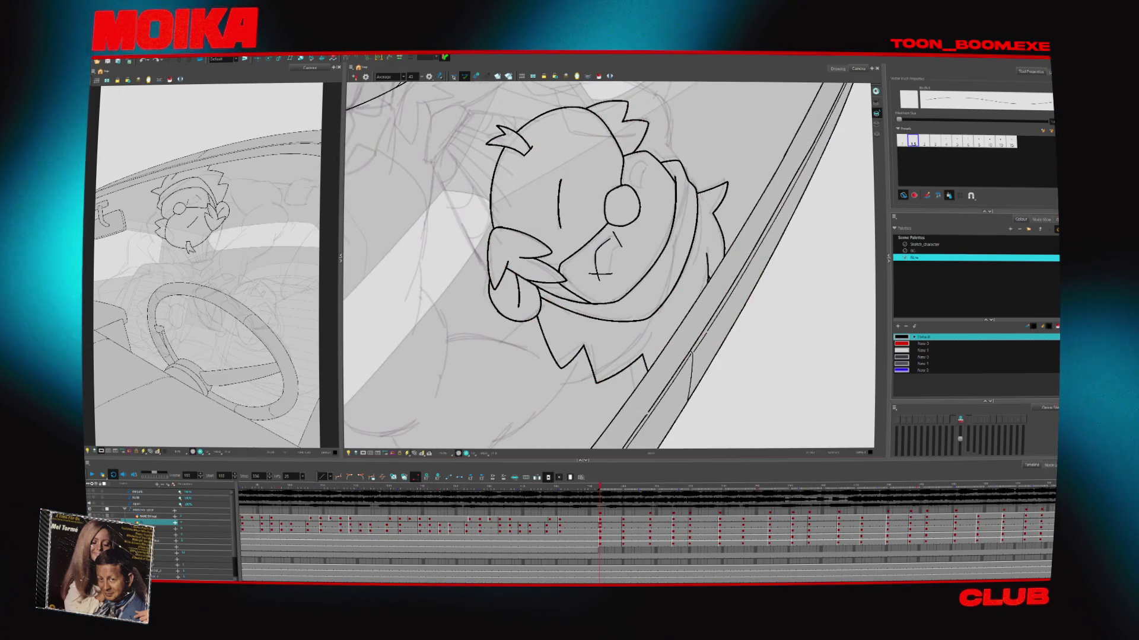
pyautogui.hotkey('ctrl', 'z')
pyautogui.press('.')
pyautogui.press('.')
pyautogui.press('.')
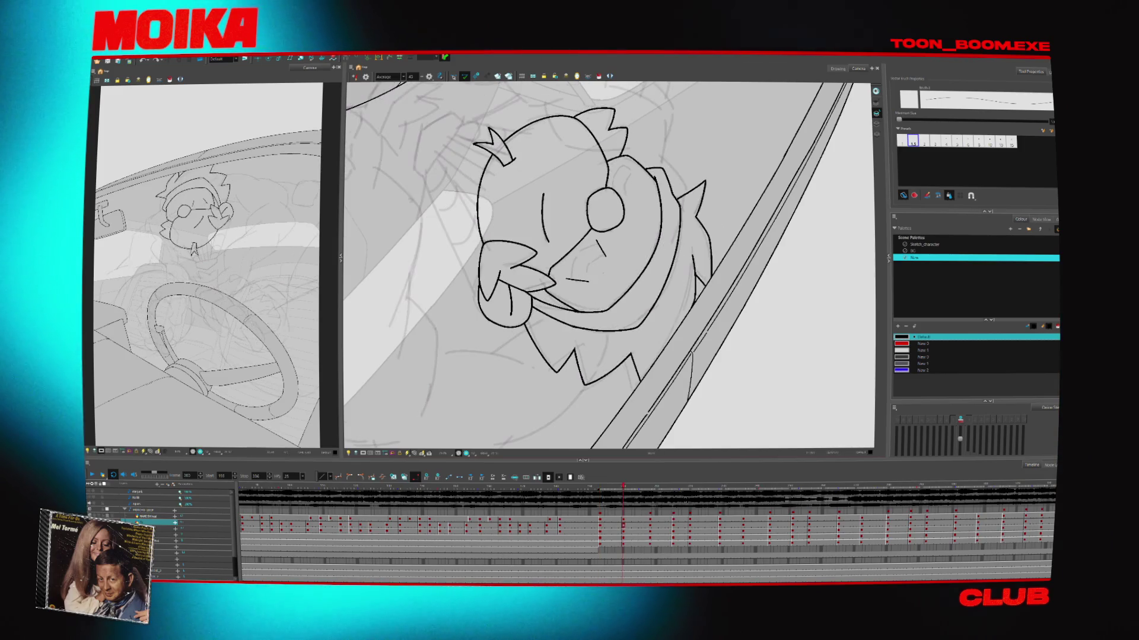
pyautogui.press('.')
pyautogui.press('.')
pyautogui.press('.')
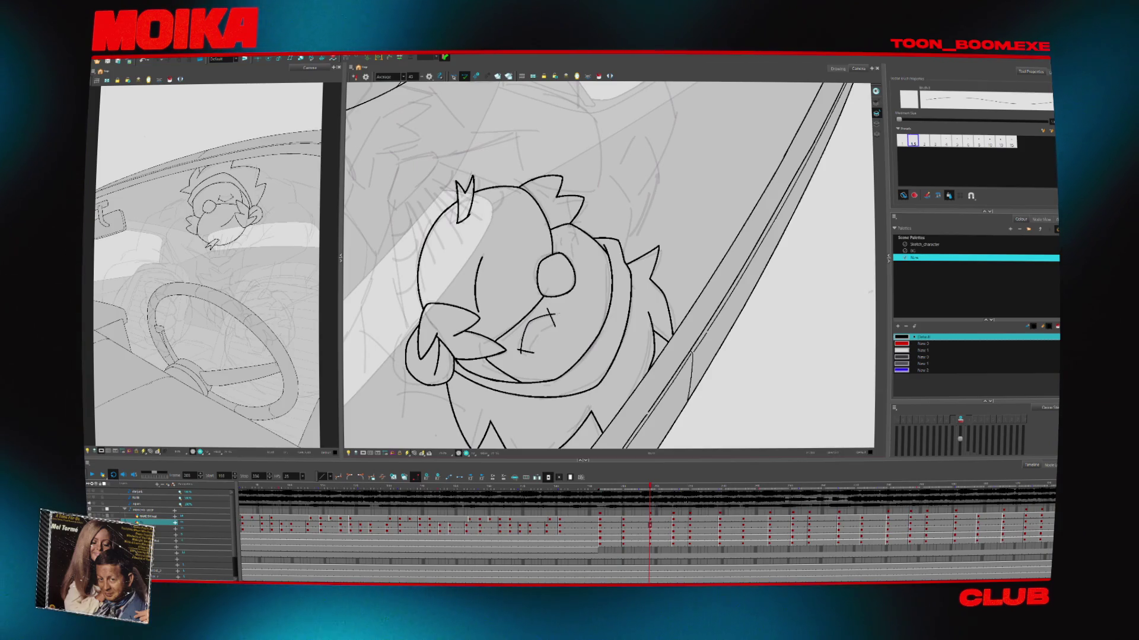
pyautogui.press('.')
pyautogui.press('.')
pyautogui.press('.')
# Add a short crossing stroke forming an X, then advance two drawings
pyautogui.moveTo(441, 425); pyautogui.dragTo(436, 437)
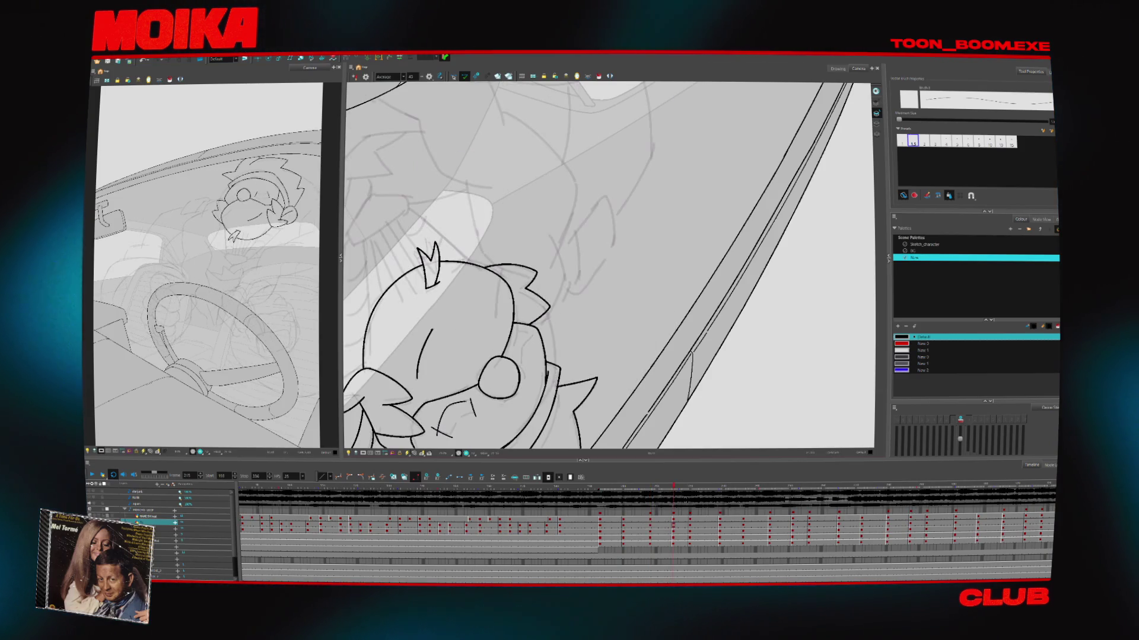
pyautogui.scroll(2, 609, 265)
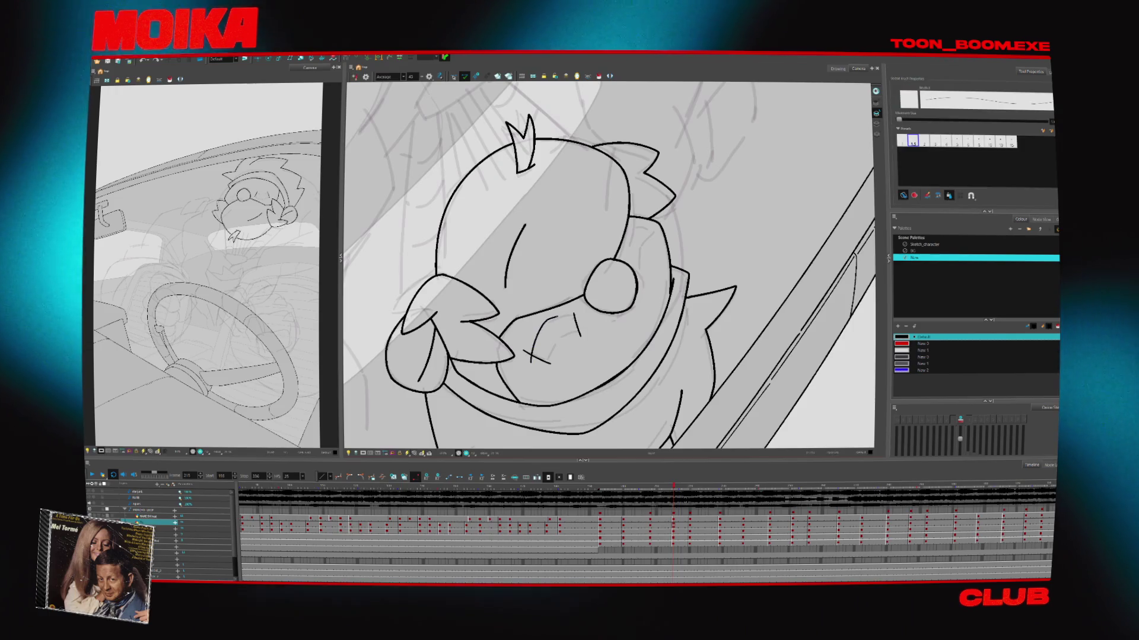
pyautogui.press('.')
pyautogui.press('.')
pyautogui.press('.')
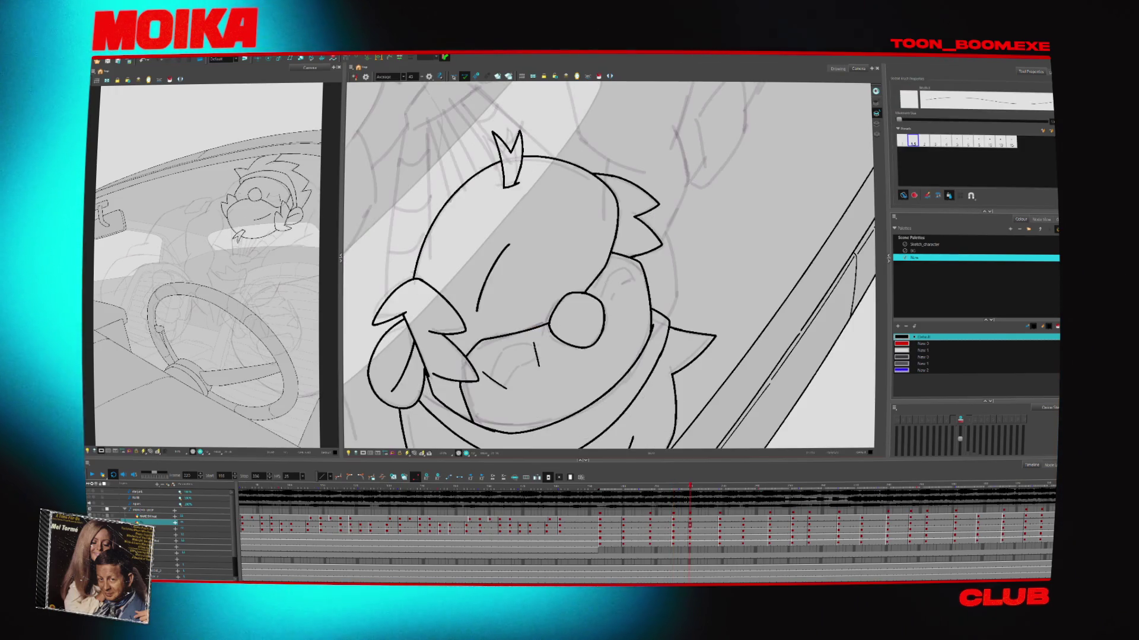
pyautogui.press('.')
pyautogui.press('.')
pyautogui.press('.')
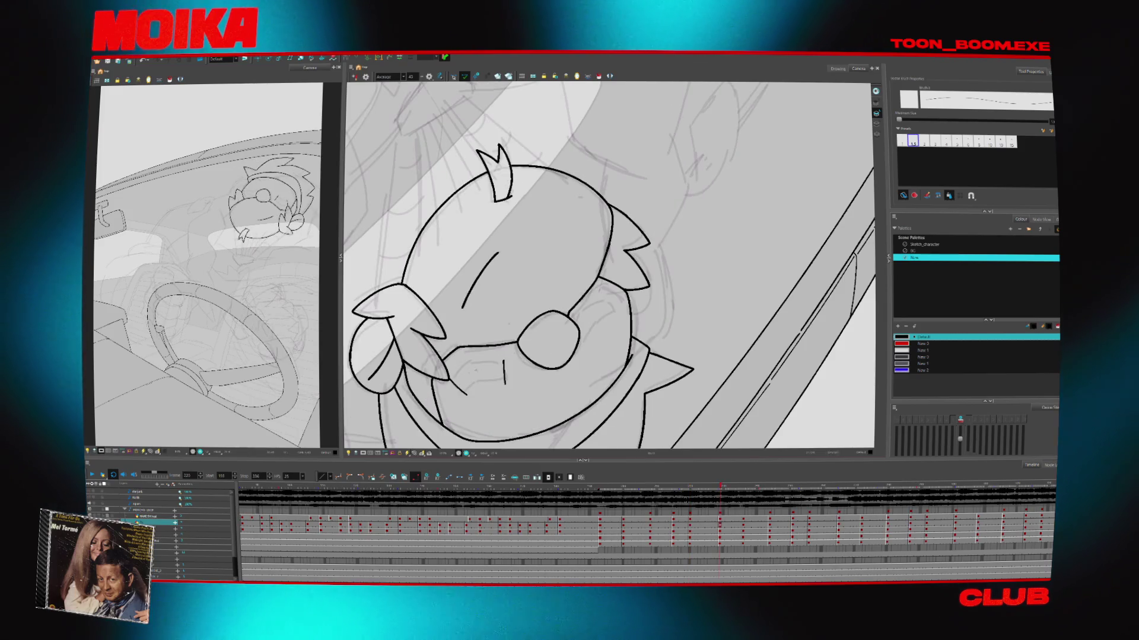
# Rotate the view and draw a curved line at the bird's mouth on a later drawing
pyautogui.moveTo(687, 344)
pyautogui.mouseDown()
pyautogui.moveTo(730, 293)
pyautogui.moveTo(746, 223)
pyautogui.moveTo(703, 113)
pyautogui.mouseUp()
pyautogui.press('.')
pyautogui.press('.')
pyautogui.press('.')
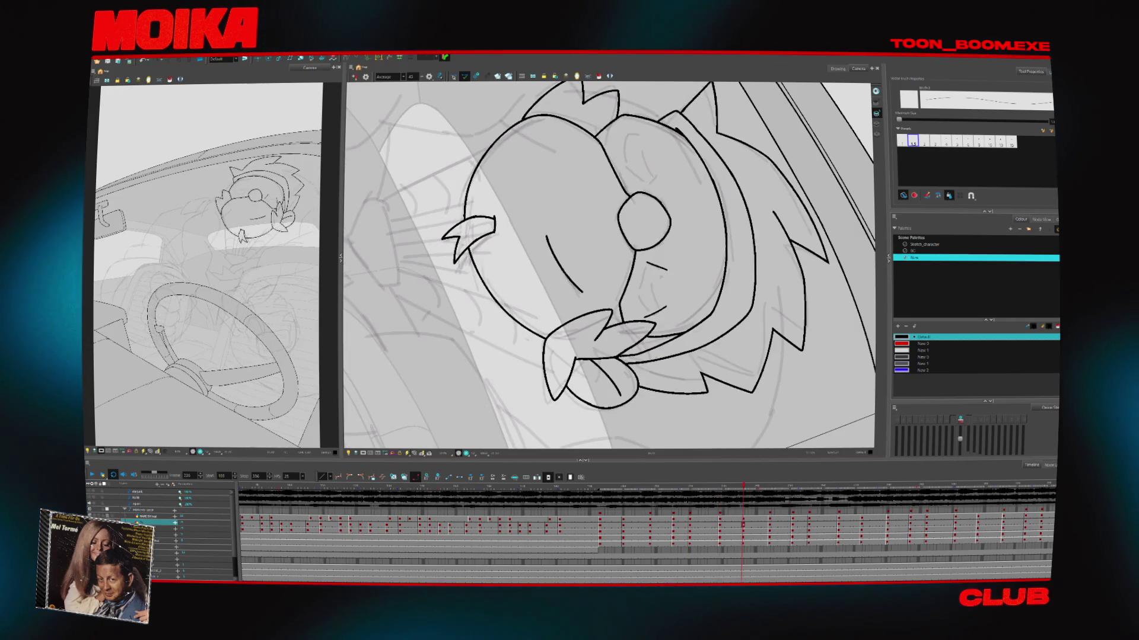
pyautogui.press('.')
pyautogui.press('.')
pyautogui.press('.')
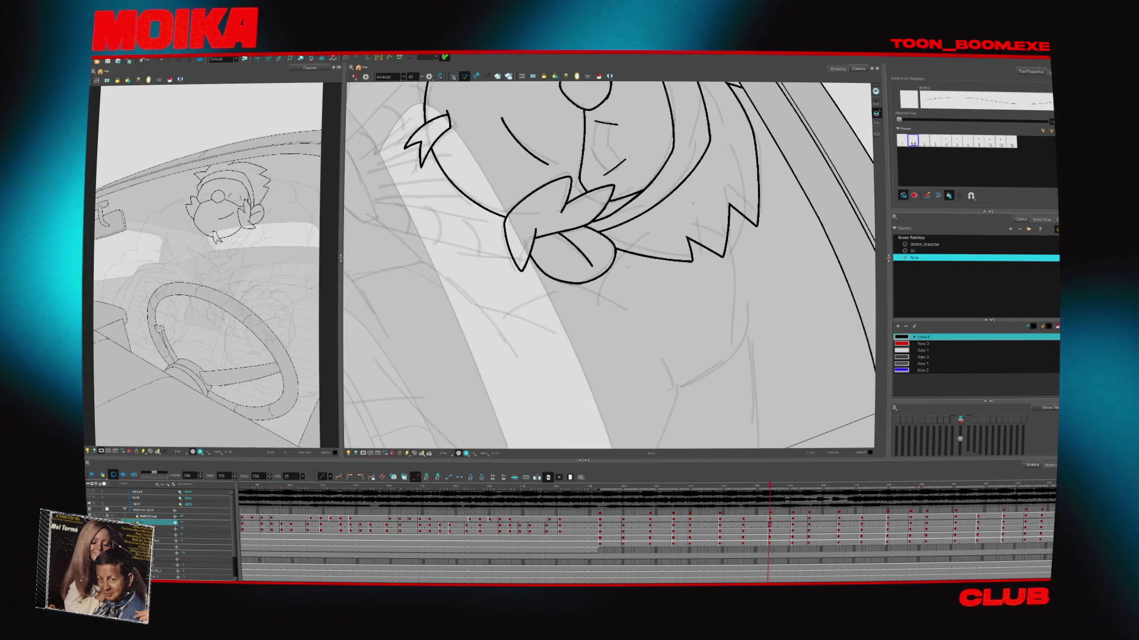
pyautogui.press('.')
pyautogui.press('.')
pyautogui.press('.')
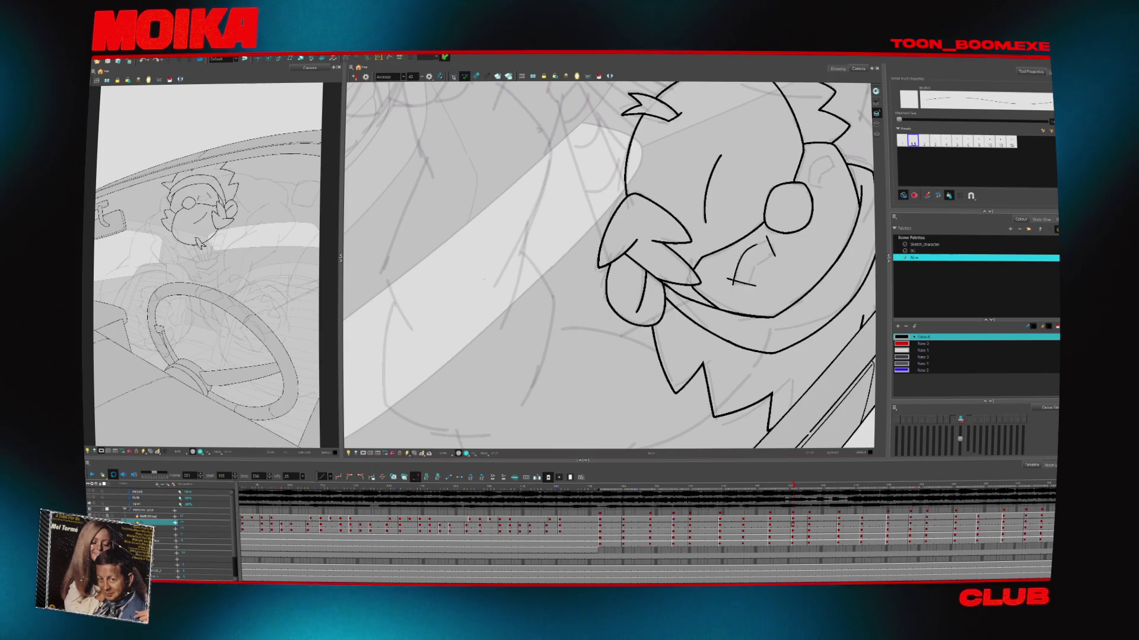
pyautogui.press('.')
pyautogui.press('.')
pyautogui.press('.')
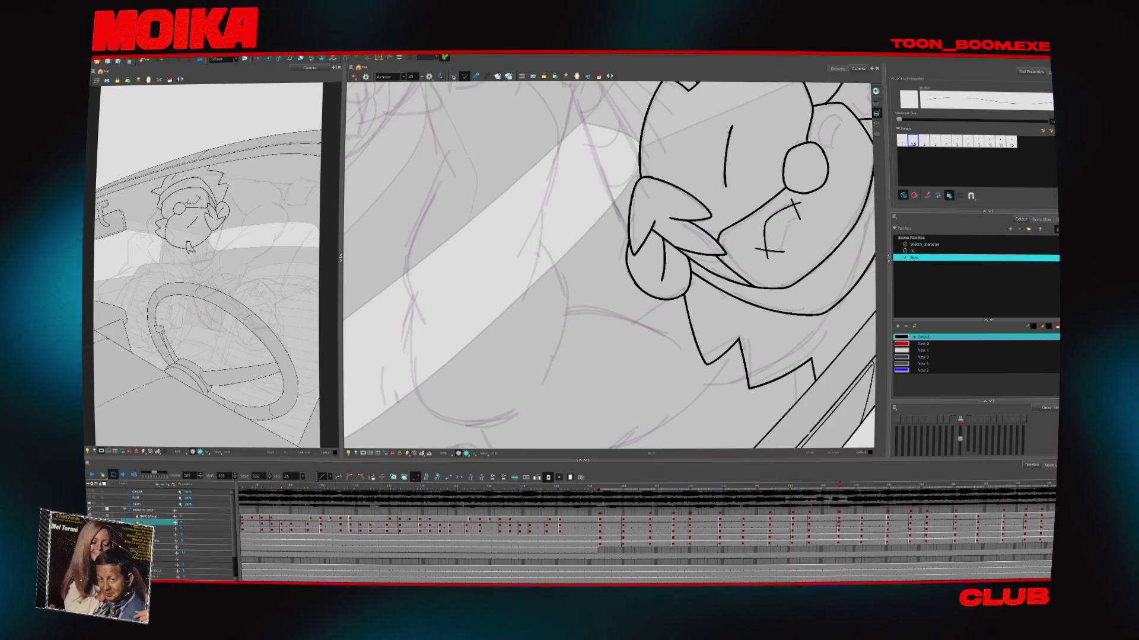
pyautogui.moveTo(781, 212); pyautogui.dragTo(754, 262)
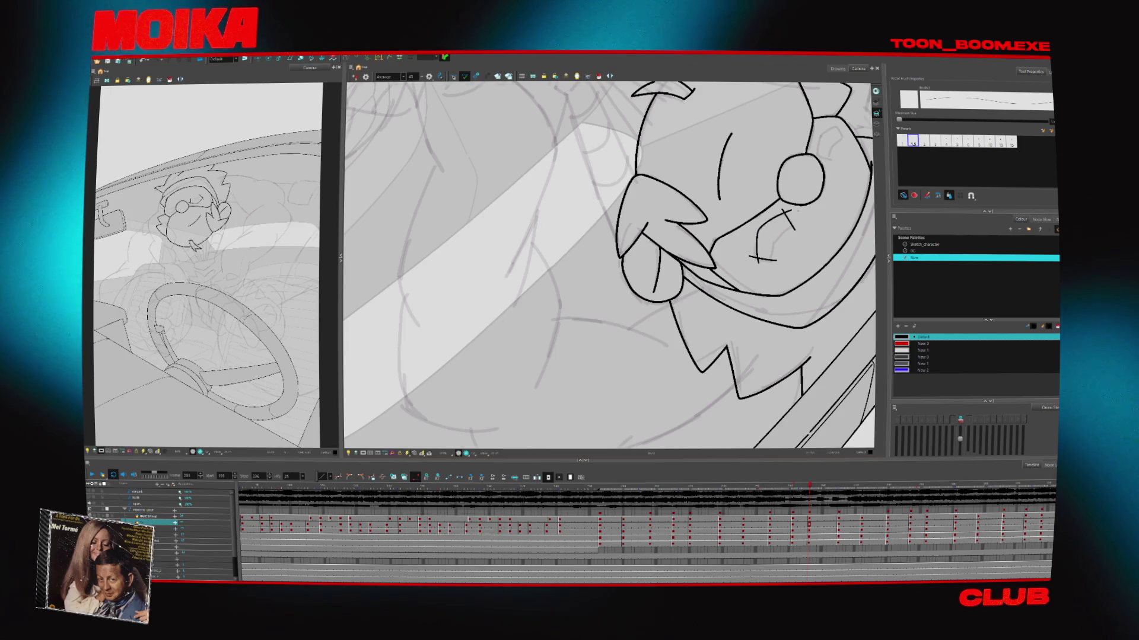
pyautogui.press('.')
pyautogui.press('.')
pyautogui.press('.')
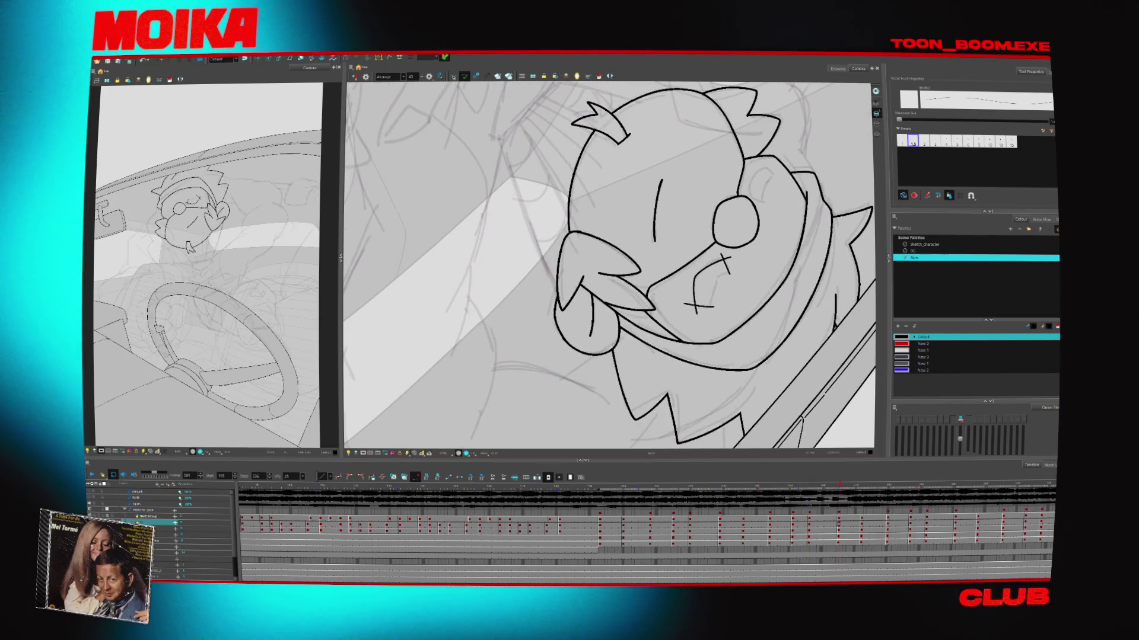
# Add short strokes in the mouth area, then step back through earlier drawings
pyautogui.moveTo(700, 276)
pyautogui.mouseDown()
pyautogui.moveTo(712, 322)
pyautogui.moveTo(658, 330)
pyautogui.mouseUp()
pyautogui.press('.')
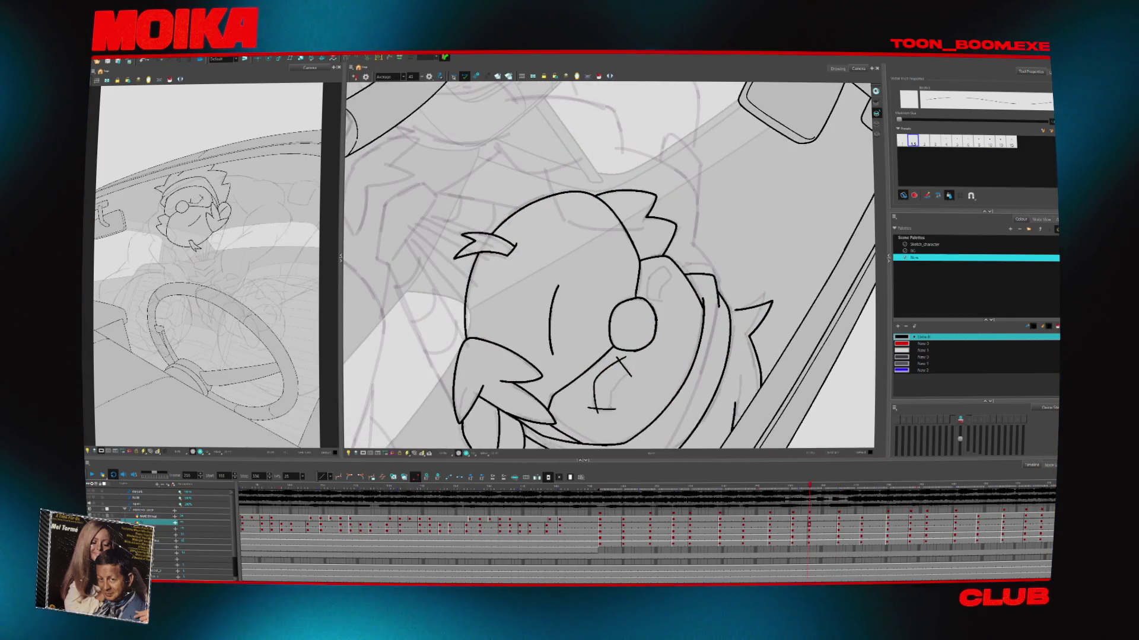
pyautogui.press(',')
pyautogui.press(',')
pyautogui.press(',')
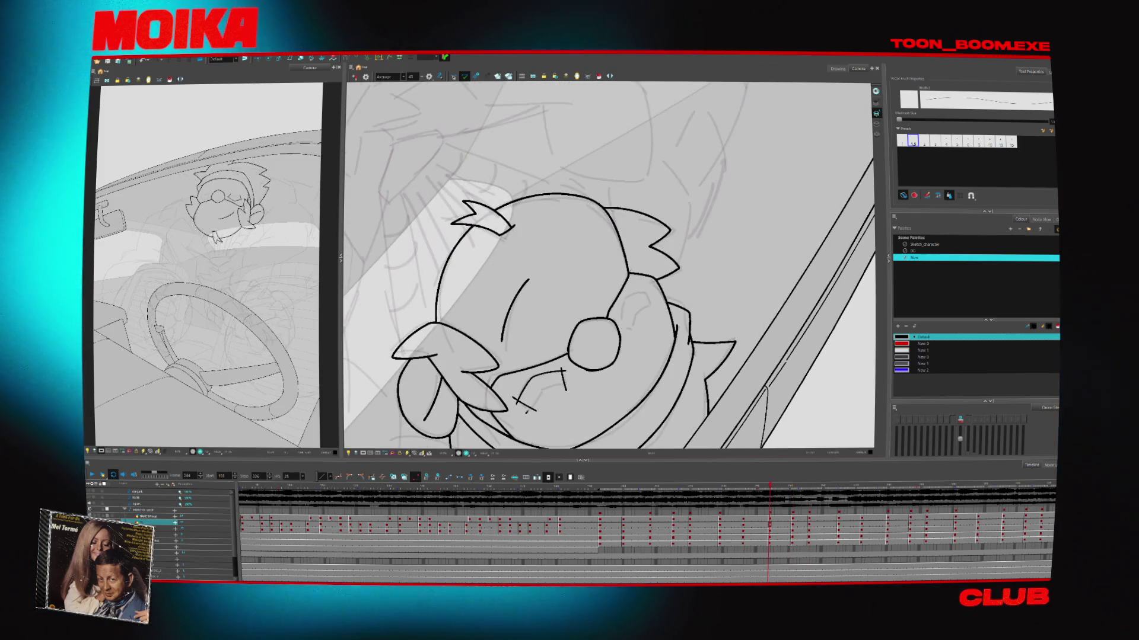
pyautogui.moveTo(524, 411); pyautogui.dragTo(568, 383)
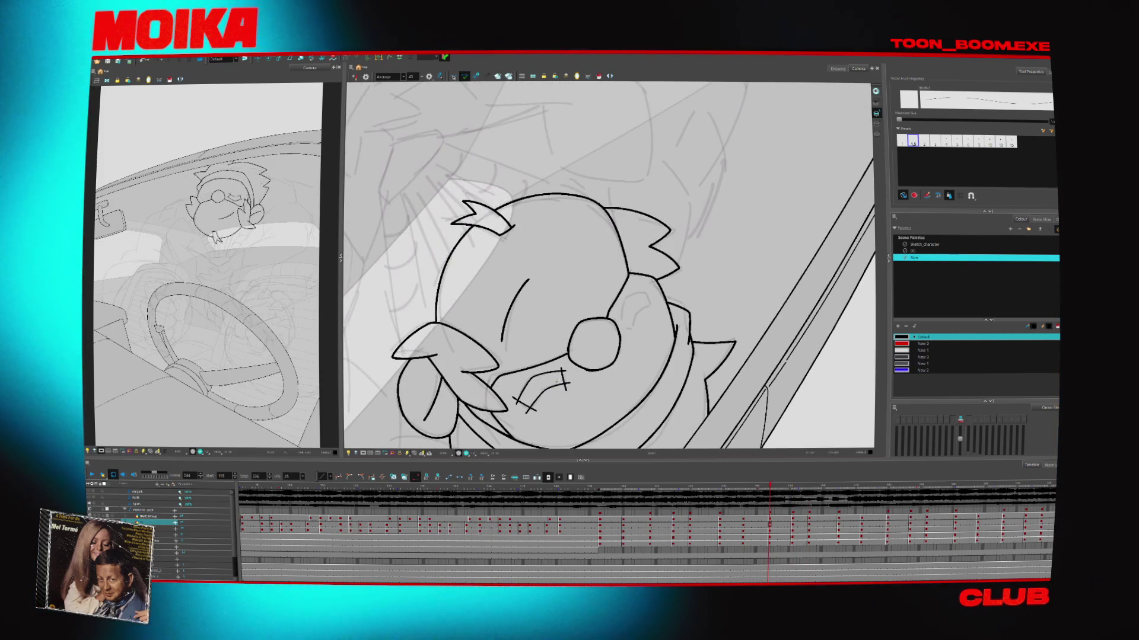
pyautogui.press(',')
pyautogui.press(',')
pyautogui.press(',')
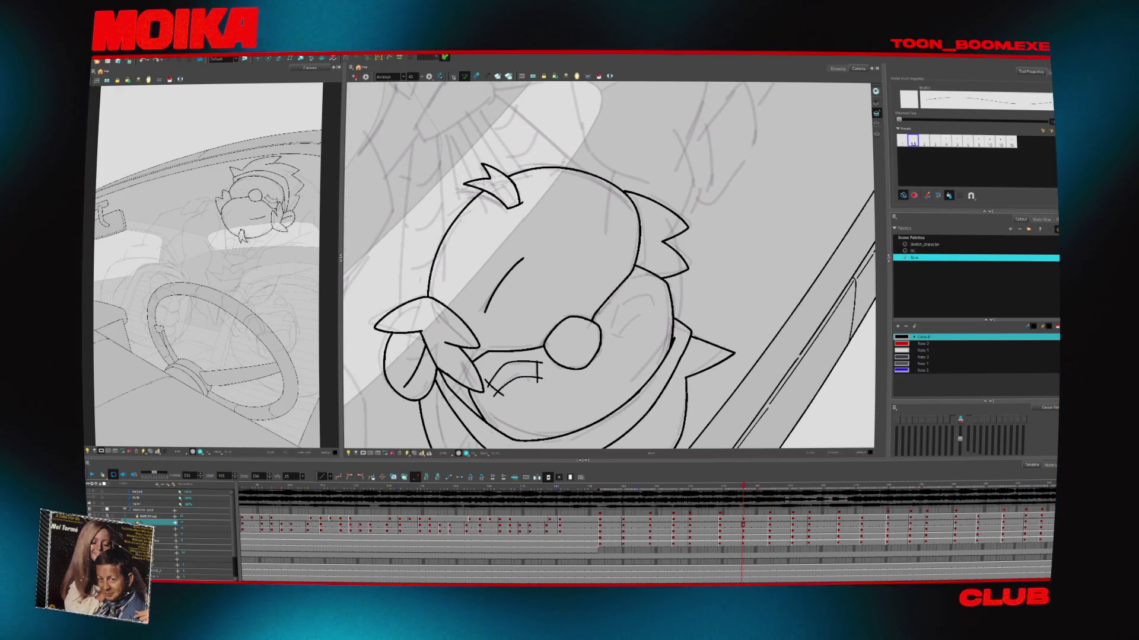
pyautogui.press(',')
pyautogui.press(',')
pyautogui.press(',')
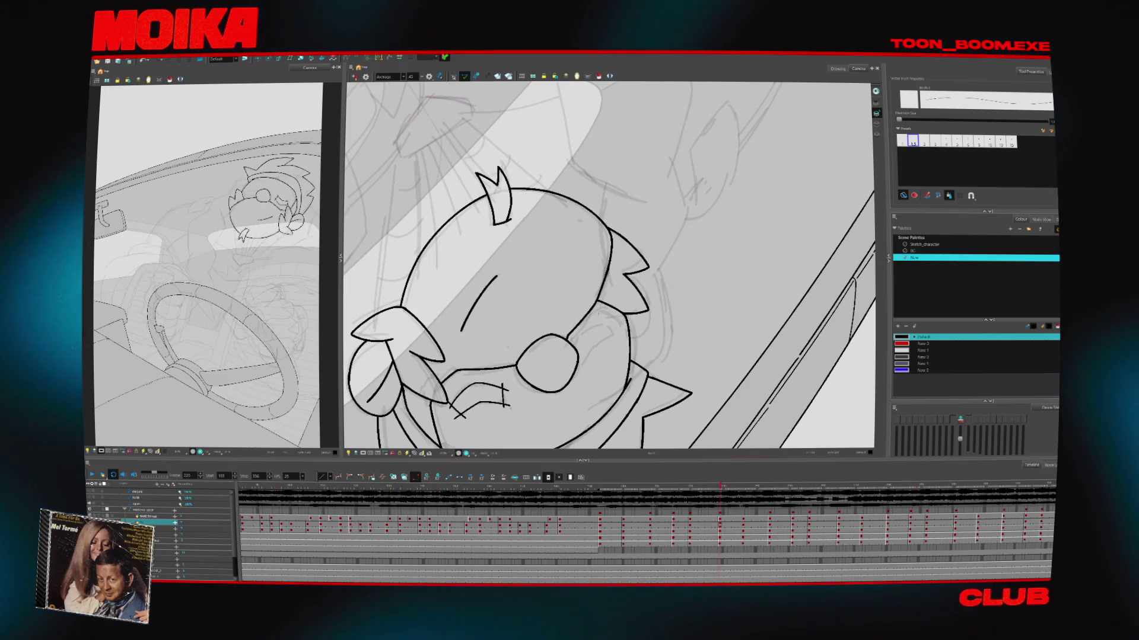
pyautogui.press(',')
pyautogui.press(',')
pyautogui.press(',')
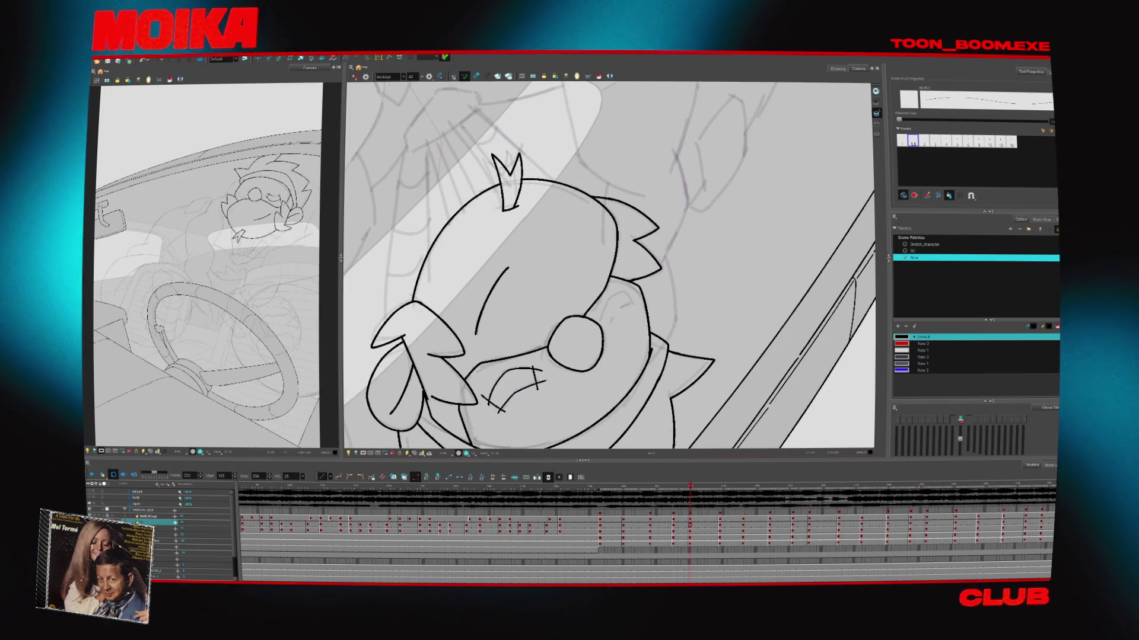
pyautogui.press(',')
pyautogui.press(',')
pyautogui.press(',')
pyautogui.press(',')
pyautogui.press(',')
pyautogui.press(',')
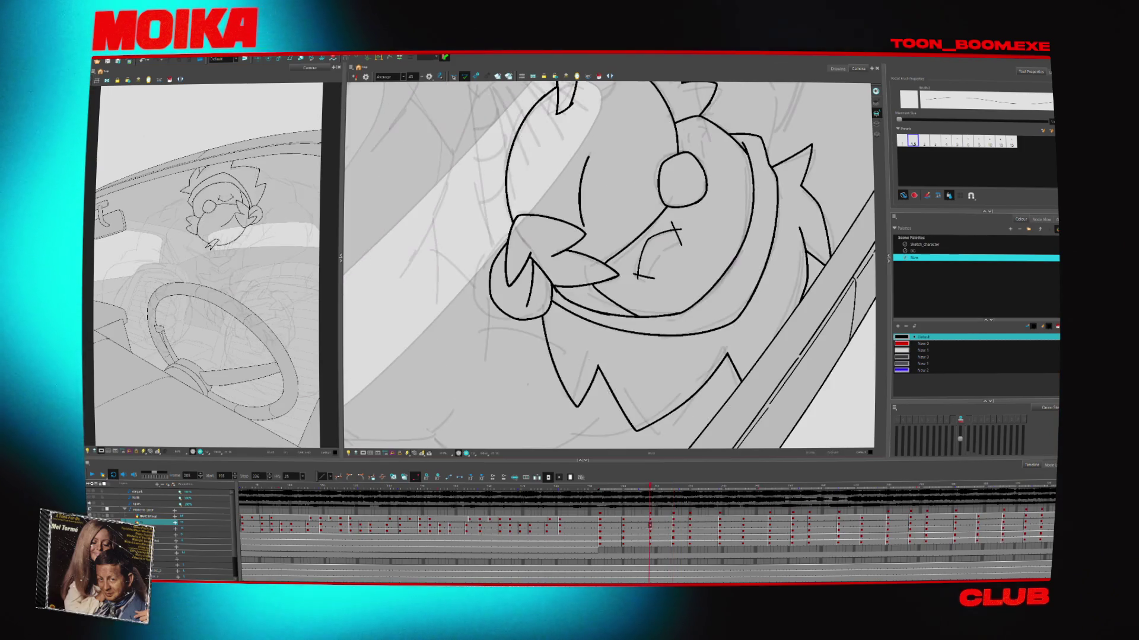
pyautogui.press(',')
pyautogui.press(',')
pyautogui.press(',')
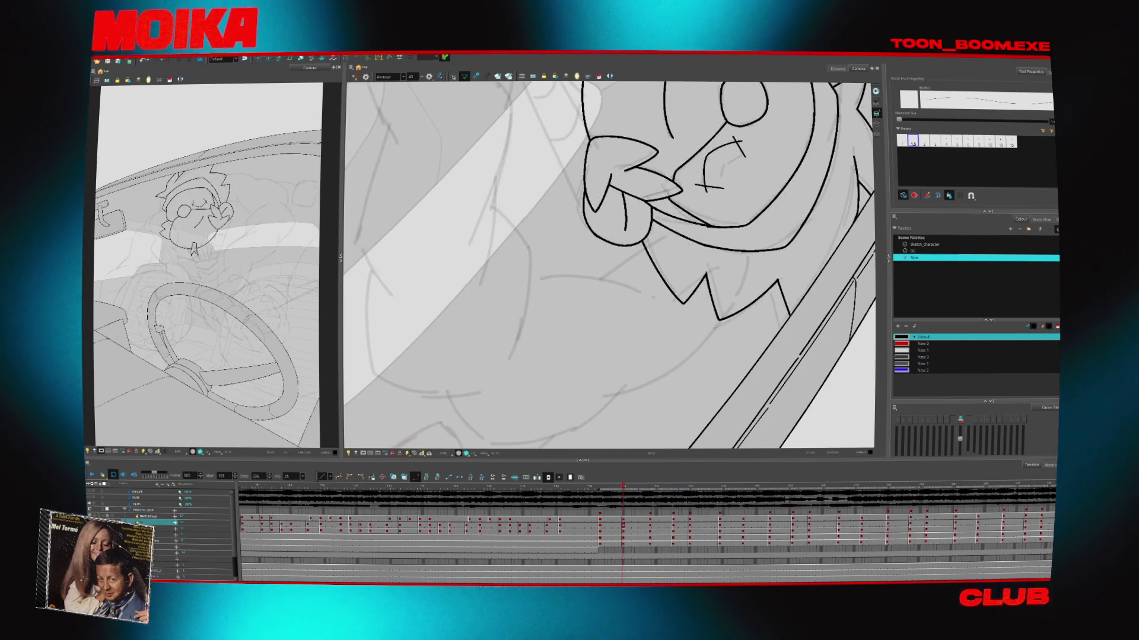
pyautogui.press(',')
pyautogui.press(',')
pyautogui.press(',')
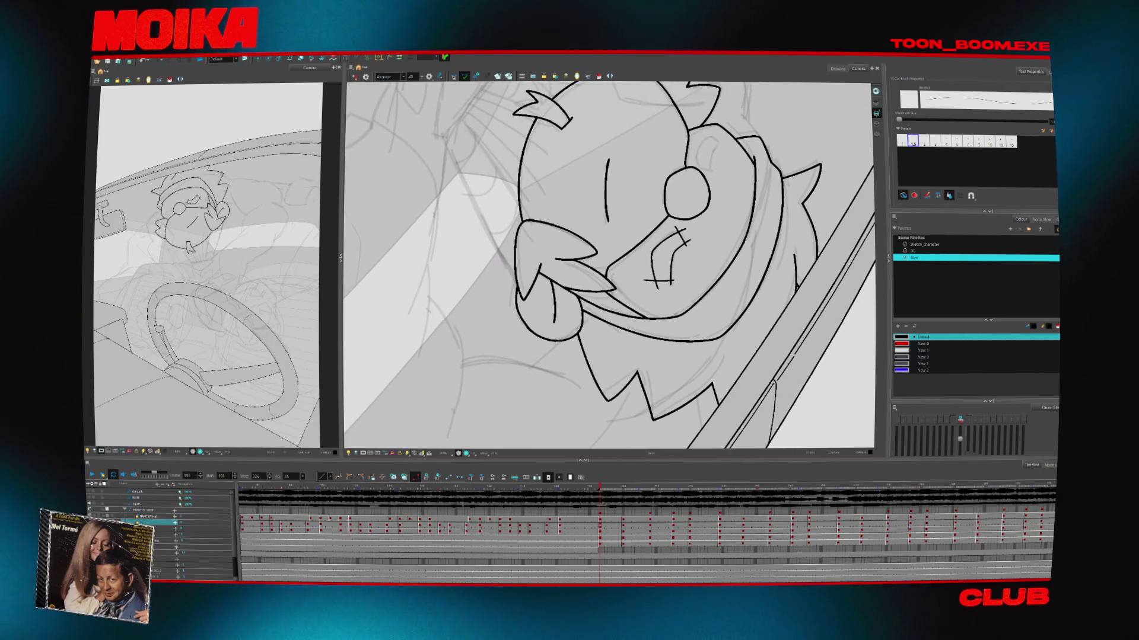
# Switch to selecting strokes and undo the stray crossing strokes from the mouth
pyautogui.hotkey('alt', 's')
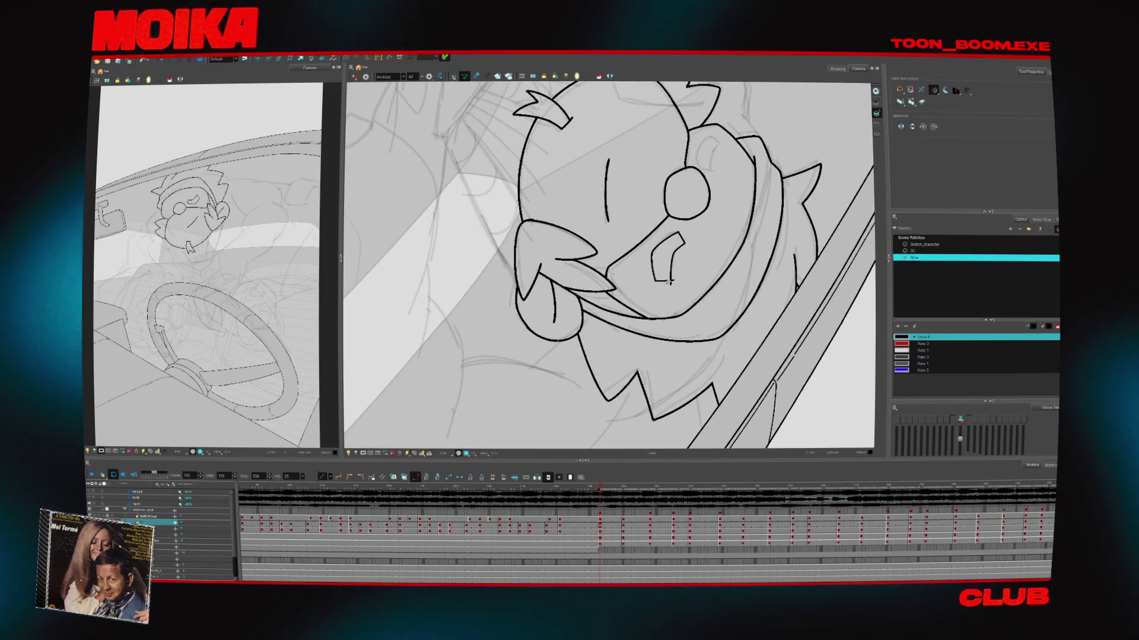
pyautogui.press('.')
pyautogui.press('.')
pyautogui.press('.')
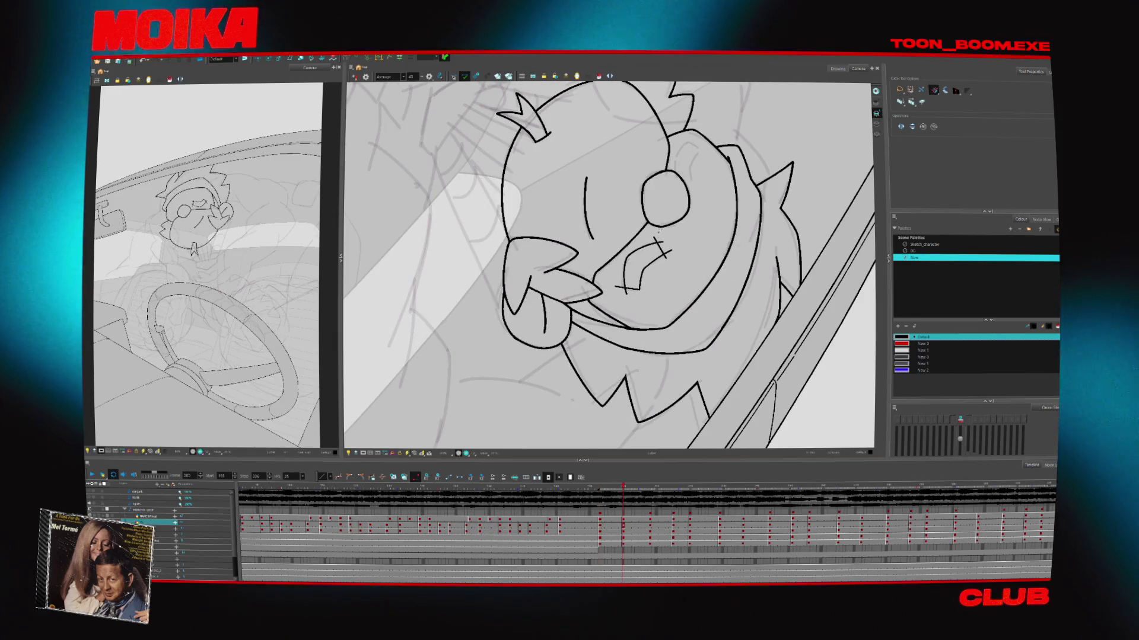
pyautogui.hotkey('ctrl', 'z')
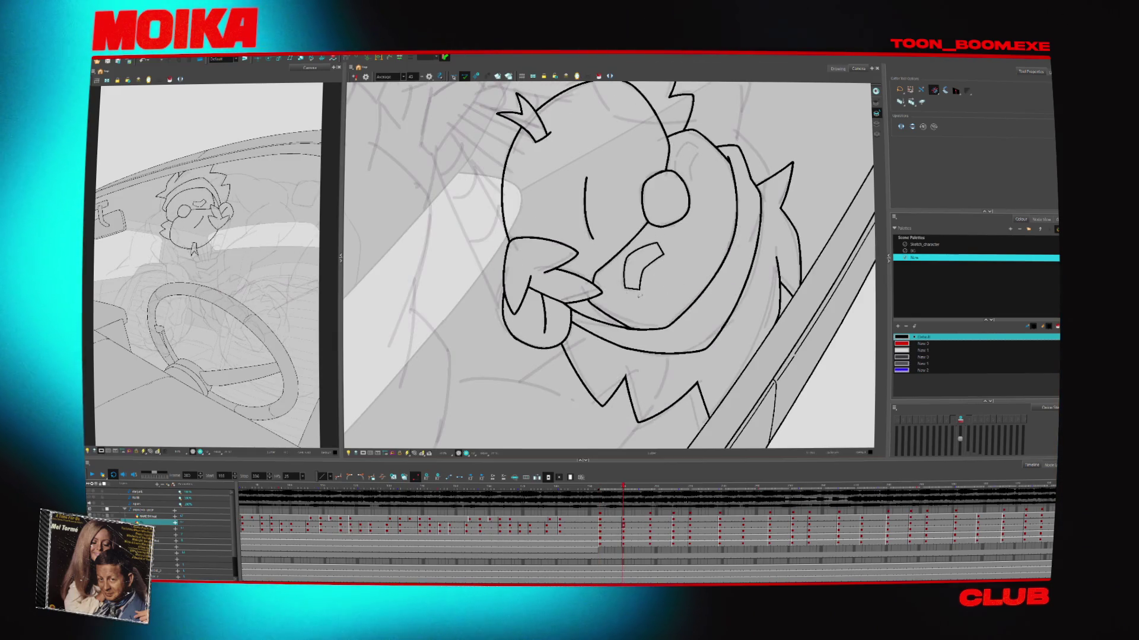
pyautogui.press('.')
pyautogui.press('.')
pyautogui.press('.')
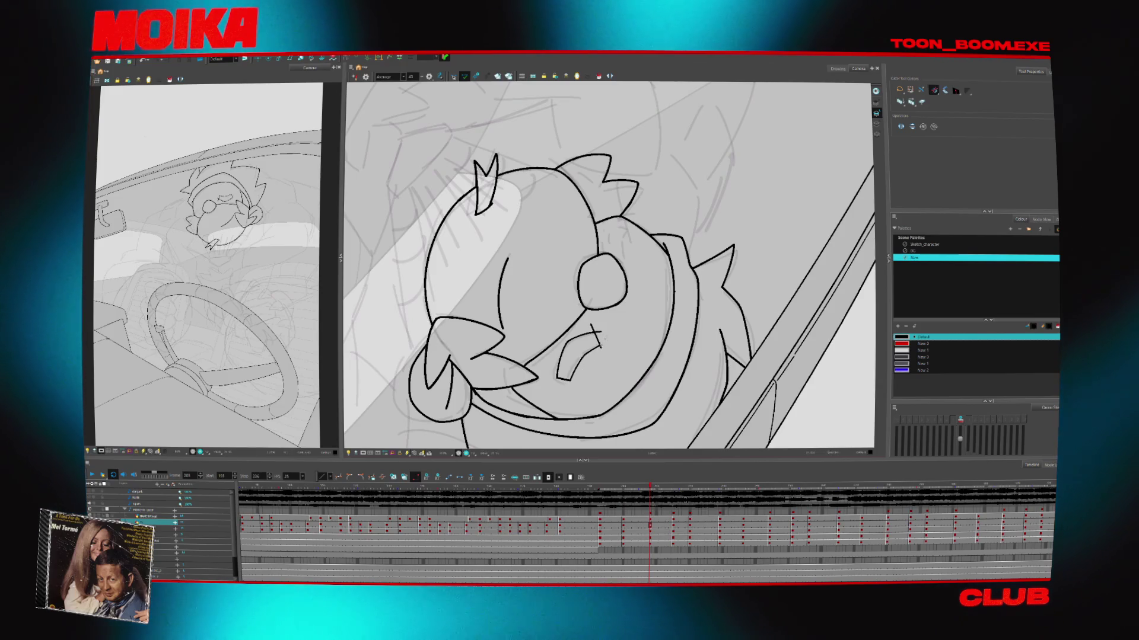
pyautogui.press('.')
pyautogui.press('.')
pyautogui.press('.')
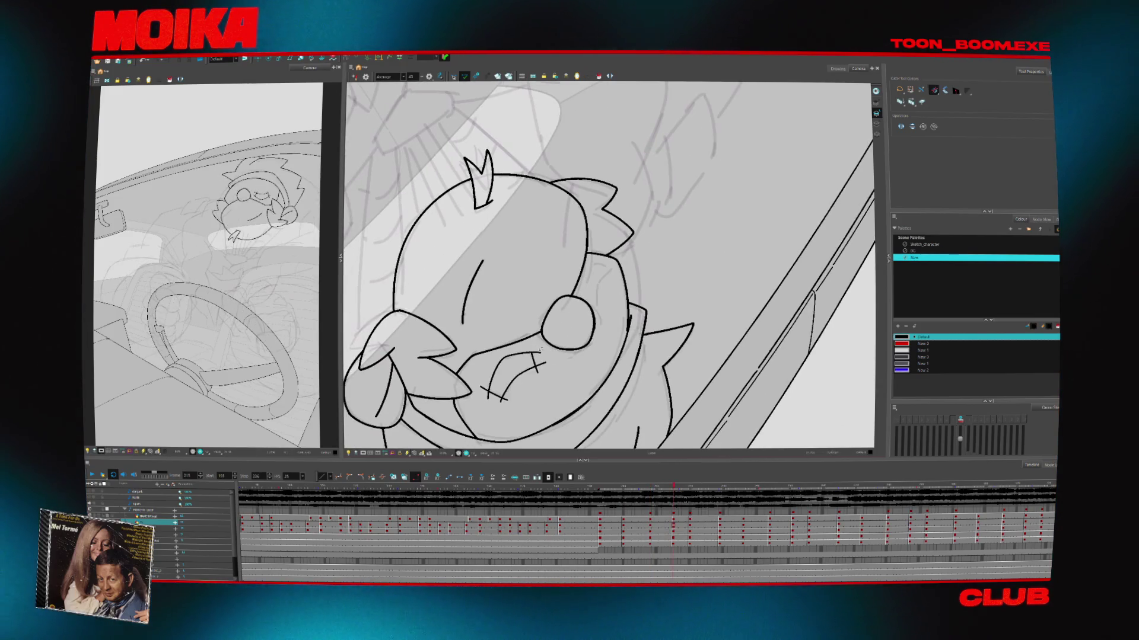
# Cut away stray strokes around the mouth and trim the overhanging stroke at its corner
pyautogui.moveTo(511, 399); pyautogui.dragTo(504, 392)
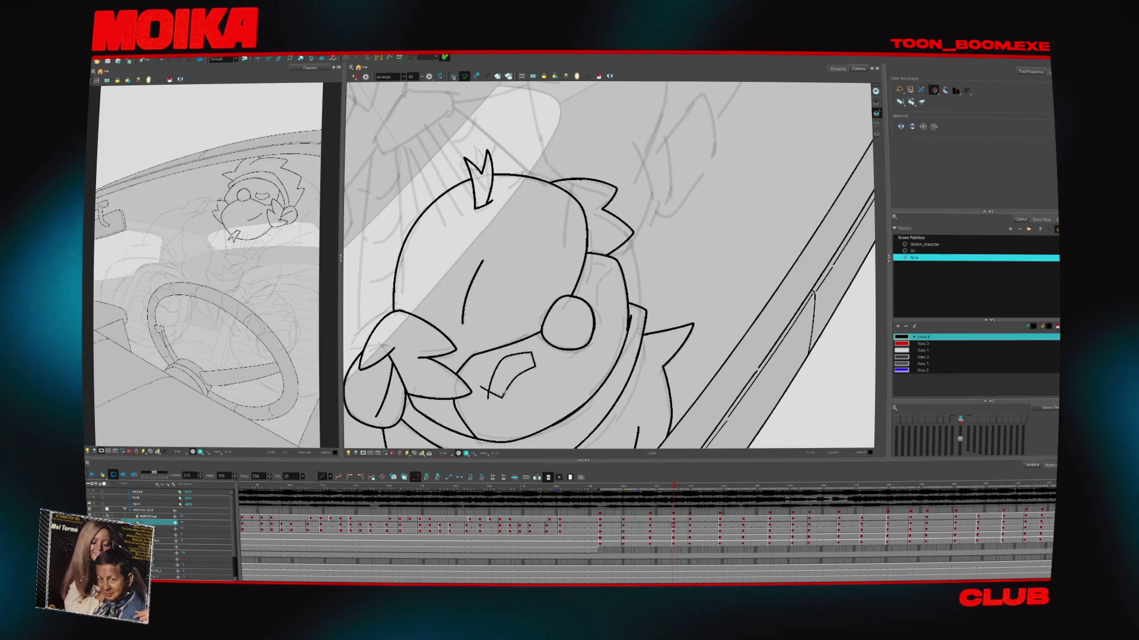
pyautogui.press('.')
pyautogui.press('.')
pyautogui.press('.')
pyautogui.moveTo(451, 426)
pyautogui.mouseDown()
pyautogui.moveTo(489, 376)
pyautogui.moveTo(447, 422)
pyautogui.mouseUp()
pyautogui.press('.')
pyautogui.press('.')
pyautogui.press('.')
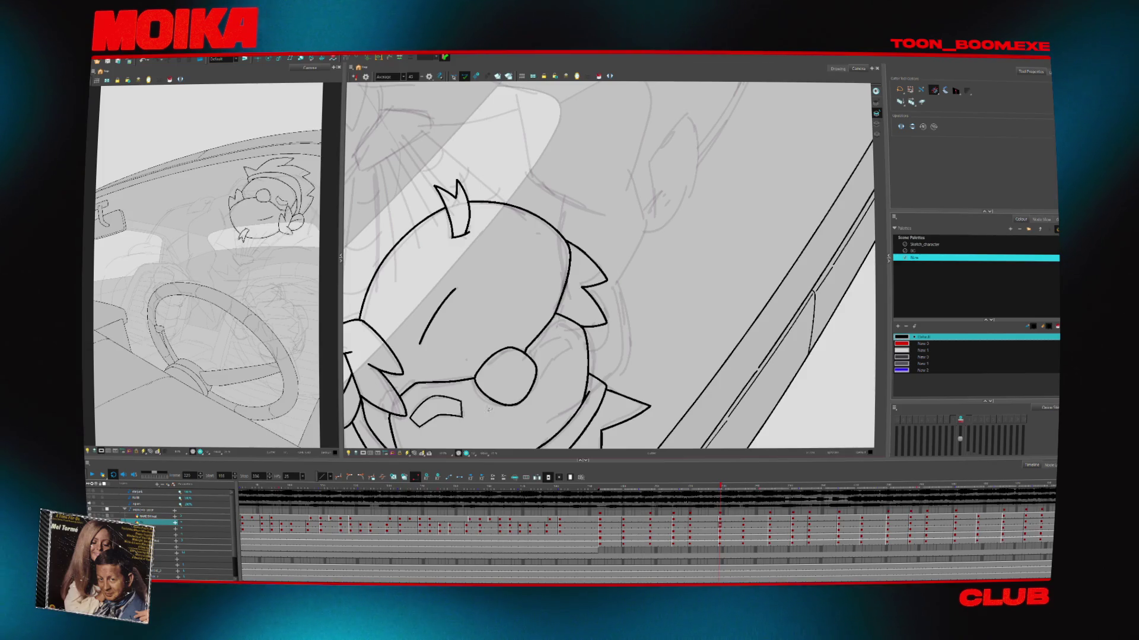
pyautogui.press('.')
pyautogui.press('.')
pyautogui.press('.')
pyautogui.moveTo(498, 392); pyautogui.dragTo(499, 374)
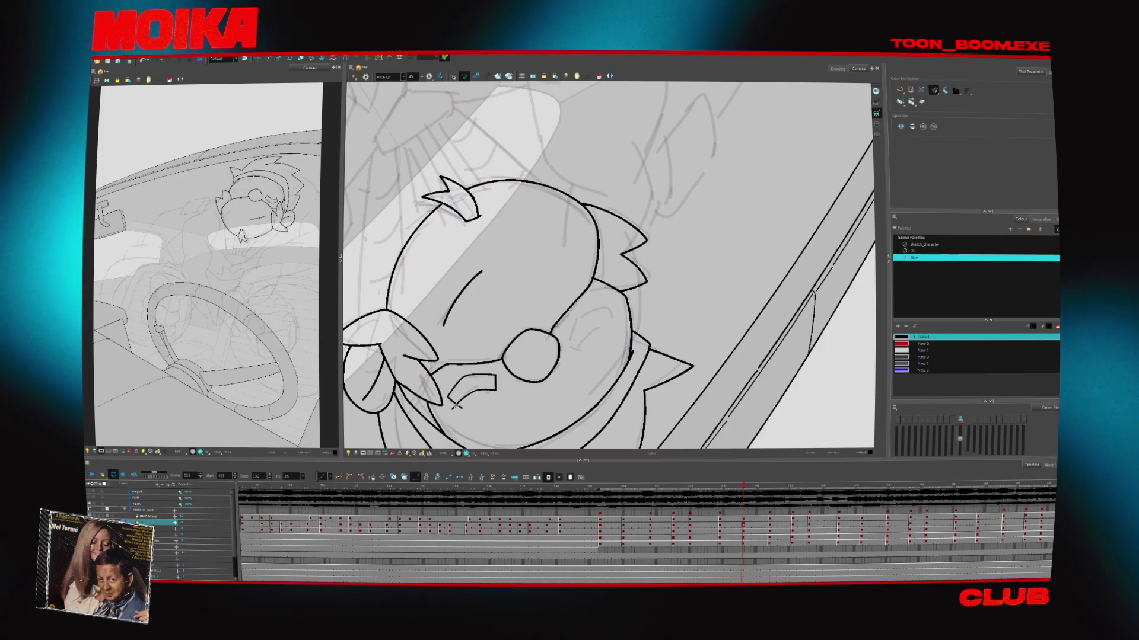
# Step forward through the drawings from frame 244 to frame 265
pyautogui.press('.')
pyautogui.press('.')
pyautogui.press('.')
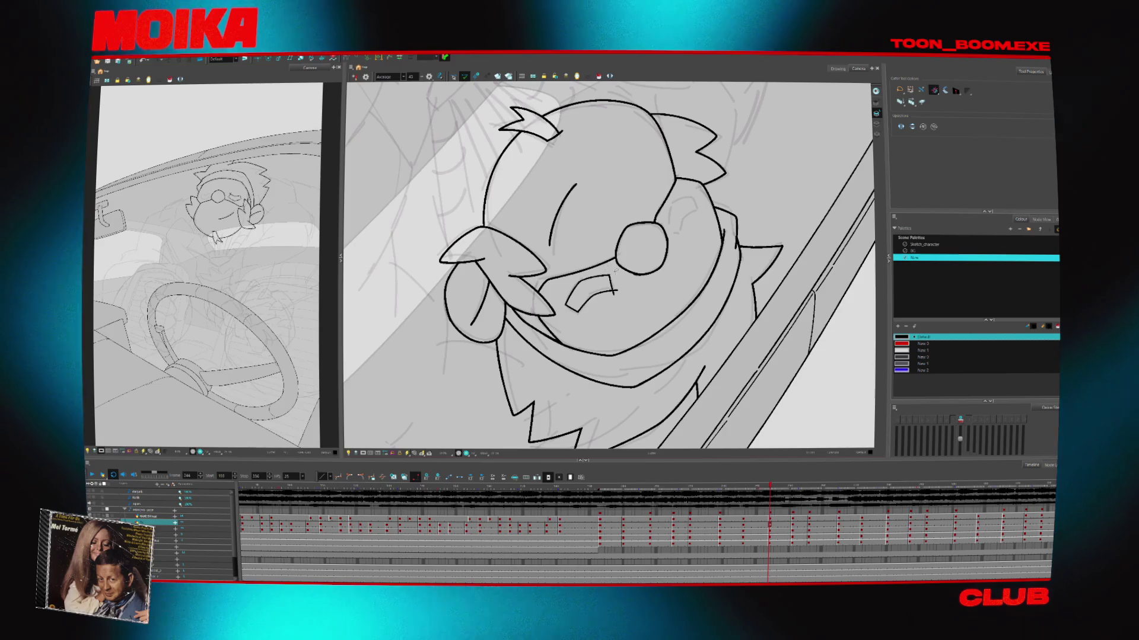
pyautogui.press('.')
pyautogui.press('.')
pyautogui.press('.')
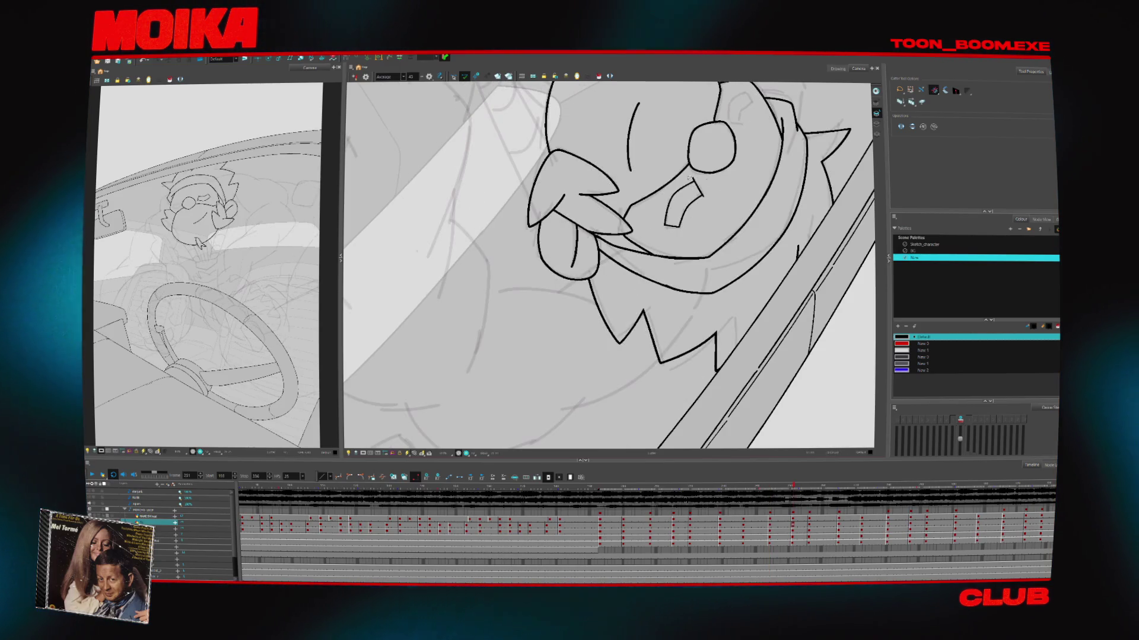
pyautogui.press('.')
pyautogui.press('.')
pyautogui.press('.')
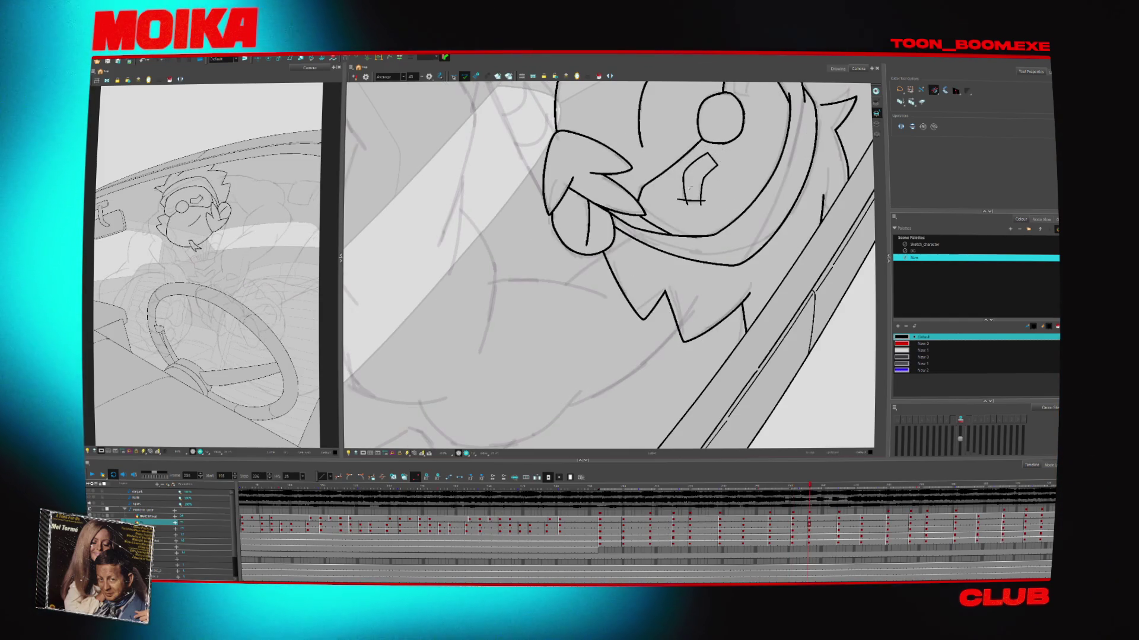
pyautogui.press('.')
pyautogui.press('.')
pyautogui.press('.')
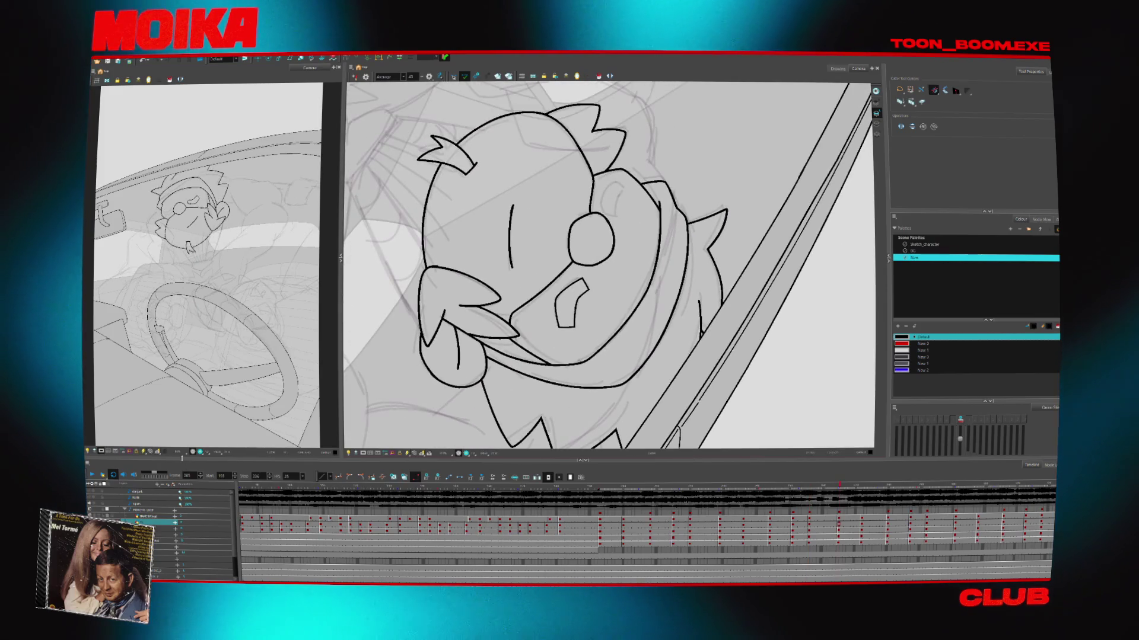
# Zoom out twice to the whole car interior, play the driving animation, and pick the Brush tool
pyautogui.click(414, 455)
pyautogui.click(507, 324)
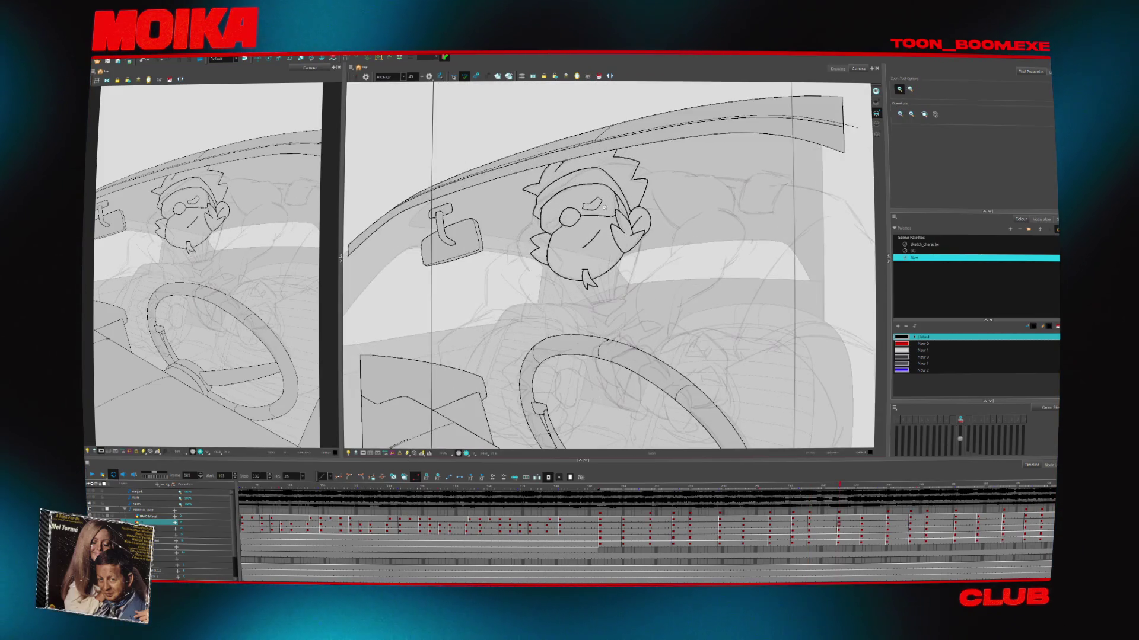
pyautogui.click(507, 323)
pyautogui.press('Return')
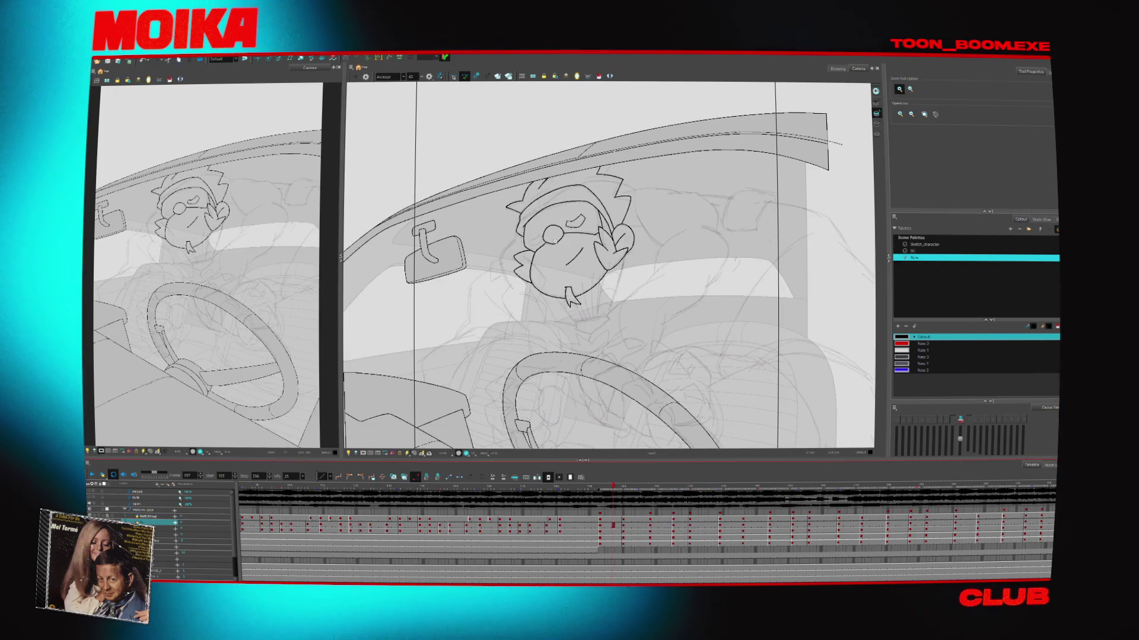
pyautogui.hotkey('alt', 'b')
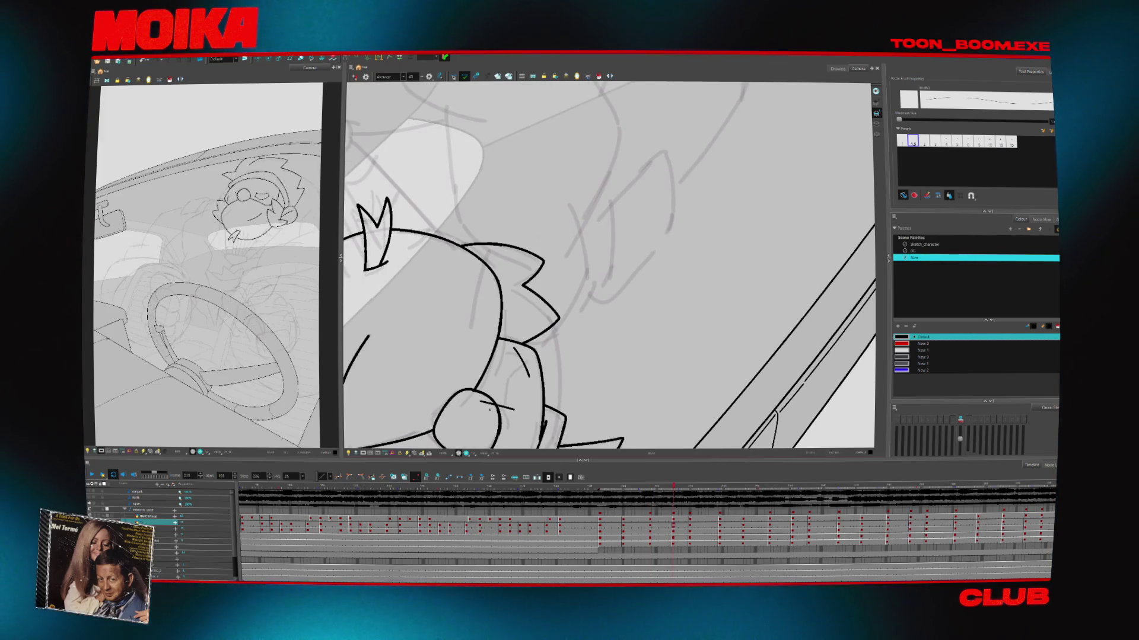
# Select the arm stroke, then the short and vertical strokes on the eye
pyautogui.click(489, 368)
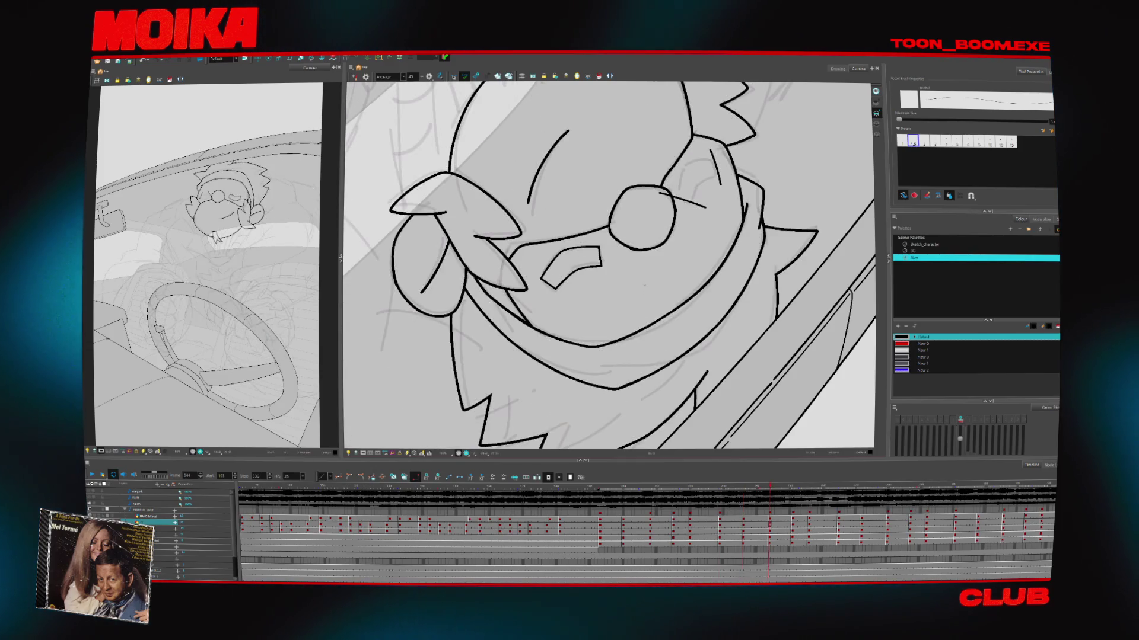
pyautogui.click(597, 299)
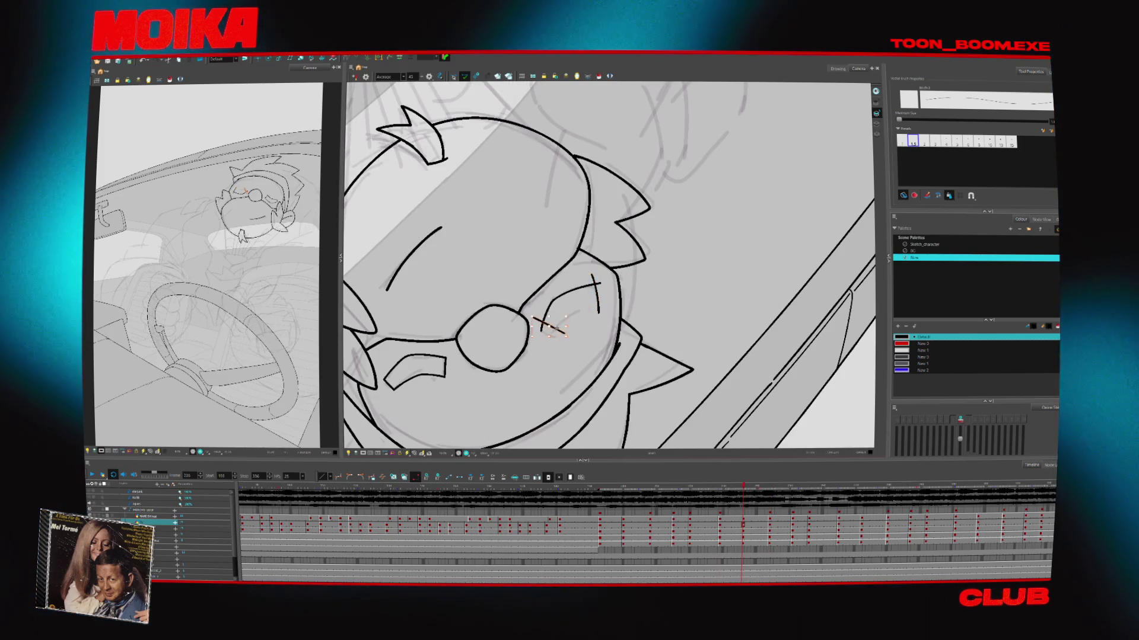
pyautogui.click(592, 296)
# At frame 244 draw a short line on the glasses' right edge, then review drawings from frame 236 to 265
pyautogui.press('g')
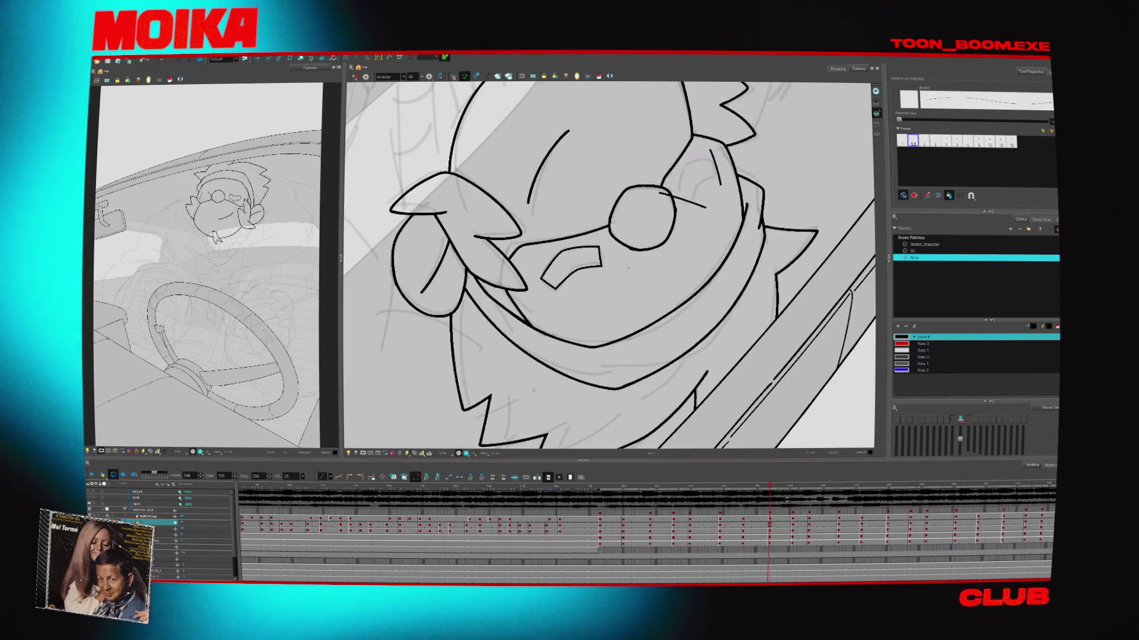
pyautogui.moveTo(678, 178); pyautogui.dragTo(676, 200)
pyautogui.press('g')
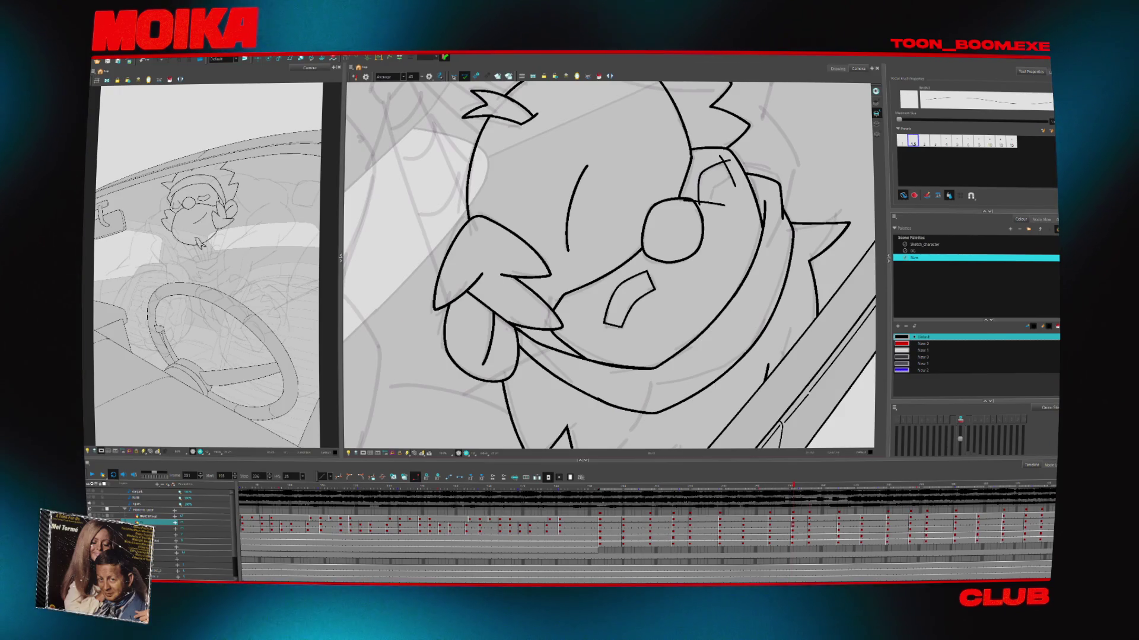
pyautogui.press('g')
pyautogui.press('g')
pyautogui.press('g')
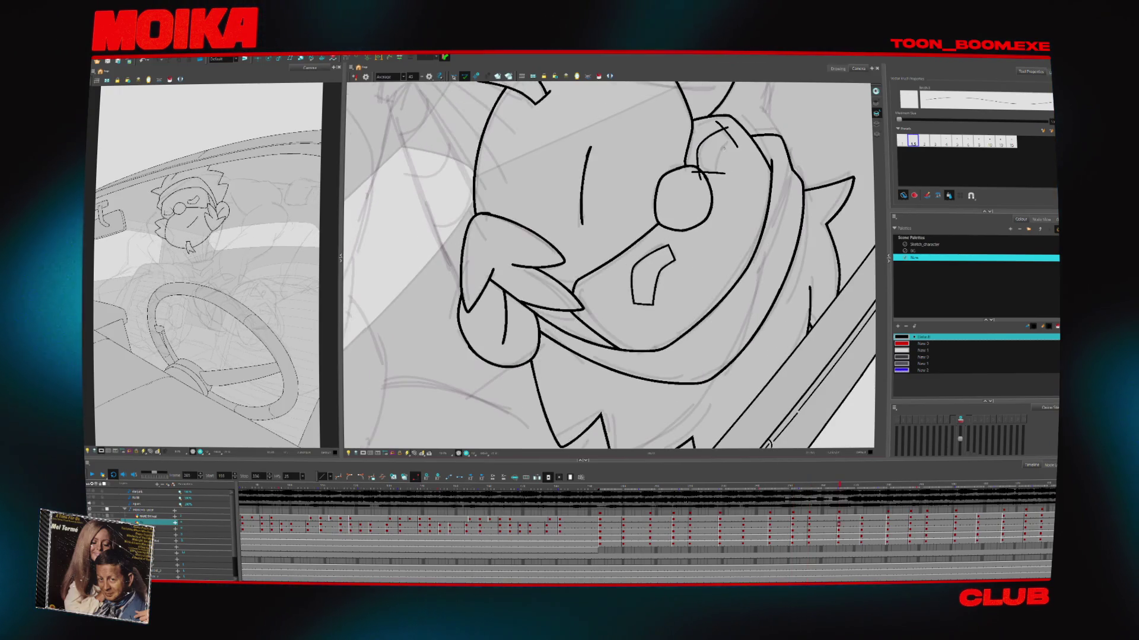
pyautogui.press('f')
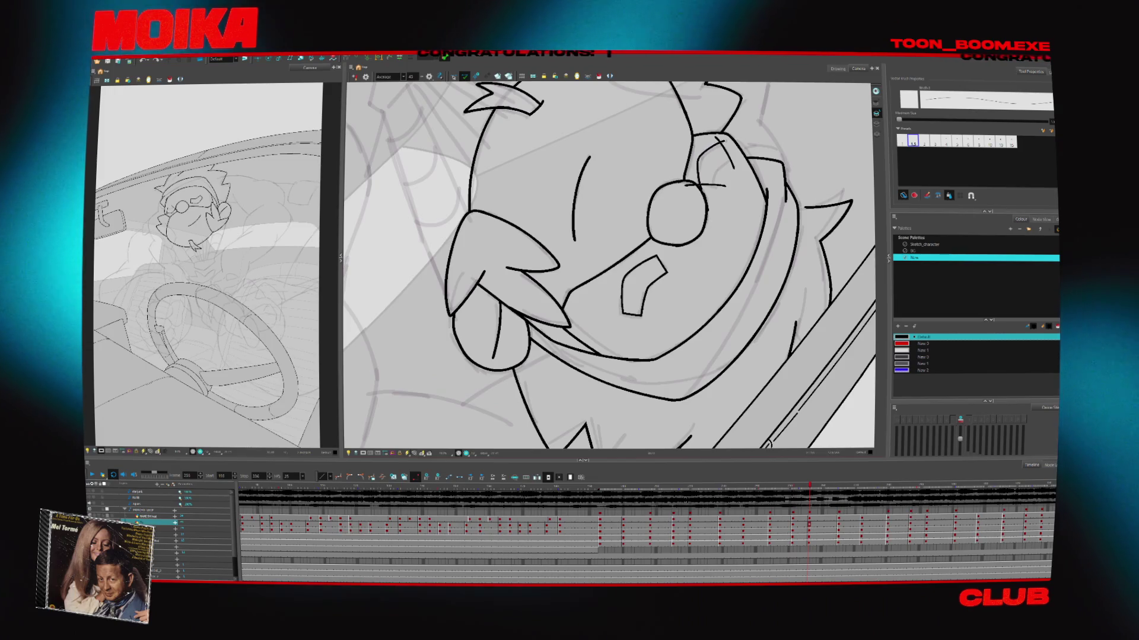
pyautogui.press('f')
pyautogui.press('f')
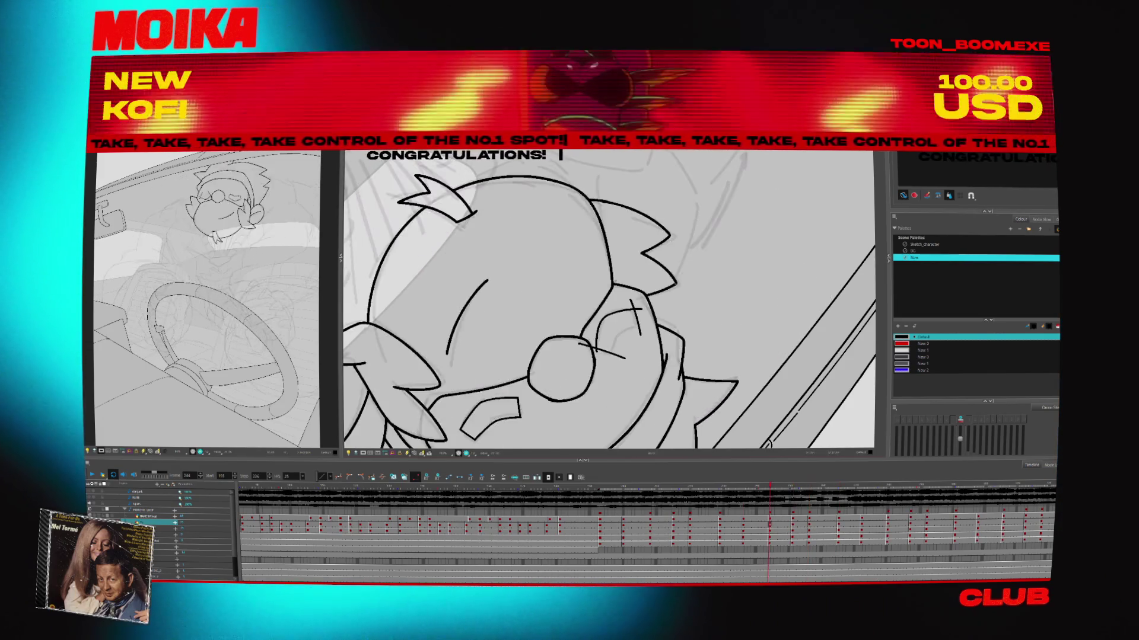
pyautogui.press('f')
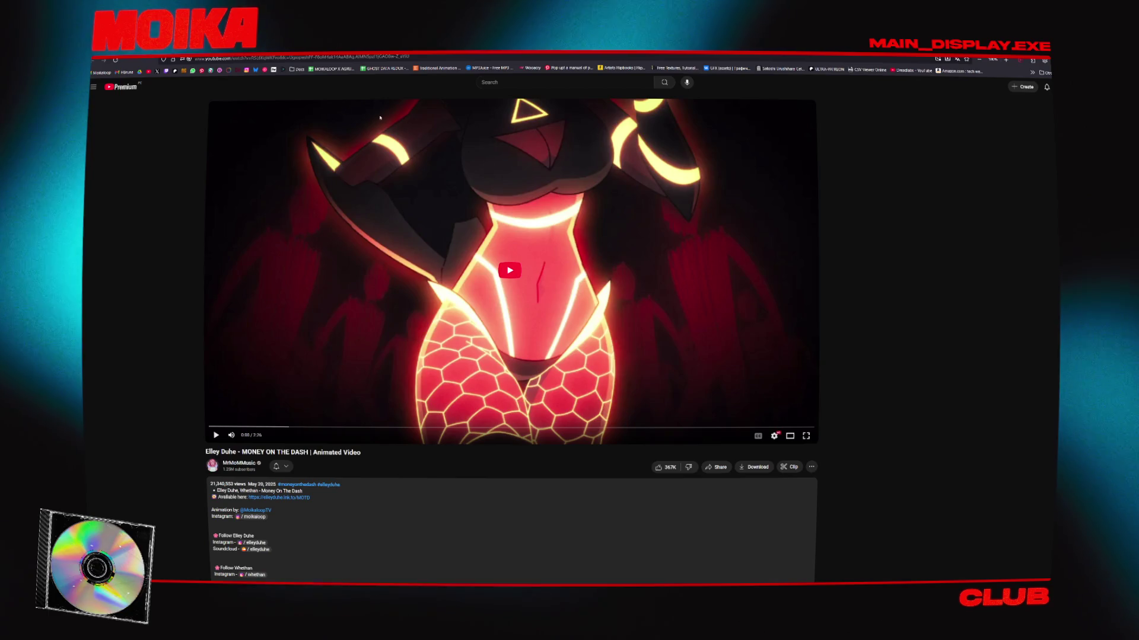
# Go to the channel page and list its videos sorted by Popular
pyautogui.hotkey('alt', 'Left')
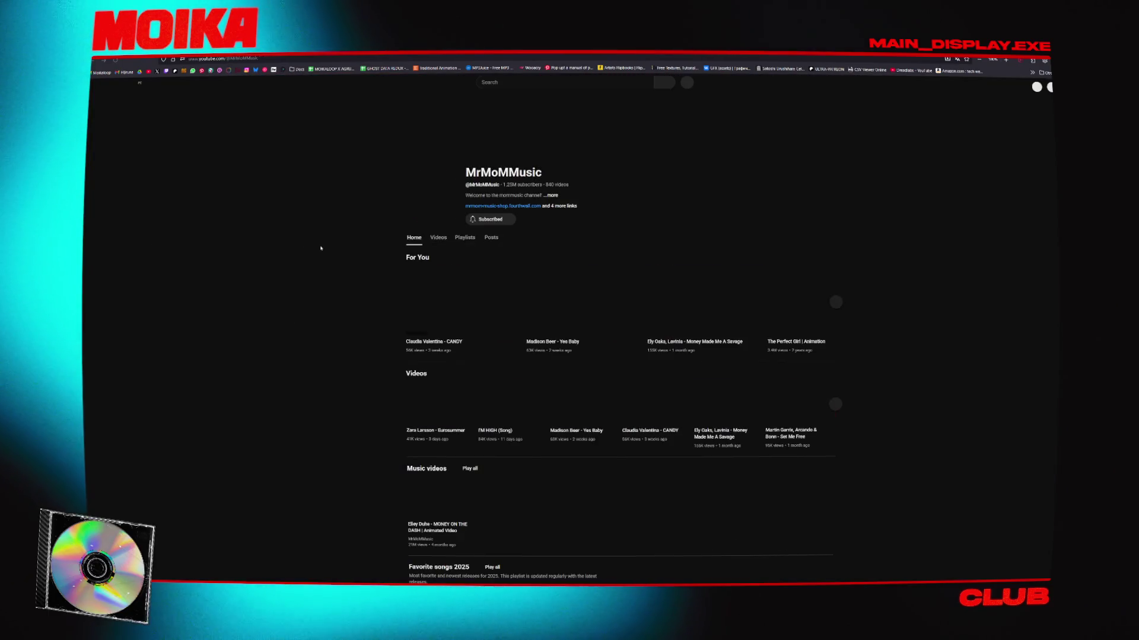
pyautogui.click(438, 237)
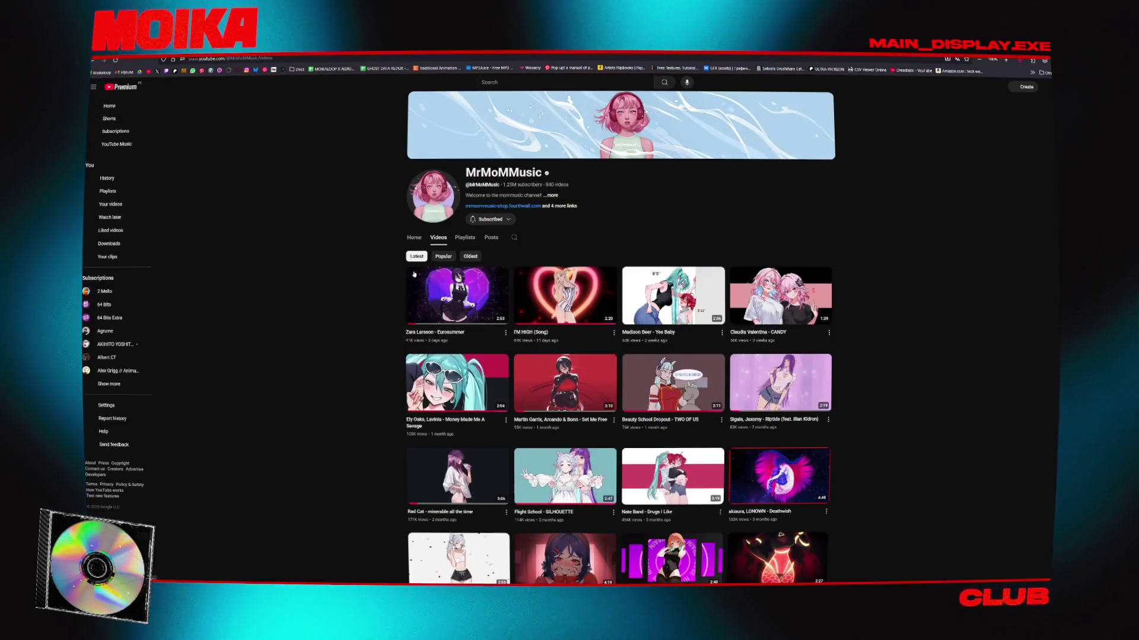
pyautogui.click(444, 256)
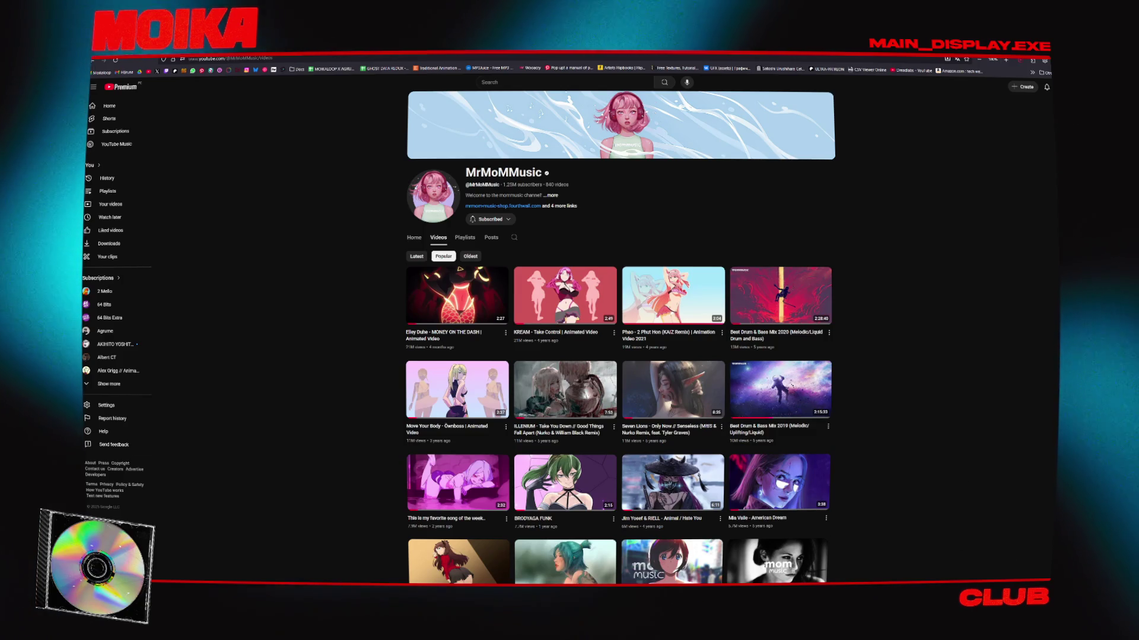
# Start the screen capture tool from the hidden tray apps and mark a capture region
pyautogui.click(1012, 584)
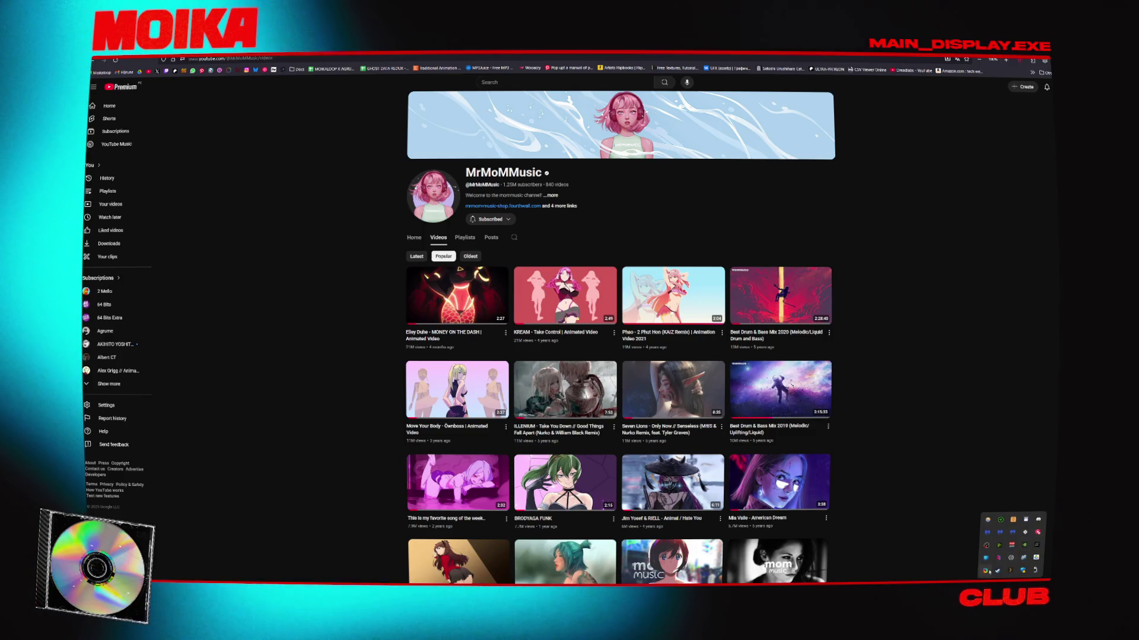
pyautogui.click(1002, 566)
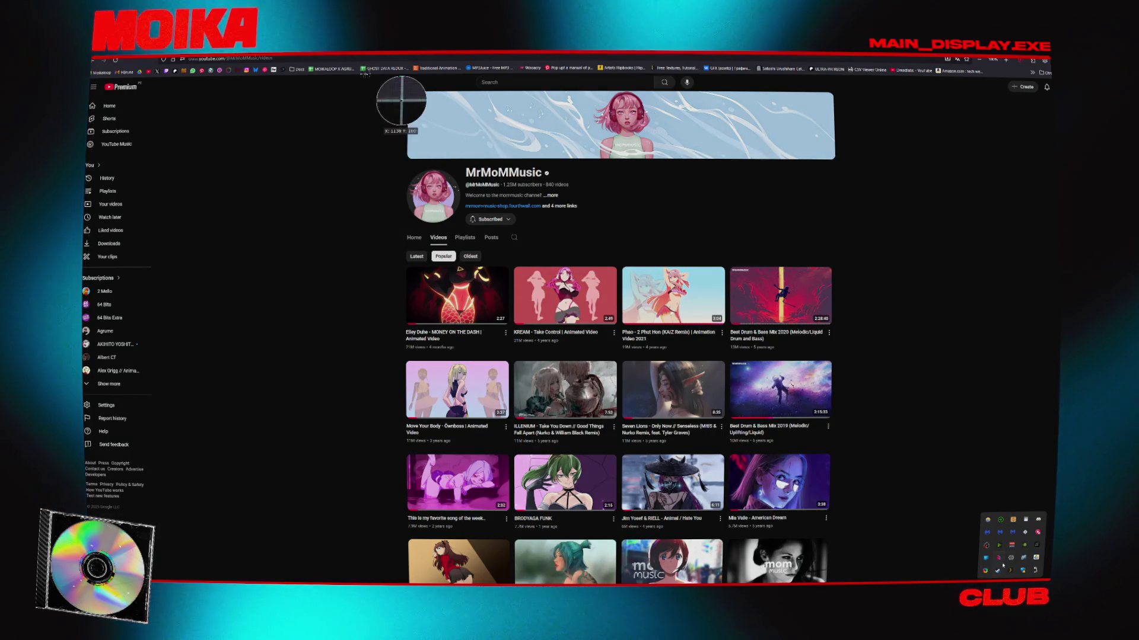
pyautogui.moveTo(329, 72)
pyautogui.mouseDown()
pyautogui.moveTo(874, 500)
pyautogui.moveTo(896, 571)
pyautogui.mouseUp()
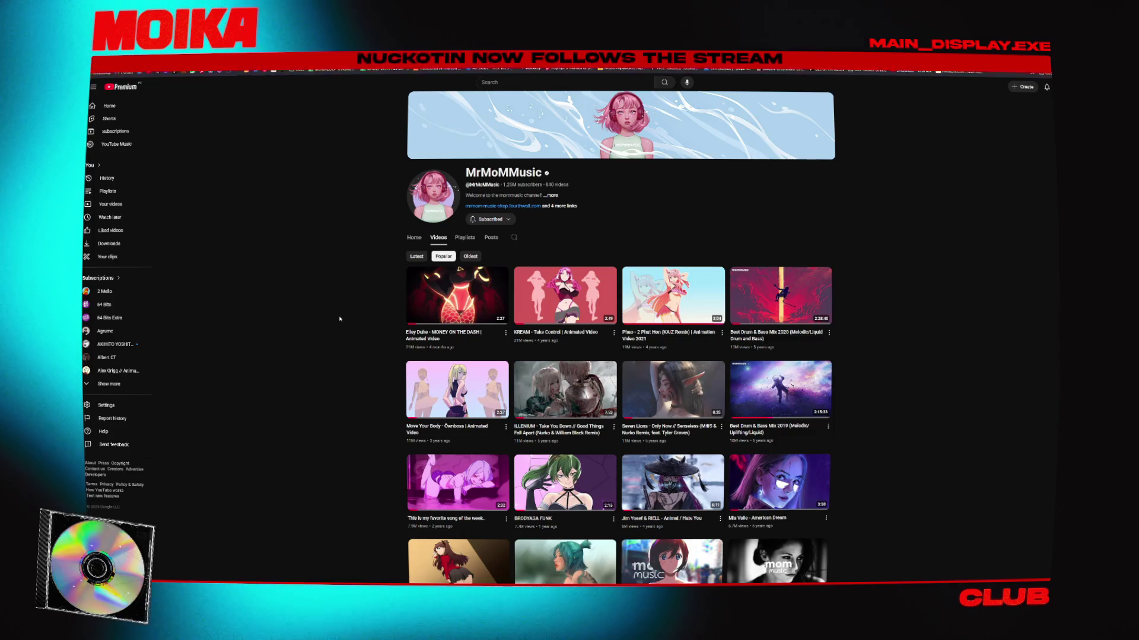
# Play MONEY ON THE DASH in Picture-in-Picture and return to Harmony
pyautogui.click(437, 312)
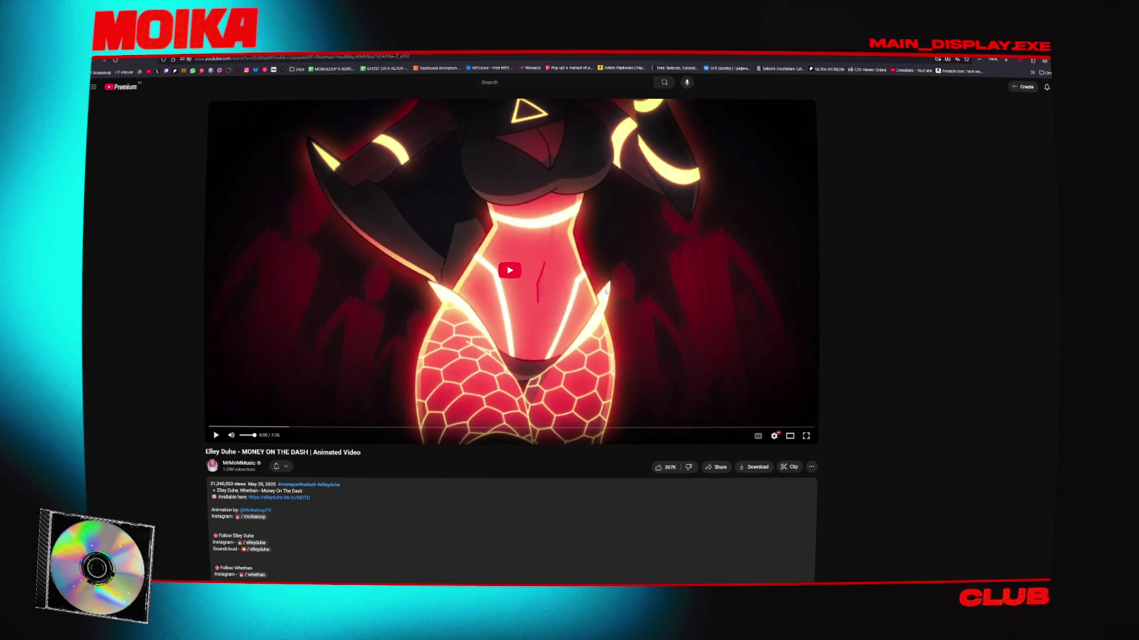
pyautogui.click(606, 292)
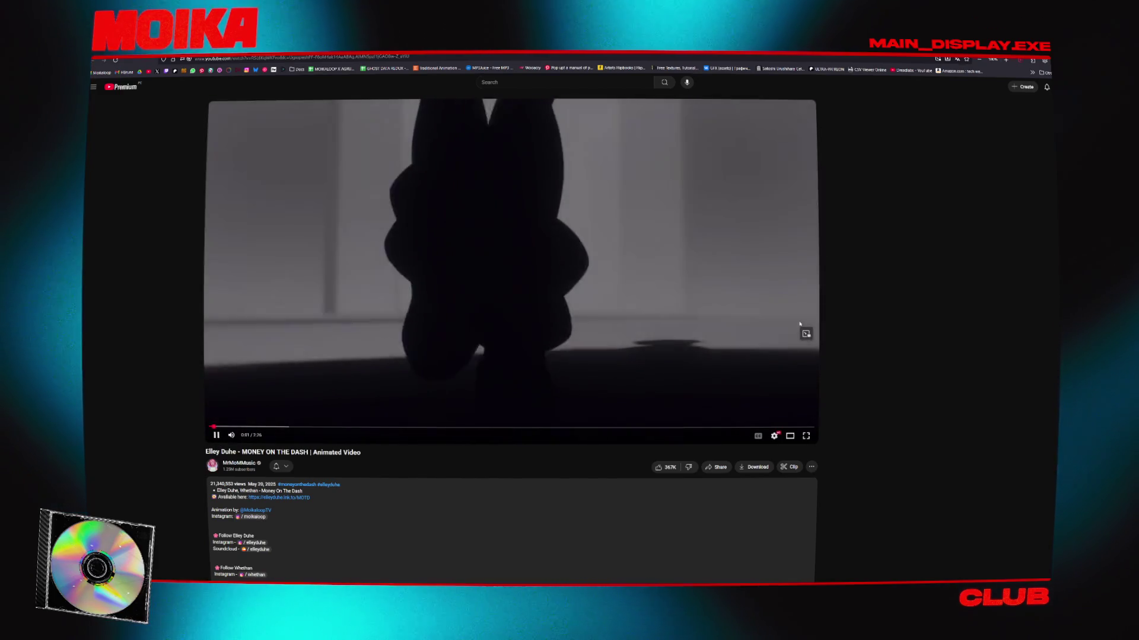
pyautogui.click(806, 332)
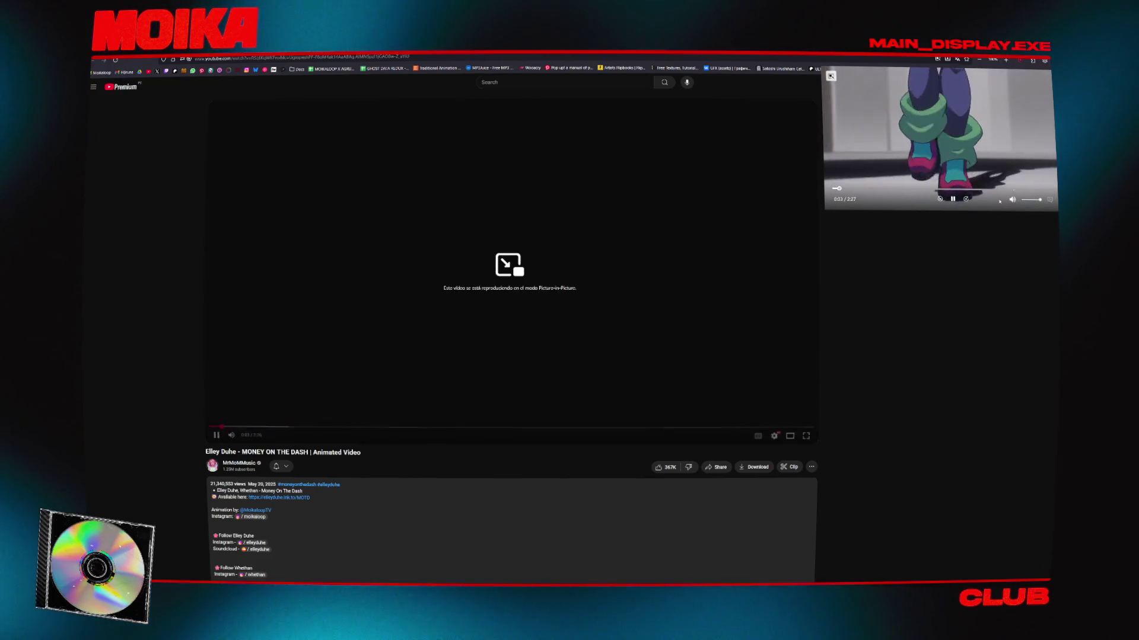
pyautogui.hotkey('alt', 'Tab')
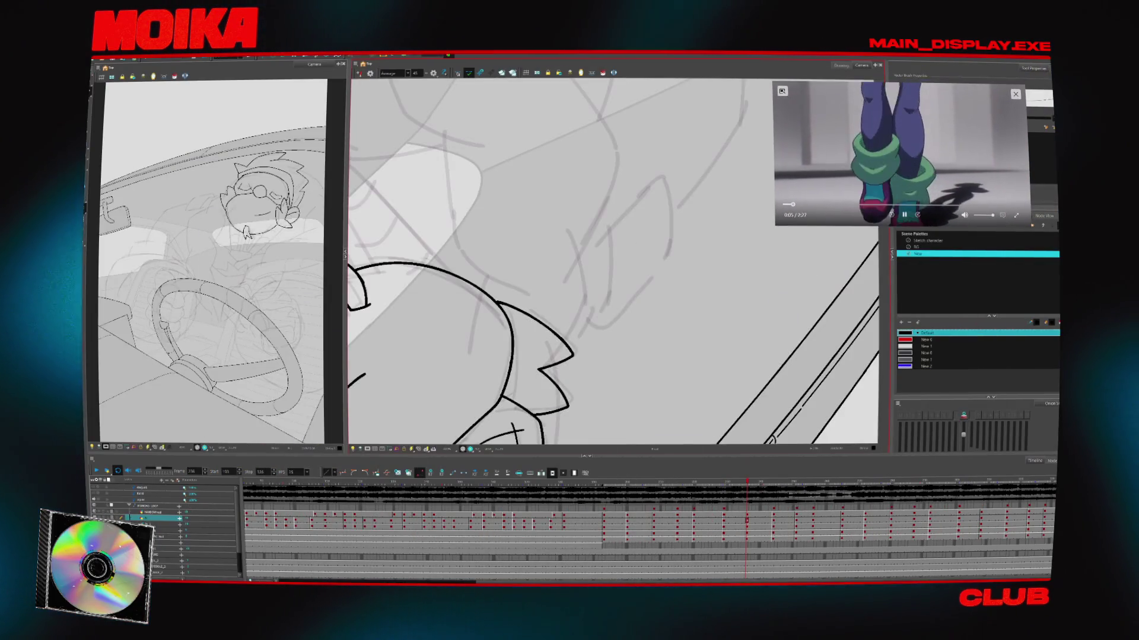
# Move the floating video to the screen edge and rotate and enlarge the view around the bird's head
pyautogui.moveTo(779, 179); pyautogui.dragTo(808, 176)
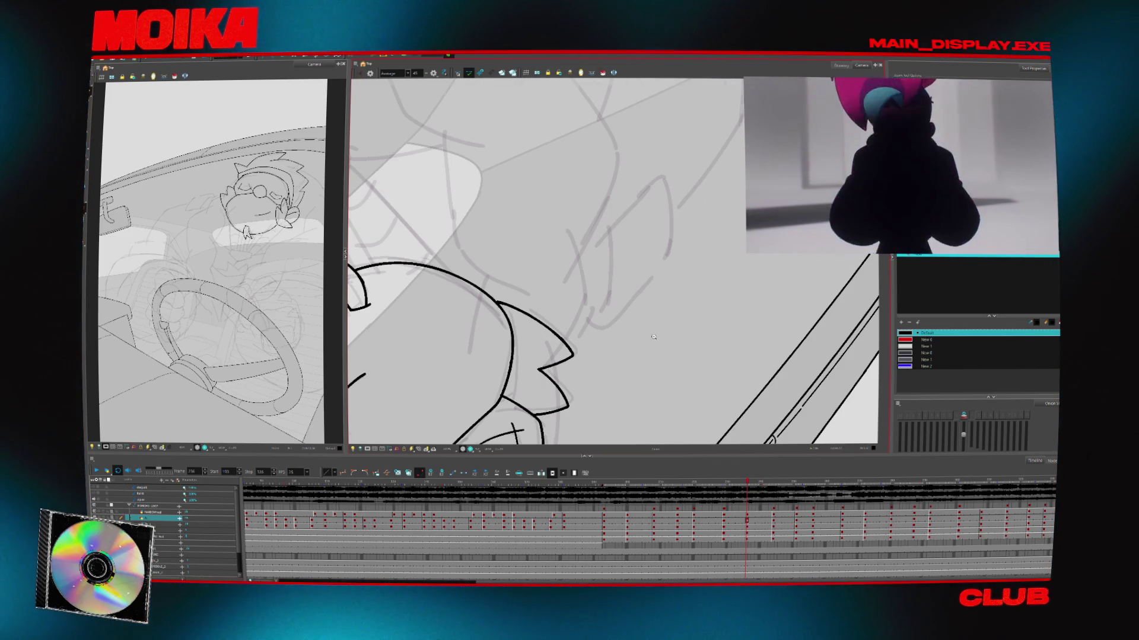
pyautogui.scroll(-3, 654, 337)
pyautogui.moveTo(654, 337)
pyautogui.mouseDown()
pyautogui.moveTo(664, 334)
pyautogui.moveTo(581, 377)
pyautogui.moveTo(540, 350)
pyautogui.mouseUp()
pyautogui.scroll(3, 669, 334)
pyautogui.scroll(3, 628, 356)
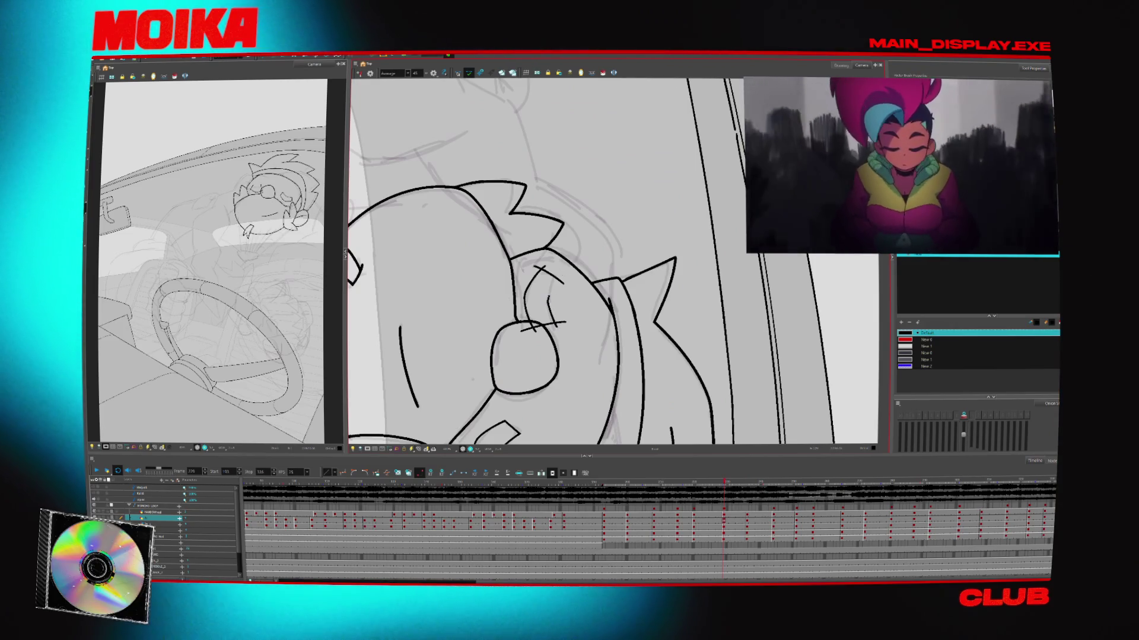
# Jump to the next key drawing and step forward through the bird's drawings
pyautogui.press('f')
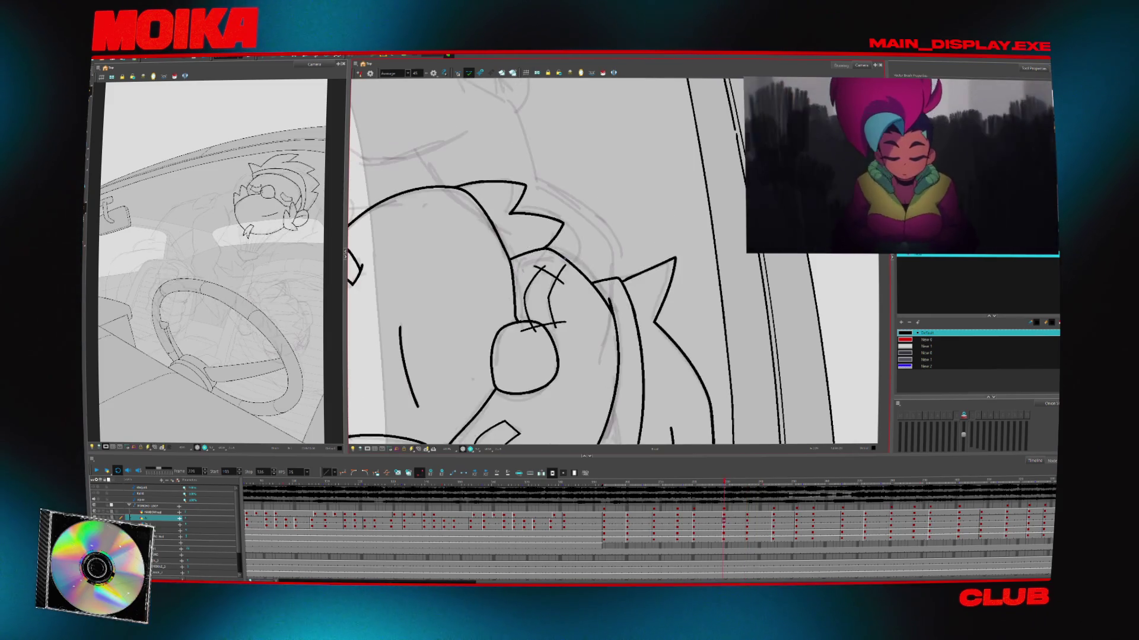
pyautogui.press('.')
pyautogui.press('.')
pyautogui.press('.')
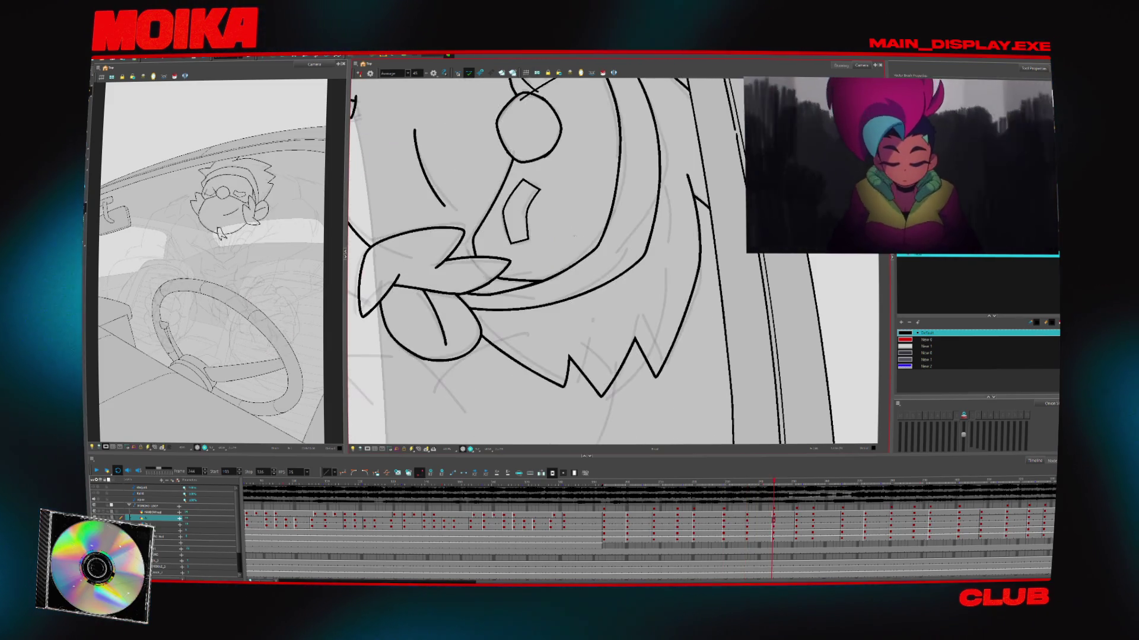
pyautogui.press('.')
pyautogui.press('.')
pyautogui.press('.')
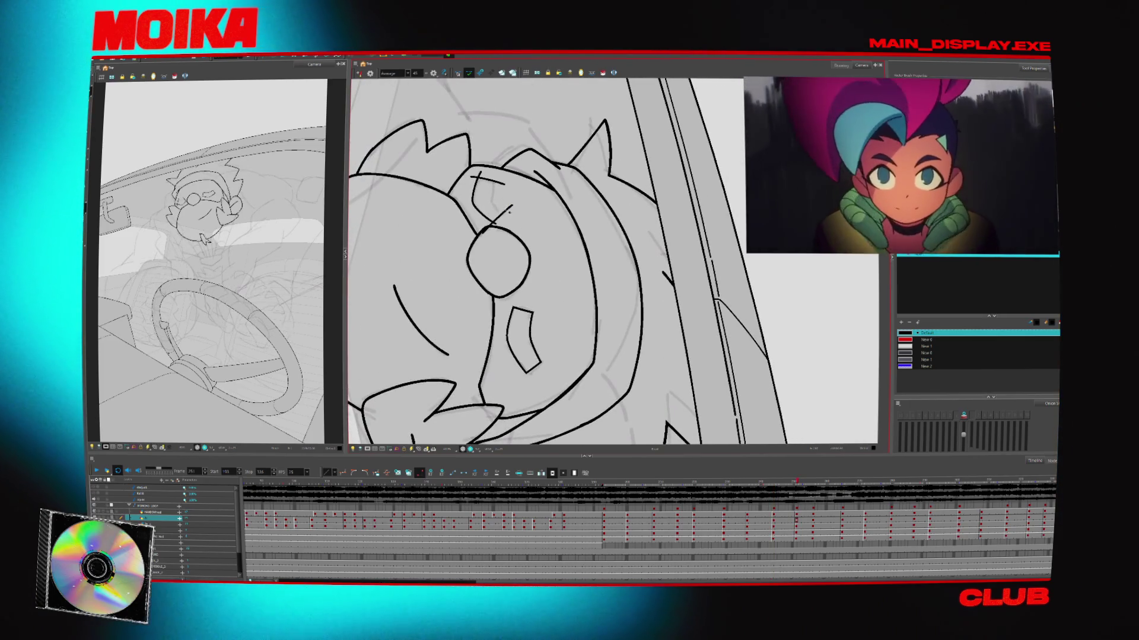
pyautogui.press('.')
pyautogui.press('.')
pyautogui.press('.')
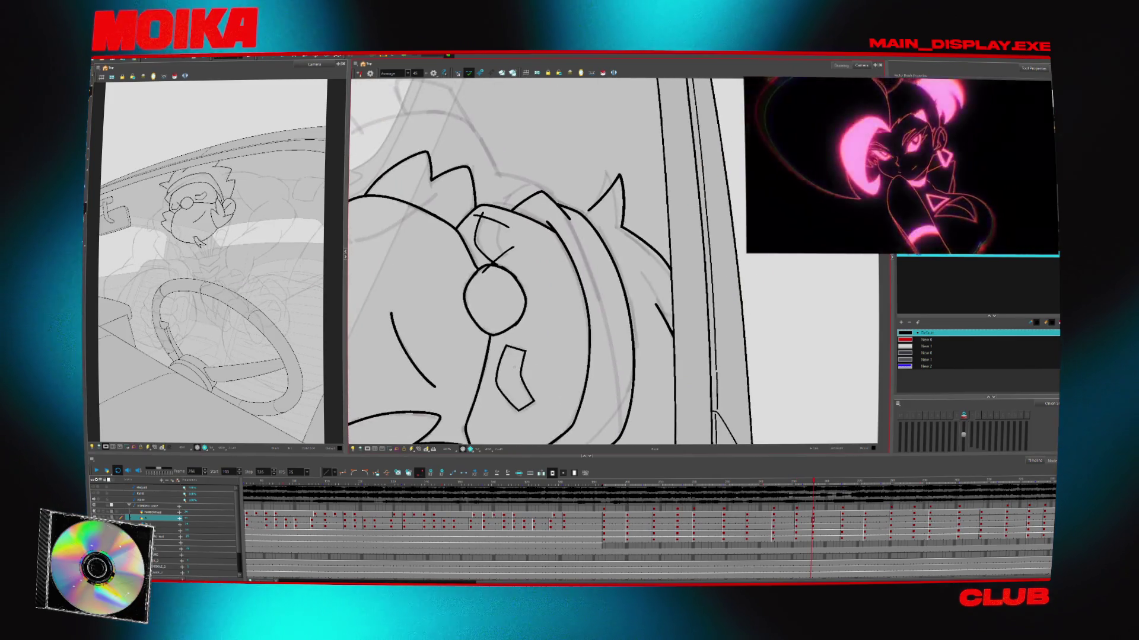
pyautogui.scroll(3, 611, 261)
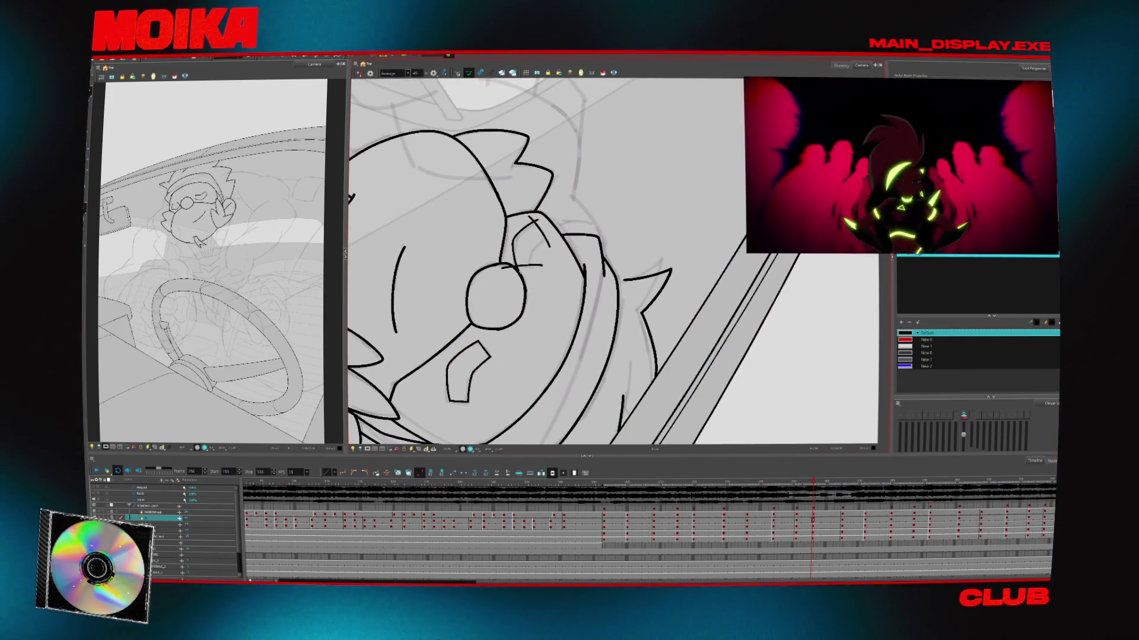
pyautogui.press('.')
pyautogui.press('.')
pyautogui.press('.')
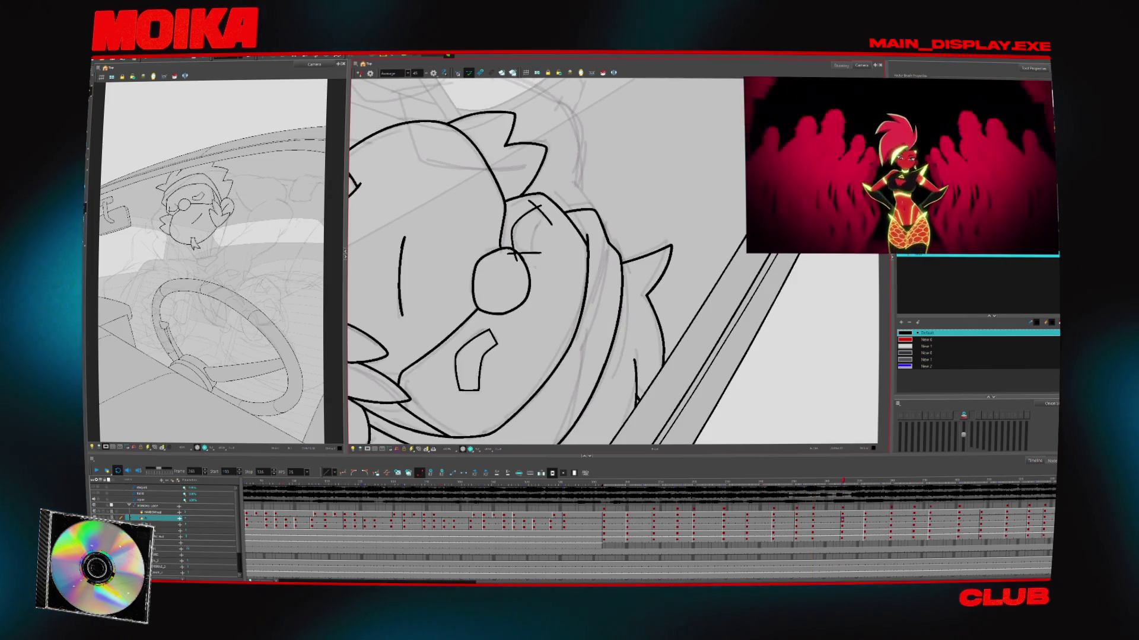
pyautogui.press('.')
pyautogui.press('.')
pyautogui.press('.')
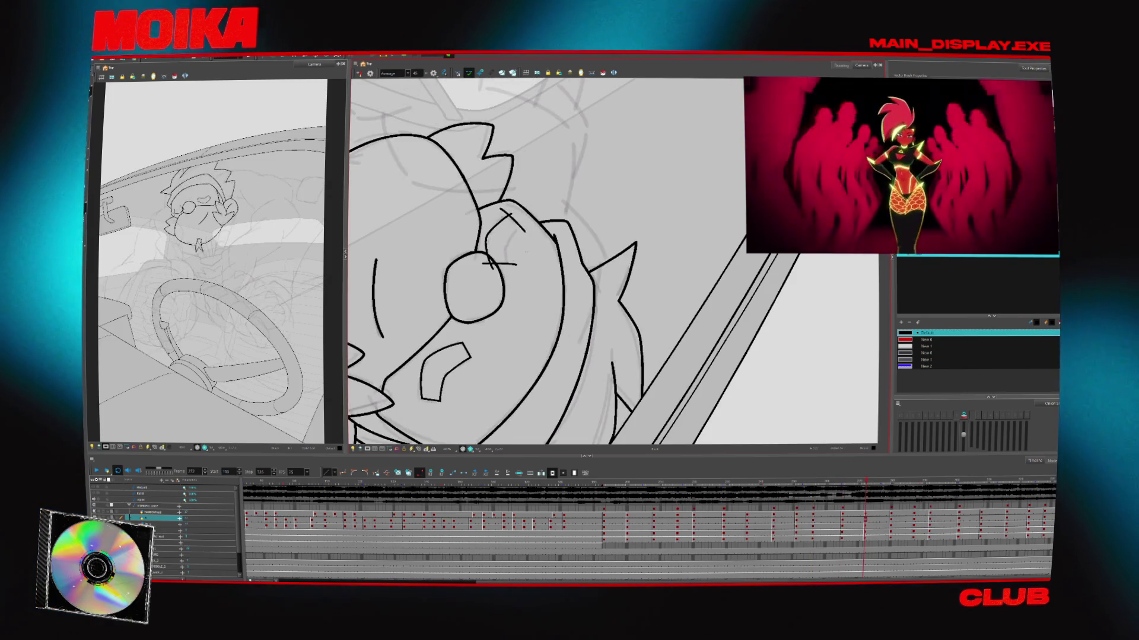
# Advance to later drawings, then mirror the drawing view and fade the other layers with Light Table
pyautogui.press('.')
pyautogui.press('.')
pyautogui.press('.')
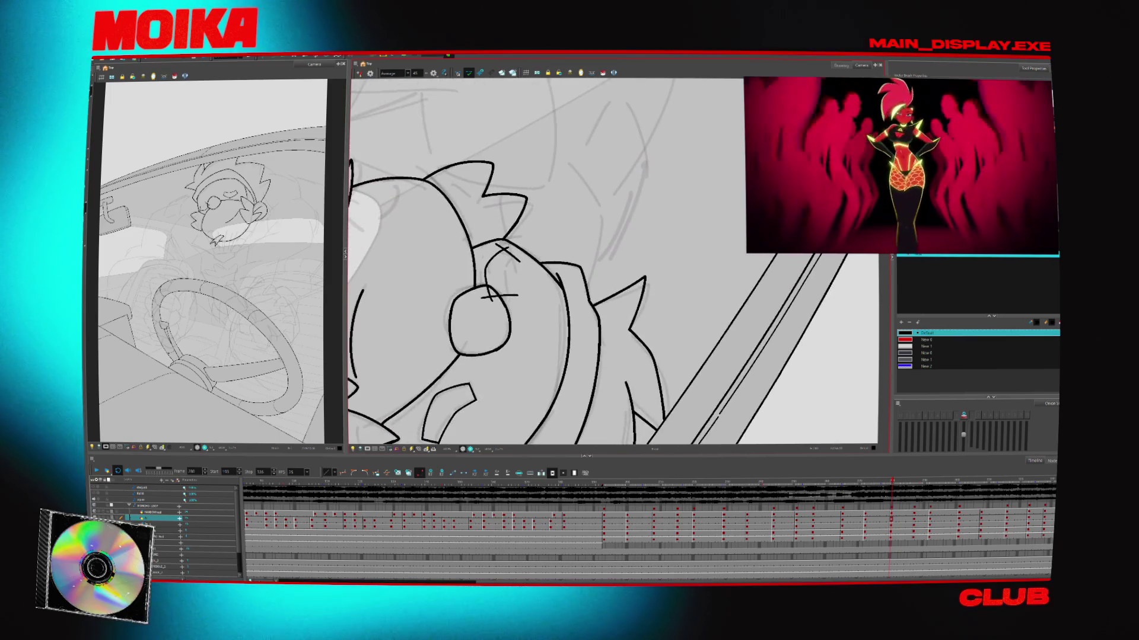
pyautogui.press('.')
pyautogui.press('.')
pyautogui.press('.')
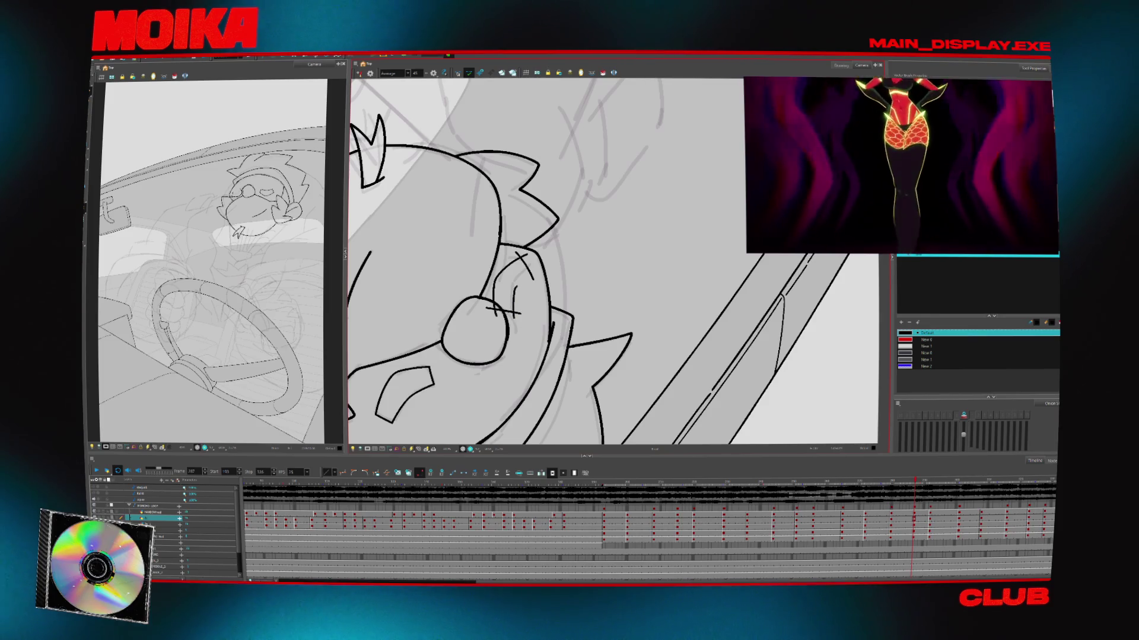
pyautogui.press('.')
pyautogui.press('.')
pyautogui.press('.')
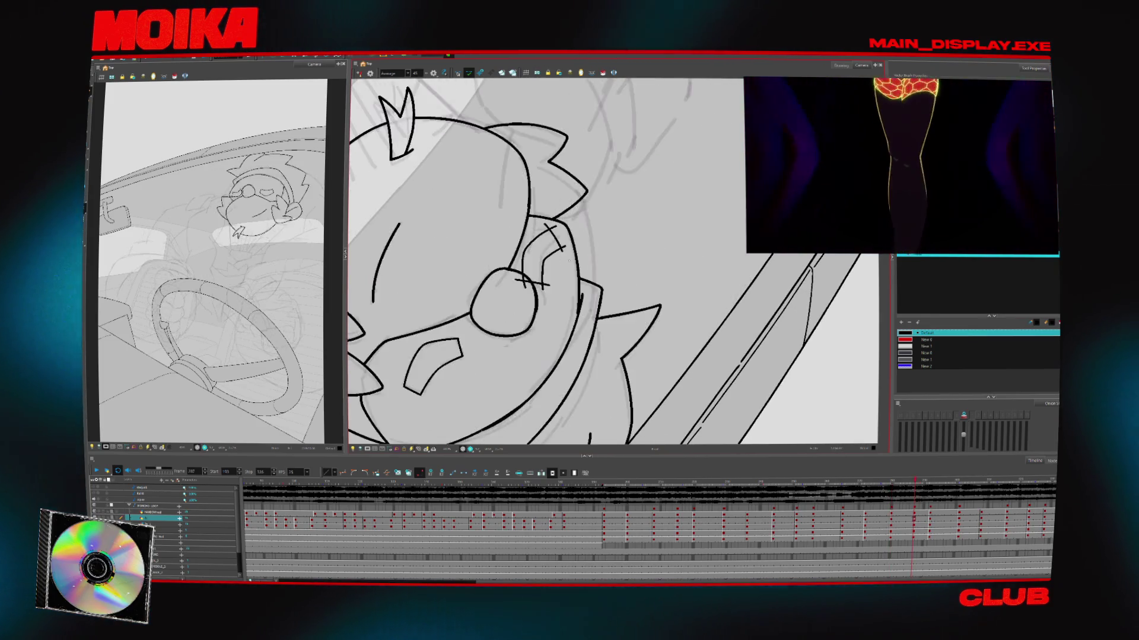
pyautogui.press('.')
pyautogui.press('.')
pyautogui.press('.')
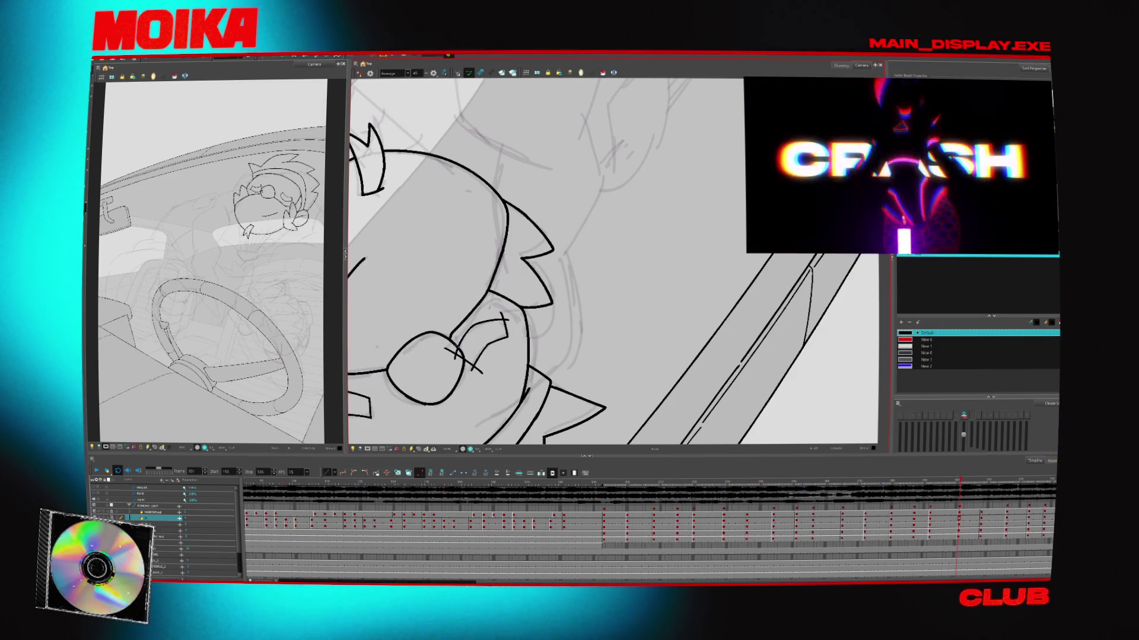
pyautogui.hotkey('ctrl', 'alt', 'm')
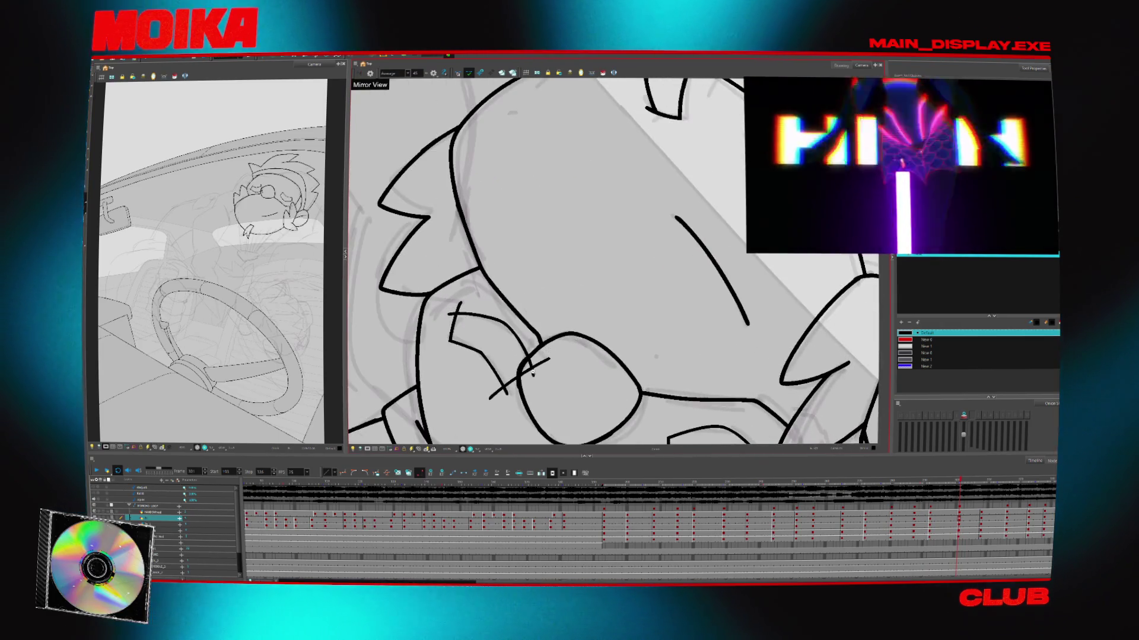
pyautogui.hotkey('shift', 'l')
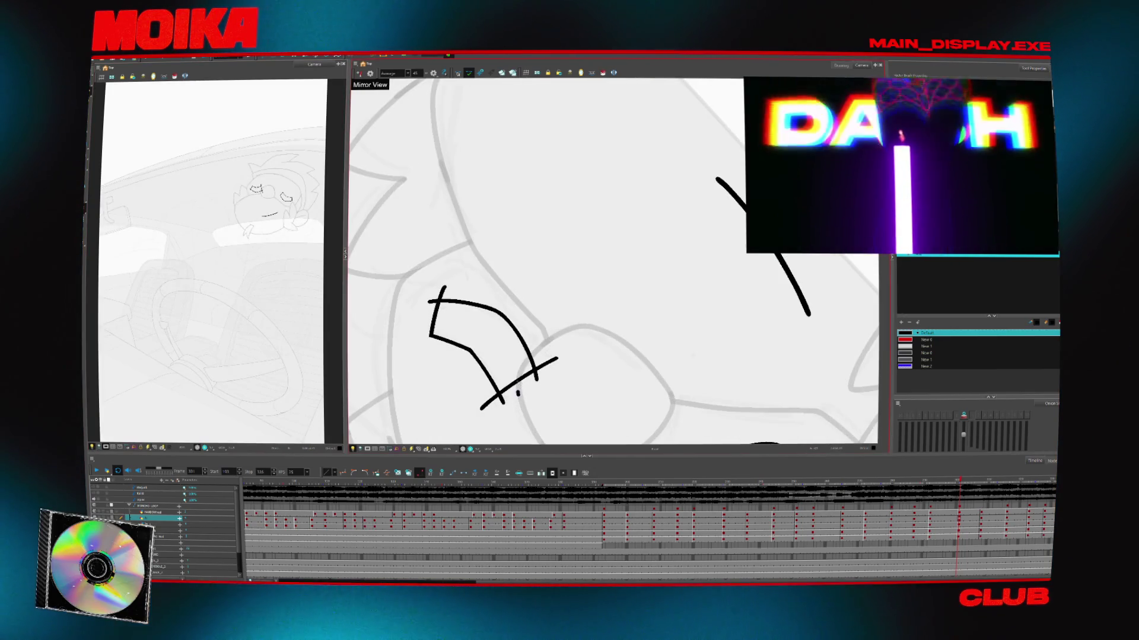
# Centre the eye strokes and undo the stray short stroke near the crossing lines
pyautogui.press(',')
pyautogui.press(',')
pyautogui.press(',')
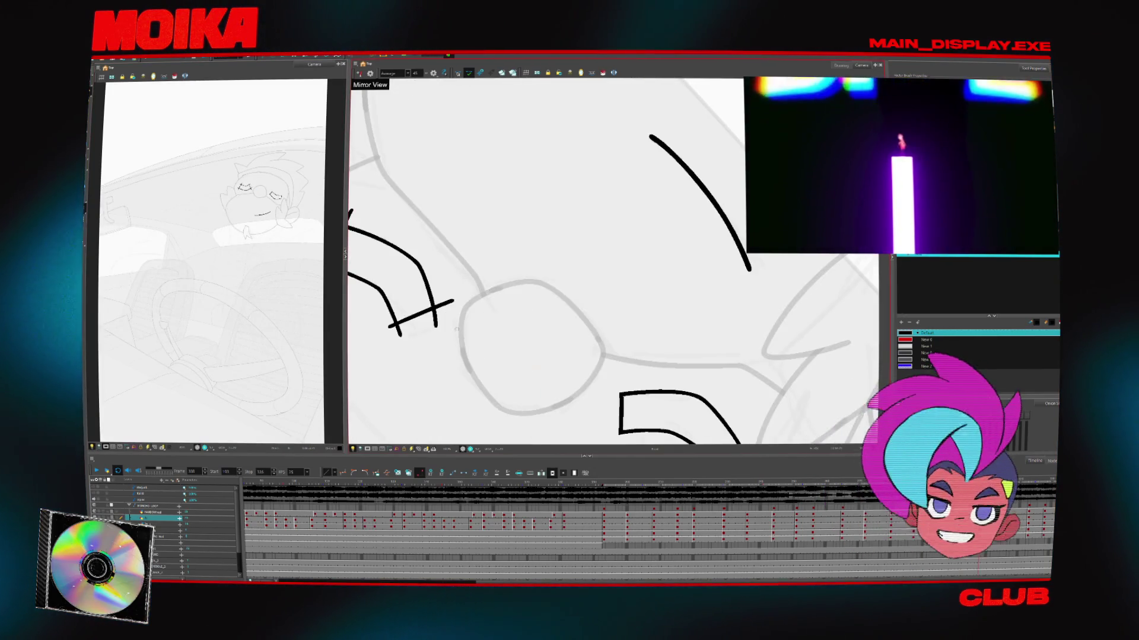
pyautogui.moveTo(462, 239); pyautogui.dragTo(592, 325)
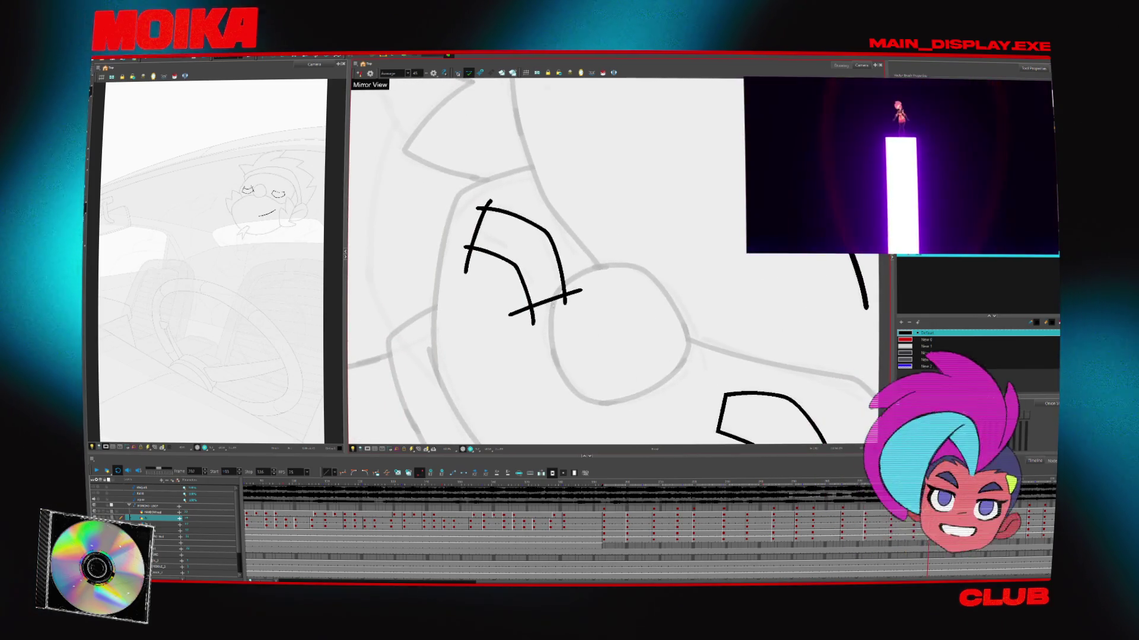
pyautogui.hotkey('ctrl', 'z')
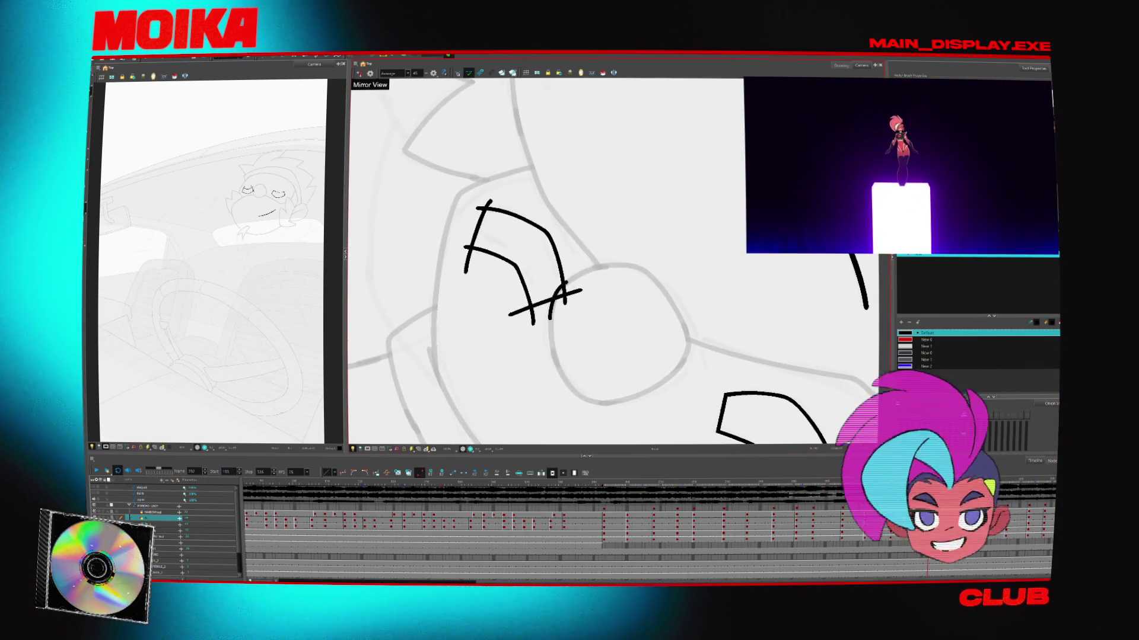
pyautogui.press('.')
pyautogui.press('.')
pyautogui.press('.')
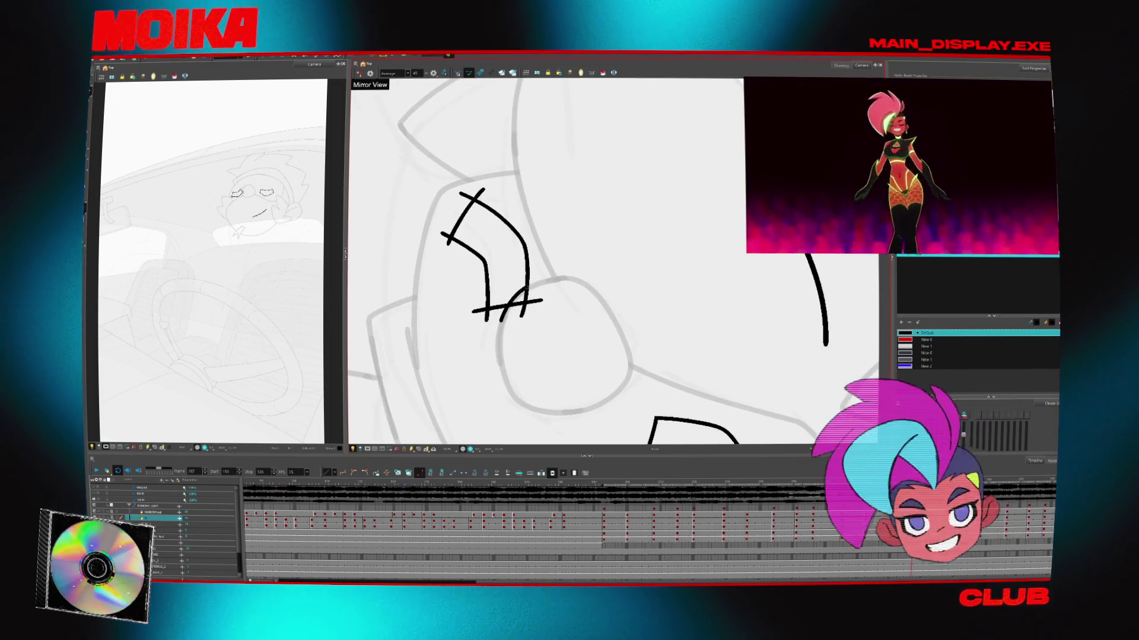
pyautogui.press(',')
pyautogui.press(',')
pyautogui.press(',')
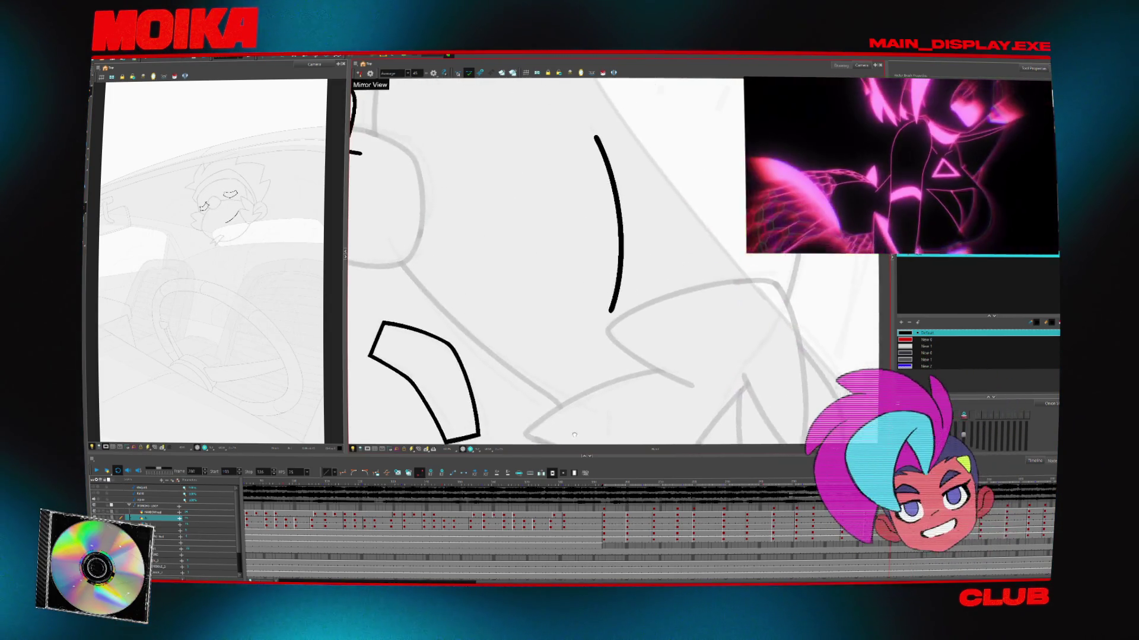
# Draw a new curved Brush line on the bird's face, comparing it across neighbouring frames
pyautogui.moveTo(517, 298); pyautogui.dragTo(555, 257)
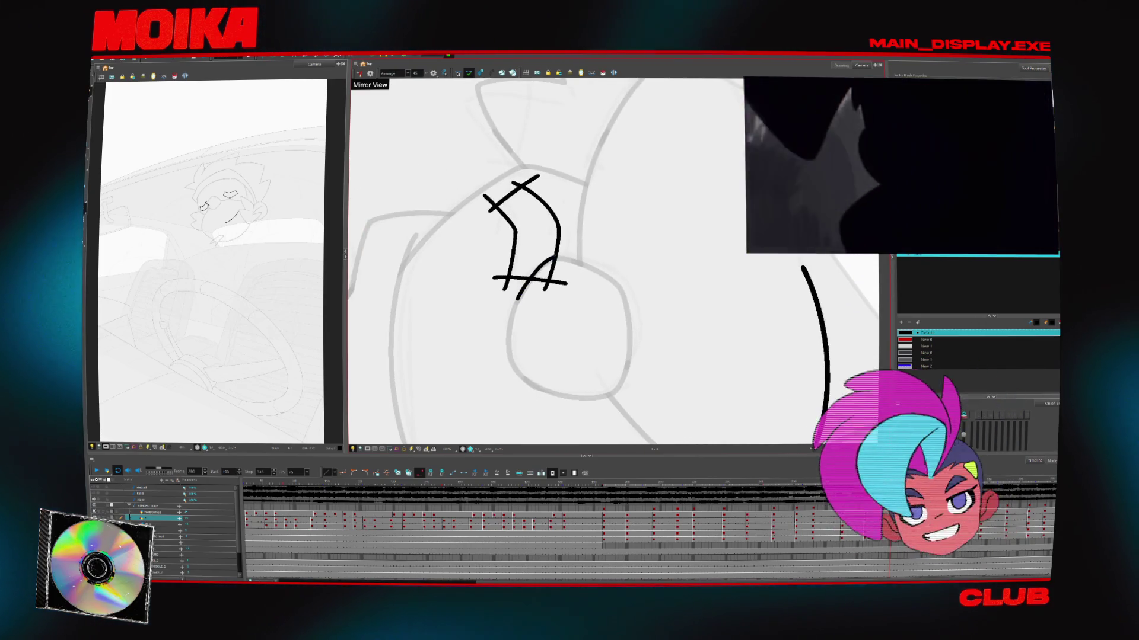
pyautogui.press(',')
pyautogui.press(',')
pyautogui.press(',')
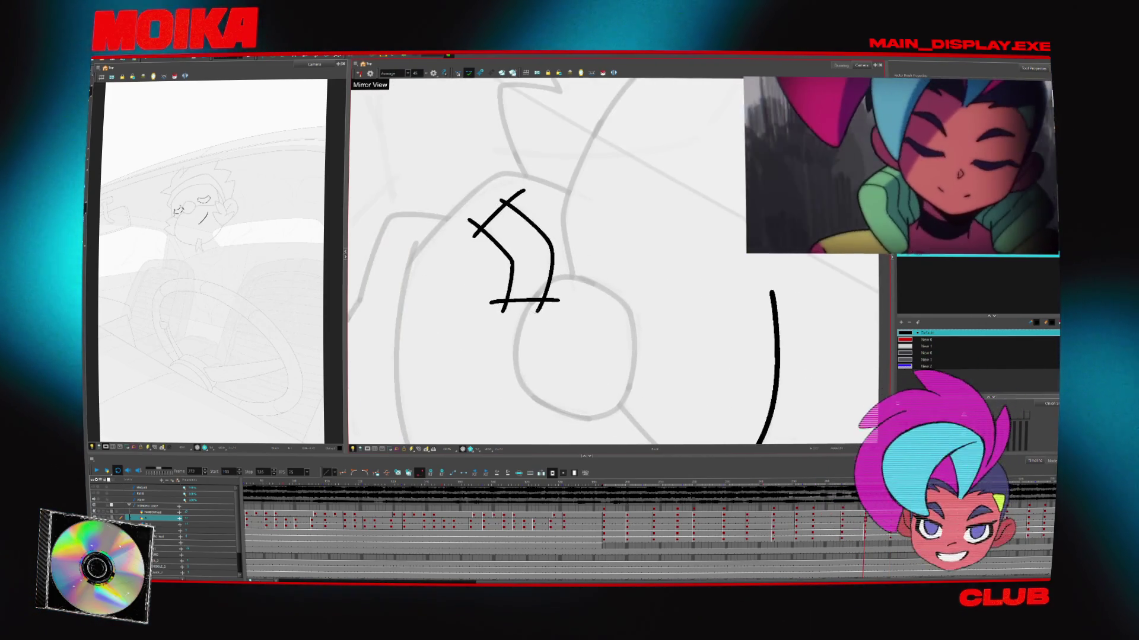
pyautogui.press(',')
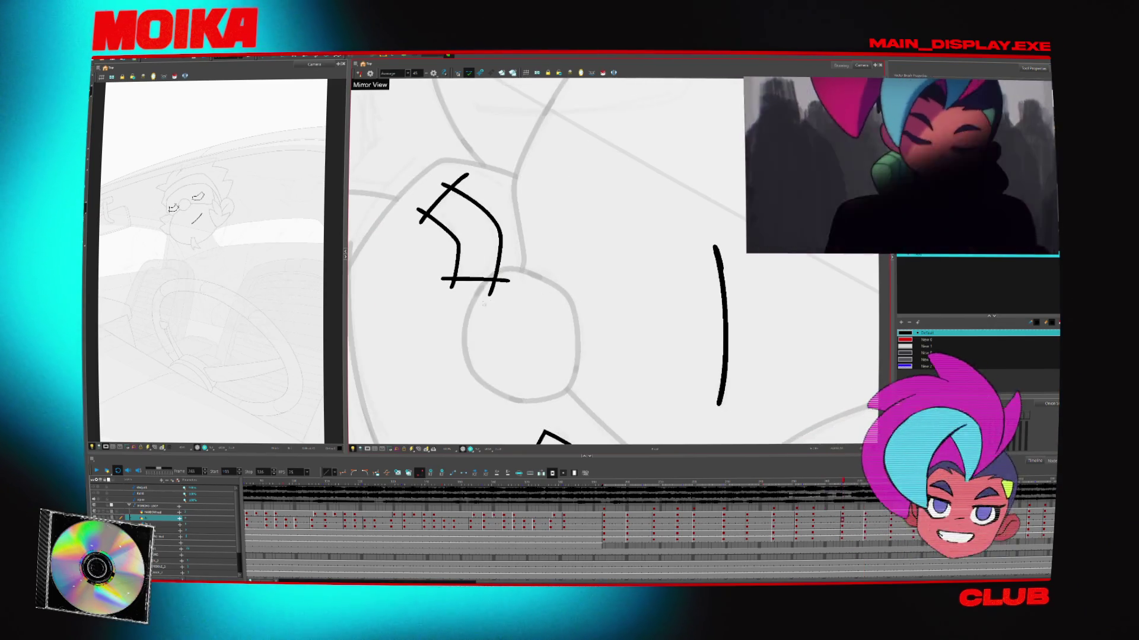
pyautogui.press(',')
pyautogui.press(',')
pyautogui.press(',')
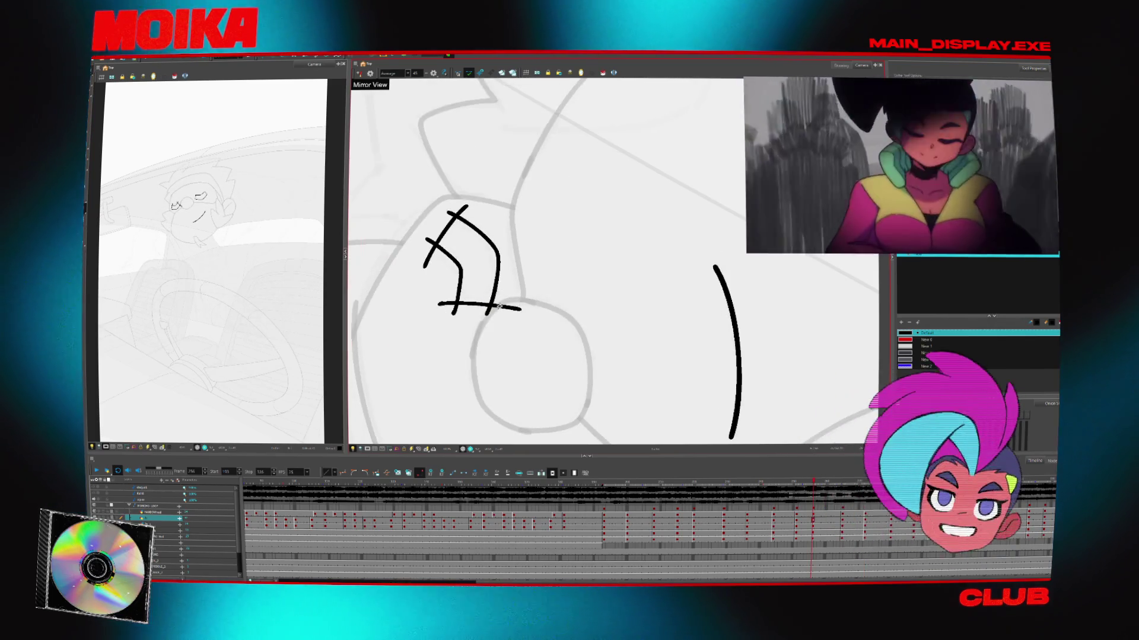
pyautogui.hotkey('alt', 'b')
pyautogui.press('.')
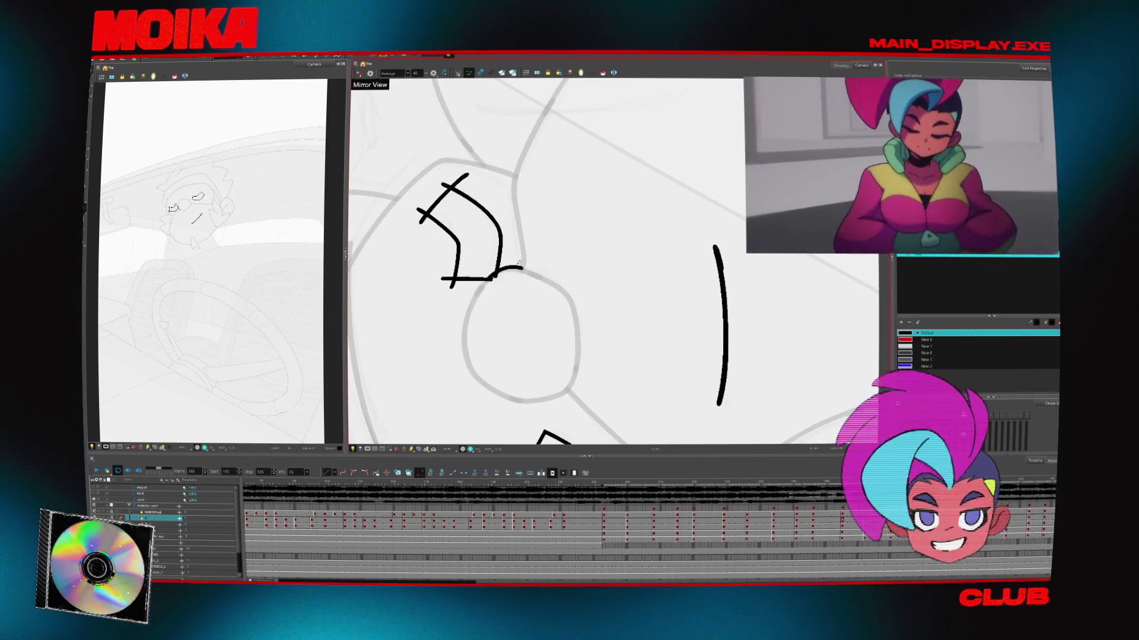
pyautogui.press(',')
pyautogui.press(',')
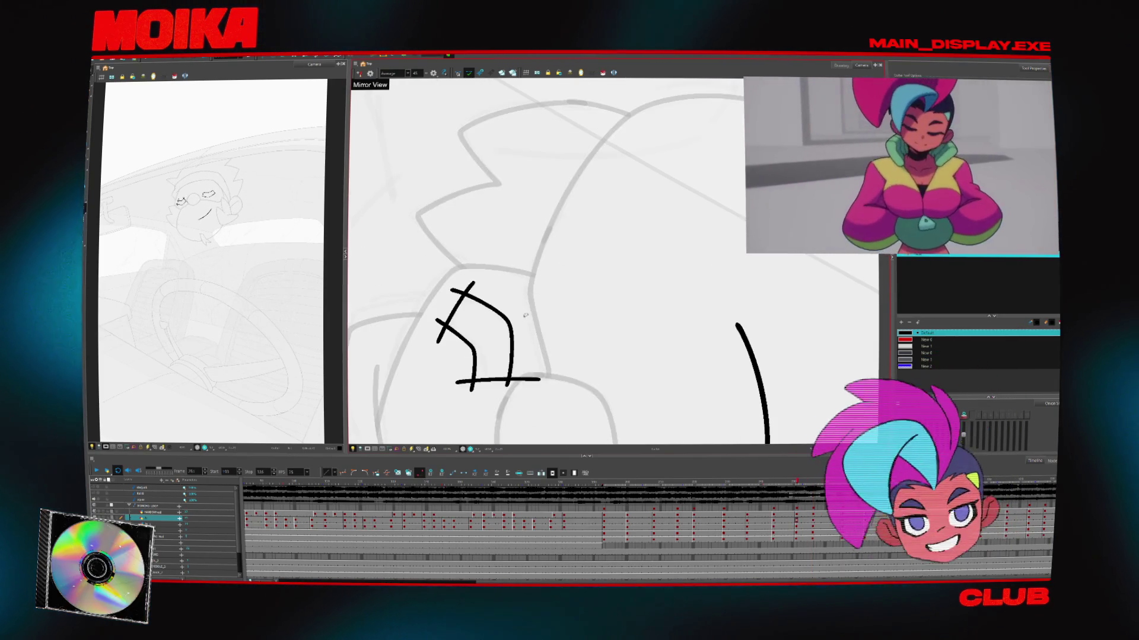
pyautogui.press(',')
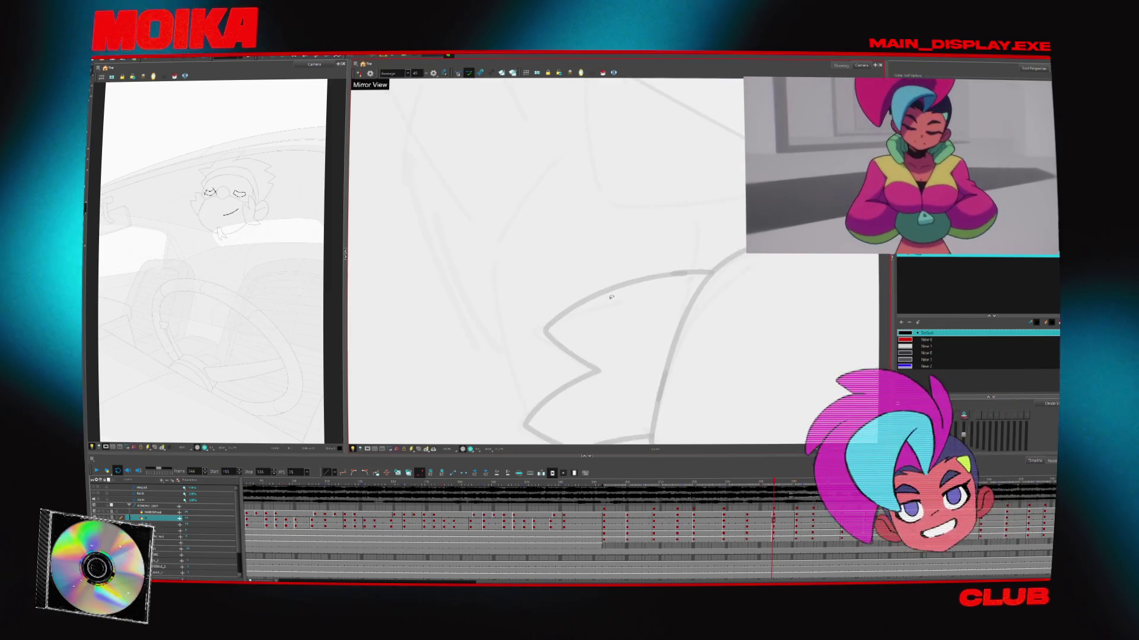
pyautogui.press(',')
pyautogui.press(',')
# Trim the overhanging stroke ends and cross tail at the eye so the lines meet
pyautogui.scroll(3, 557, 342)
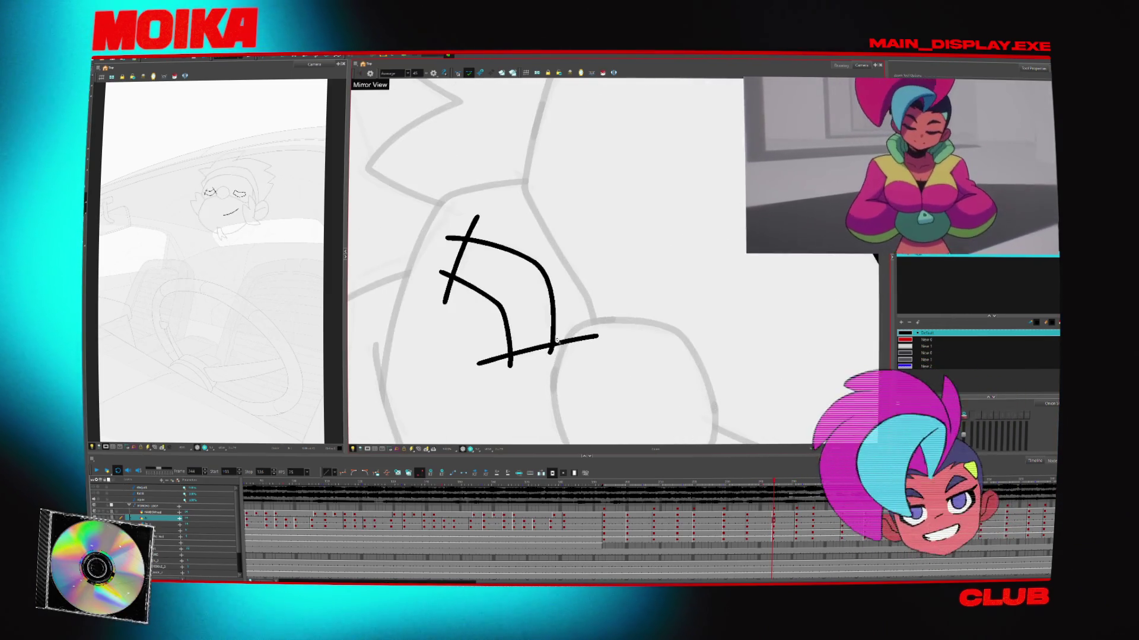
pyautogui.moveTo(484, 355); pyautogui.dragTo(515, 371)
pyautogui.moveTo(437, 291)
pyautogui.mouseDown()
pyautogui.moveTo(452, 264)
pyautogui.moveTo(493, 253)
pyautogui.moveTo(518, 363)
pyautogui.mouseUp()
pyautogui.scroll(-2, 501, 252)
pyautogui.press('g')
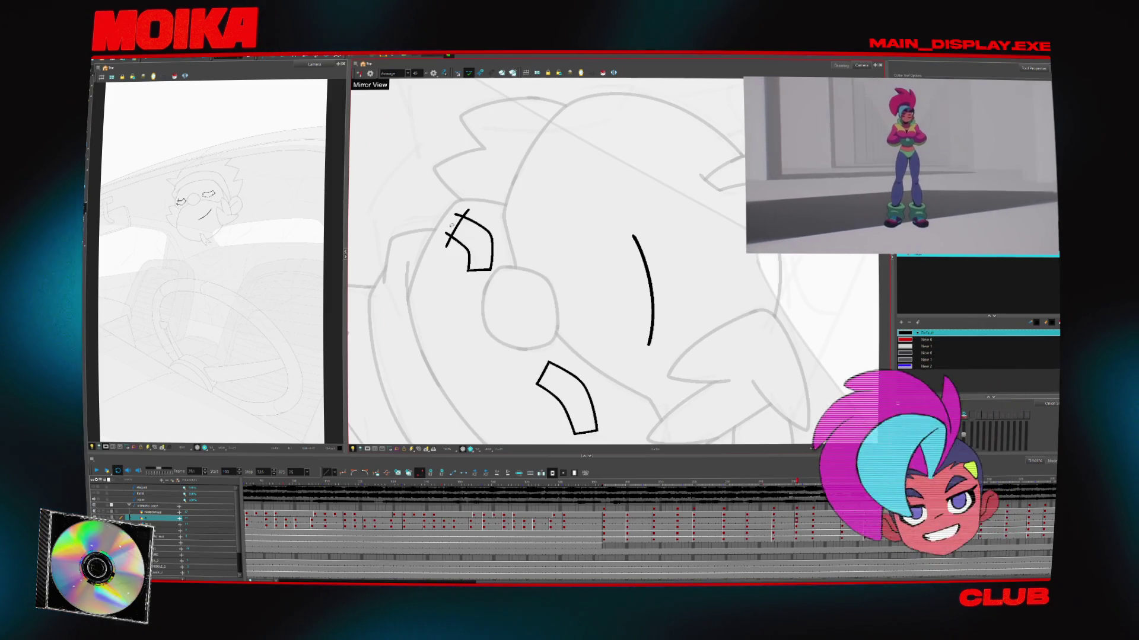
# Undo the small curved stroke and the stray crossing stroke under the eye on an earlier drawing
pyautogui.moveTo(502, 267); pyautogui.dragTo(517, 281)
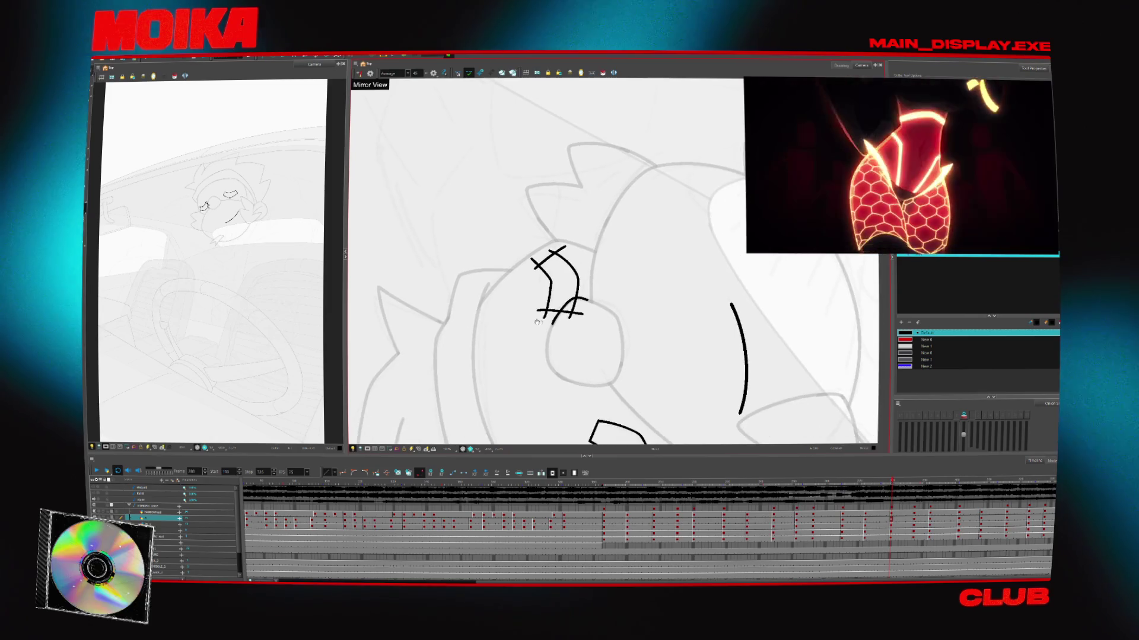
pyautogui.hotkey('ctrl', 'z')
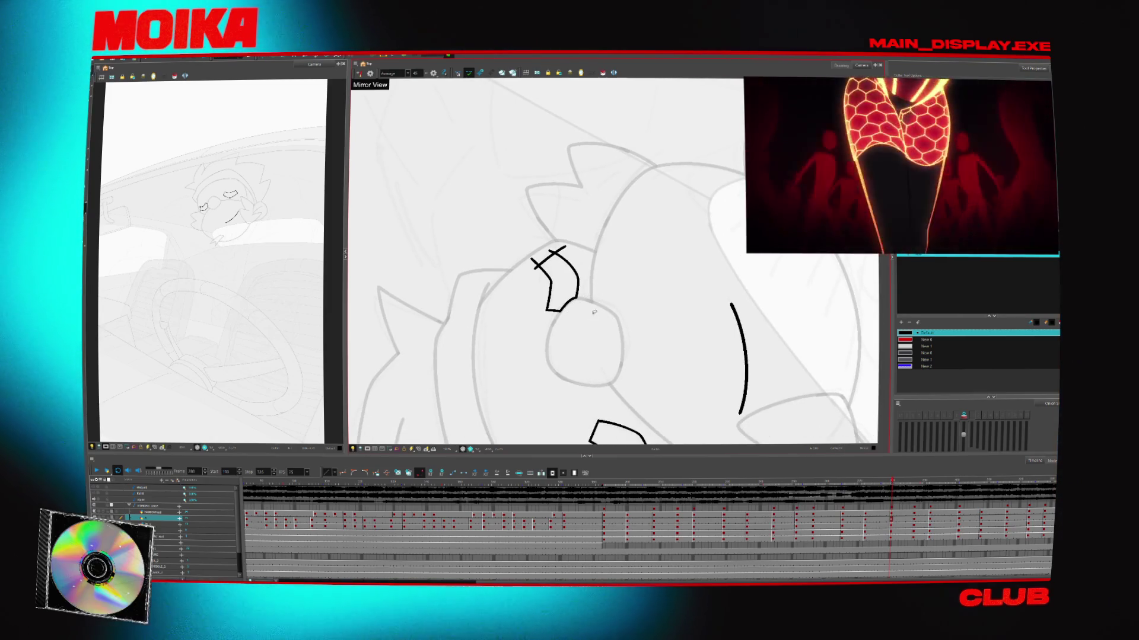
pyautogui.press(',')
pyautogui.press(',')
pyautogui.press(',')
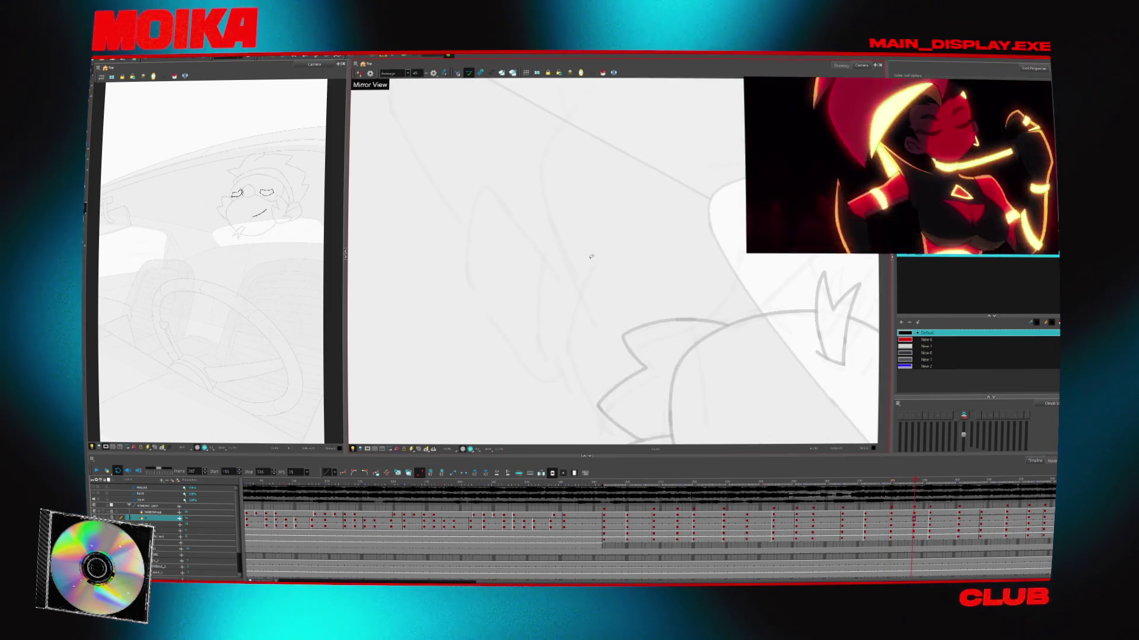
pyautogui.press(',')
pyautogui.press(',')
pyautogui.press(',')
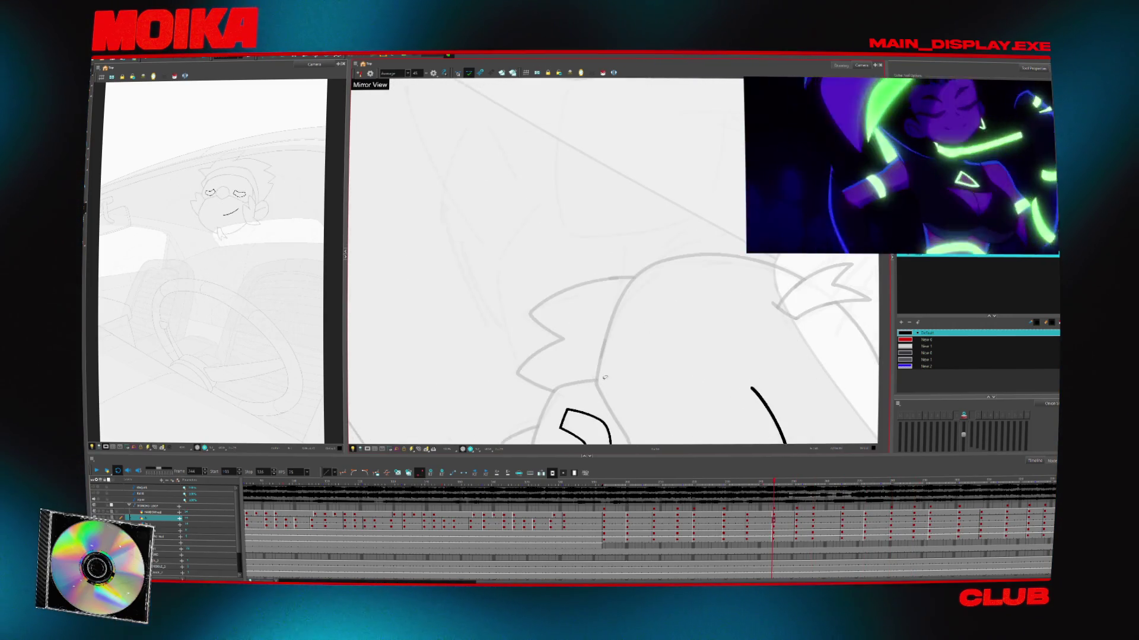
pyautogui.press(',')
pyautogui.press(',')
pyautogui.press(',')
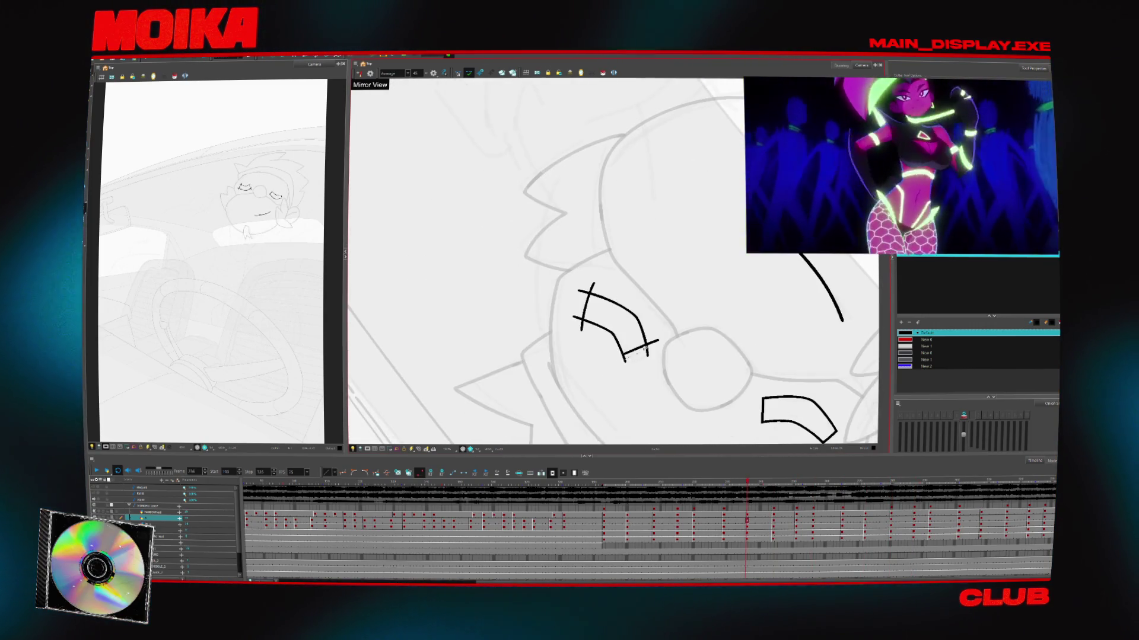
pyautogui.press(',')
pyautogui.press(',')
pyautogui.press(',')
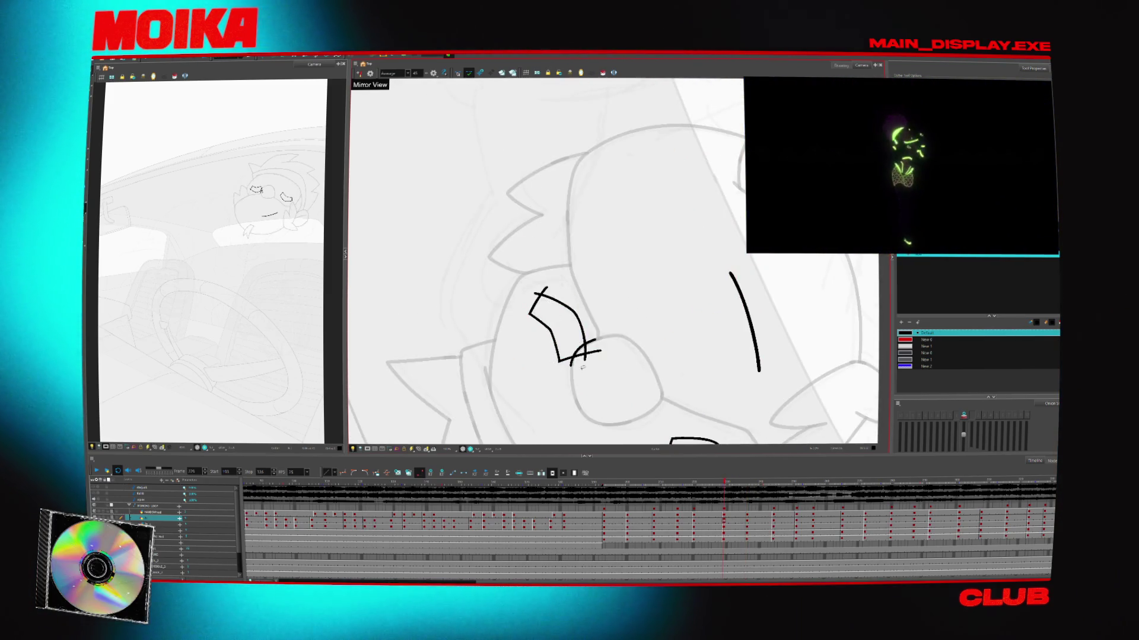
pyautogui.hotkey('ctrl', 'z')
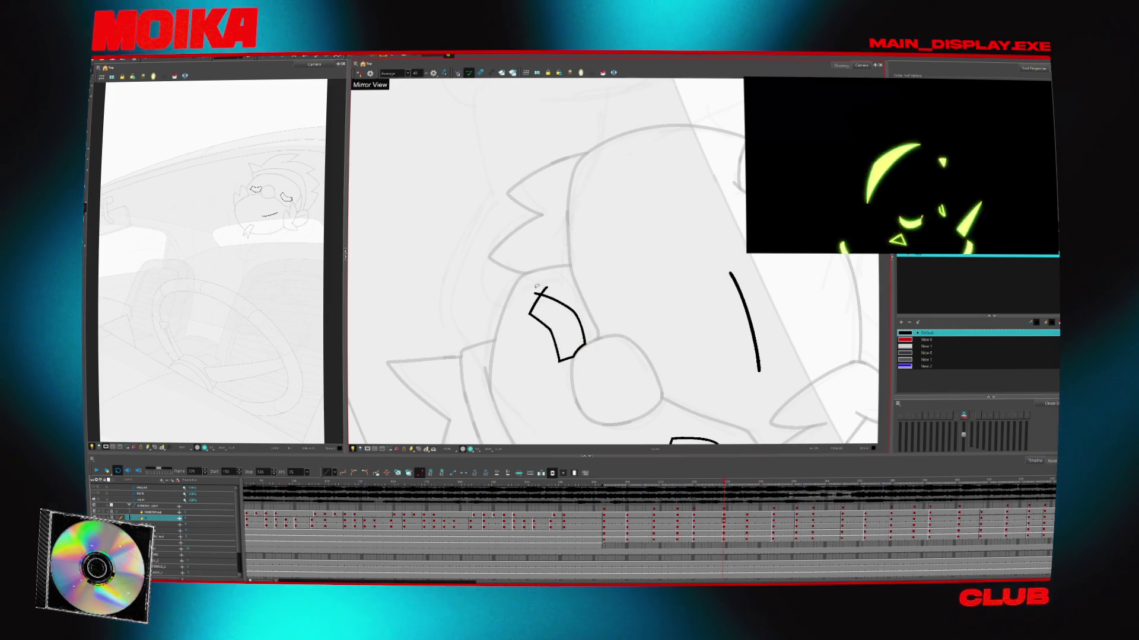
pyautogui.moveTo(536, 384); pyautogui.dragTo(521, 358)
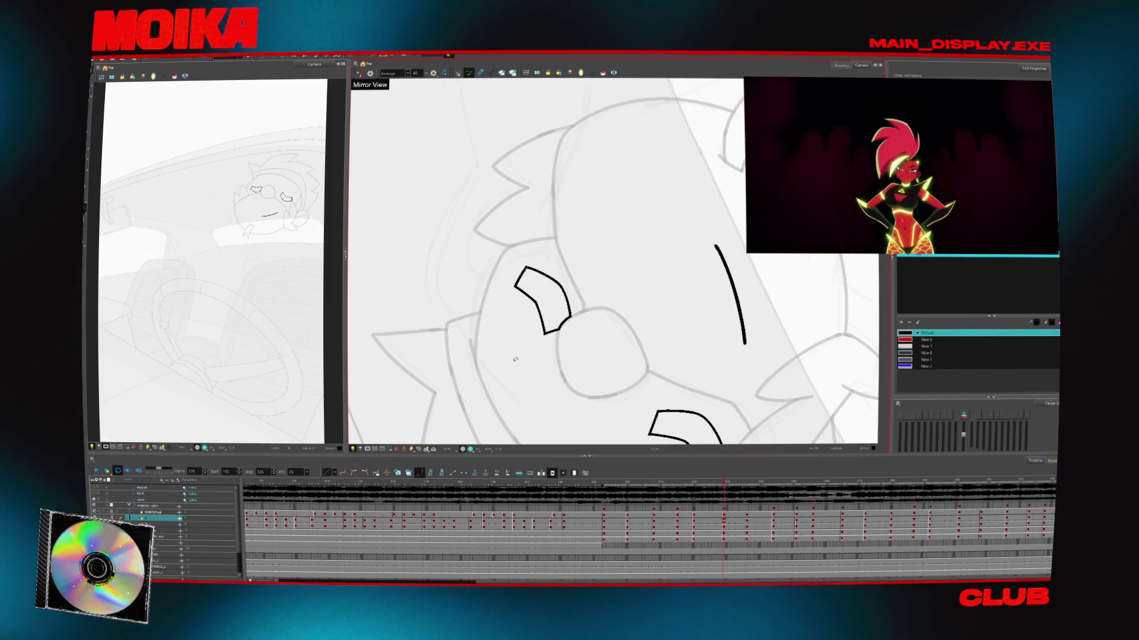
# Erase the eye's overshoots at the bottom, top-left corner and lower right
pyautogui.press(',')
pyautogui.press(',')
pyautogui.press(',')
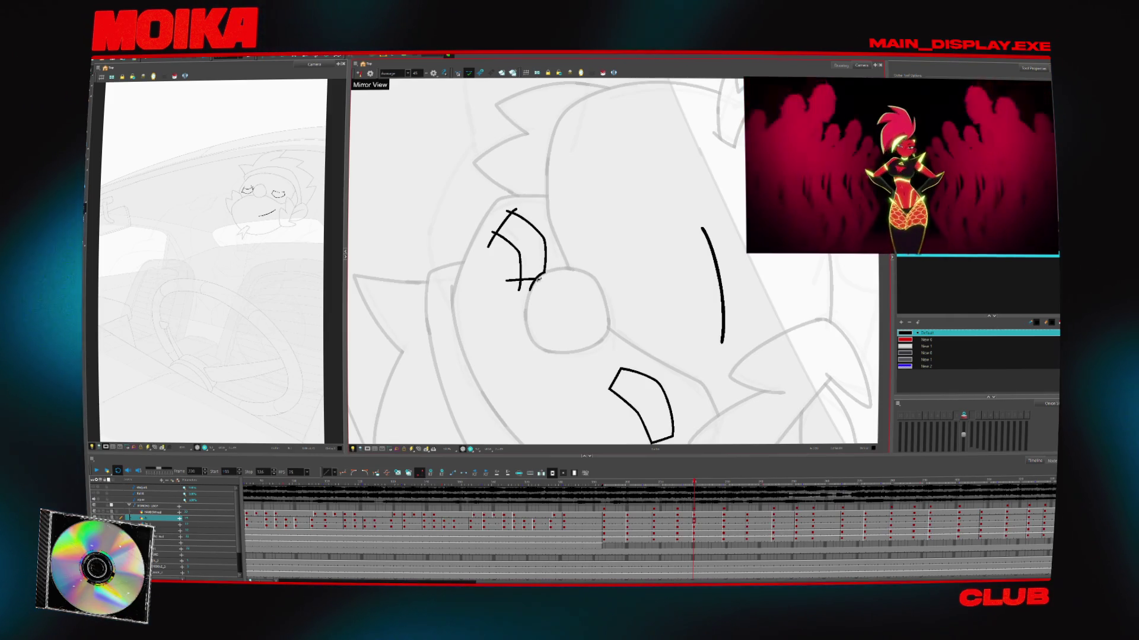
pyautogui.moveTo(554, 279); pyautogui.dragTo(528, 284)
pyautogui.moveTo(493, 234); pyautogui.dragTo(521, 208)
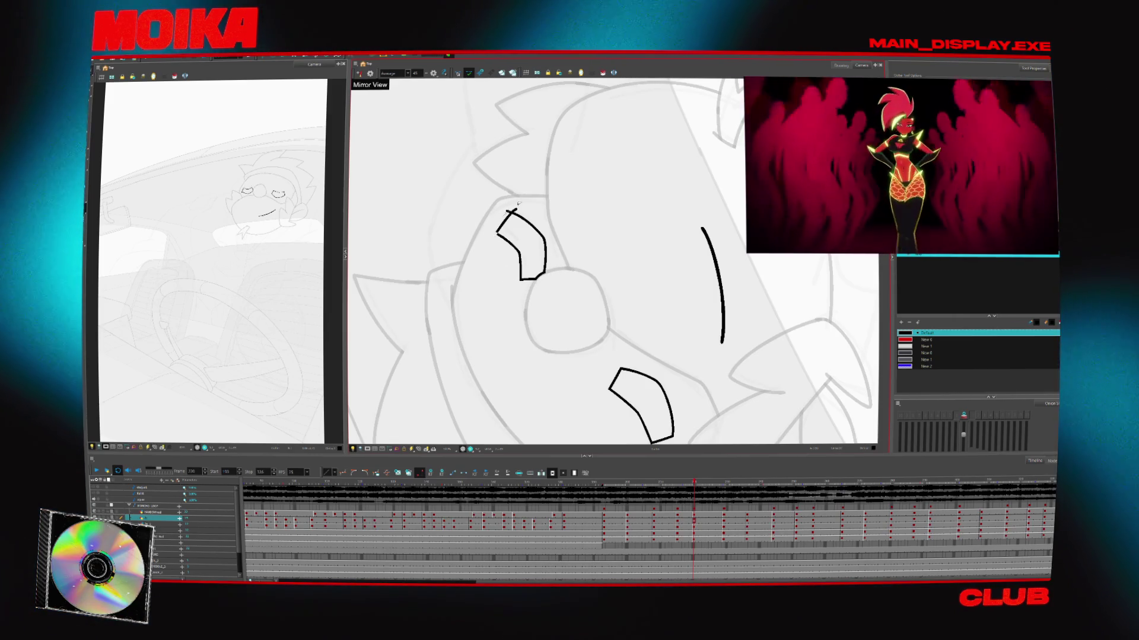
pyautogui.press('f')
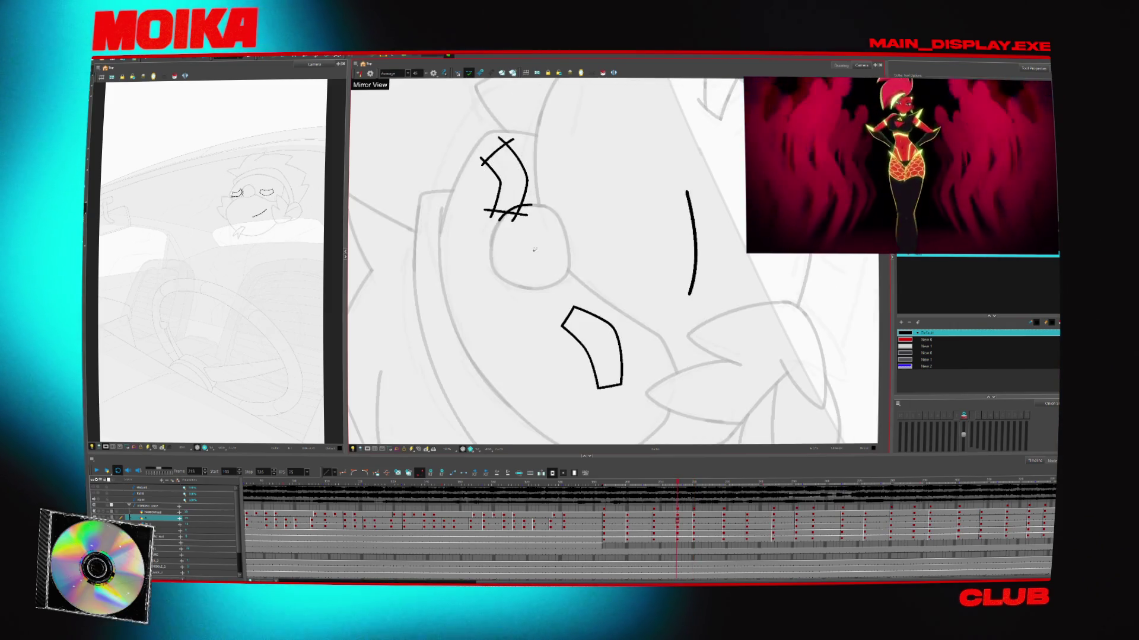
pyautogui.moveTo(532, 207); pyautogui.dragTo(526, 221)
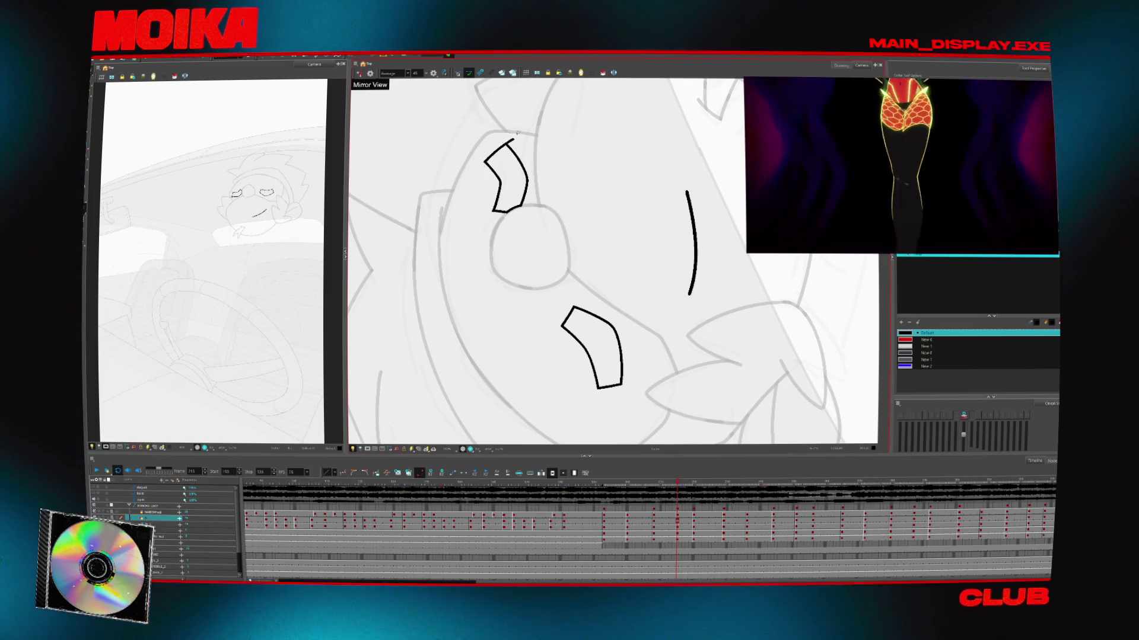
# Step back to an earlier pose and zoom the reference camera view out and back in
pyautogui.press(',')
pyautogui.press(',')
pyautogui.press(',')
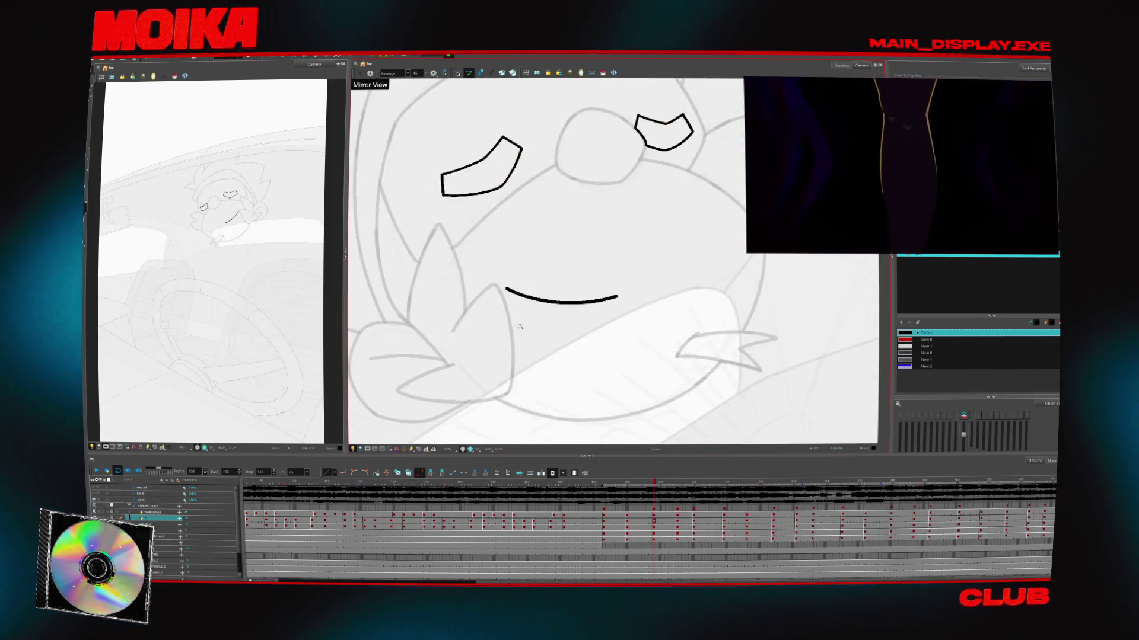
pyautogui.scroll(-3, 520, 326)
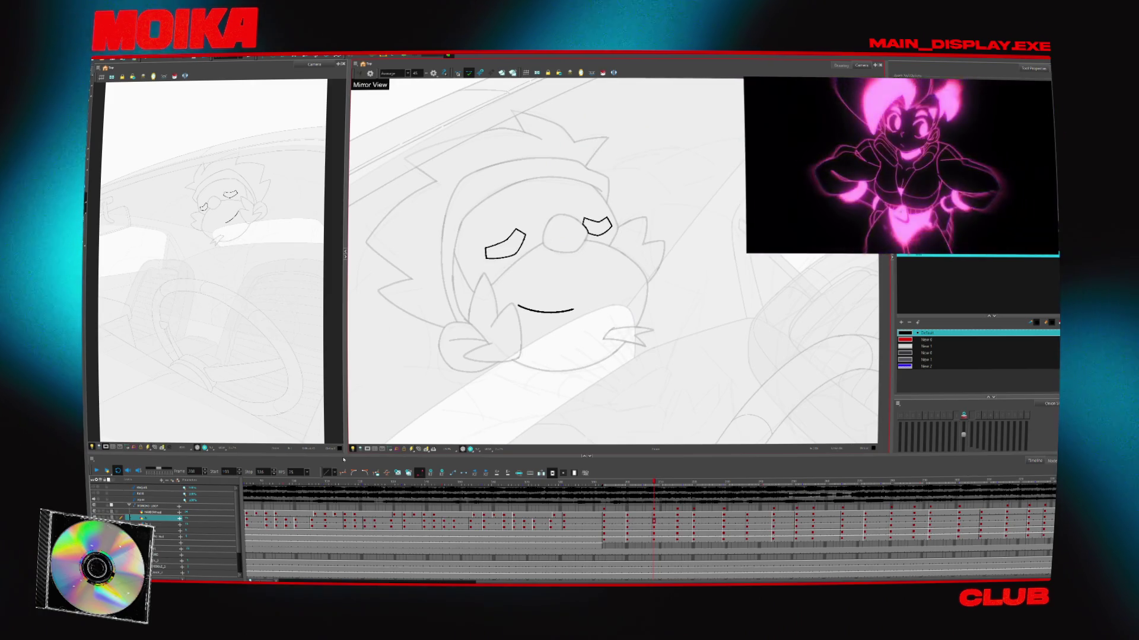
pyautogui.click(152, 450)
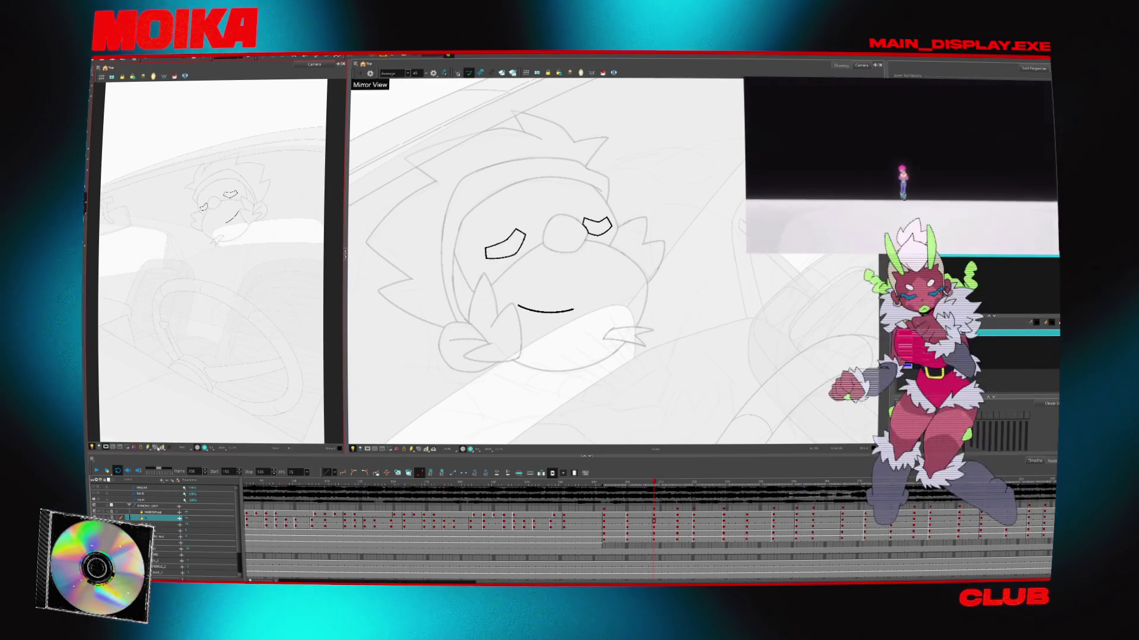
pyautogui.click(162, 448)
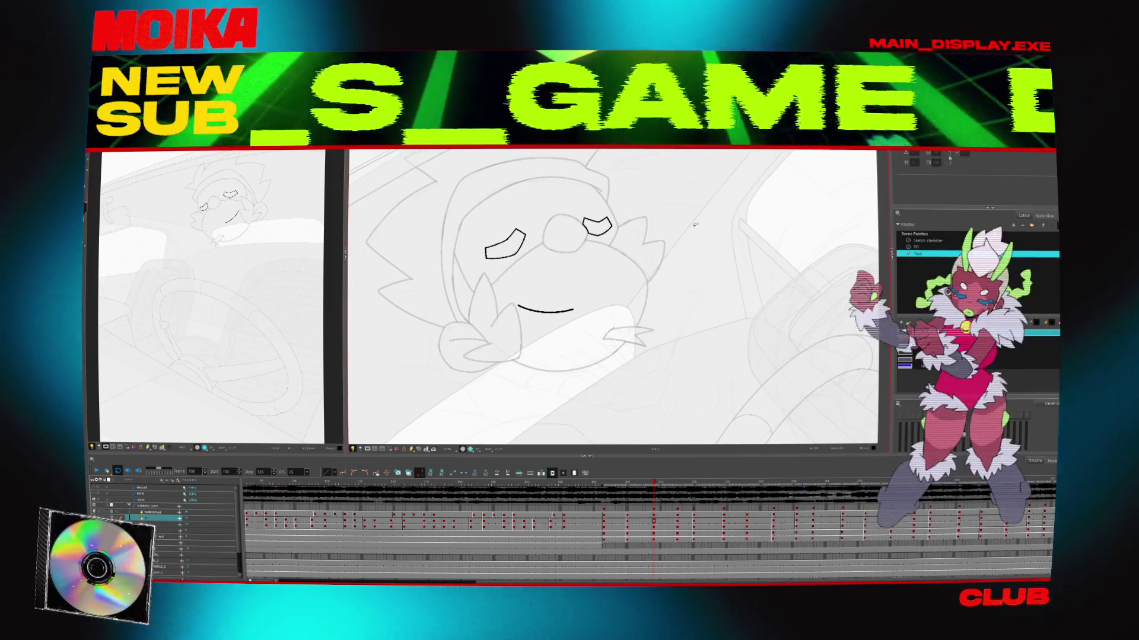
# Compare neighbouring poses, then reset the drawing view's rotation and zoom on the bird's face
pyautogui.scroll(-3, 695, 225)
pyautogui.hotkey('ctrl', 'a')
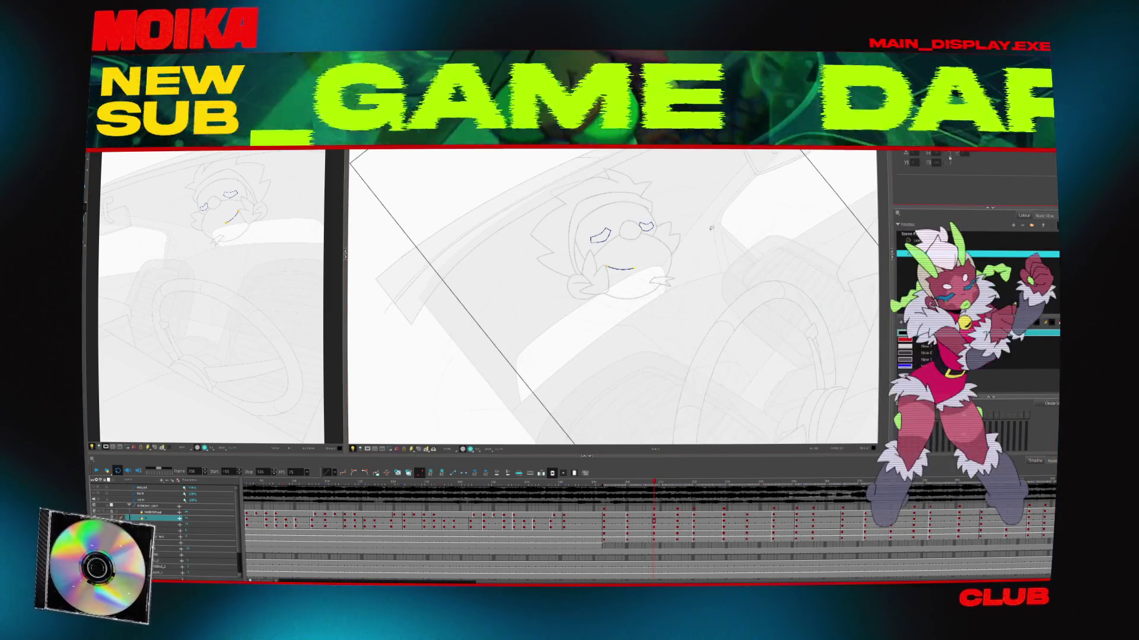
pyautogui.click(784, 193)
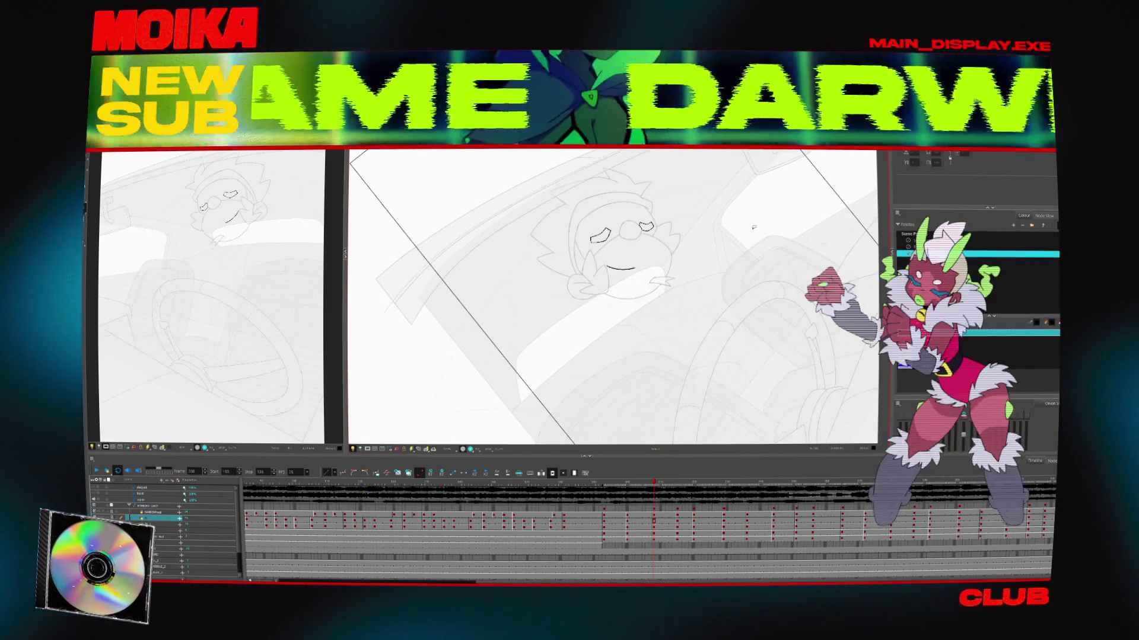
pyautogui.press(',')
pyautogui.press(',')
pyautogui.press(',')
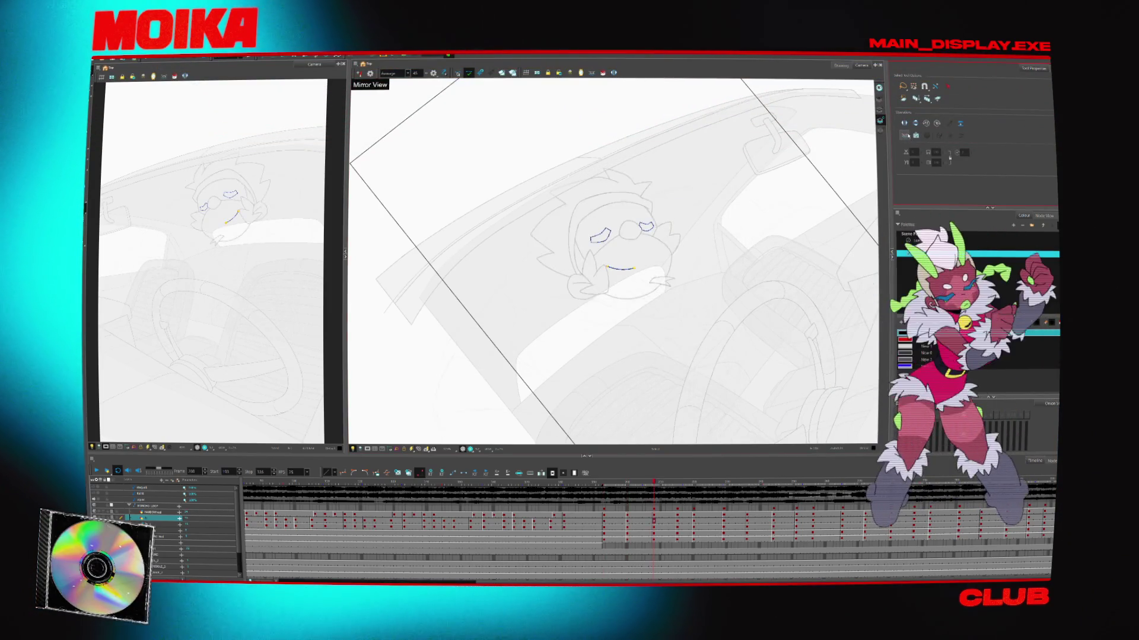
pyautogui.press('.')
pyautogui.press('.')
pyautogui.press('.')
pyautogui.press('.')
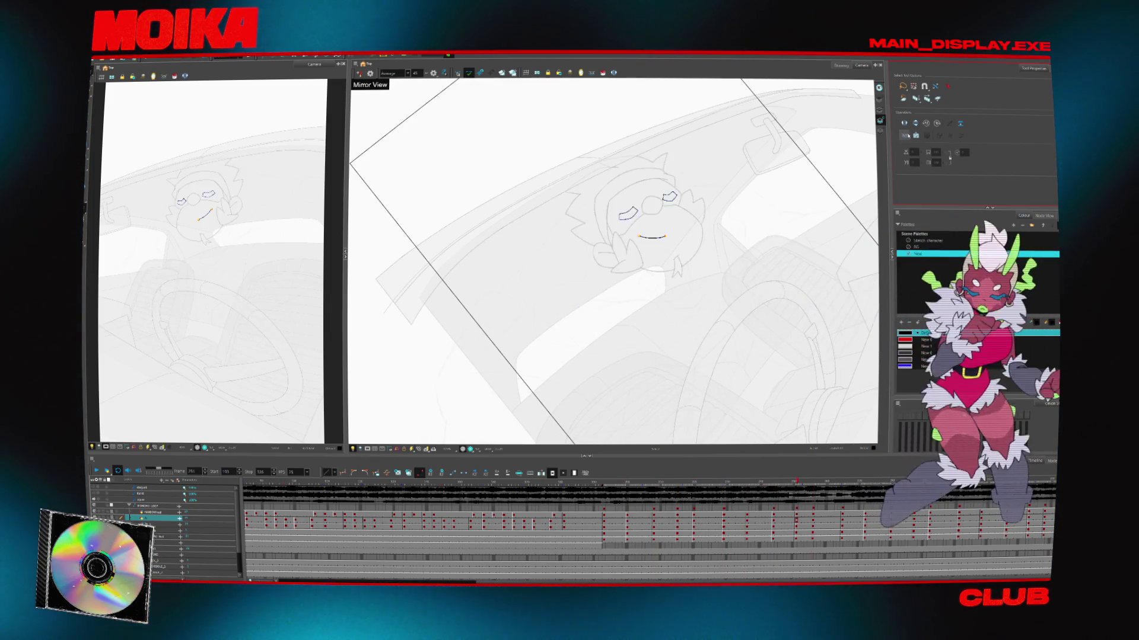
pyautogui.scroll(4, 813, 204)
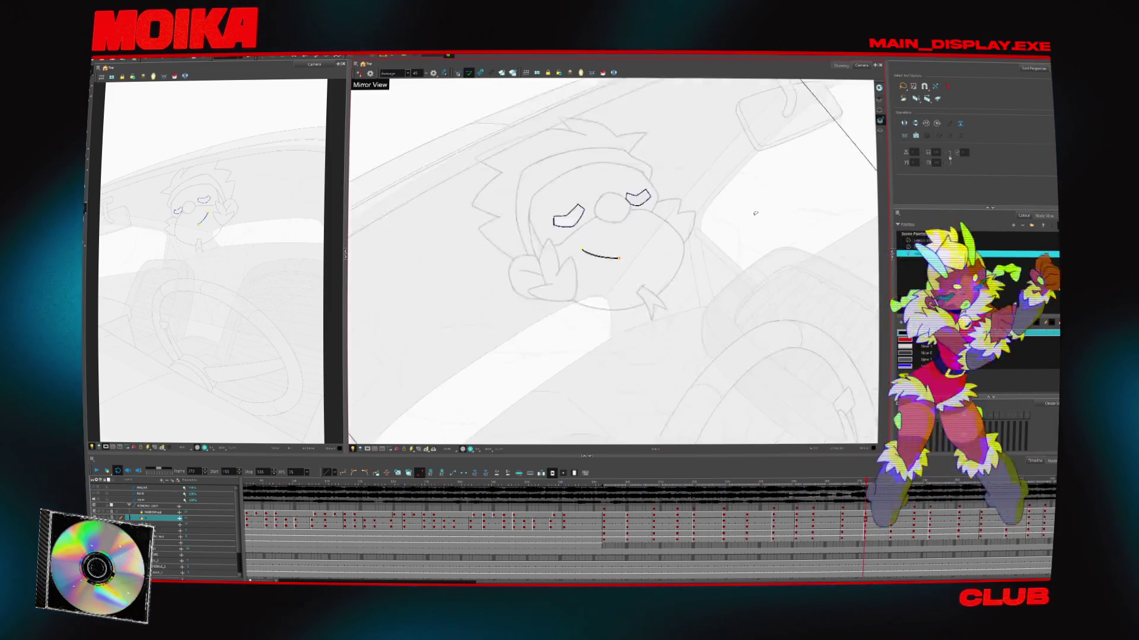
pyautogui.press('.')
pyautogui.press('.')
pyautogui.press('.')
pyautogui.press(',')
pyautogui.press(',')
pyautogui.press('v')
pyautogui.press('v')
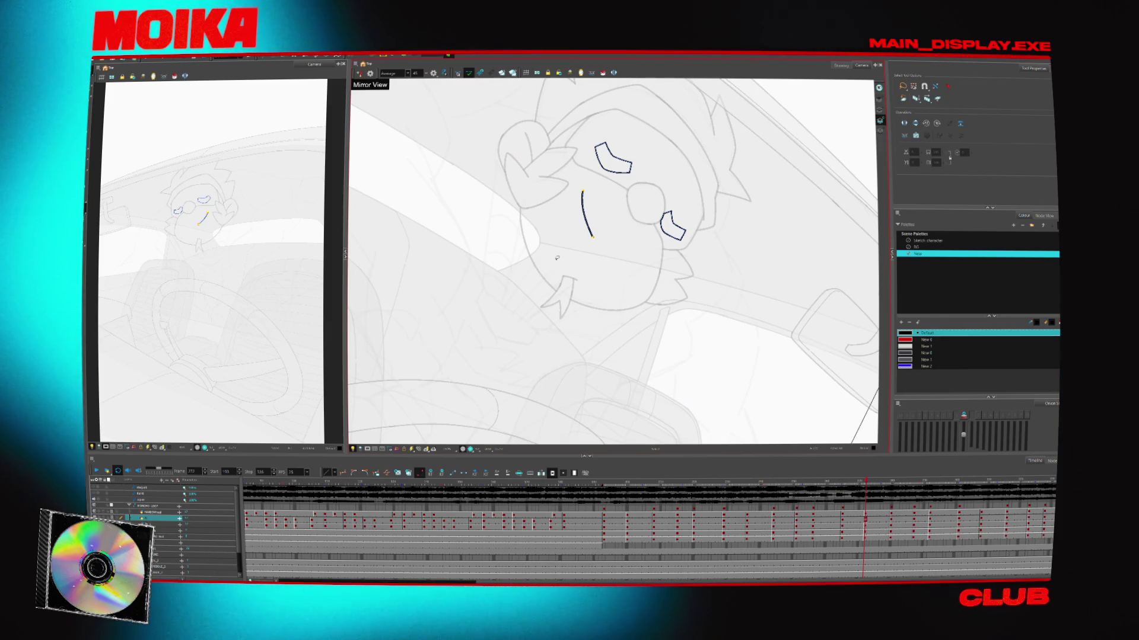
pyautogui.hotkey('shift', 'm')
pyautogui.hotkey('alt', 'z')
pyautogui.scroll(3, 545, 241)
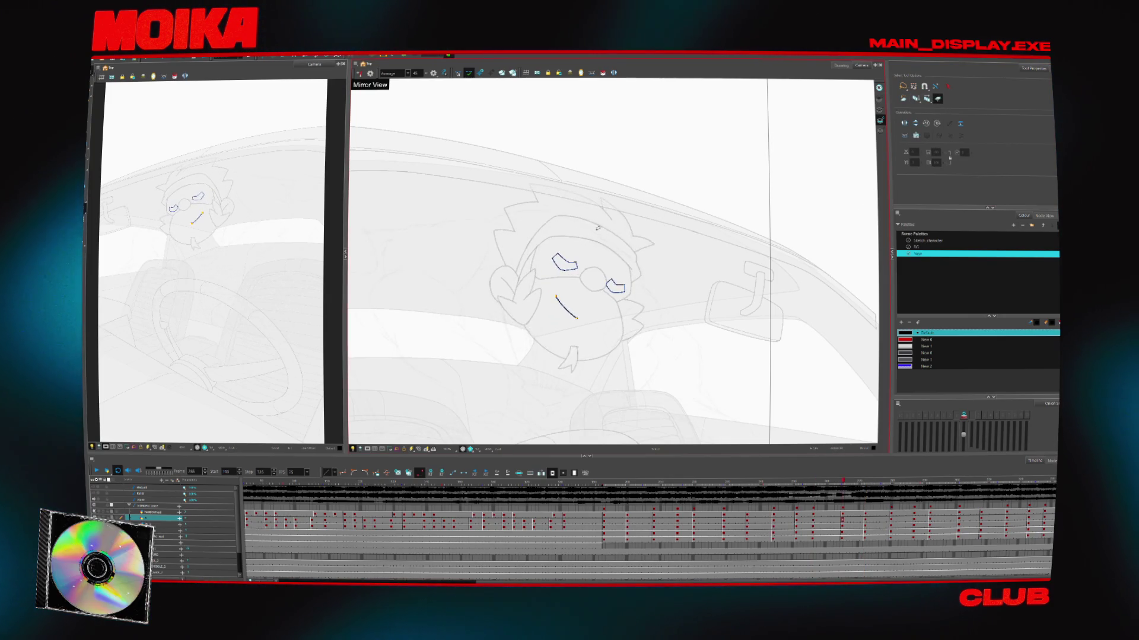
# Flip the bird's left eye stroke vertically and play back the cleaned frames
pyautogui.moveTo(533, 284); pyautogui.dragTo(575, 255)
pyautogui.press('5')
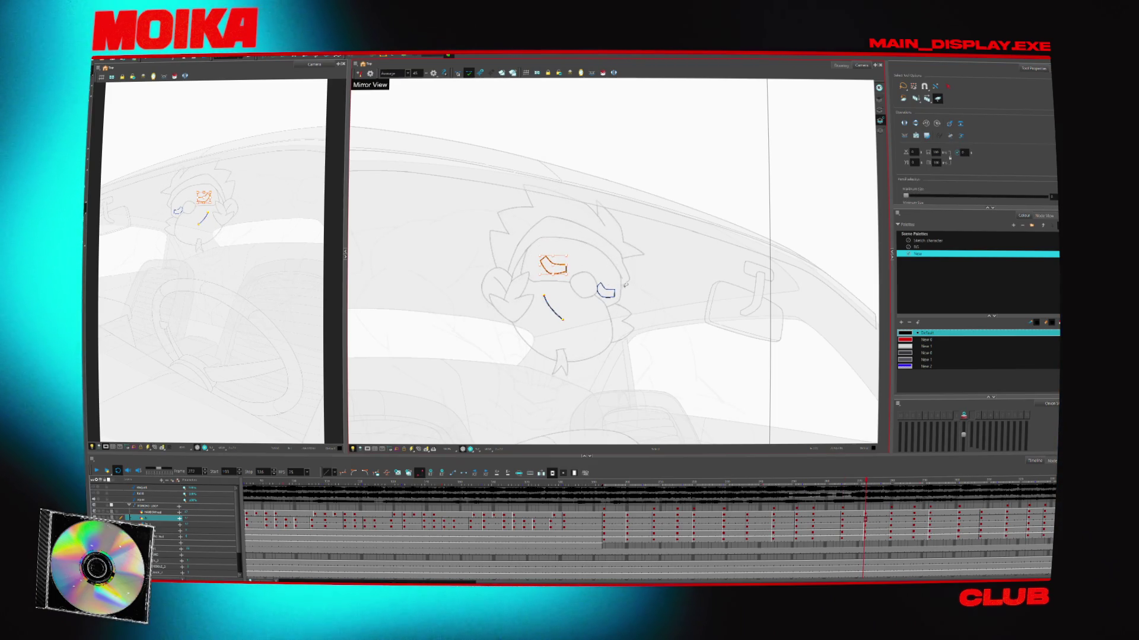
pyautogui.press('Return')
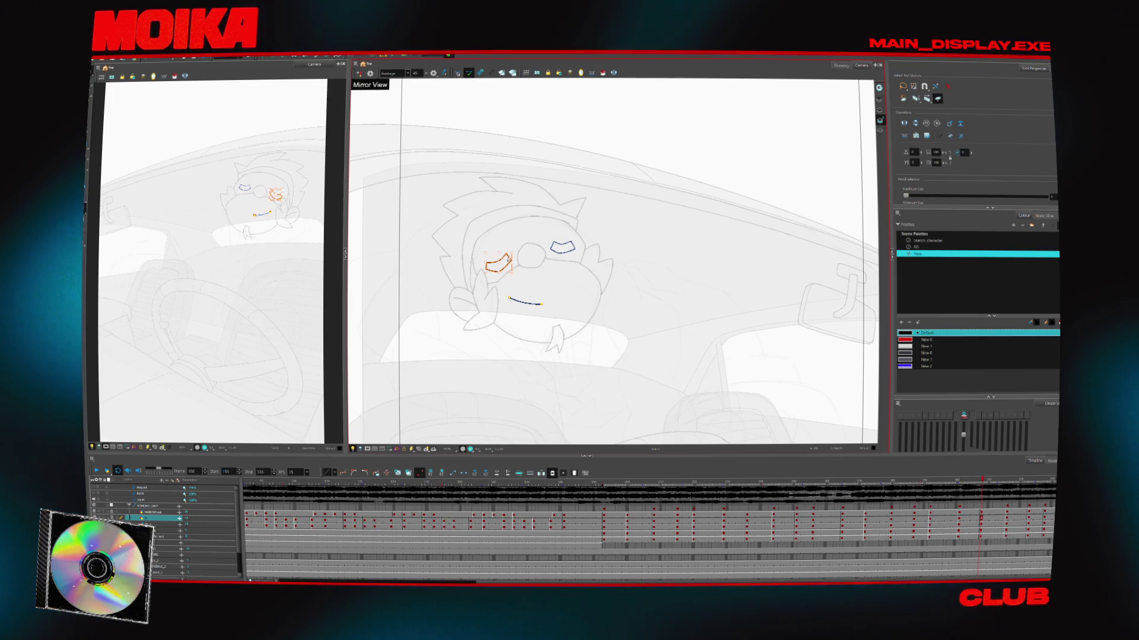
pyautogui.press('Return')
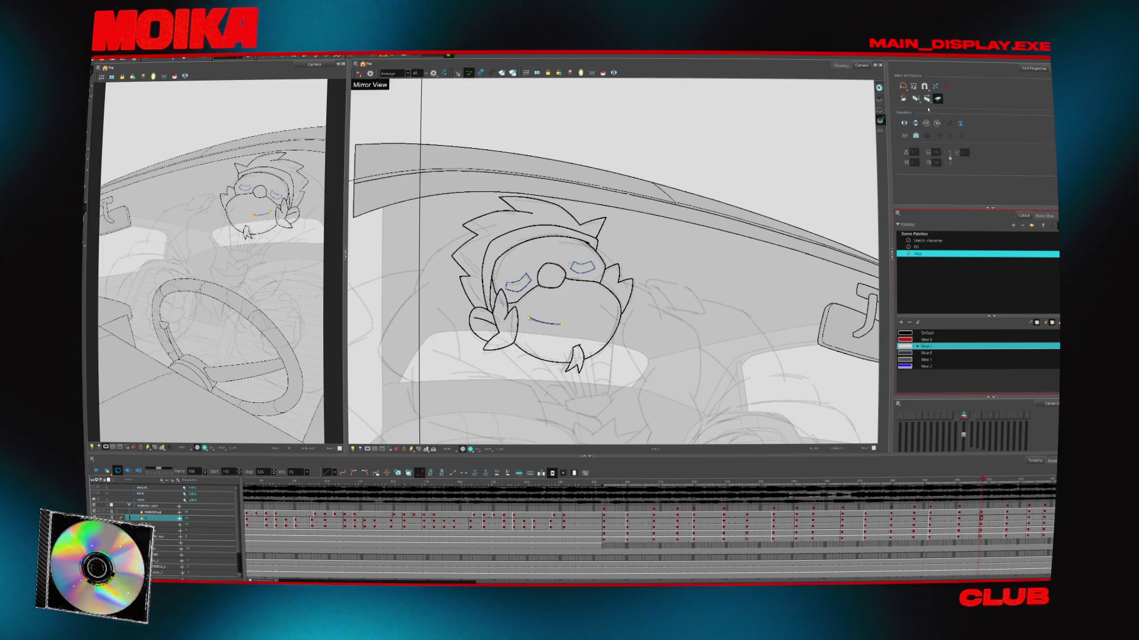
# Step down through three Timeline layer rows and open the bird's Drawing layer properties
pyautogui.hotkey('alt', 'e')
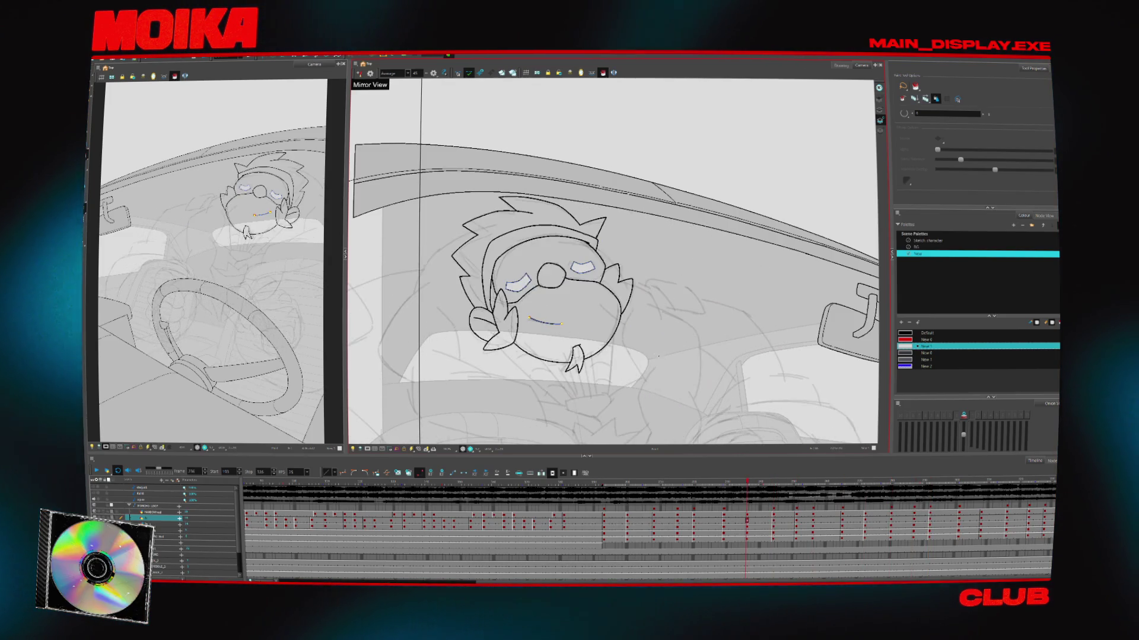
pyautogui.click(148, 524)
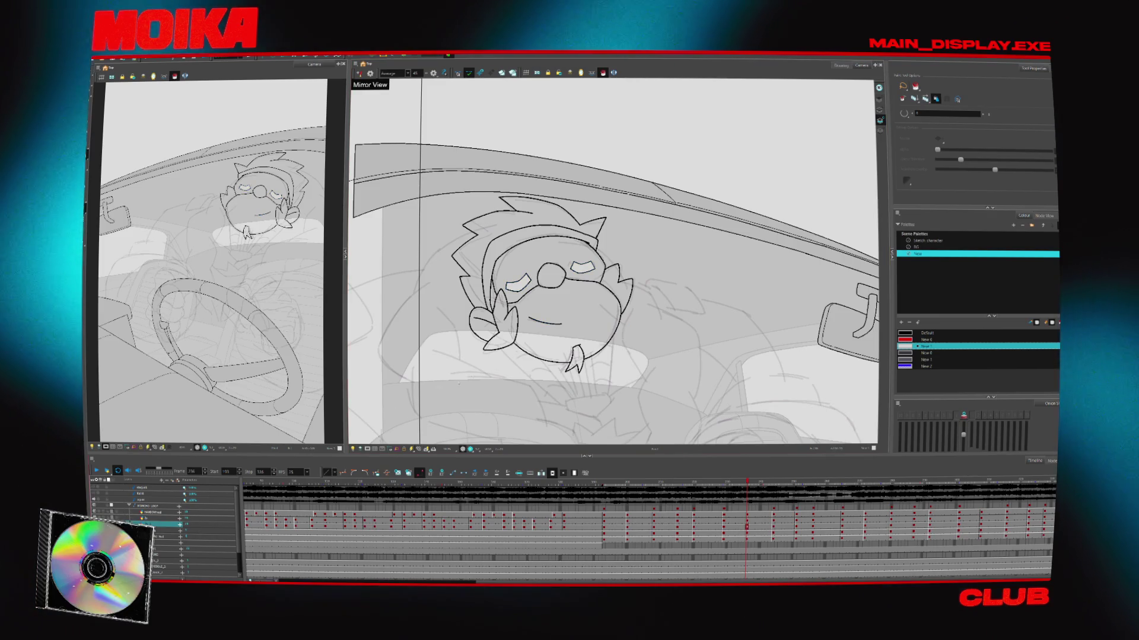
pyautogui.click(148, 531)
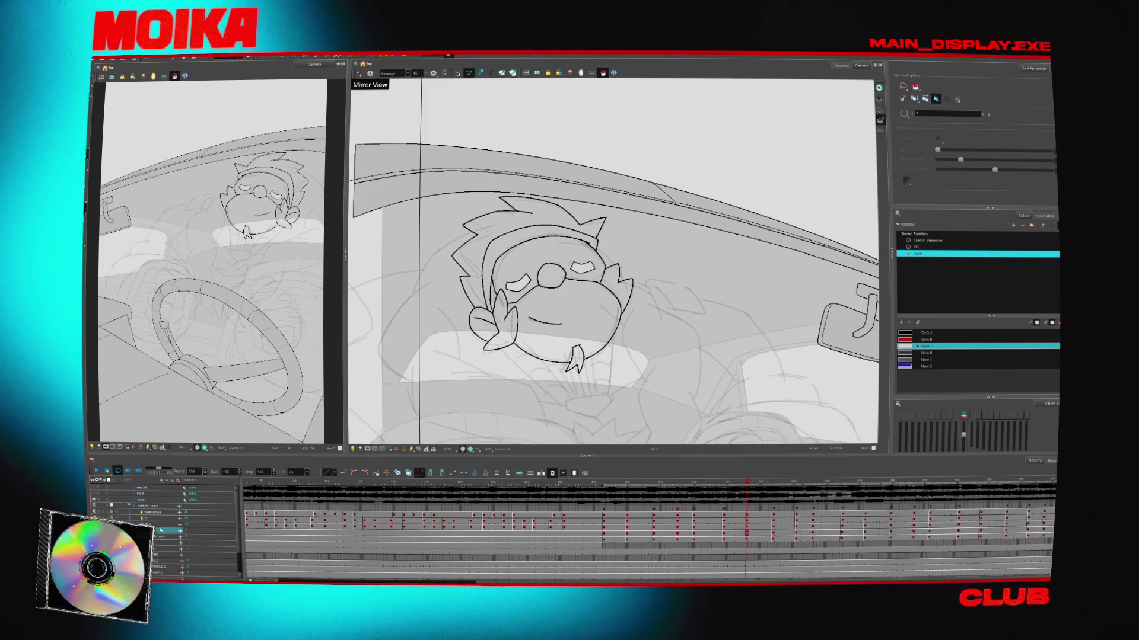
pyautogui.click(167, 536)
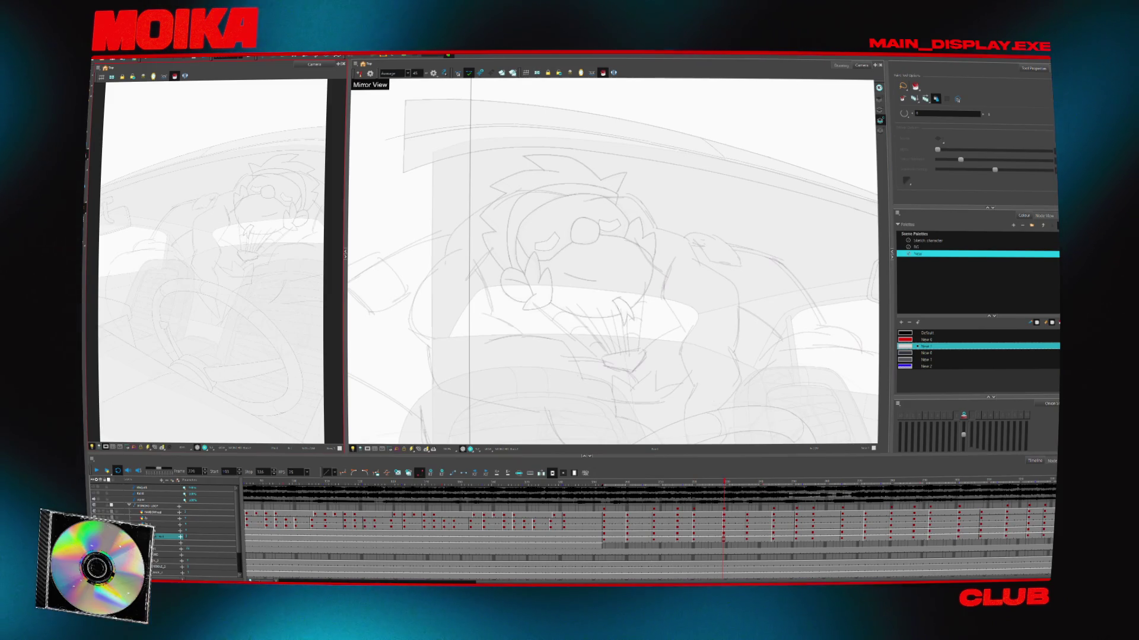
pyautogui.doubleClick(162, 526)
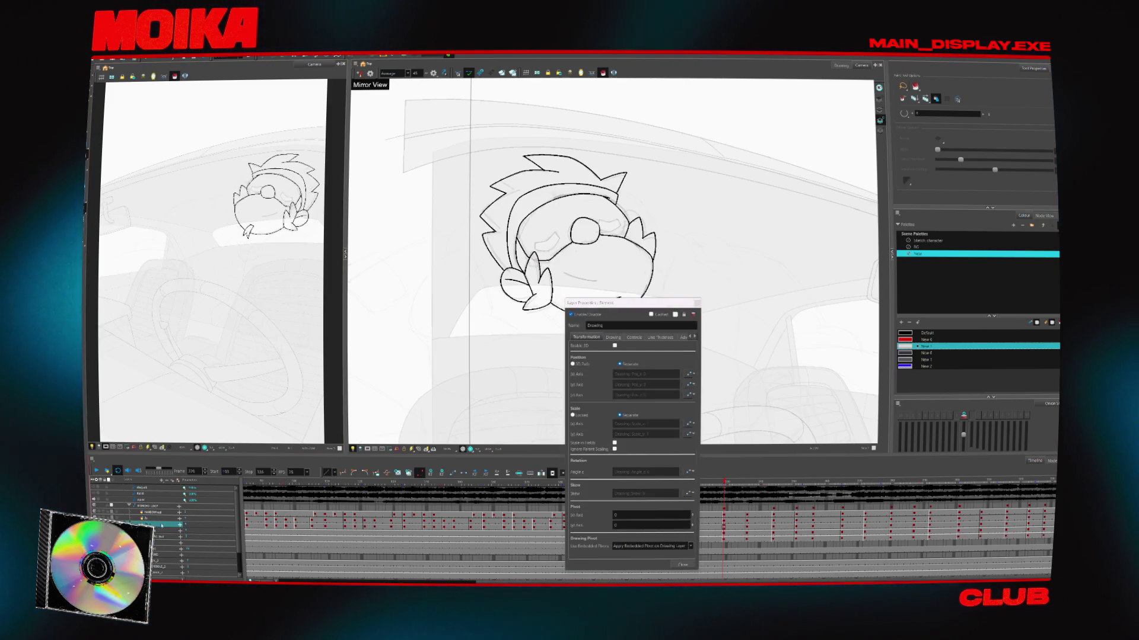
# Close Layer Properties, add a short diagonal stroke beside the bird's face, and play the animation
pyautogui.press('Escape')
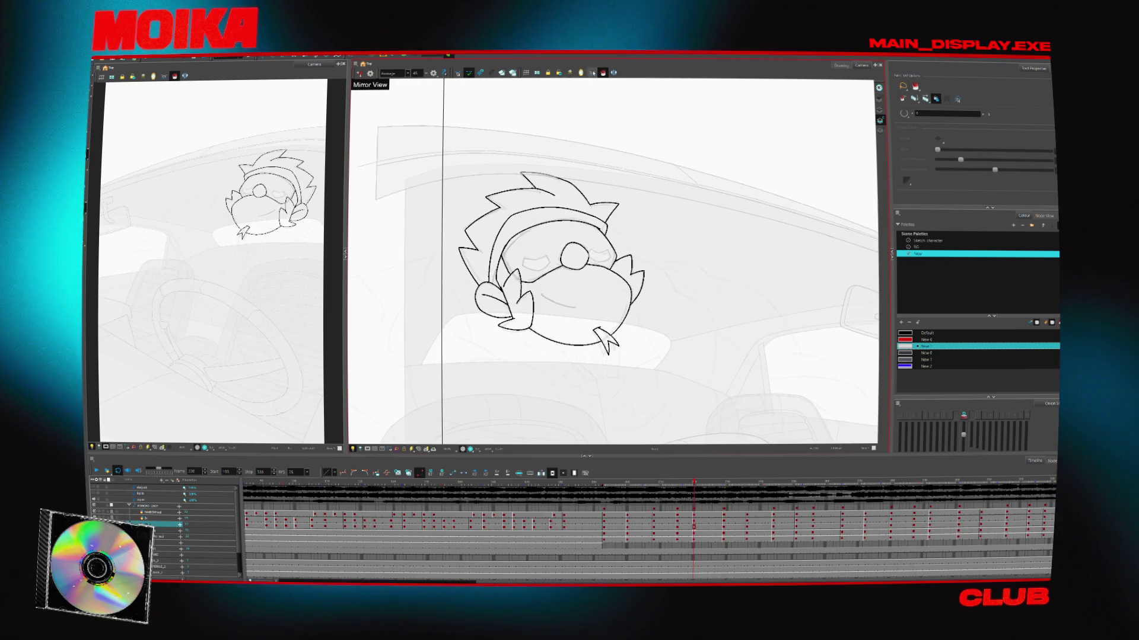
pyautogui.hotkey('alt', 's')
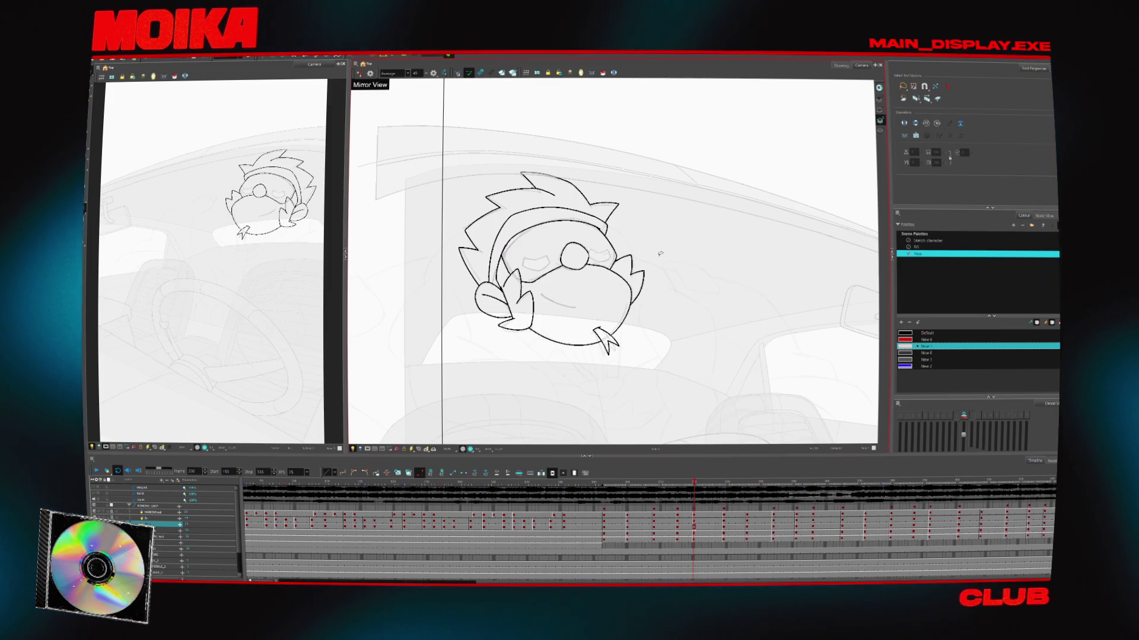
pyautogui.moveTo(668, 298); pyautogui.dragTo(658, 314)
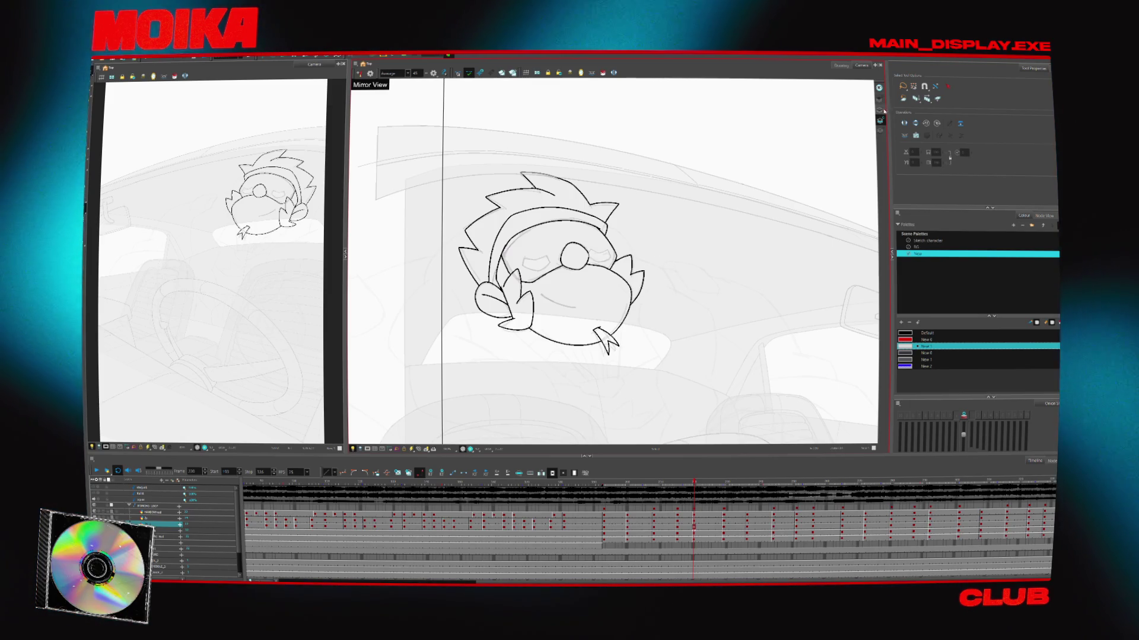
pyautogui.press('Return')
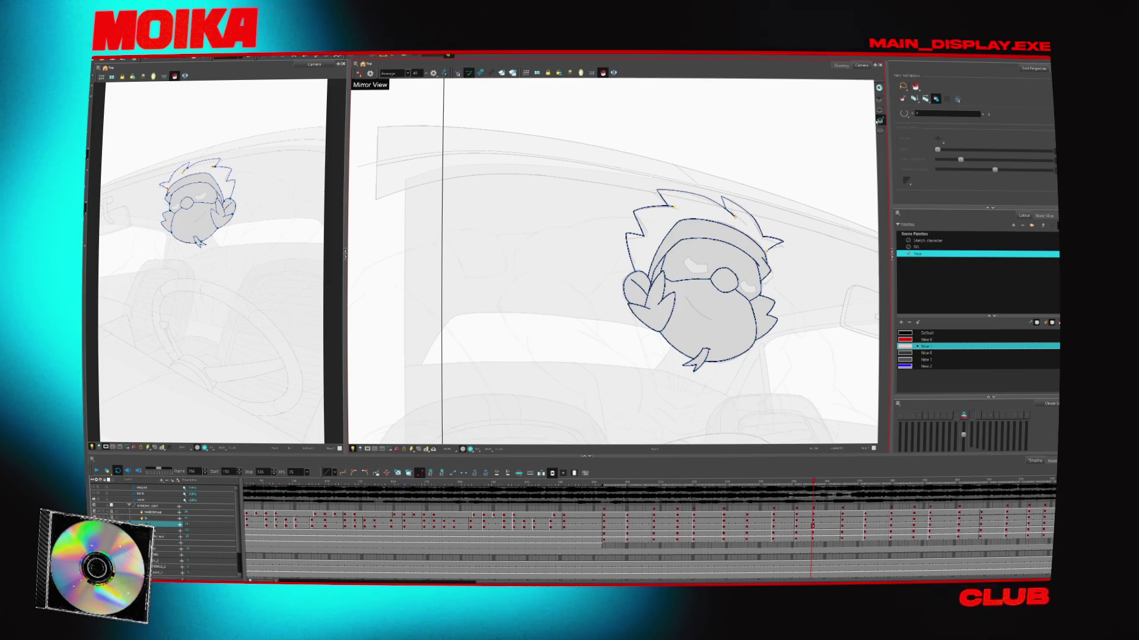
pyautogui.scroll(5, 699, 279)
# Choose a different brush preset and frame the whole character for colouring
pyautogui.hotkey('alt', 'b')
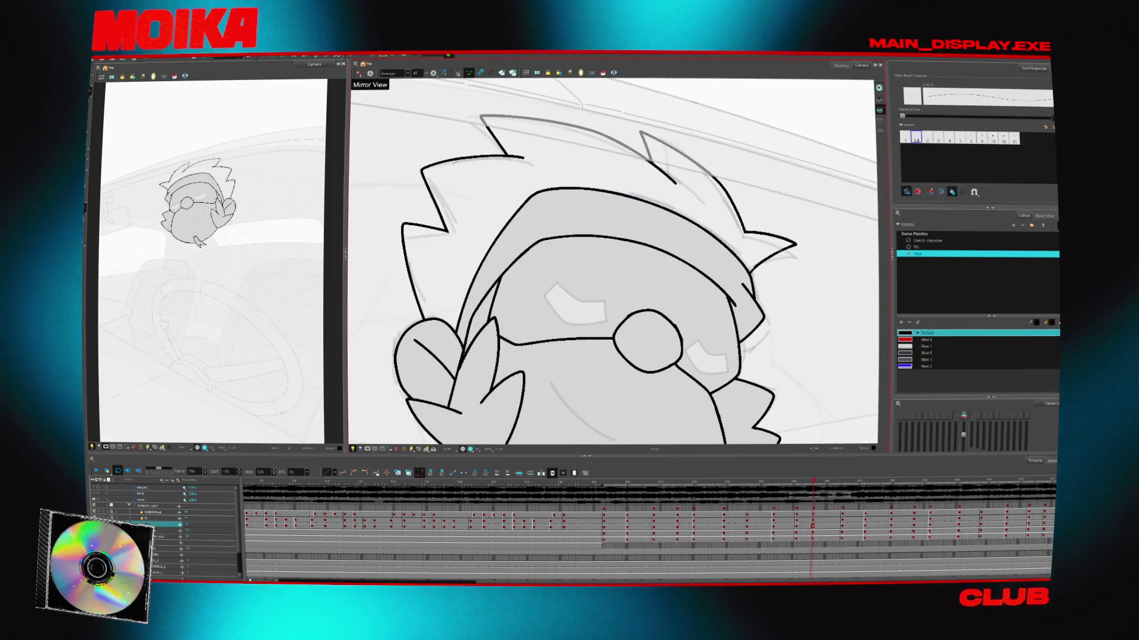
pyautogui.click(927, 138)
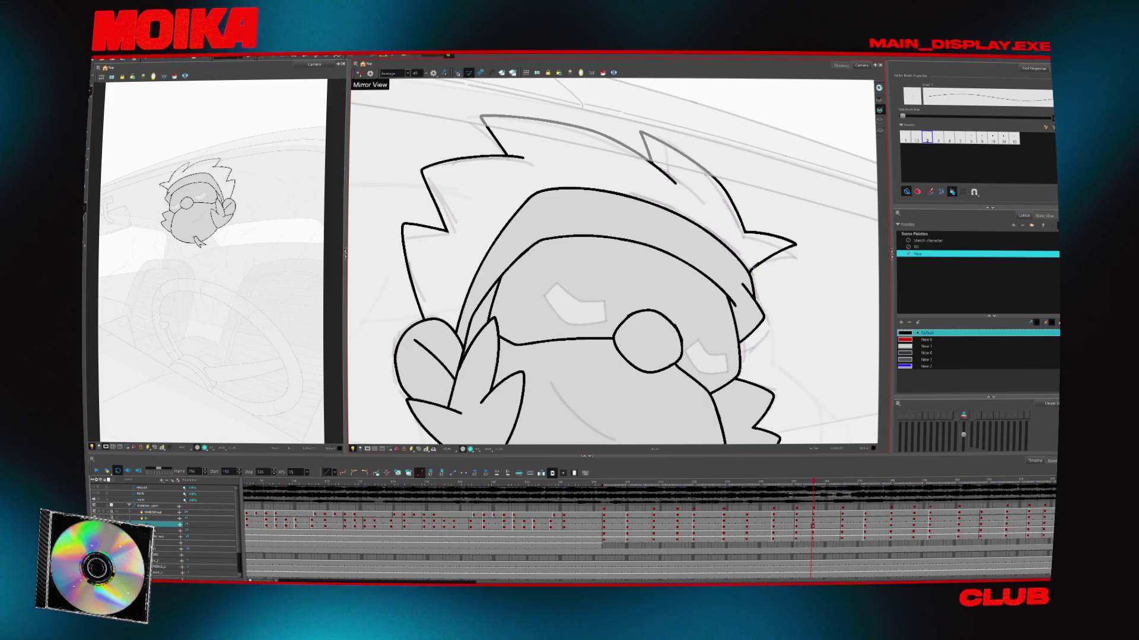
pyautogui.scroll(-5, 614, 261)
pyautogui.hotkey('ctrl', 'a')
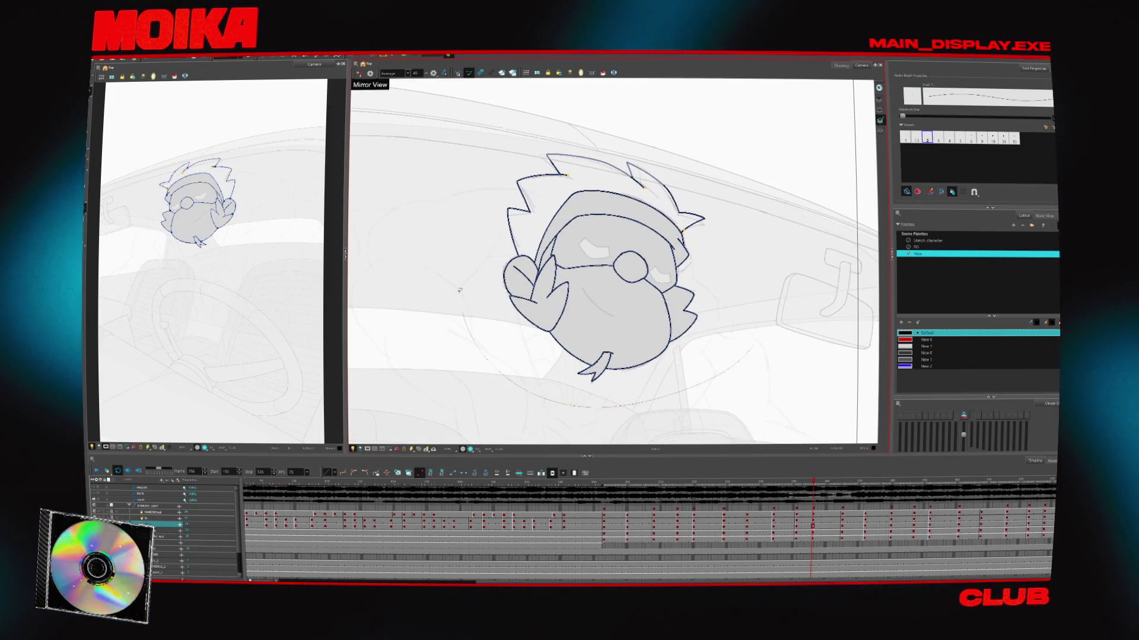
pyautogui.press('Escape')
pyautogui.hotkey('alt', 's')
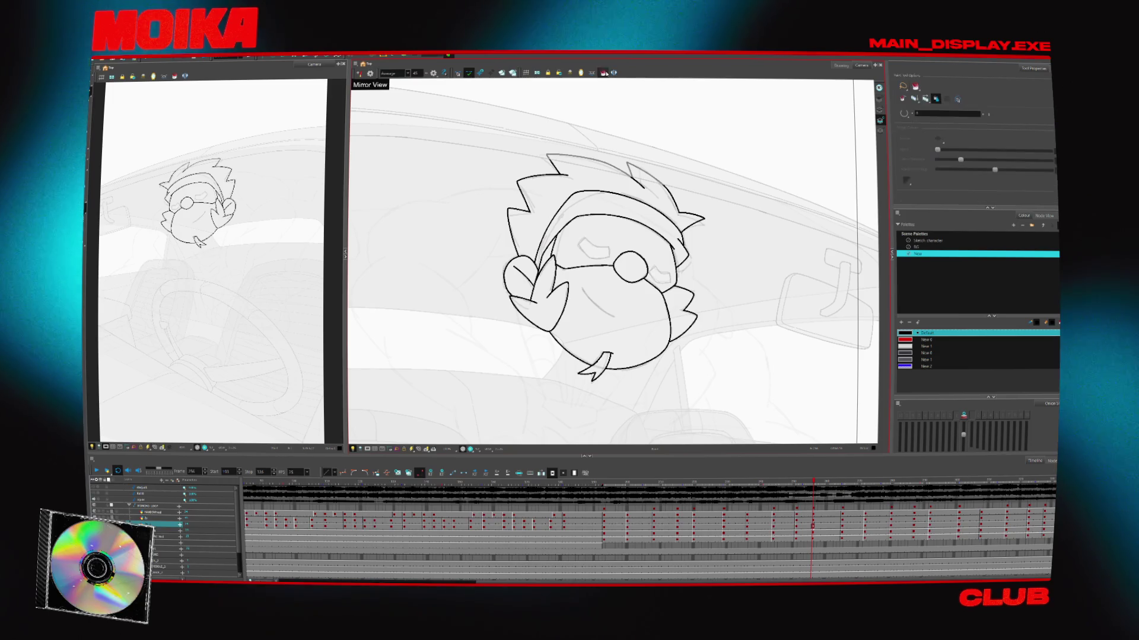
pyautogui.press('f')
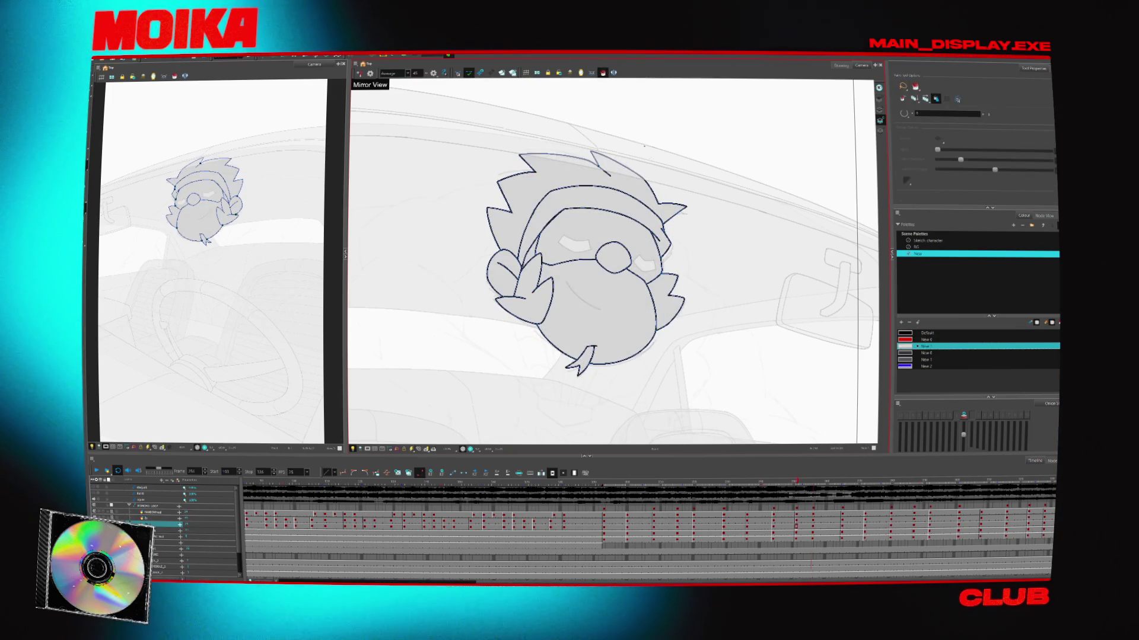
# Step through the following driving poses, painting the bird's hat dark on each
pyautogui.press('g')
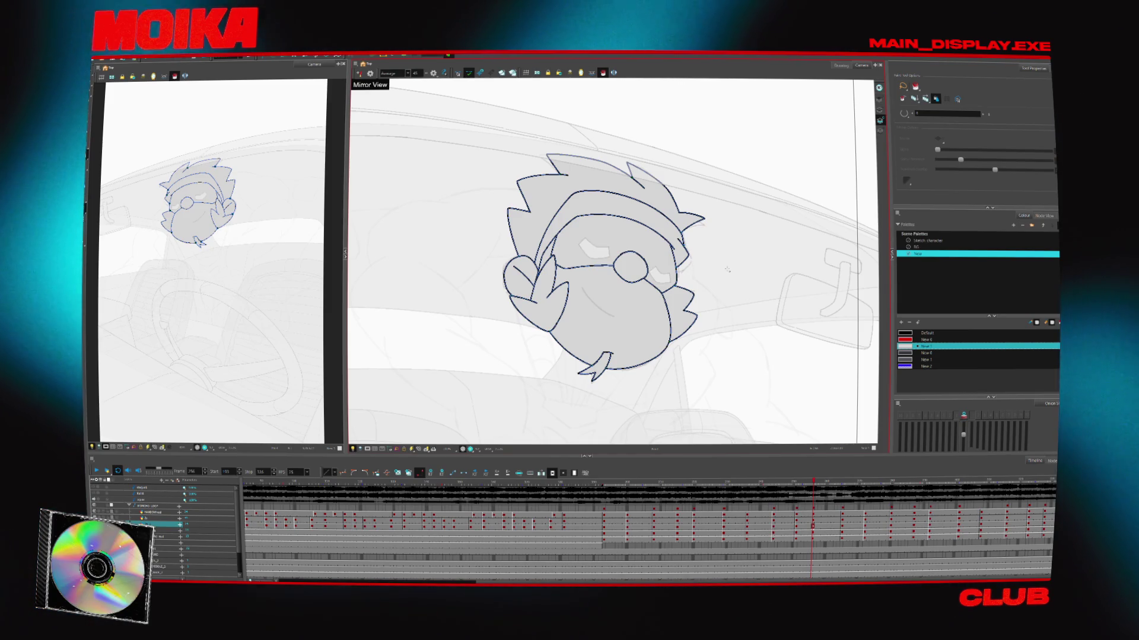
pyautogui.press('g')
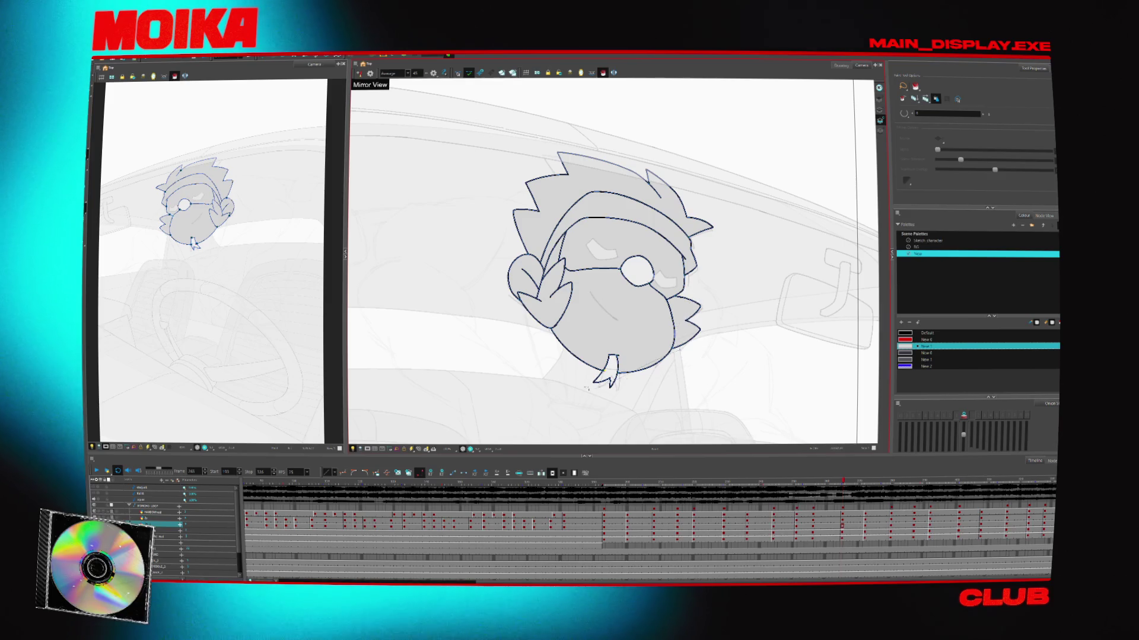
pyautogui.press('g')
pyautogui.press('g')
pyautogui.press('g')
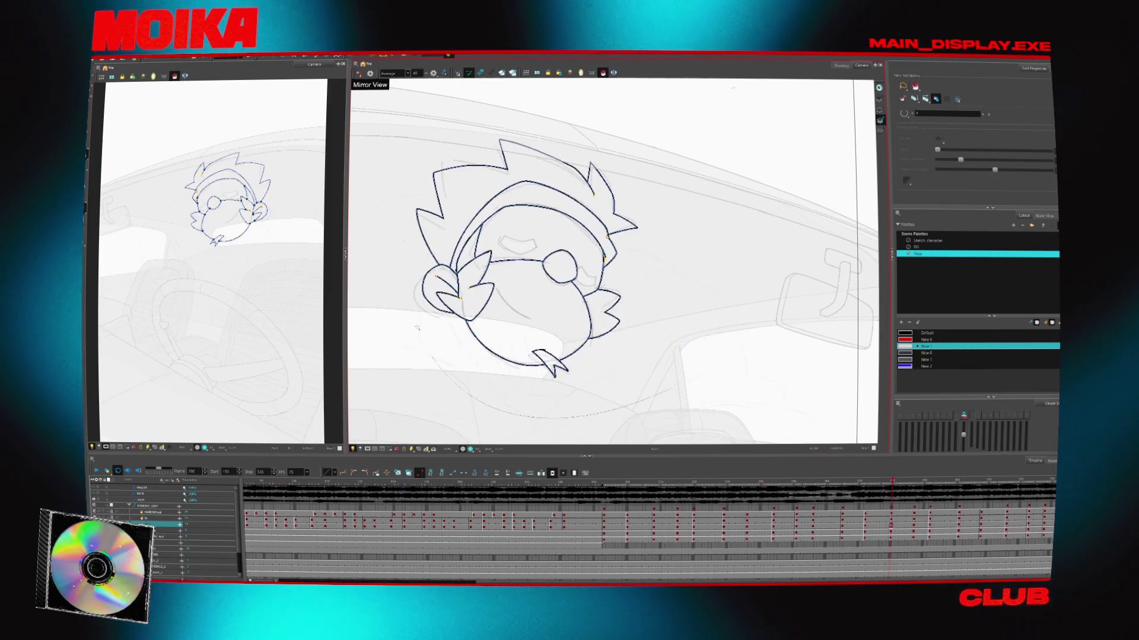
pyautogui.press('g')
pyautogui.press('g')
pyautogui.press('g')
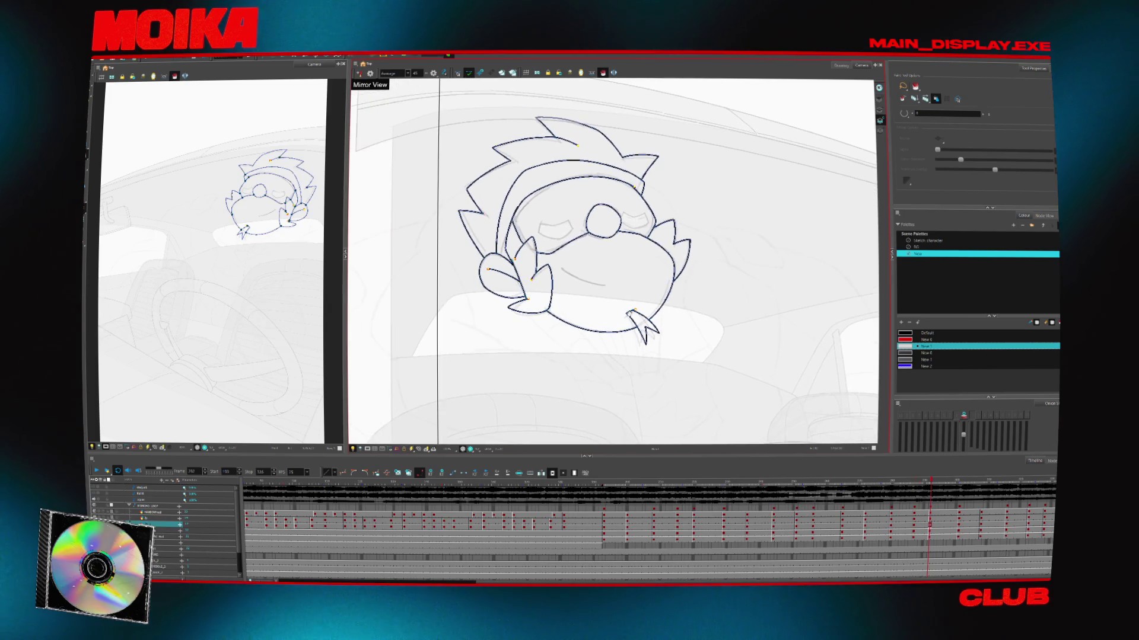
pyautogui.press('g')
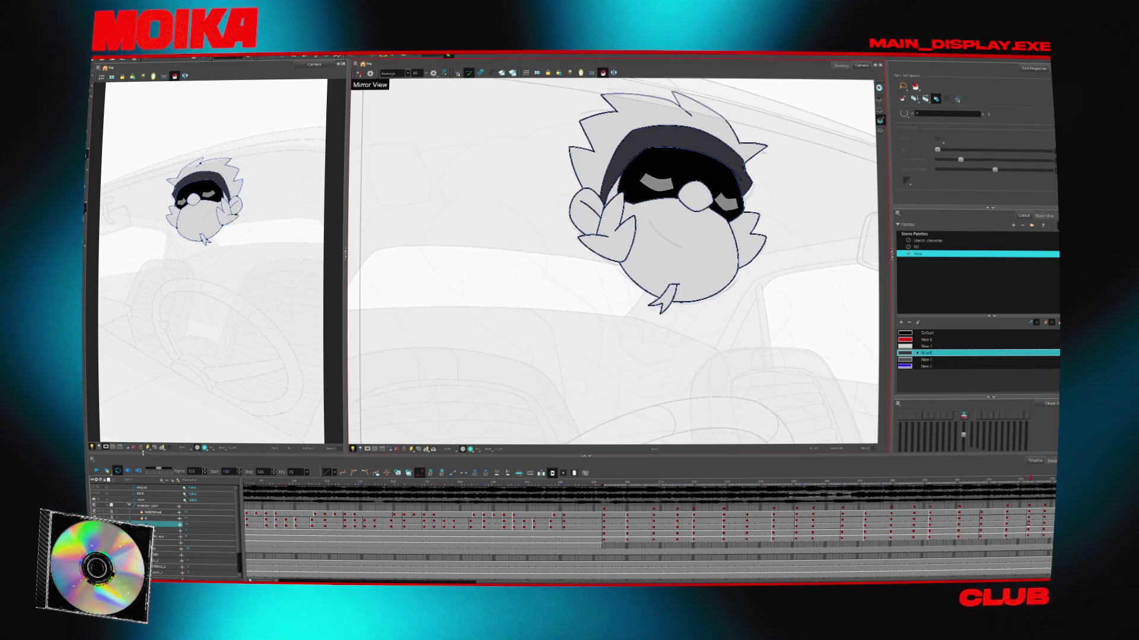
# Zoom in on the bird over the darker car-interior background
pyautogui.scroll(-5, 402, 377)
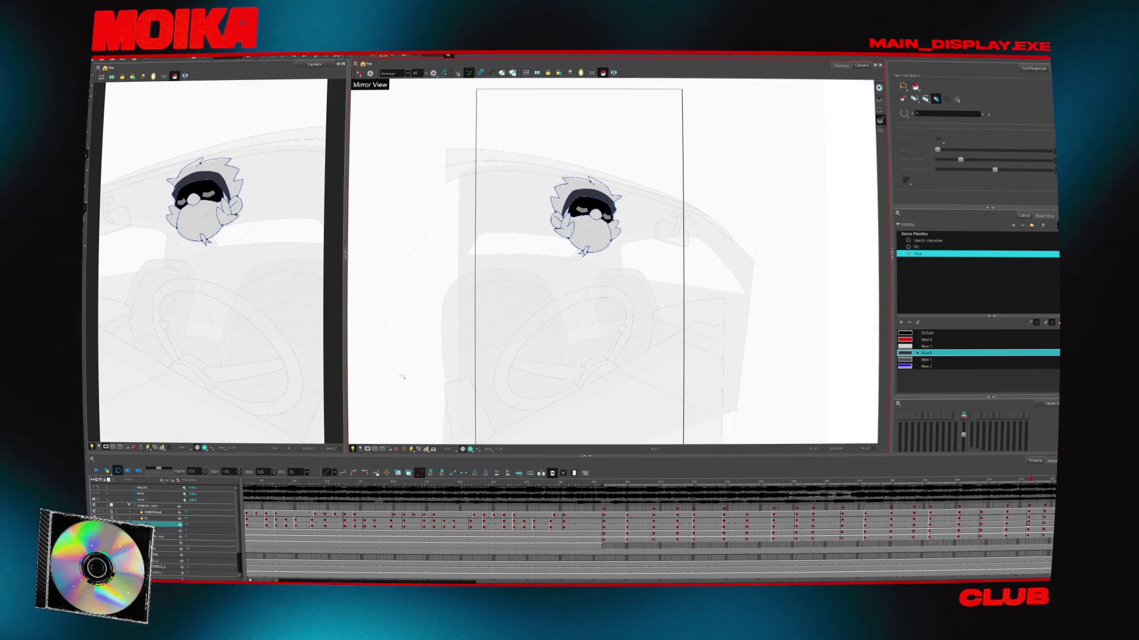
pyautogui.hotkey('alt', 'z')
pyautogui.click(470, 181)
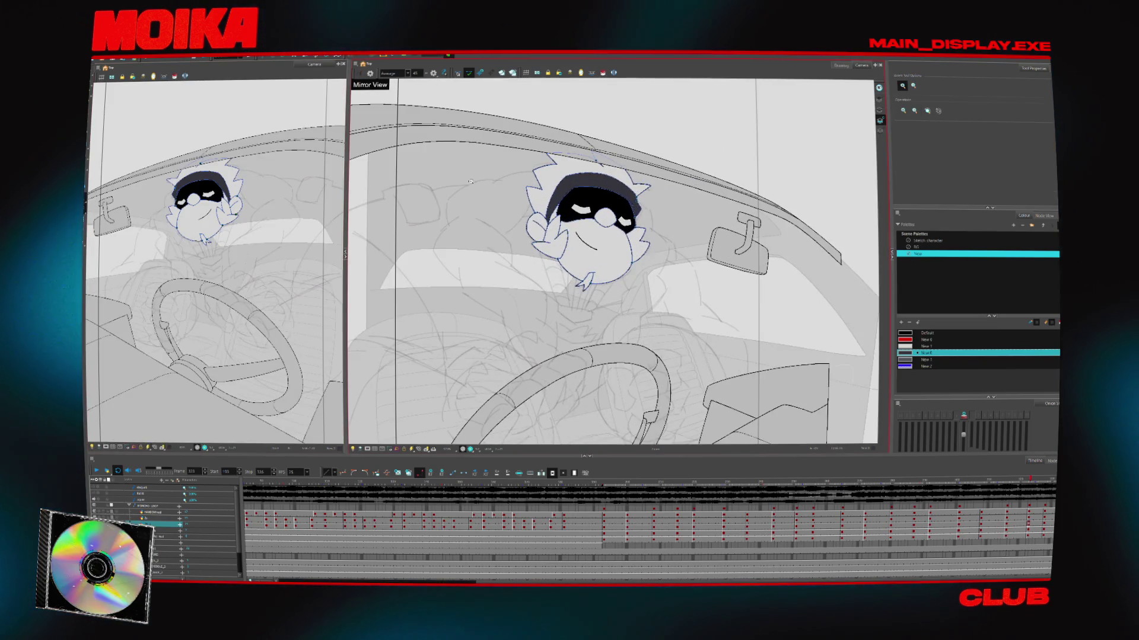
pyautogui.hotkey('alt', 's')
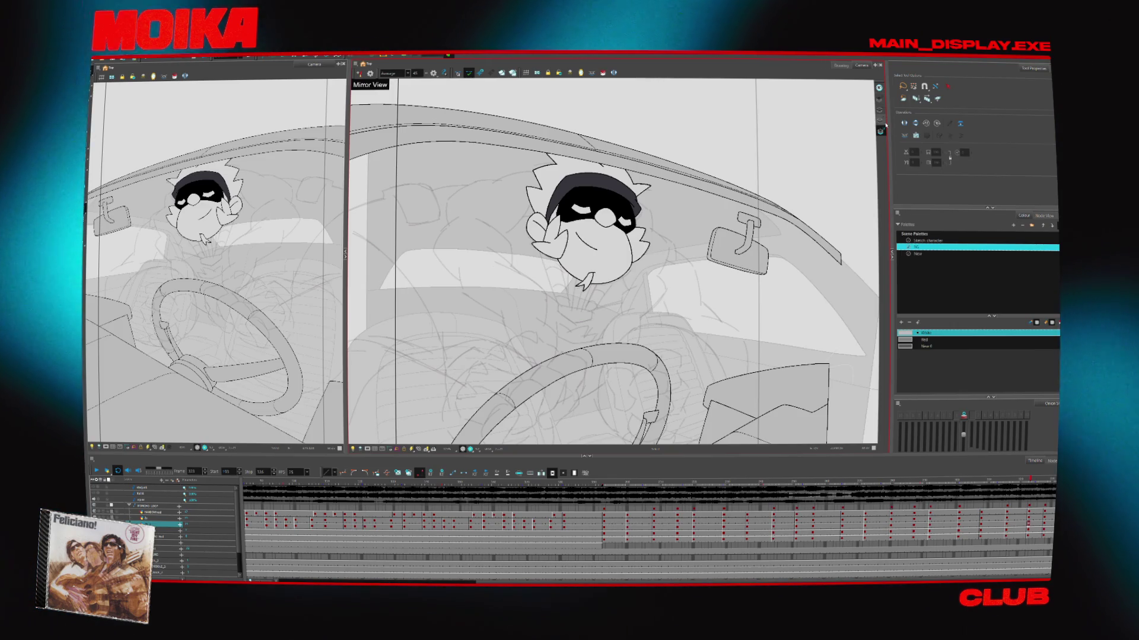
# Review the neighbouring poses and switch to the Sketch character palette
pyautogui.press('.')
pyautogui.press('.')
pyautogui.press('.')
pyautogui.press(',')
pyautogui.press(',')
pyautogui.press(',')
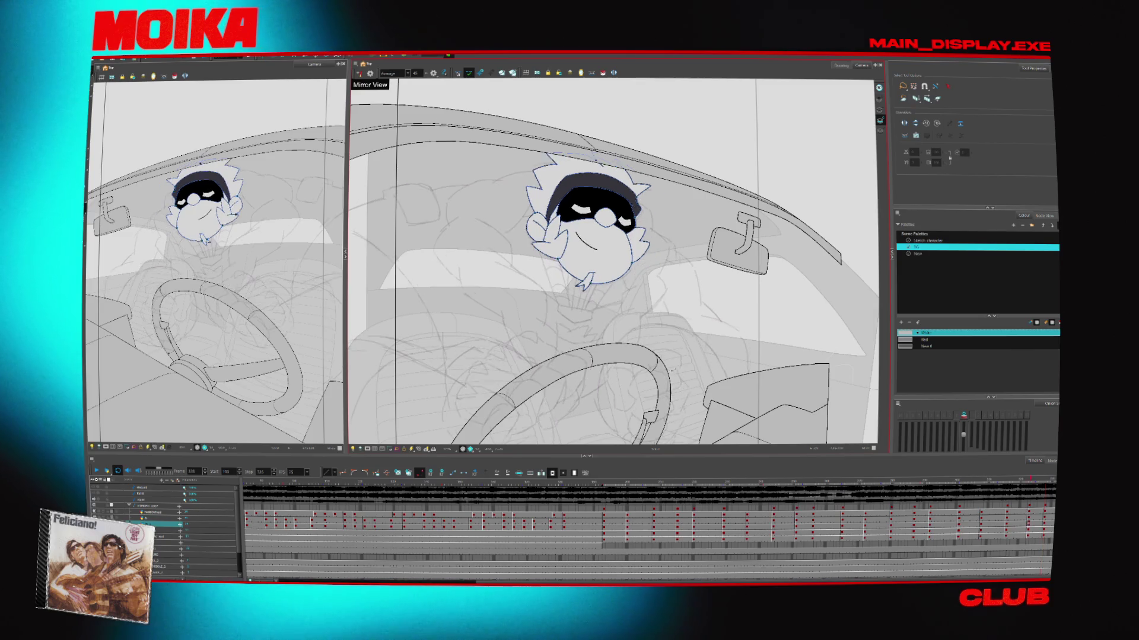
pyautogui.press(',')
pyautogui.press(',')
pyautogui.press(',')
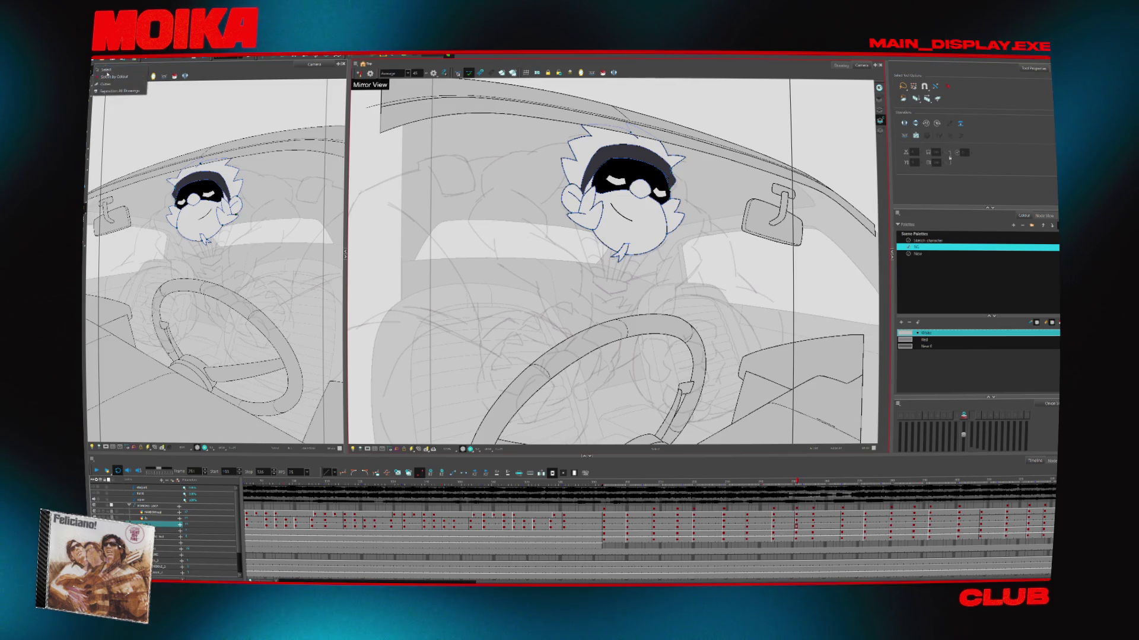
pyautogui.press('.')
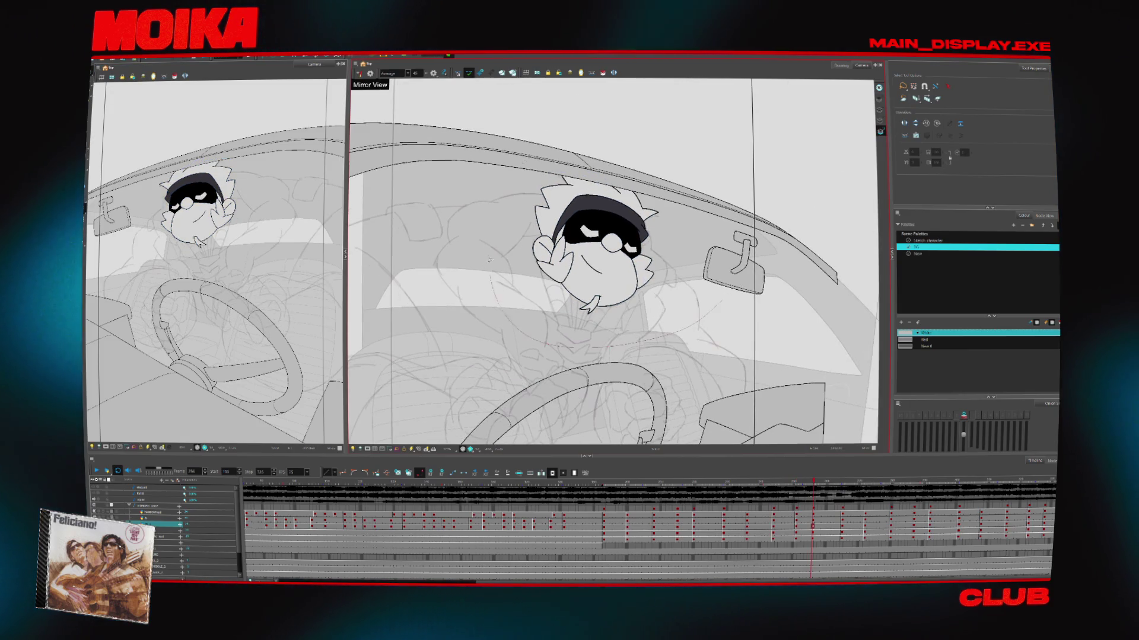
pyautogui.click(813, 398)
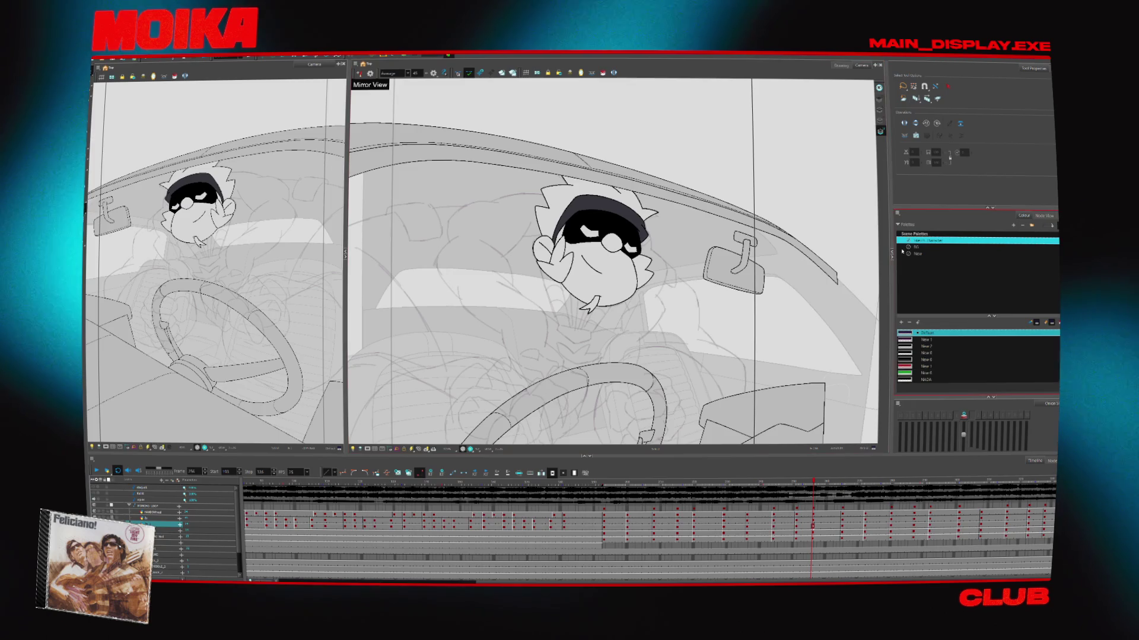
pyautogui.press('.')
pyautogui.press('.')
pyautogui.press('.')
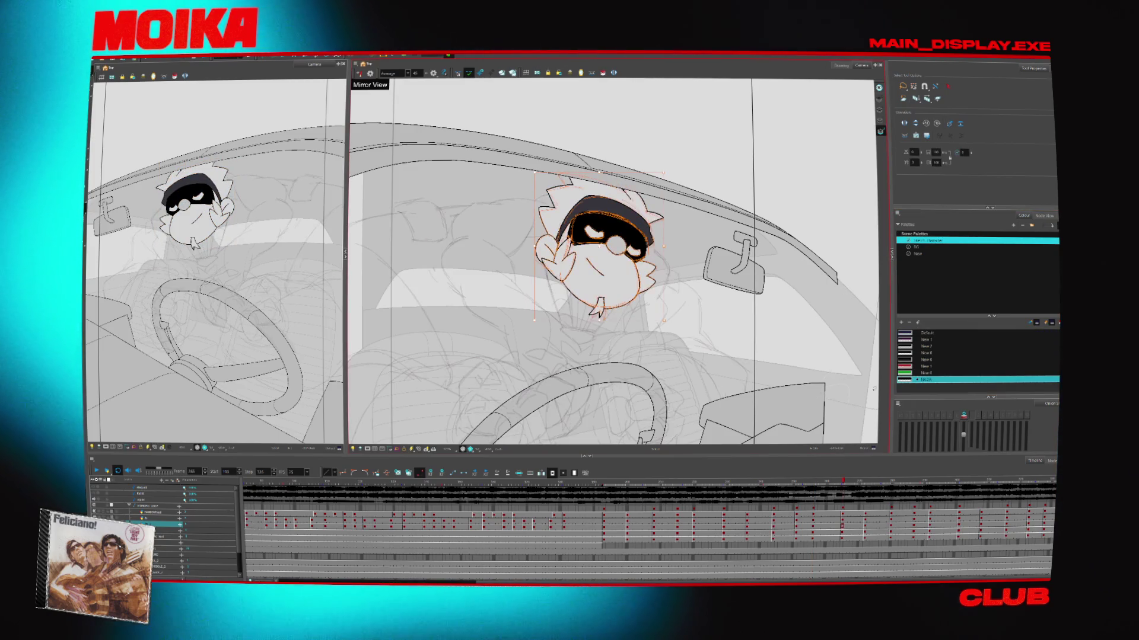
pyautogui.hotkey('ctrl', 'a')
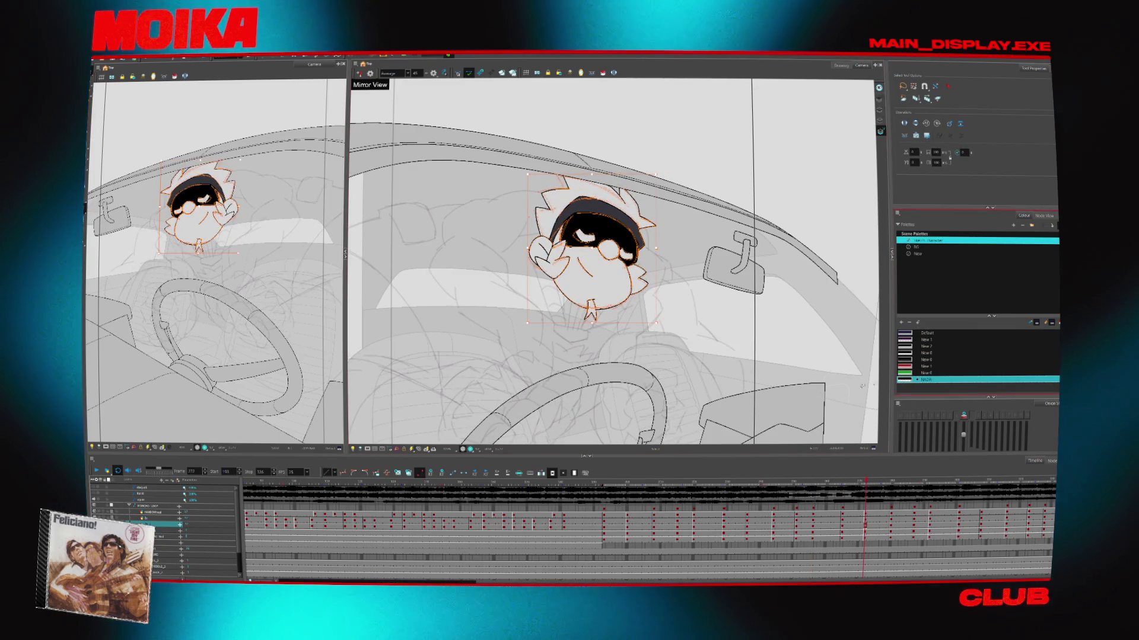
# Advance pose by pose through the bird's animation to the final frame
pyautogui.press('.')
pyautogui.press('.')
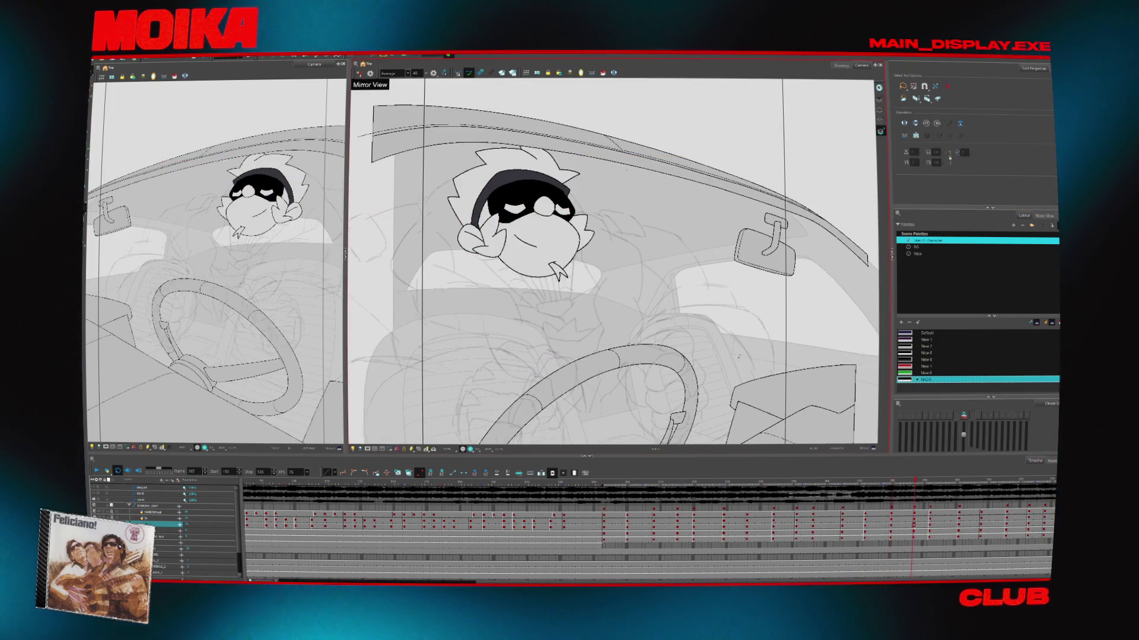
pyautogui.press('.')
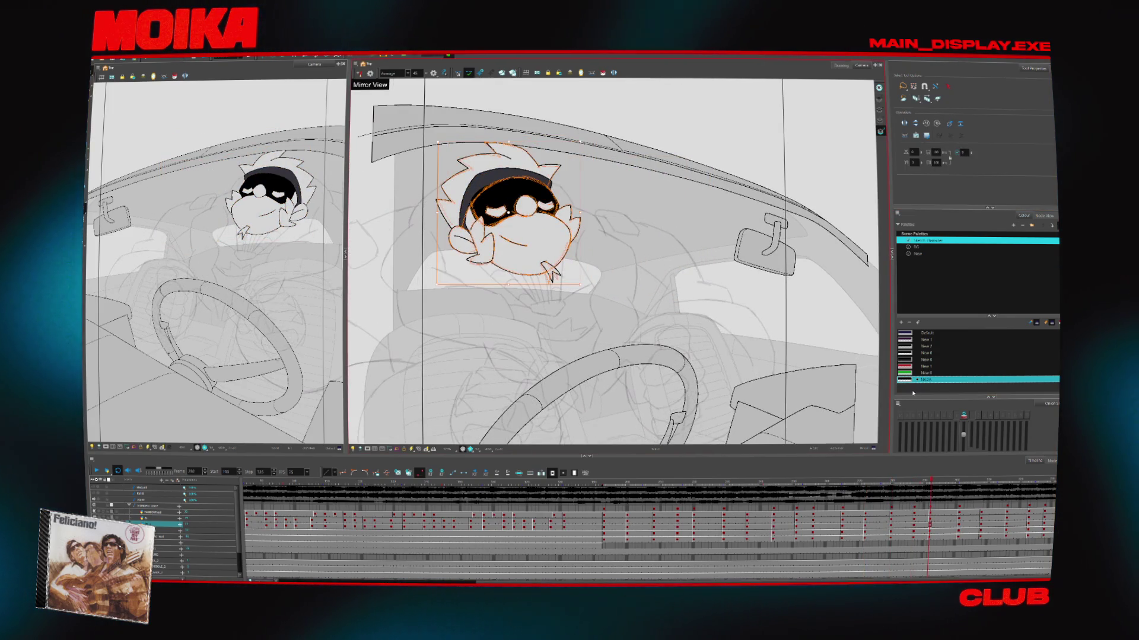
pyautogui.press('.')
pyautogui.press('.')
pyautogui.press('.')
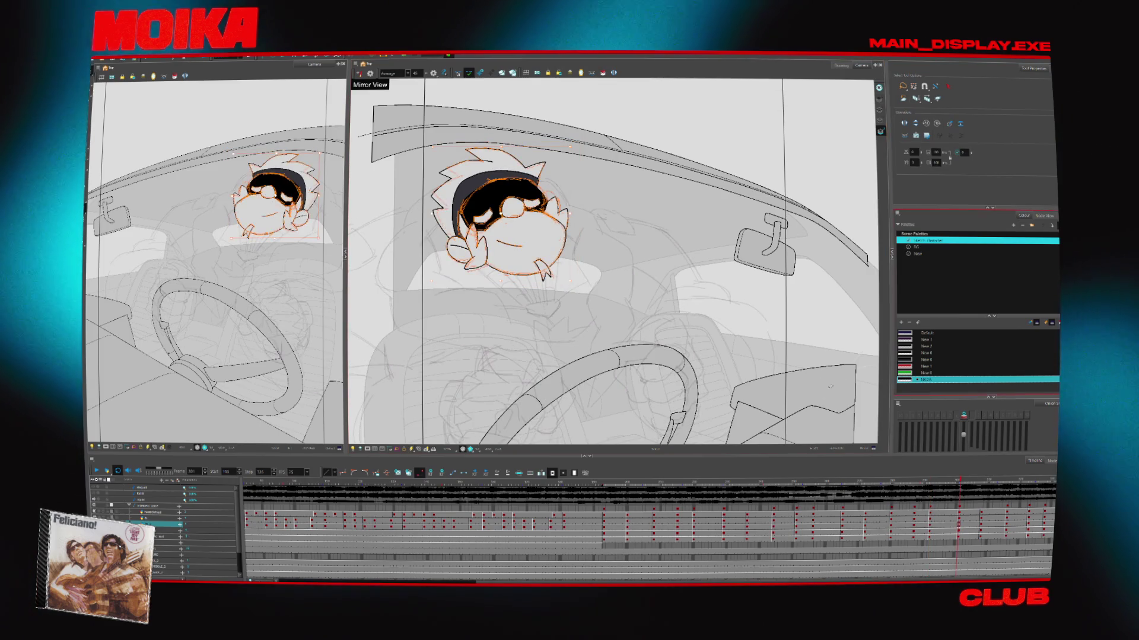
pyautogui.press('.')
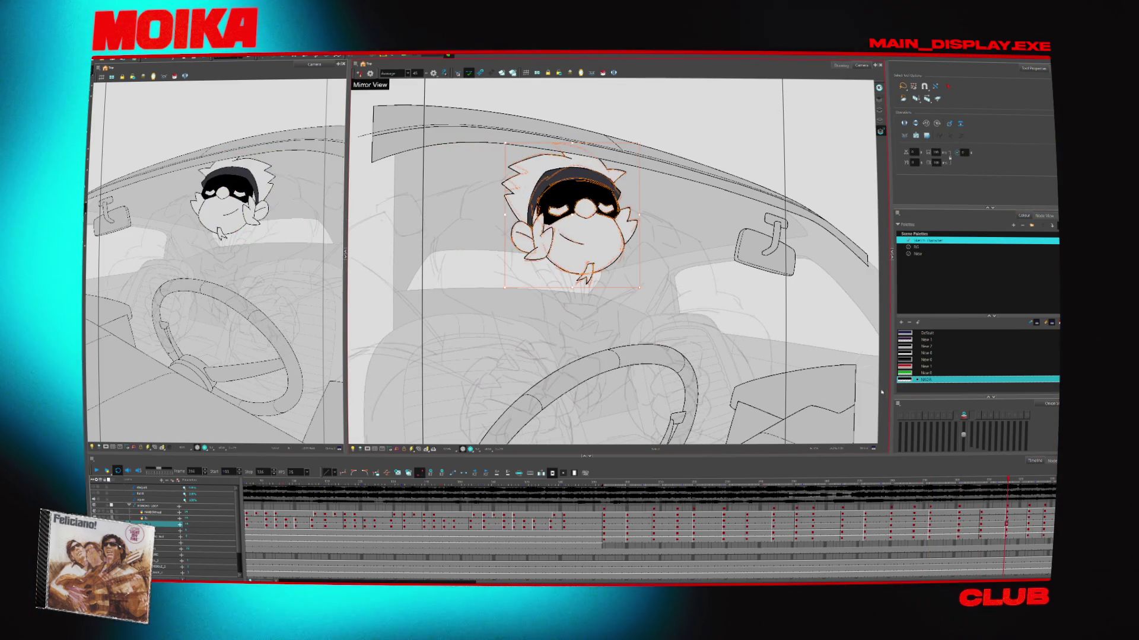
pyautogui.press('.')
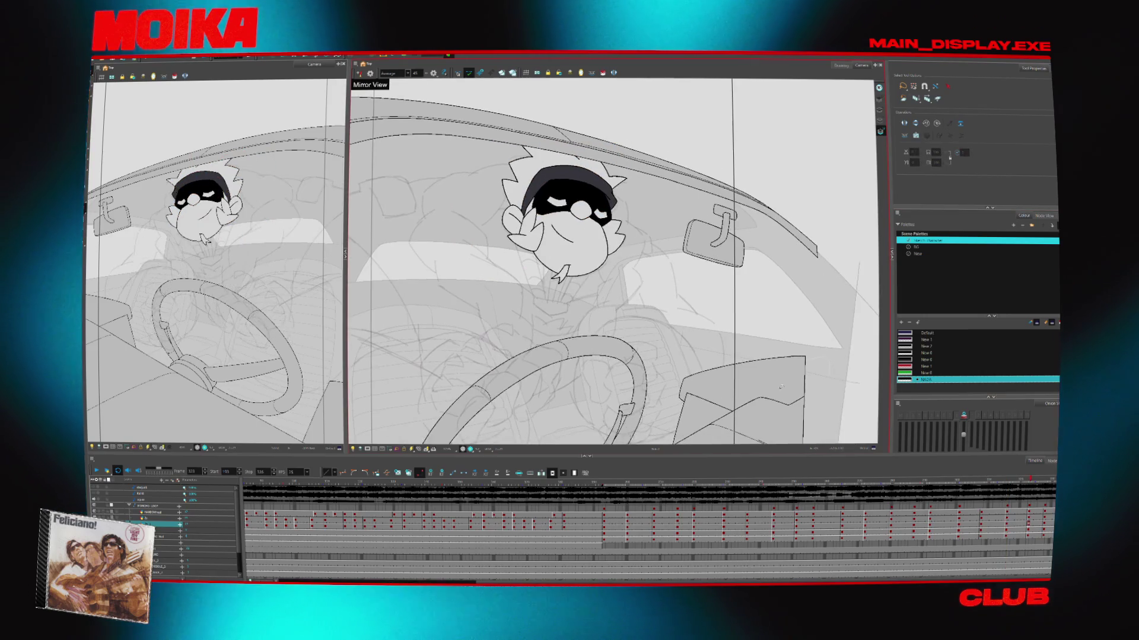
pyautogui.hotkey('ctrl', 'a')
pyautogui.press('.')
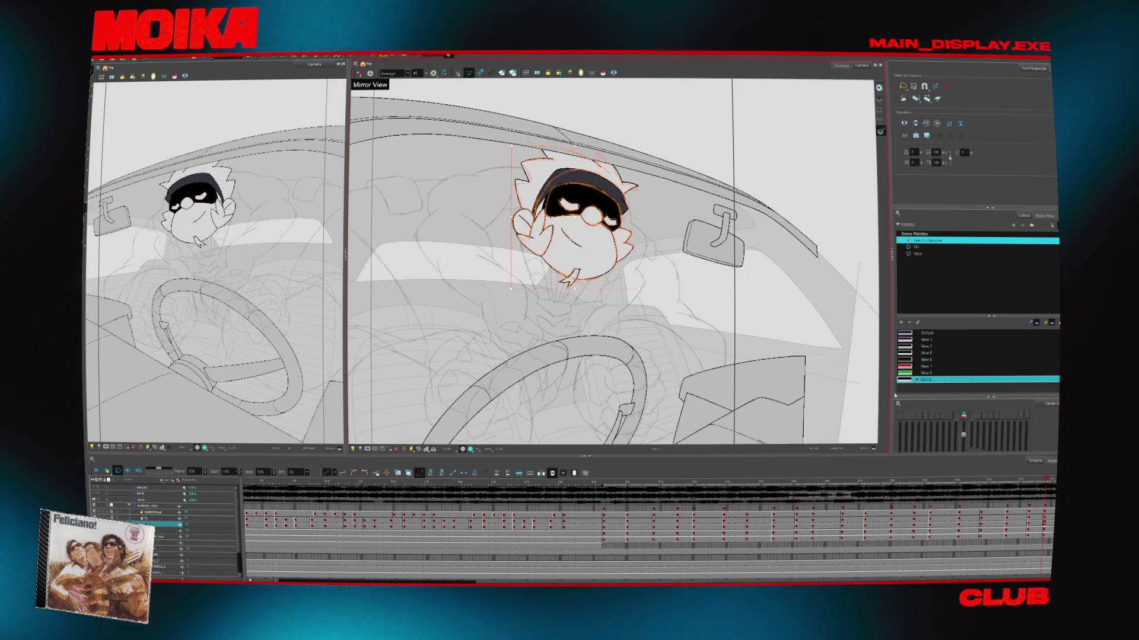
# Scrub back and forth along the timeline, shifting the camera view slightly right
pyautogui.click(641, 492)
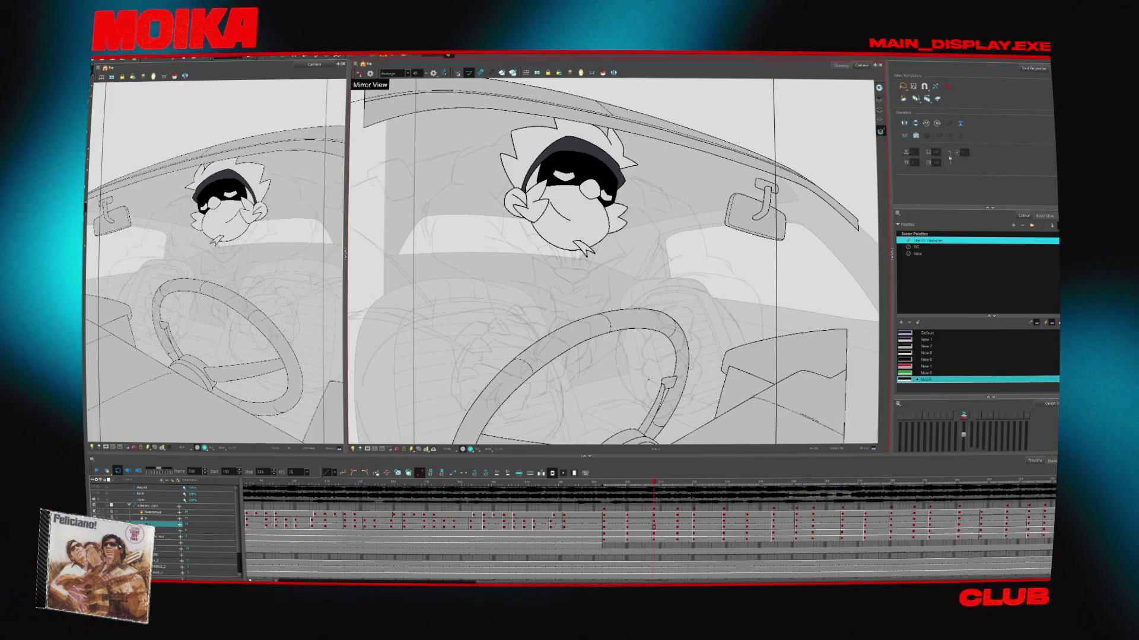
pyautogui.click(695, 483)
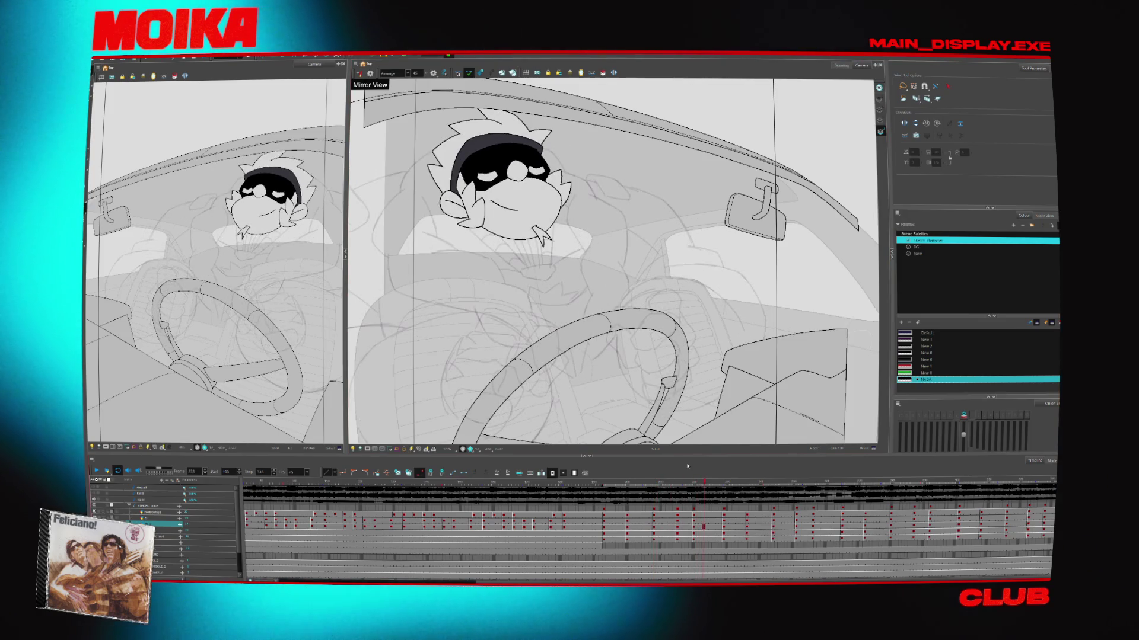
pyautogui.moveTo(474, 412); pyautogui.dragTo(492, 415)
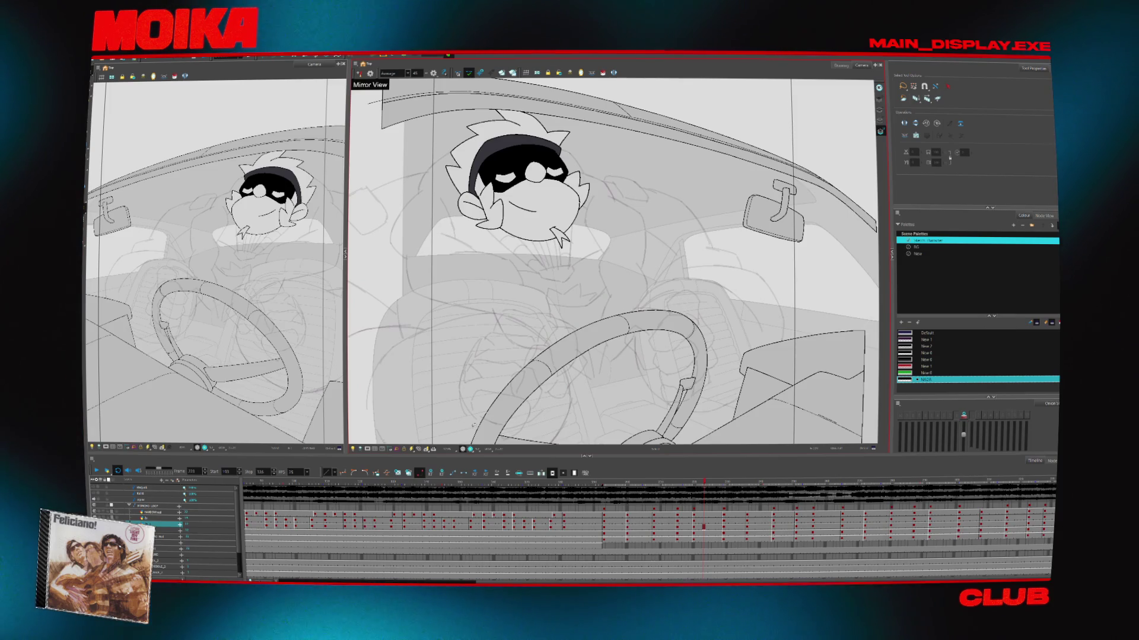
pyautogui.click(624, 483)
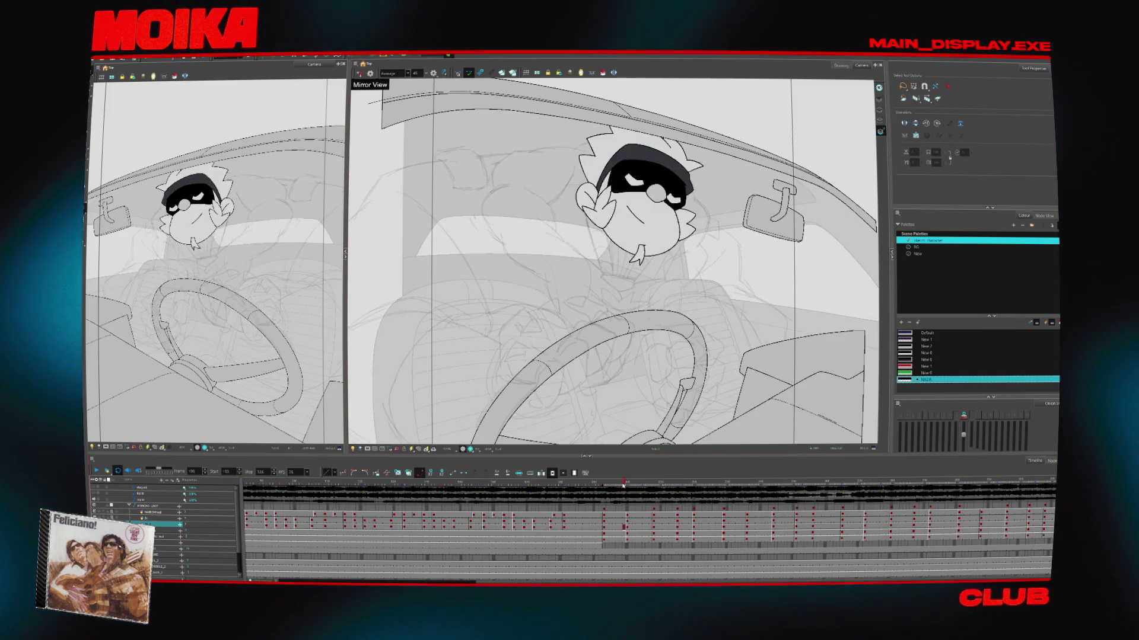
pyautogui.click(655, 494)
pyautogui.click(634, 528)
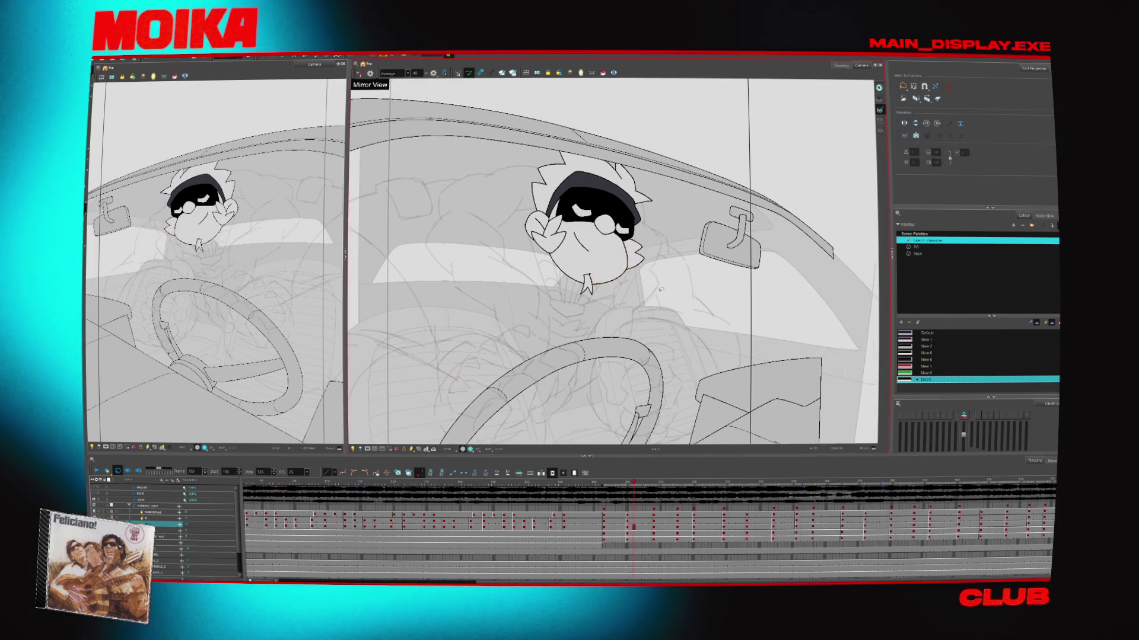
# Play the animation to review the motion, then return to the scene's first frame
pyautogui.press('Down')
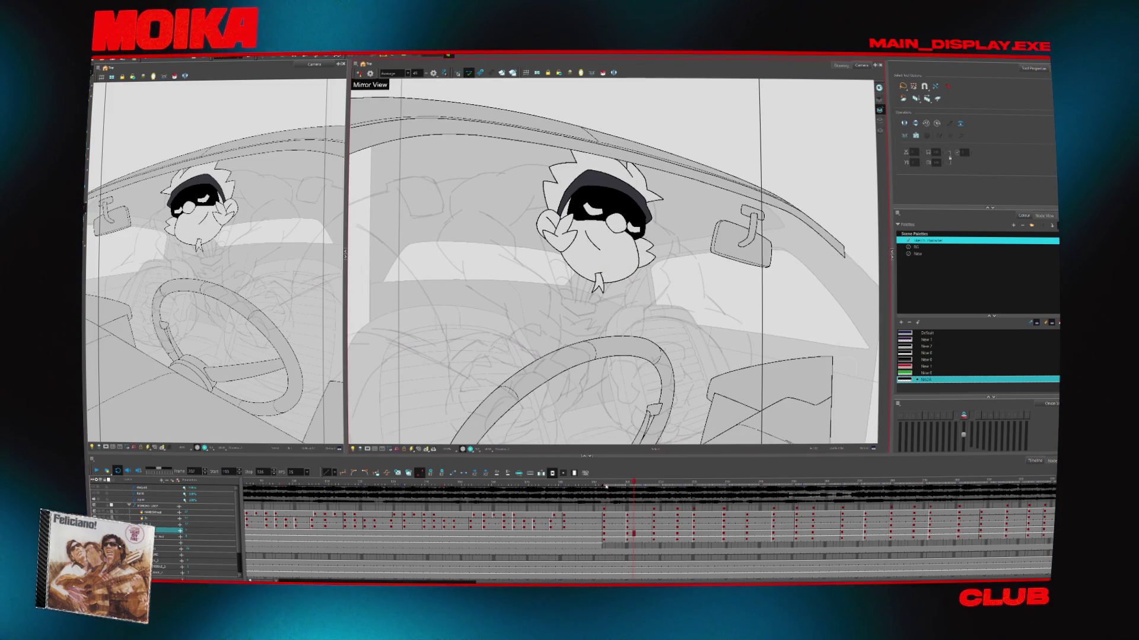
pyautogui.press('.')
pyautogui.press('.')
pyautogui.press('.')
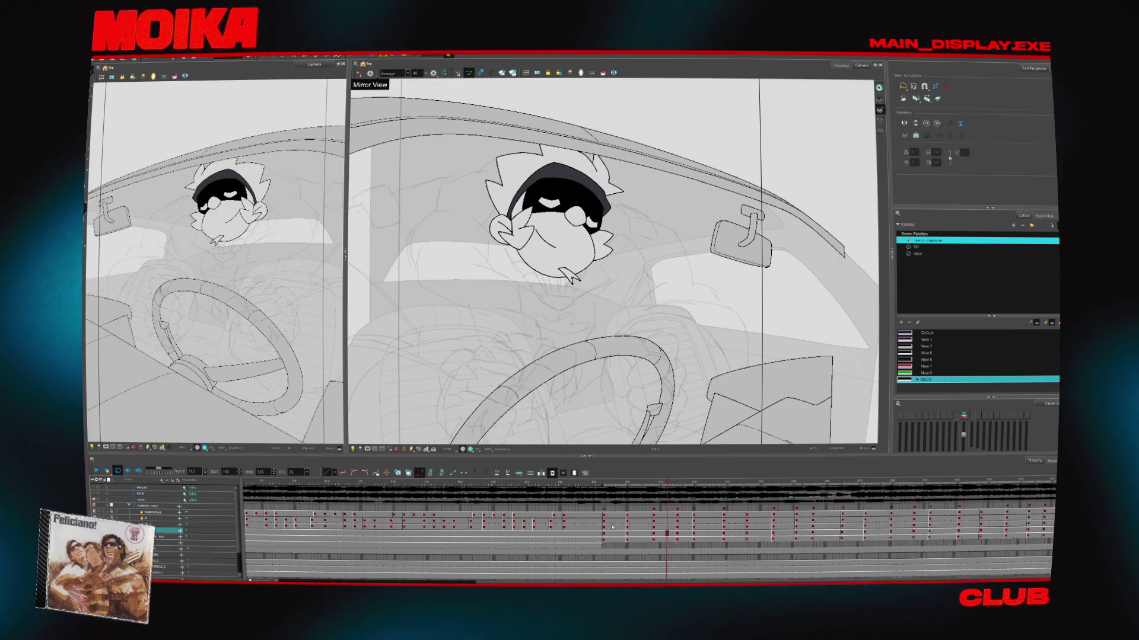
pyautogui.click(610, 519)
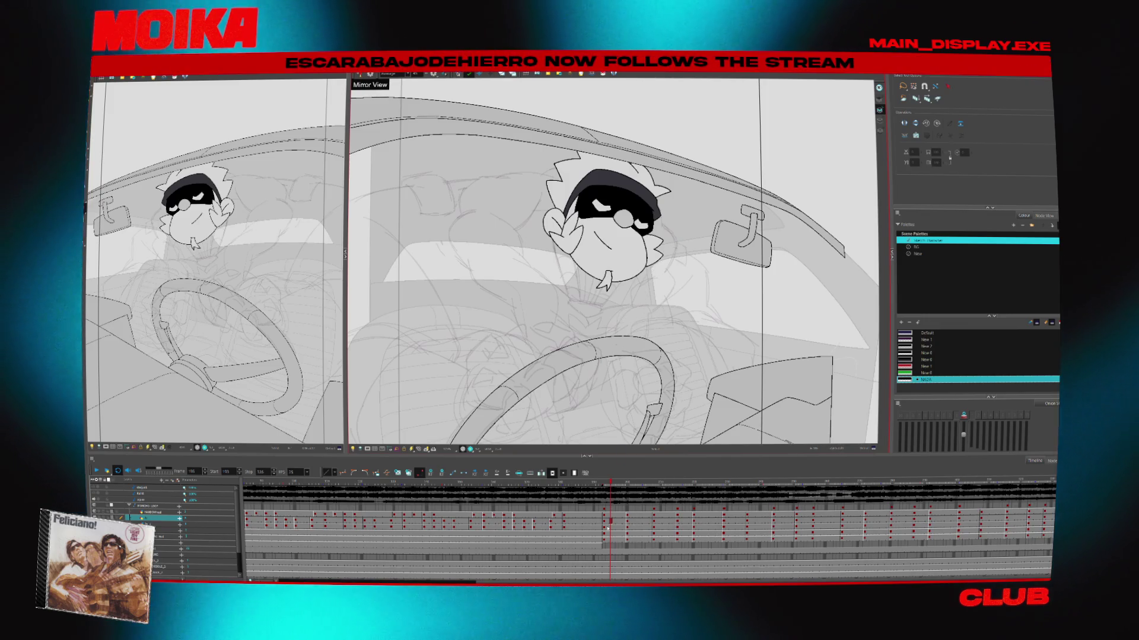
pyautogui.scroll(-5, 648, 402)
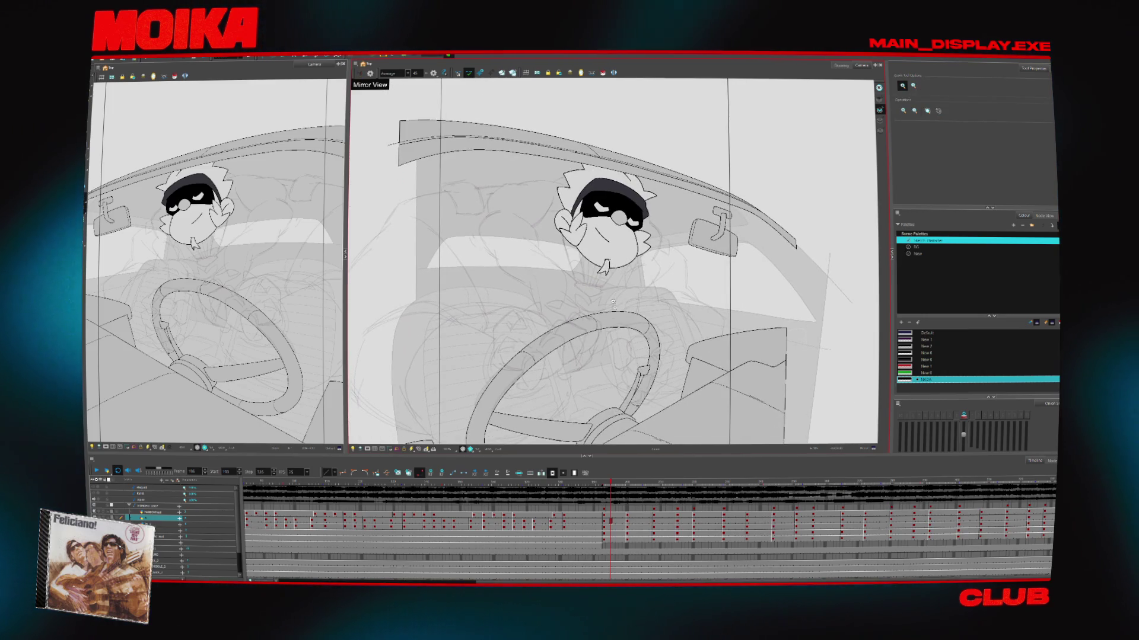
pyautogui.scroll(2, 614, 285)
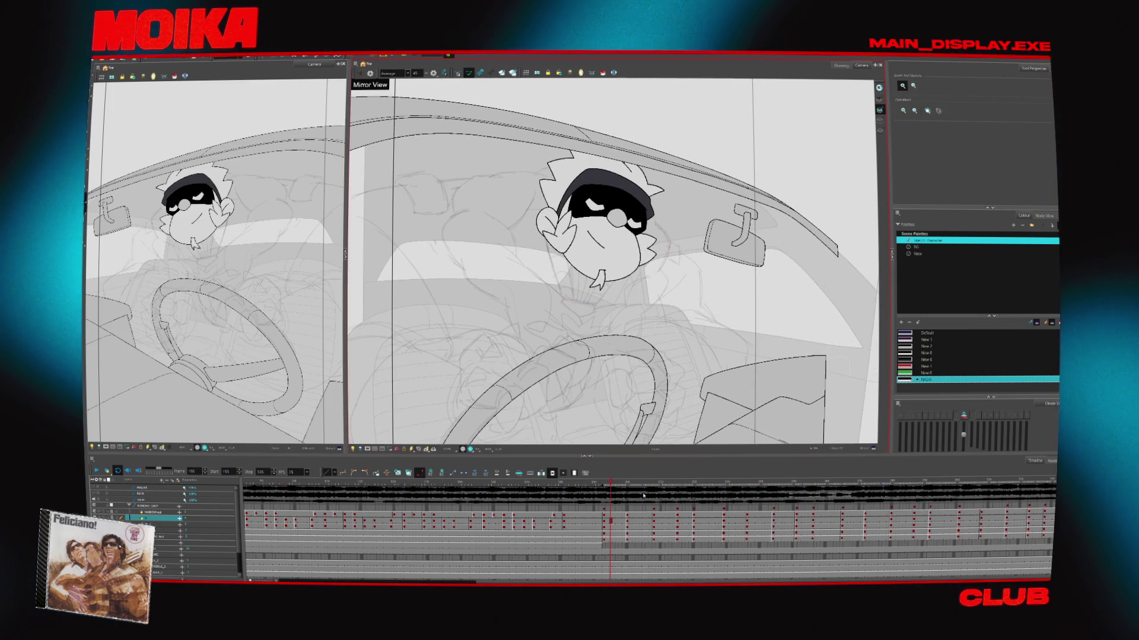
pyautogui.press('space')
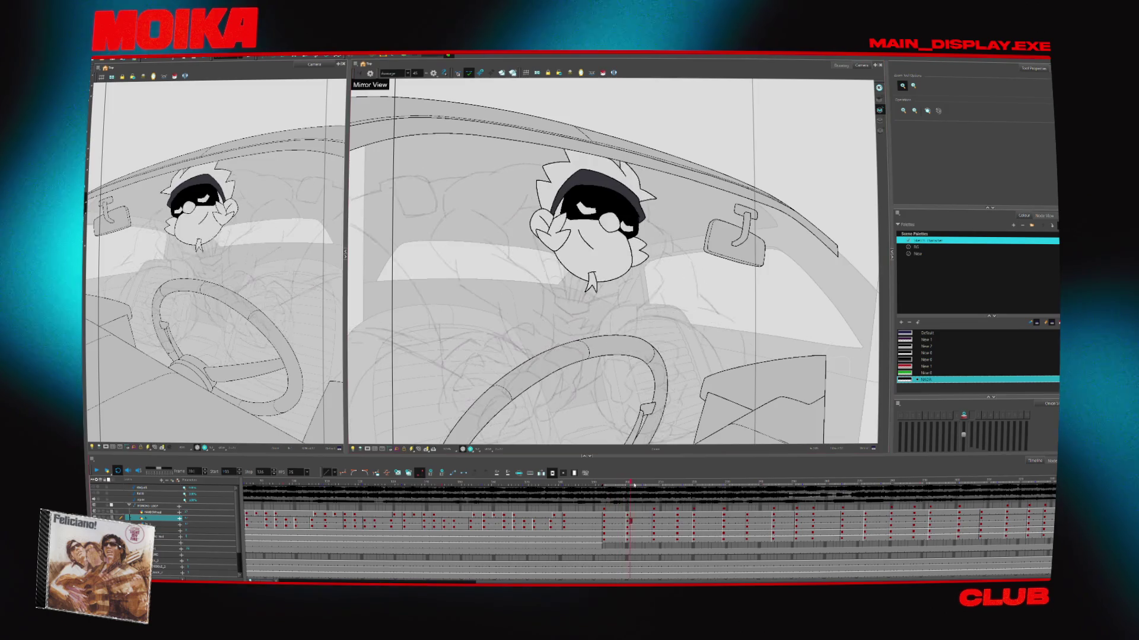
pyautogui.click(610, 528)
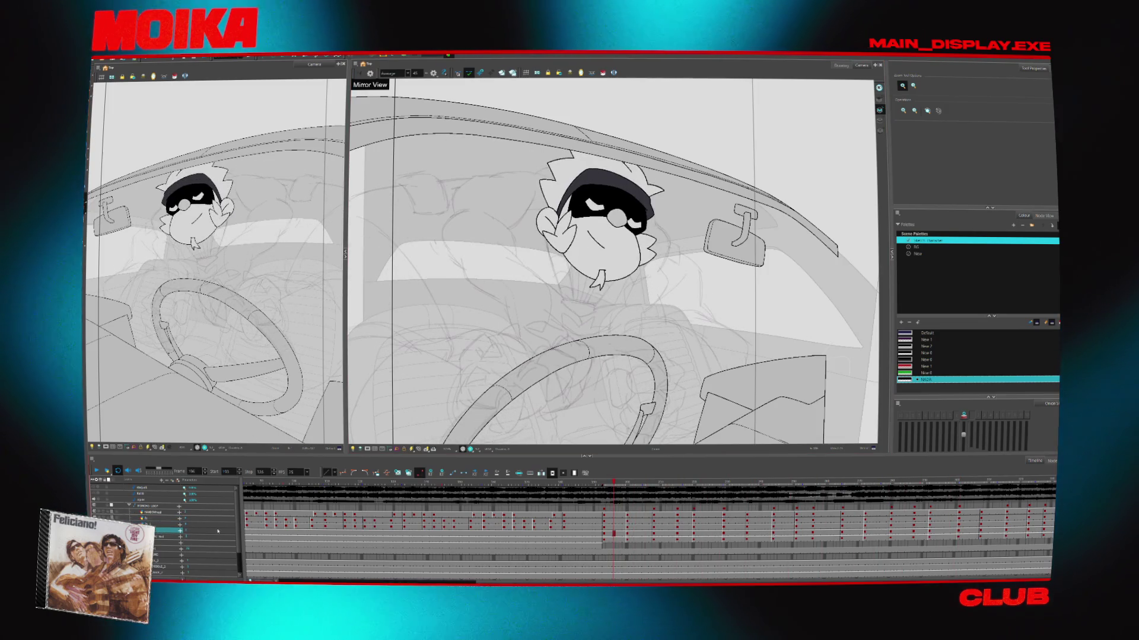
pyautogui.hotkey('shift', ',')
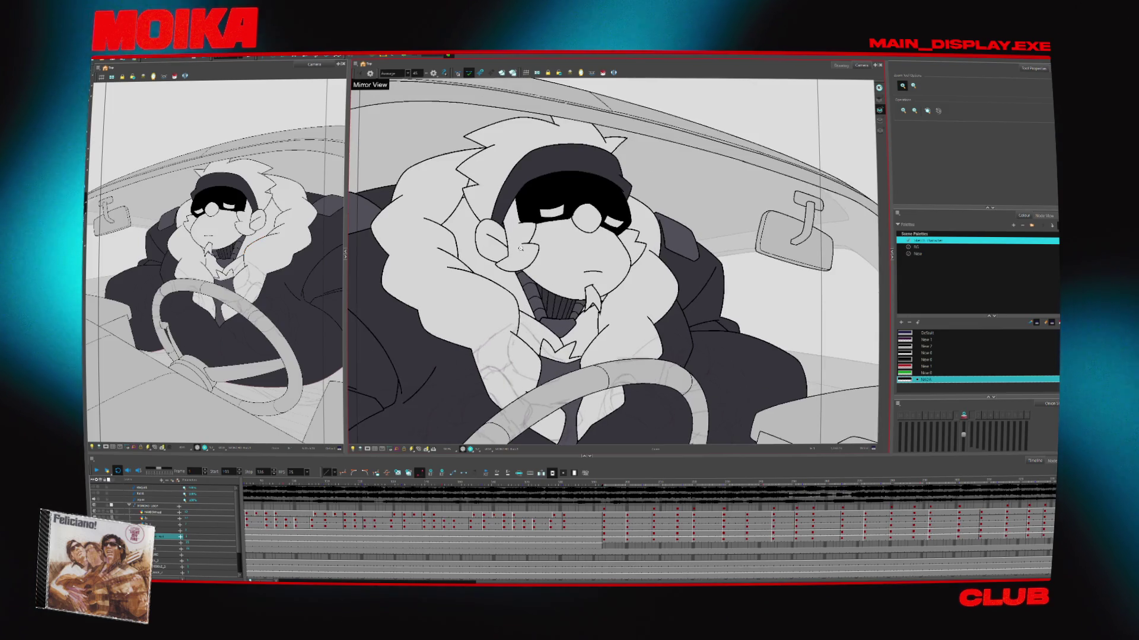
# Zoom in closely on the bird's face and draw a long arm arc stroke
pyautogui.click(525, 249)
pyautogui.click(526, 248)
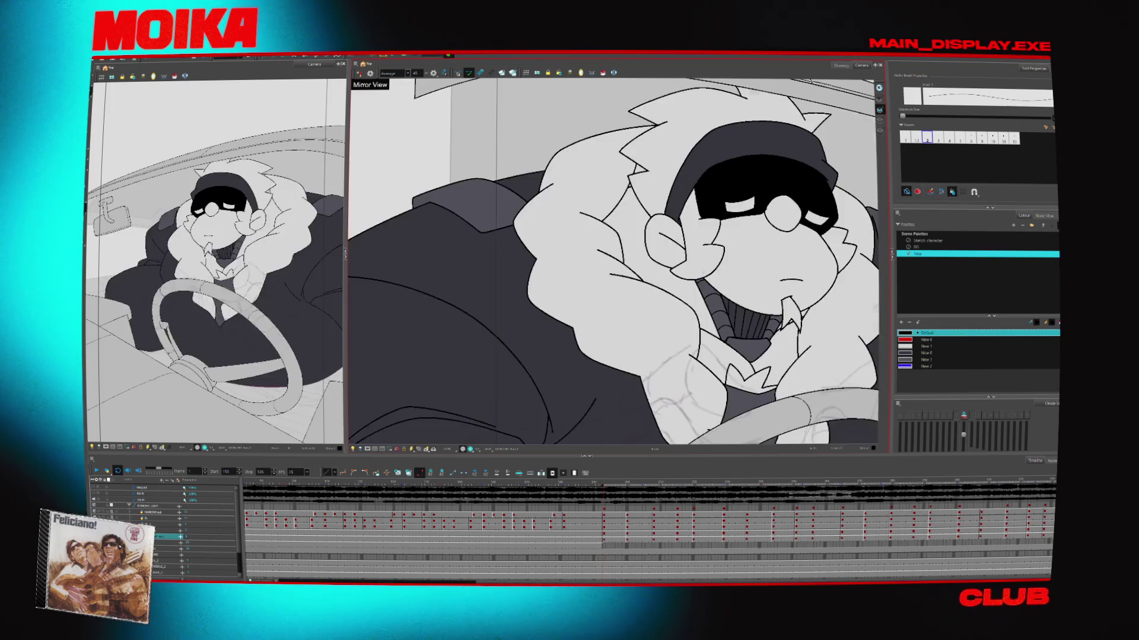
pyautogui.moveTo(597, 276); pyautogui.dragTo(632, 203)
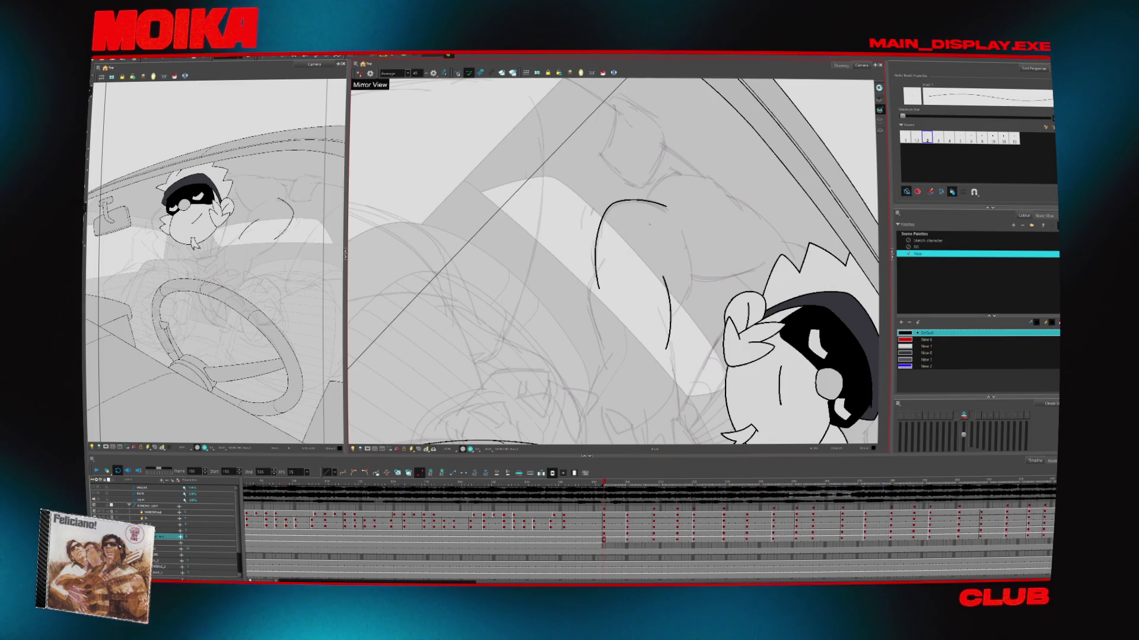
# Extend the ink line across the head top, then ink the following drawings with adjusted view rotation
pyautogui.moveTo(638, 196); pyautogui.dragTo(653, 199)
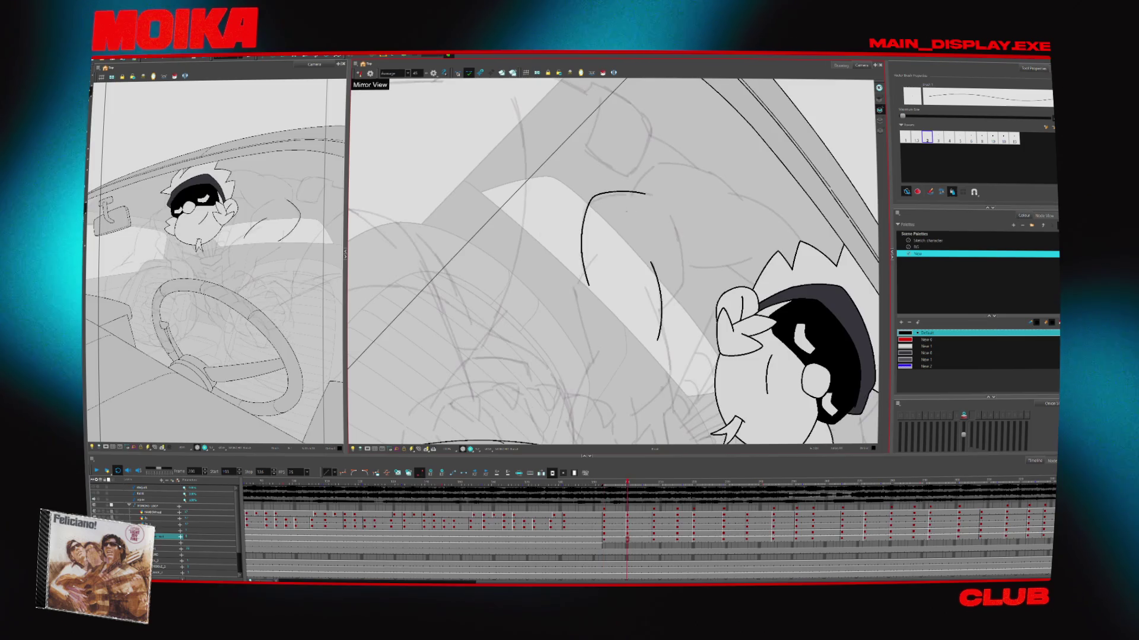
pyautogui.press('.')
pyautogui.press('.')
pyautogui.press('.')
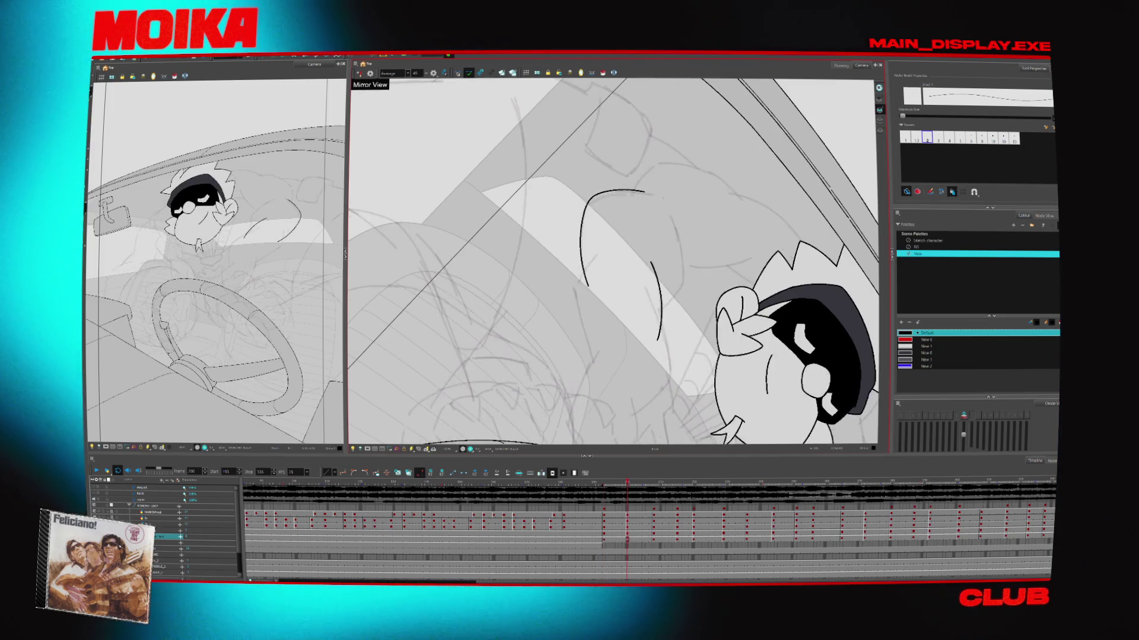
pyautogui.moveTo(652, 148); pyautogui.dragTo(552, 106)
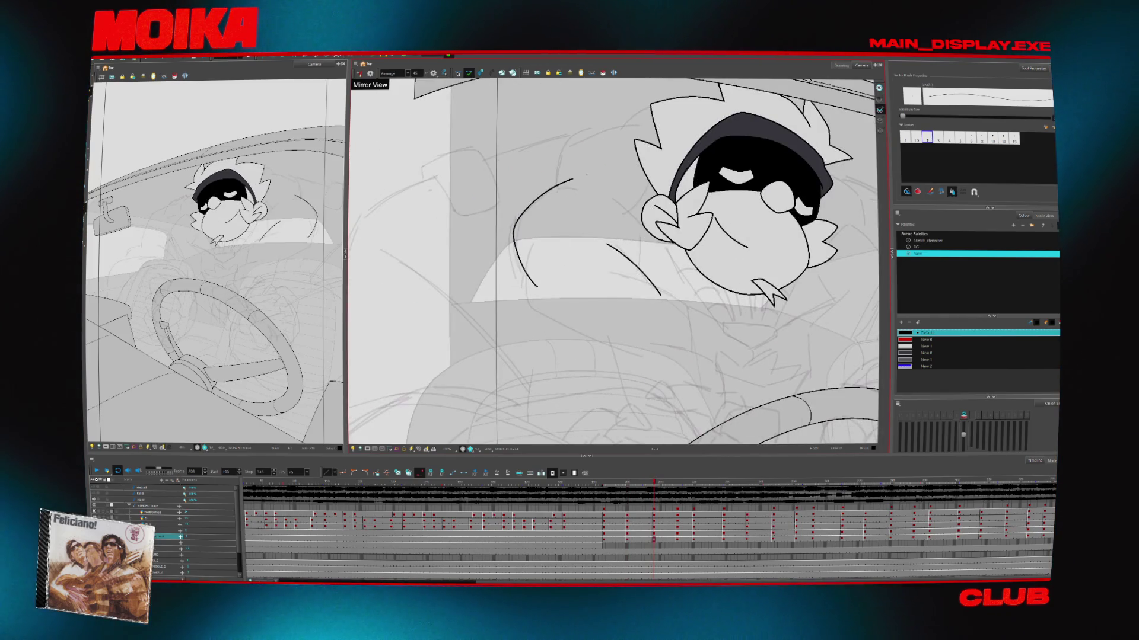
pyautogui.press('.')
pyautogui.press('.')
pyautogui.press('.')
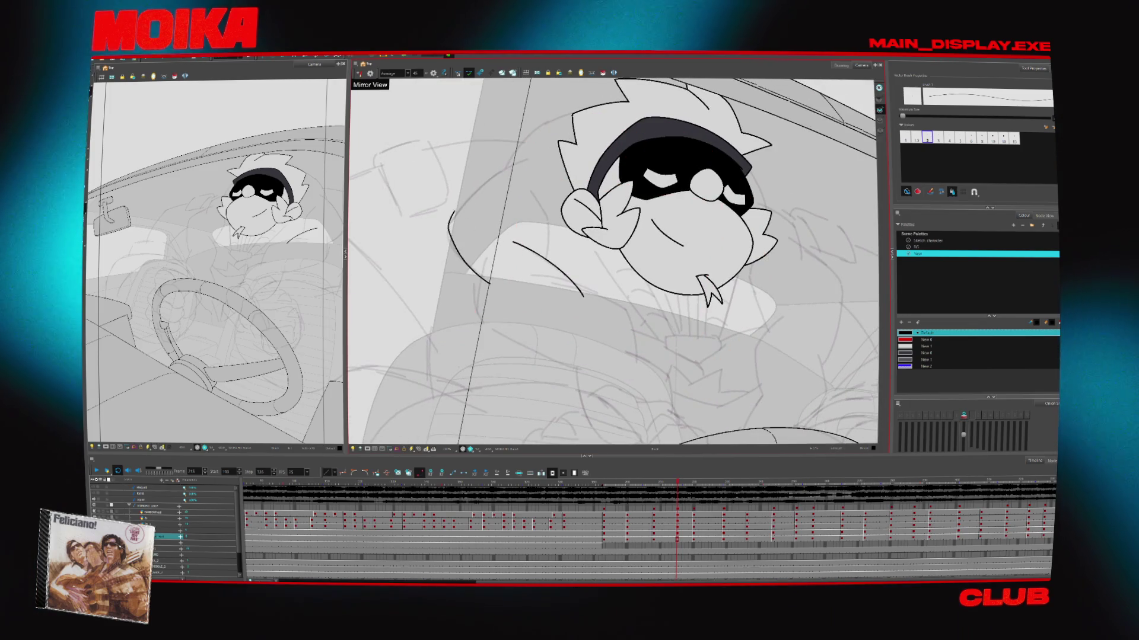
pyautogui.moveTo(653, 178); pyautogui.dragTo(617, 202)
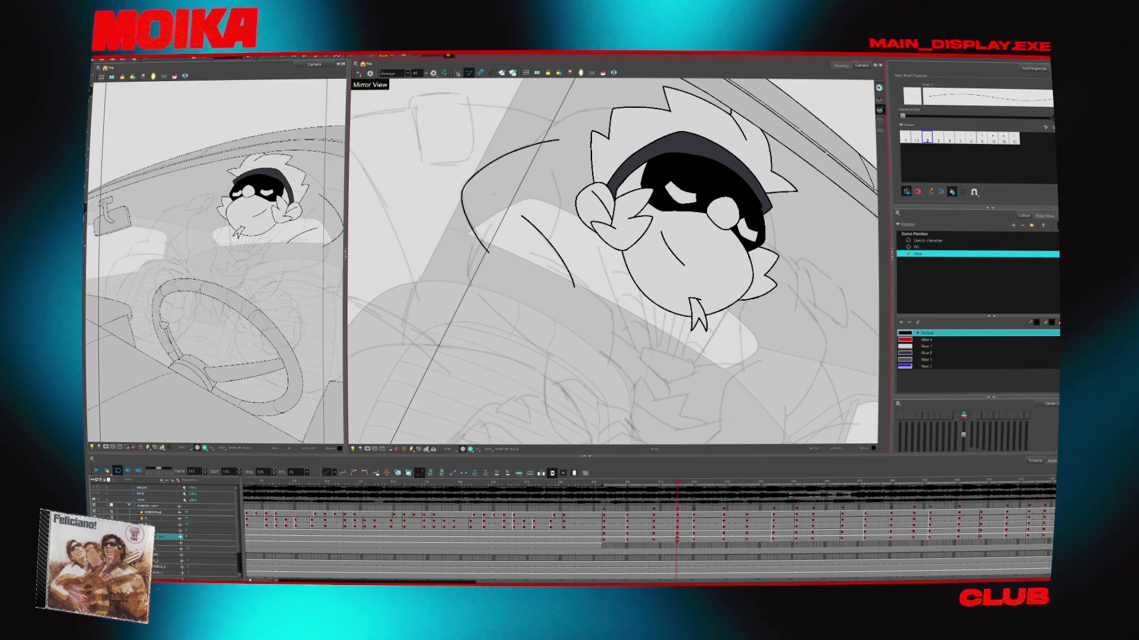
pyautogui.press('.')
pyautogui.press('.')
pyautogui.press('.')
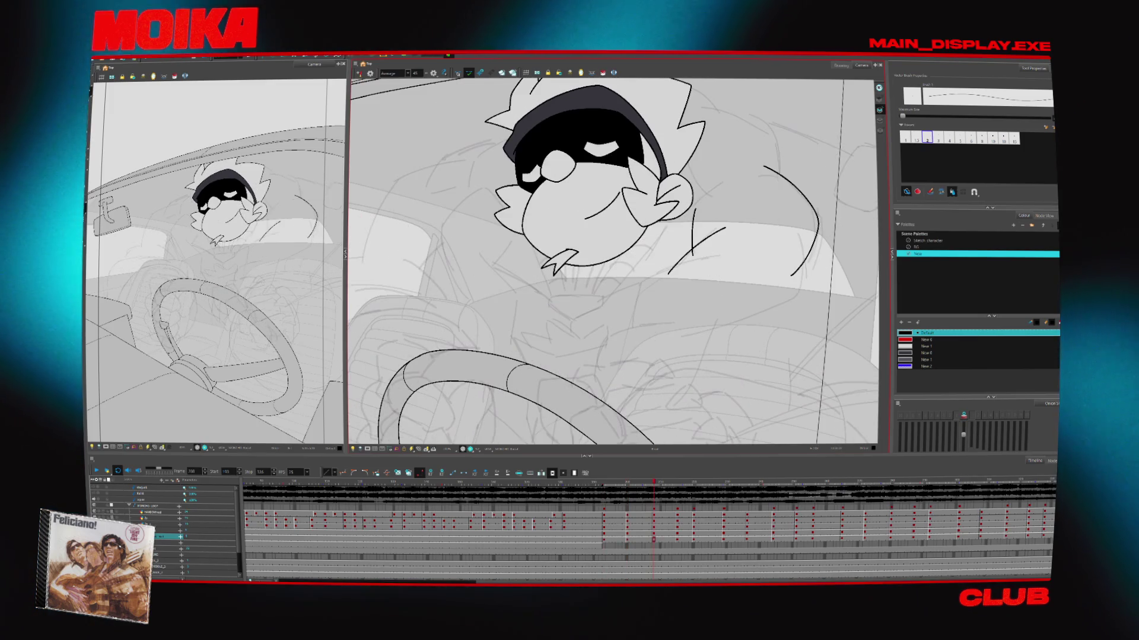
# Ink a curved line beside the shoulder, undo it, and return to the Select tool
pyautogui.moveTo(734, 181); pyautogui.dragTo(692, 255)
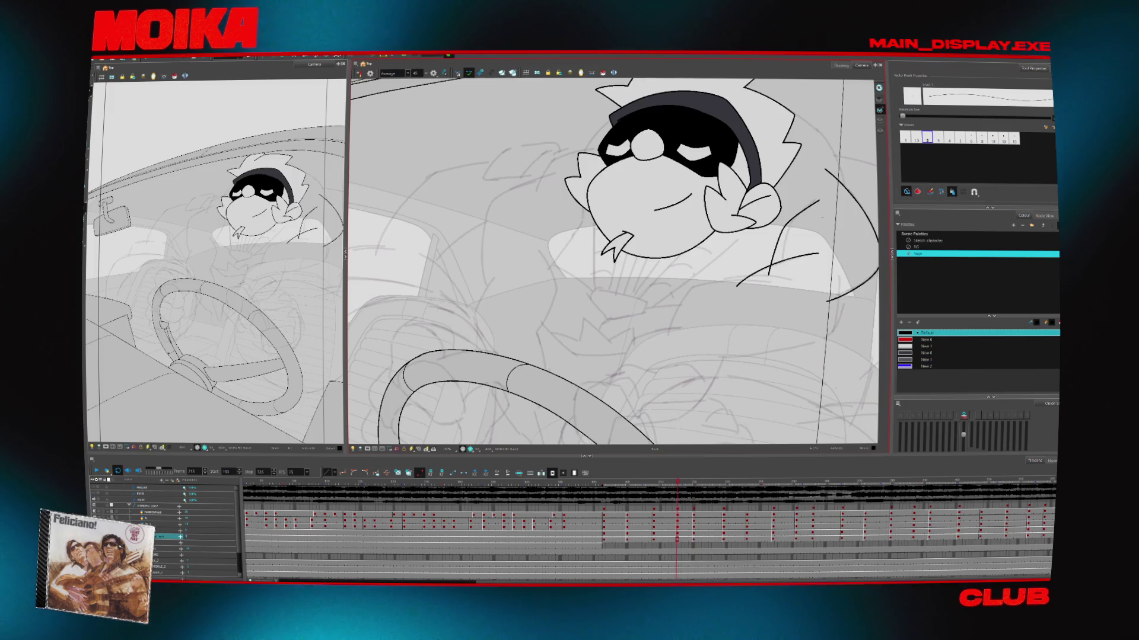
pyautogui.hotkey('ctrl', 'z')
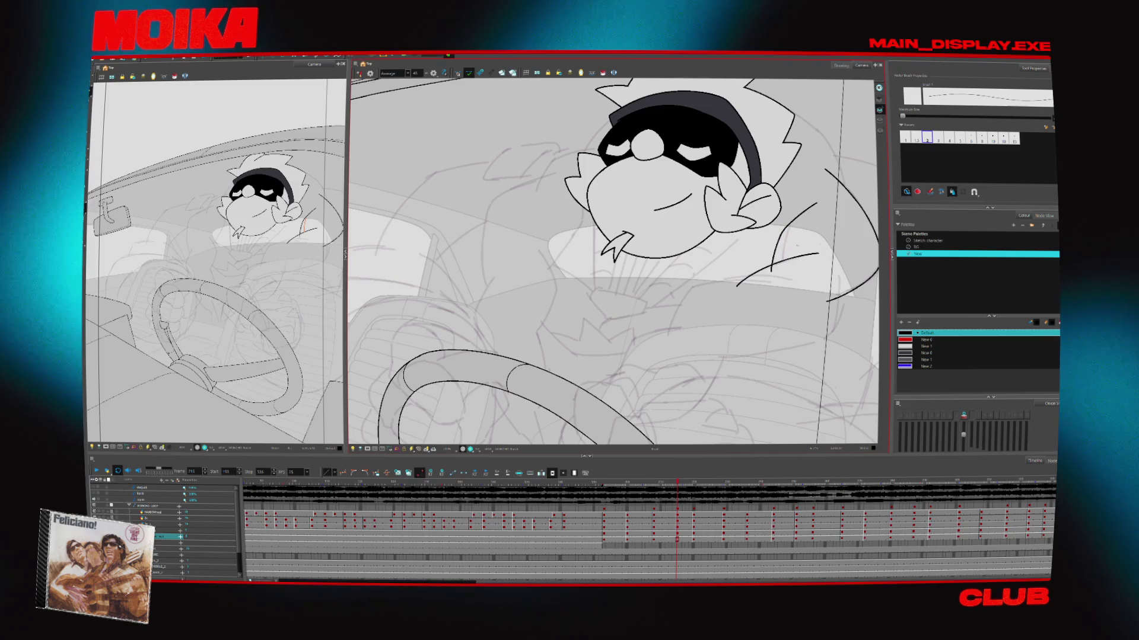
pyautogui.hotkey('alt', 's')
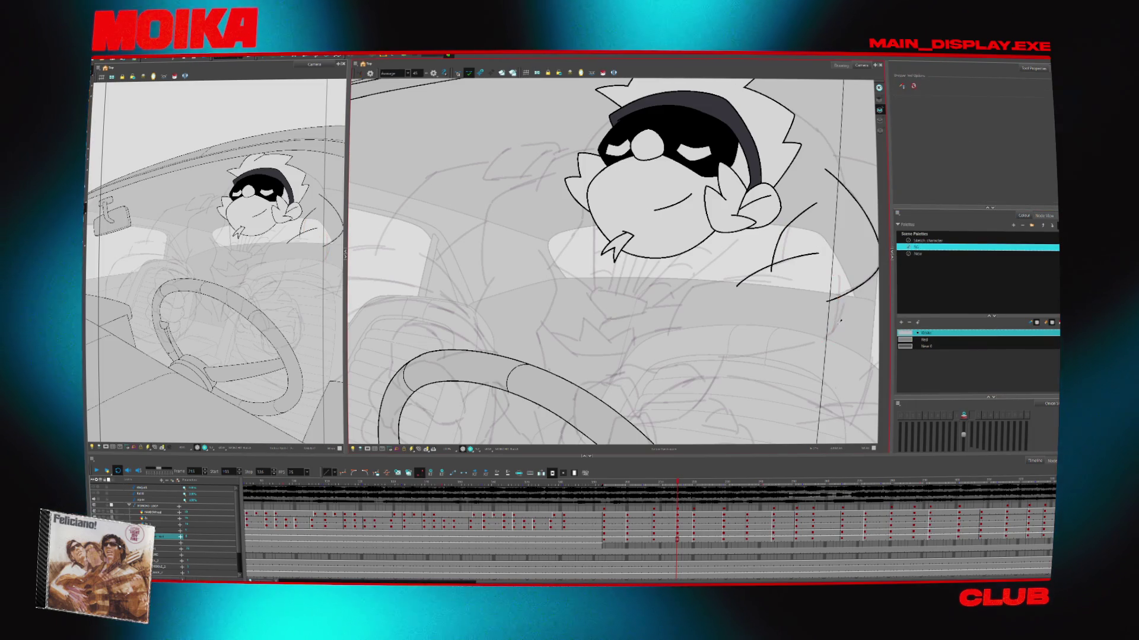
# Sample the sketch line colour from the canvas and select all sketch strokes on the drawing
pyautogui.press('d')
pyautogui.click(825, 319)
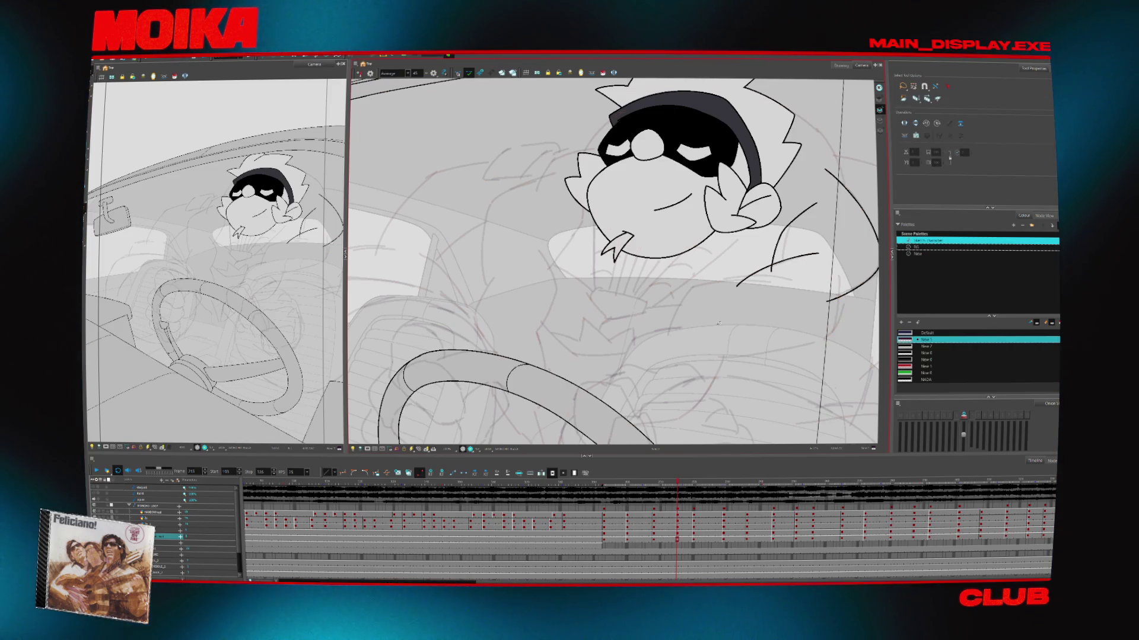
pyautogui.hotkey('ctrl', 'a')
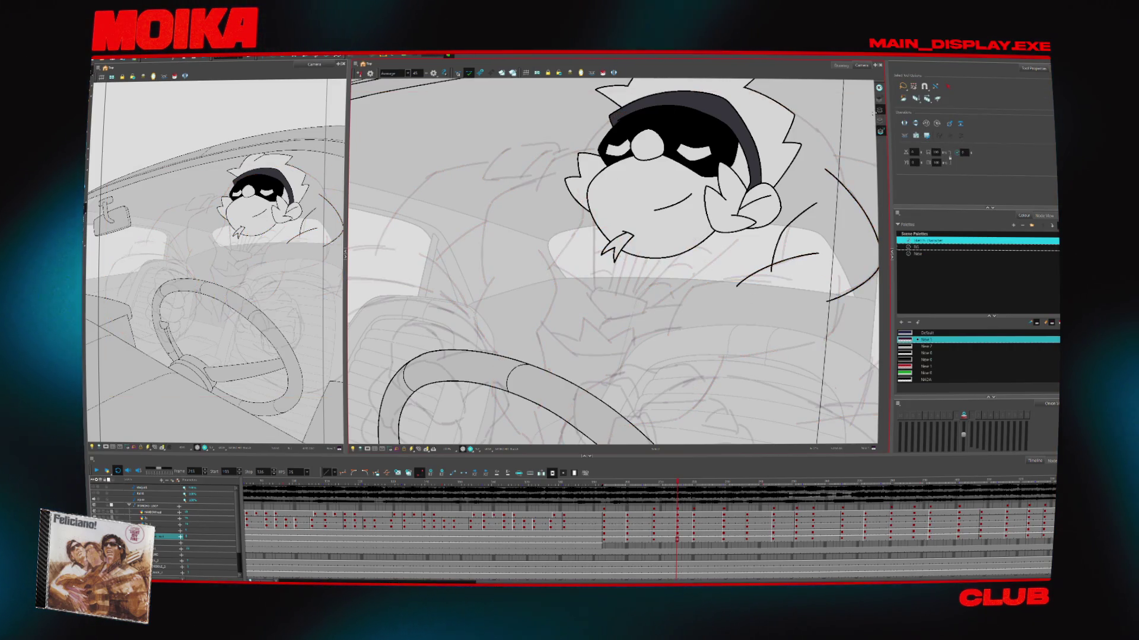
pyautogui.press('f')
pyautogui.press('f')
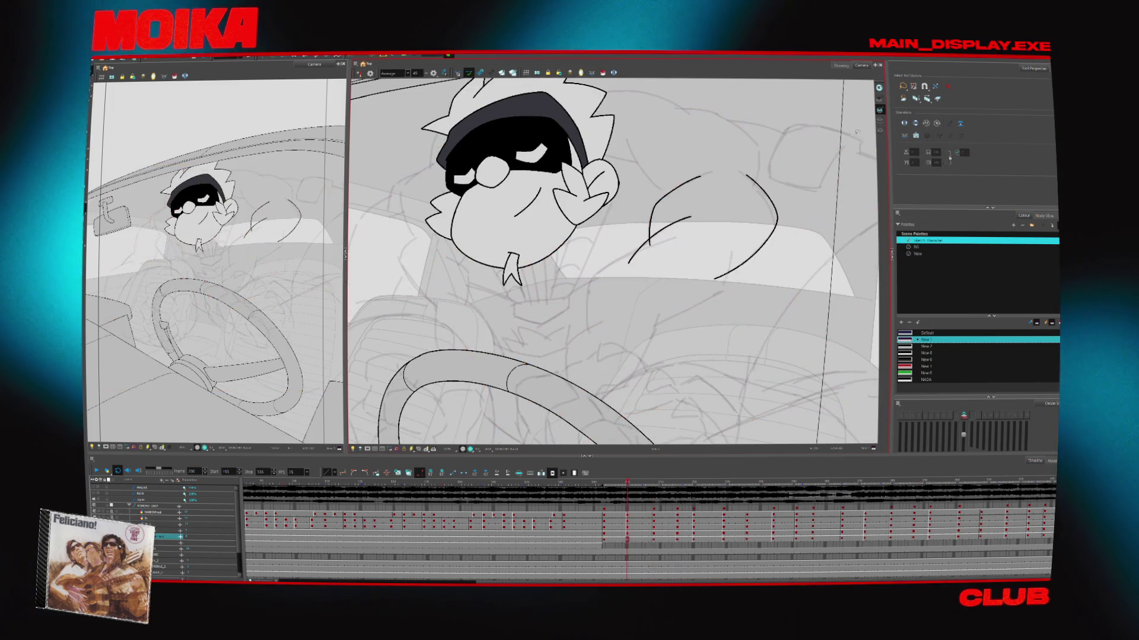
pyautogui.press('f')
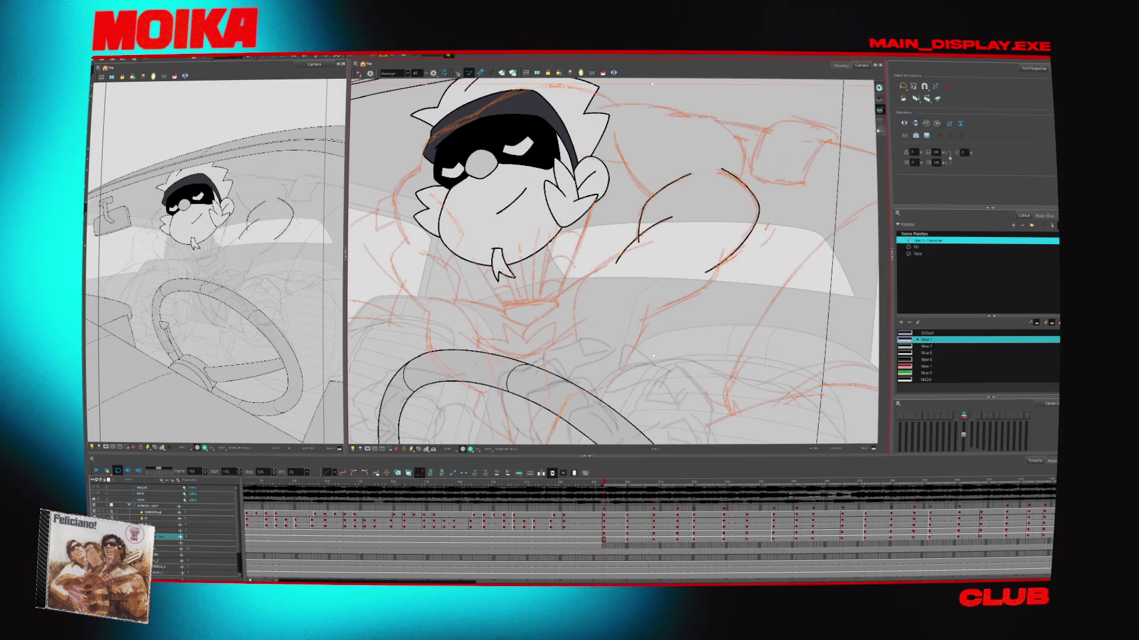
# Step forward through the drawings, frame the character and switch the brush back to black
pyautogui.press('g')
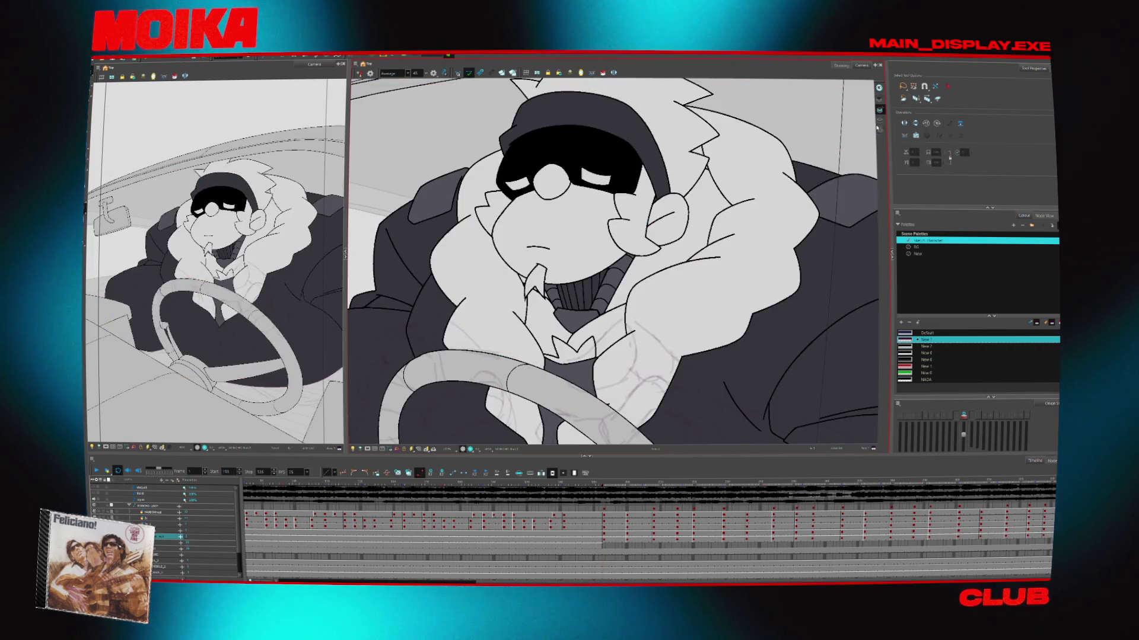
pyautogui.press('g')
pyautogui.press('g')
pyautogui.press('g')
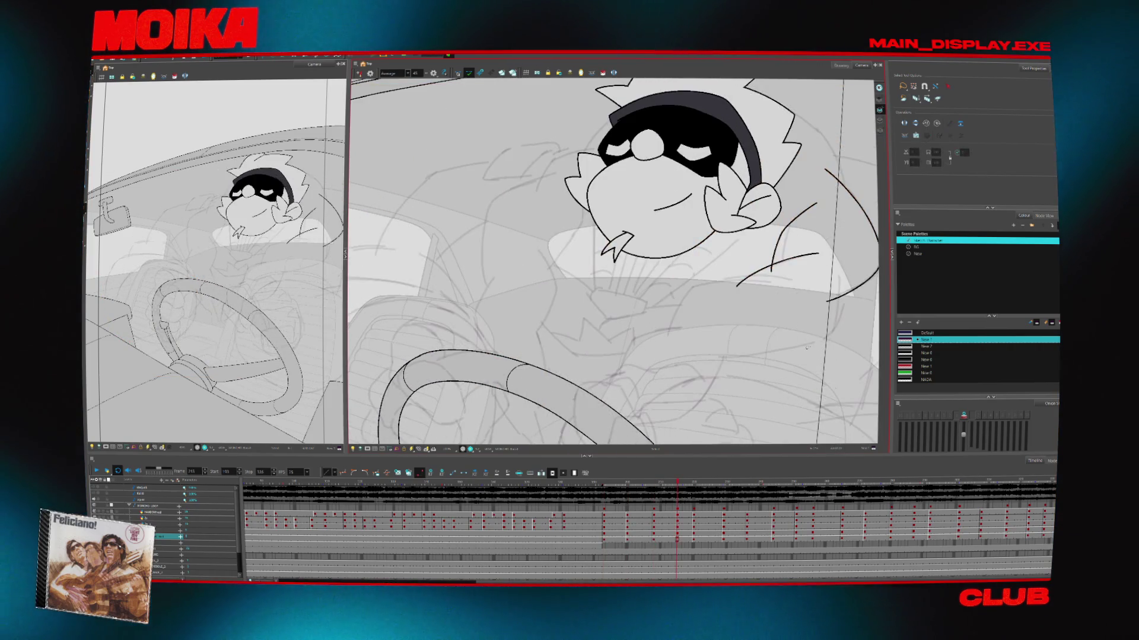
pyautogui.press('g')
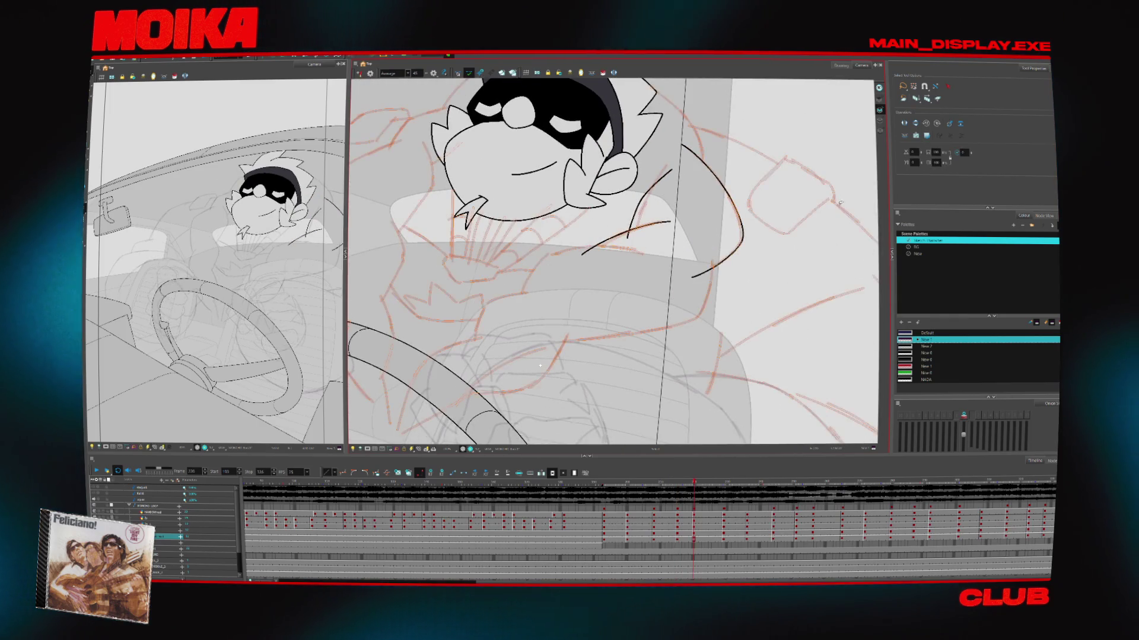
pyautogui.press('g')
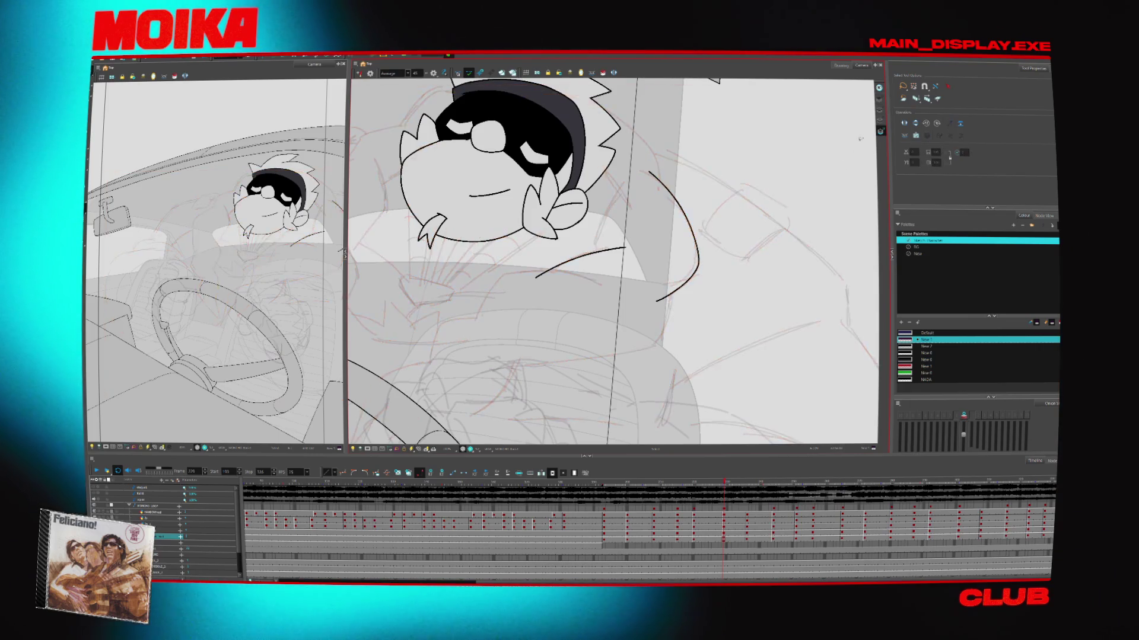
pyautogui.press('g')
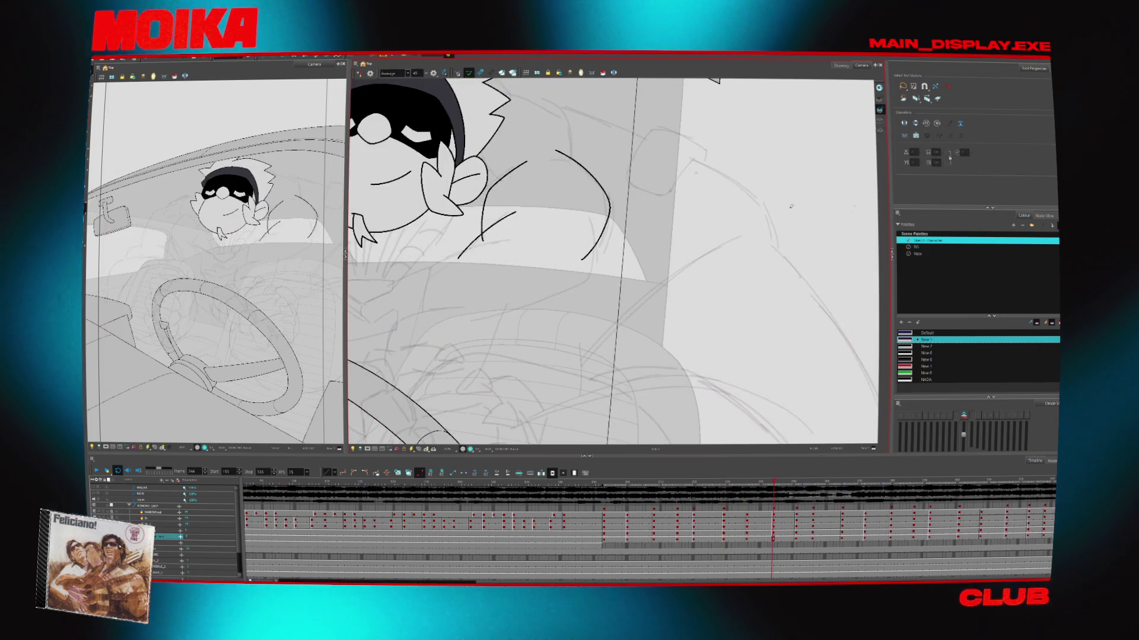
pyautogui.press('g')
pyautogui.press('g')
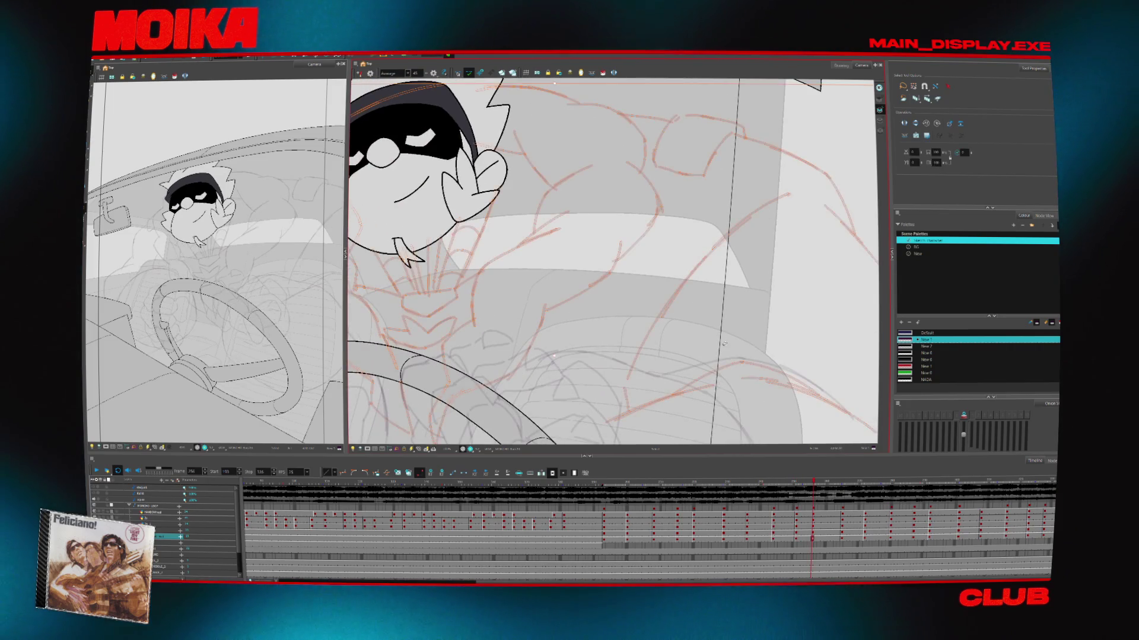
pyautogui.press('g')
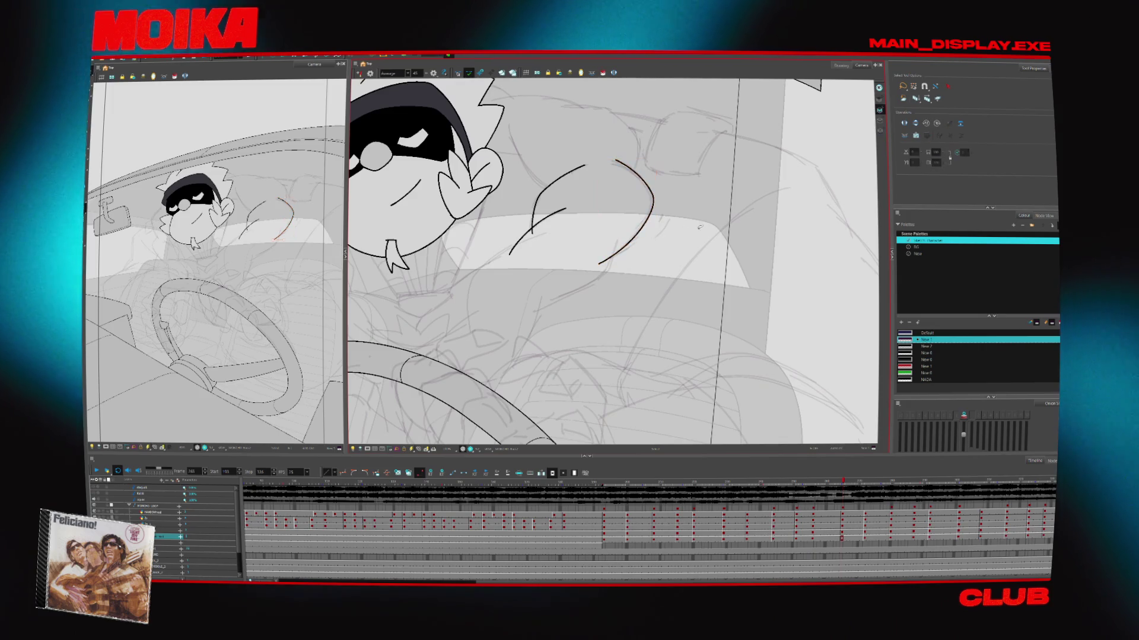
pyautogui.moveTo(630, 241); pyautogui.dragTo(689, 303)
pyautogui.click(688, 304)
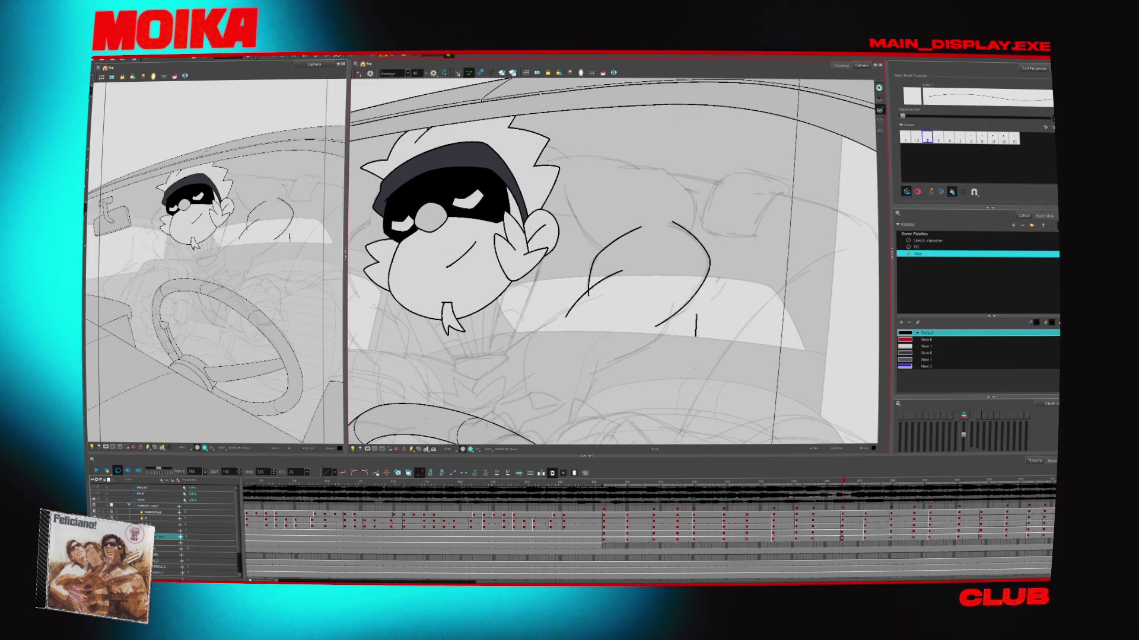
# Play back the animation, then ink an arm line curving down from the shoulder
pyautogui.press('Return')
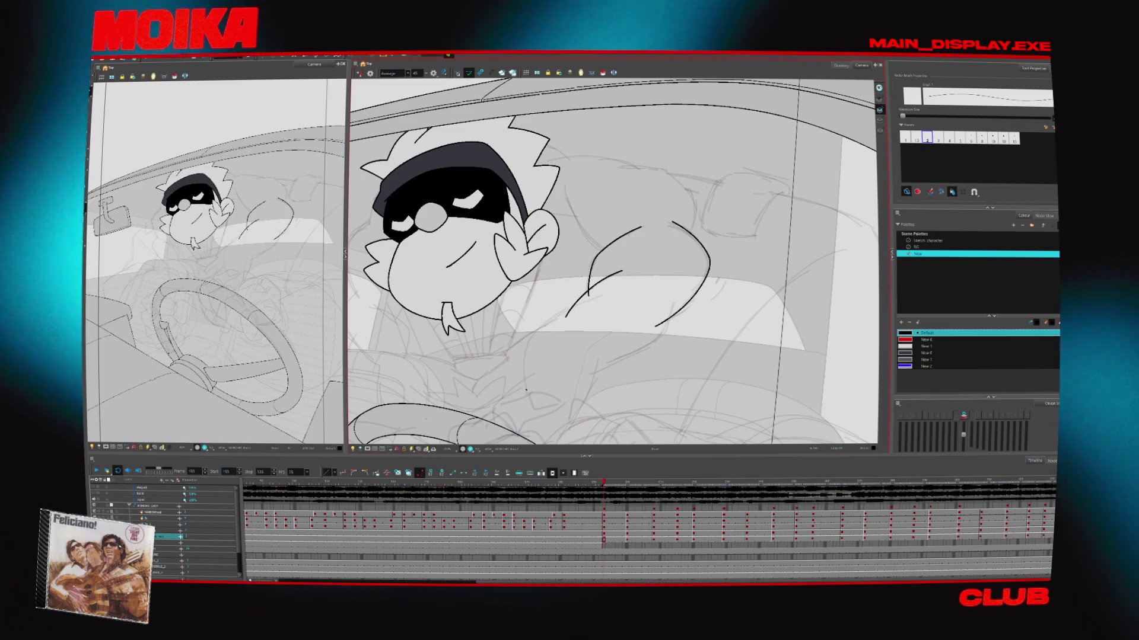
pyautogui.press('g')
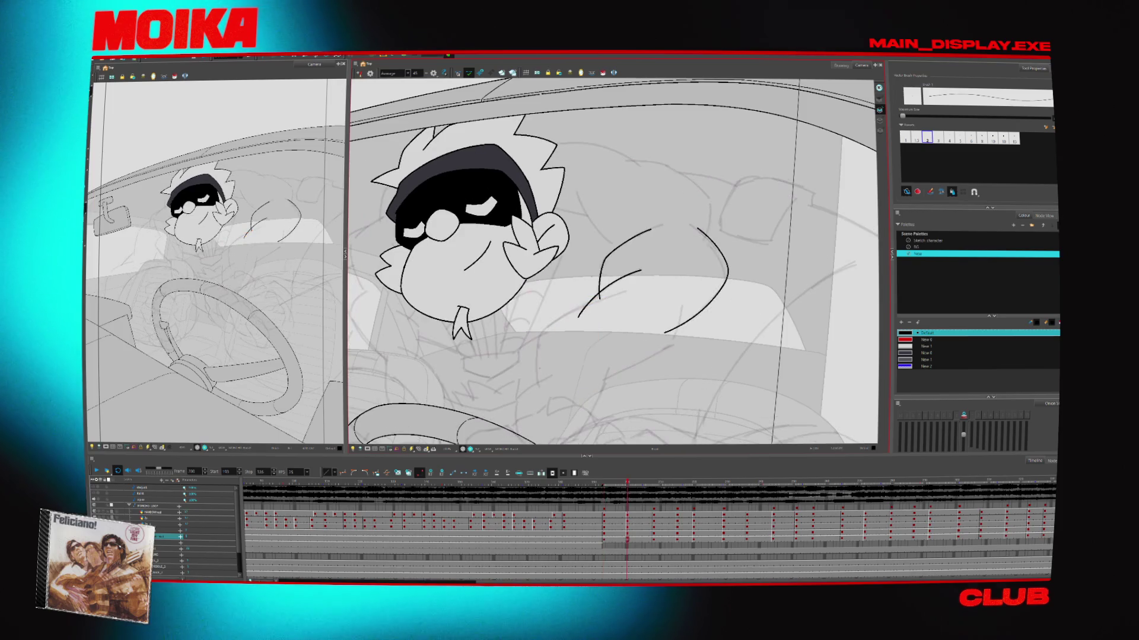
pyautogui.moveTo(619, 292)
pyautogui.mouseDown()
pyautogui.moveTo(578, 314)
pyautogui.moveTo(536, 390)
pyautogui.mouseUp()
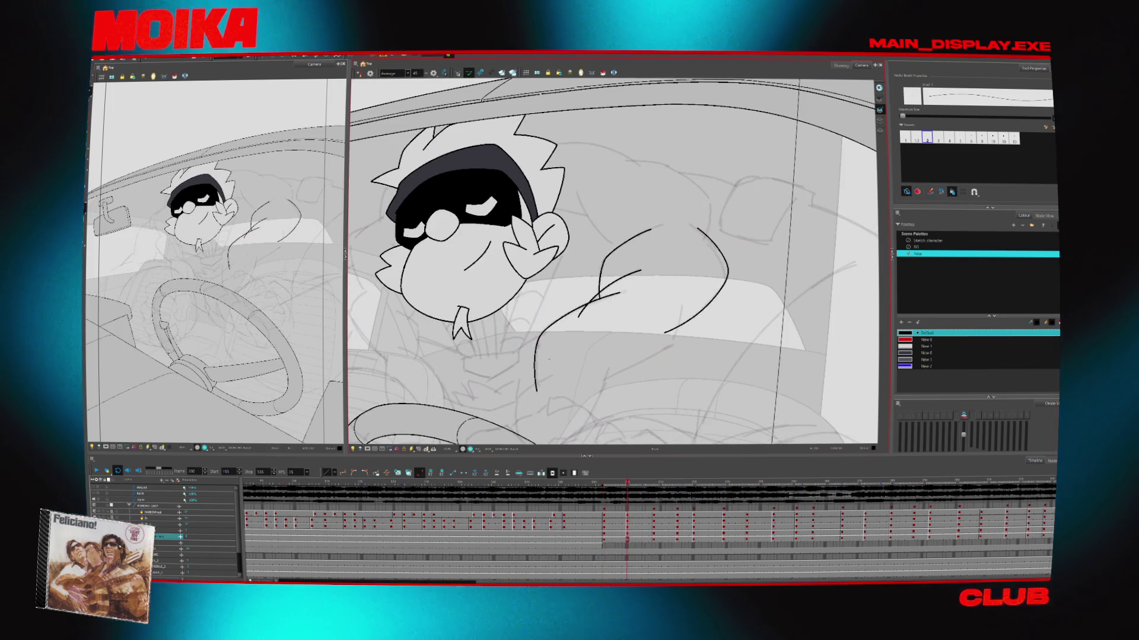
pyautogui.press('g')
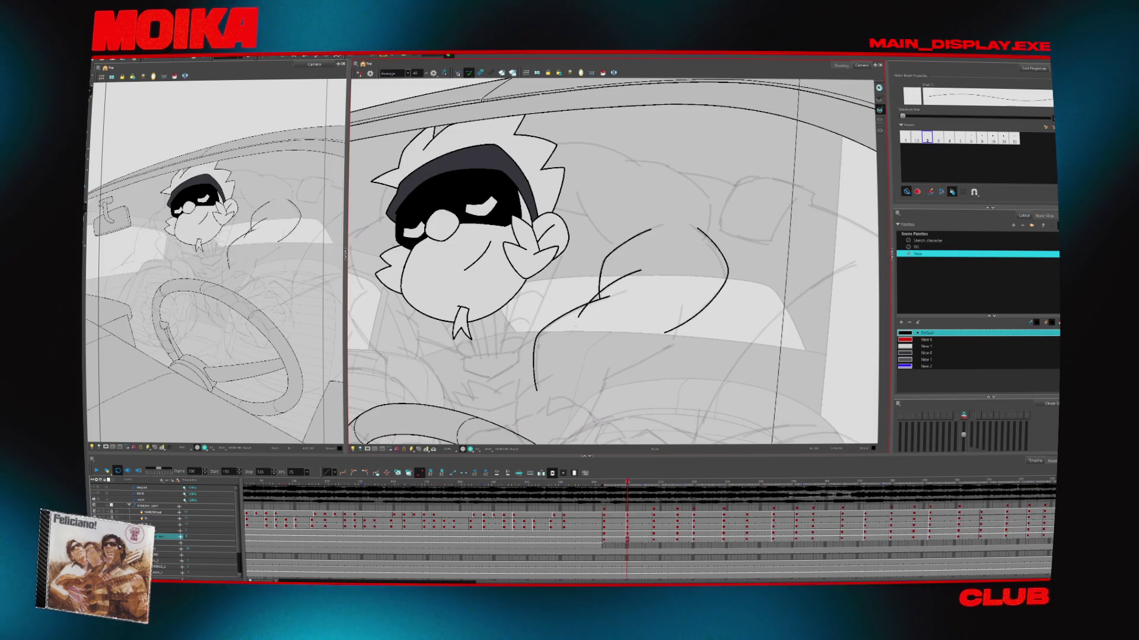
pyautogui.moveTo(534, 297)
pyautogui.mouseDown()
pyautogui.moveTo(521, 285)
pyautogui.moveTo(605, 208)
pyautogui.moveTo(551, 275)
pyautogui.mouseUp()
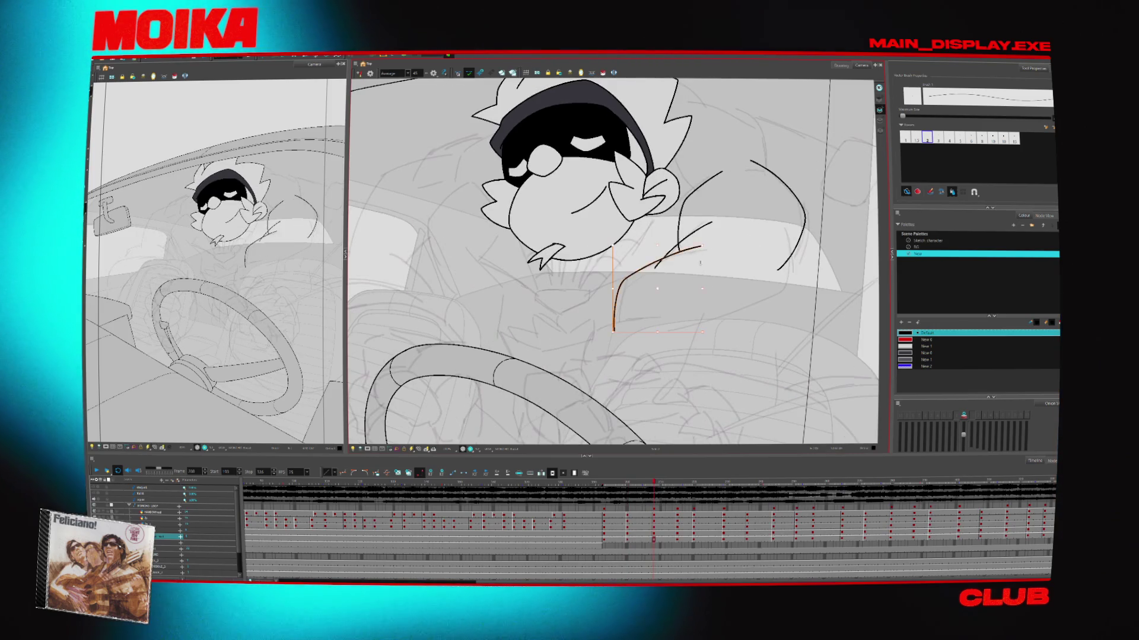
# Flip back and forth between neighbouring drawings to check the arm motion
pyautogui.press(',')
pyautogui.press(',')
pyautogui.press(',')
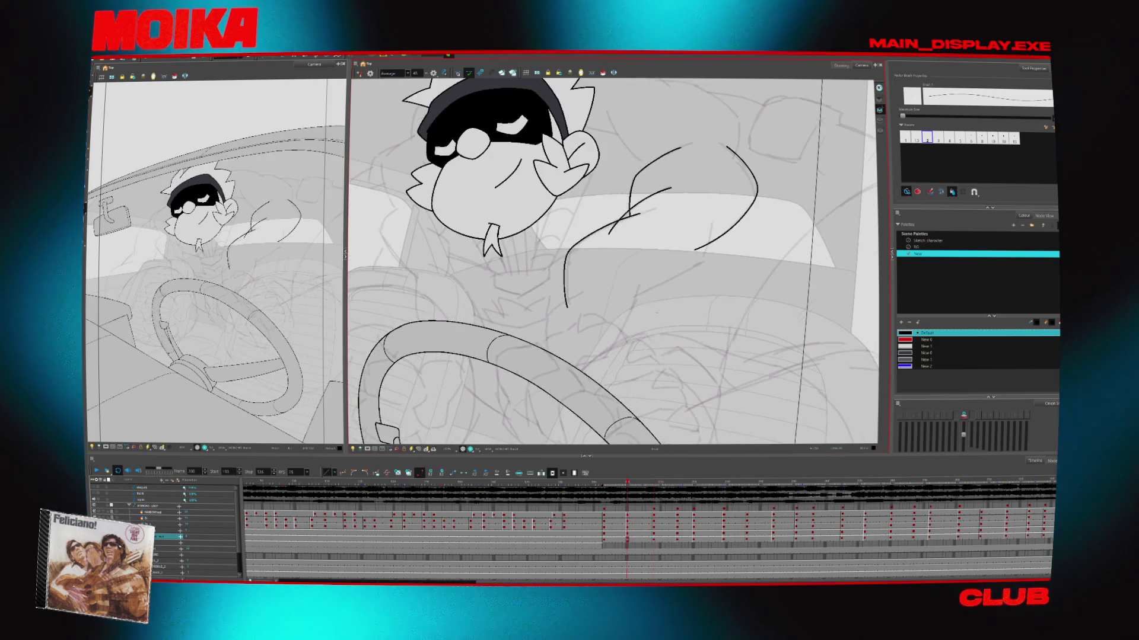
pyautogui.press('.')
pyautogui.press('.')
pyautogui.press('.')
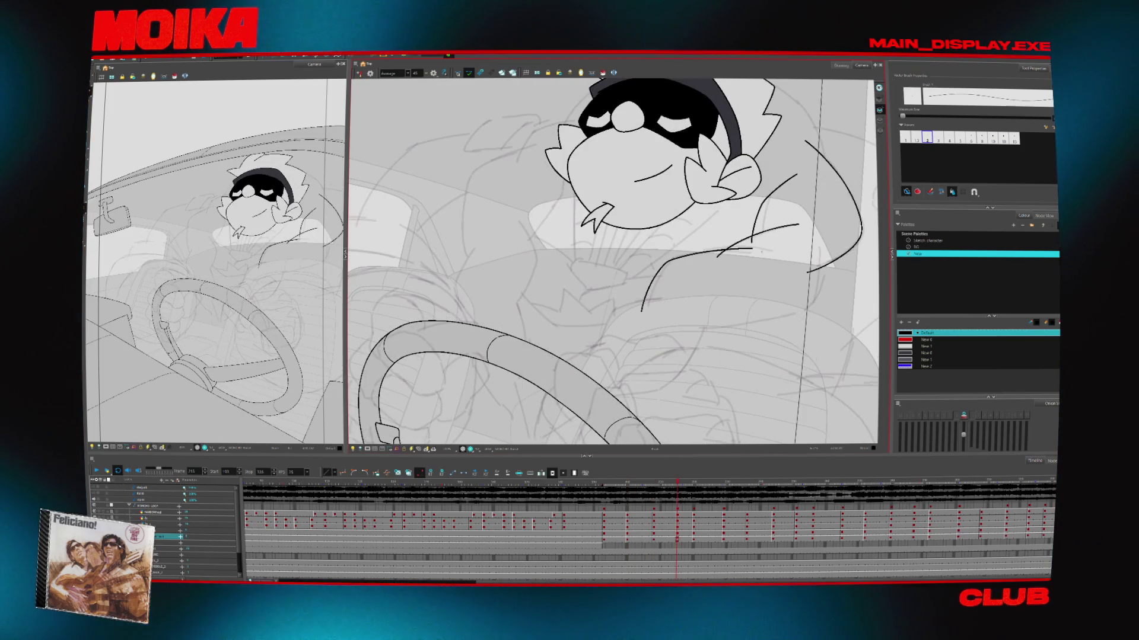
pyautogui.press('.')
pyautogui.press('.')
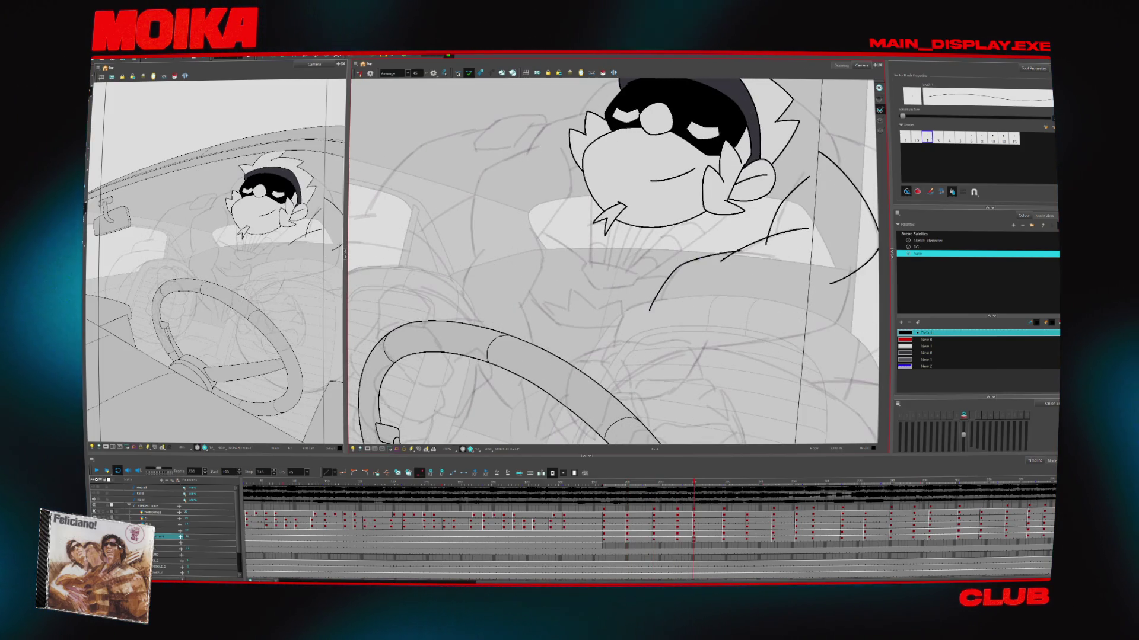
pyautogui.scroll(3, 613, 261)
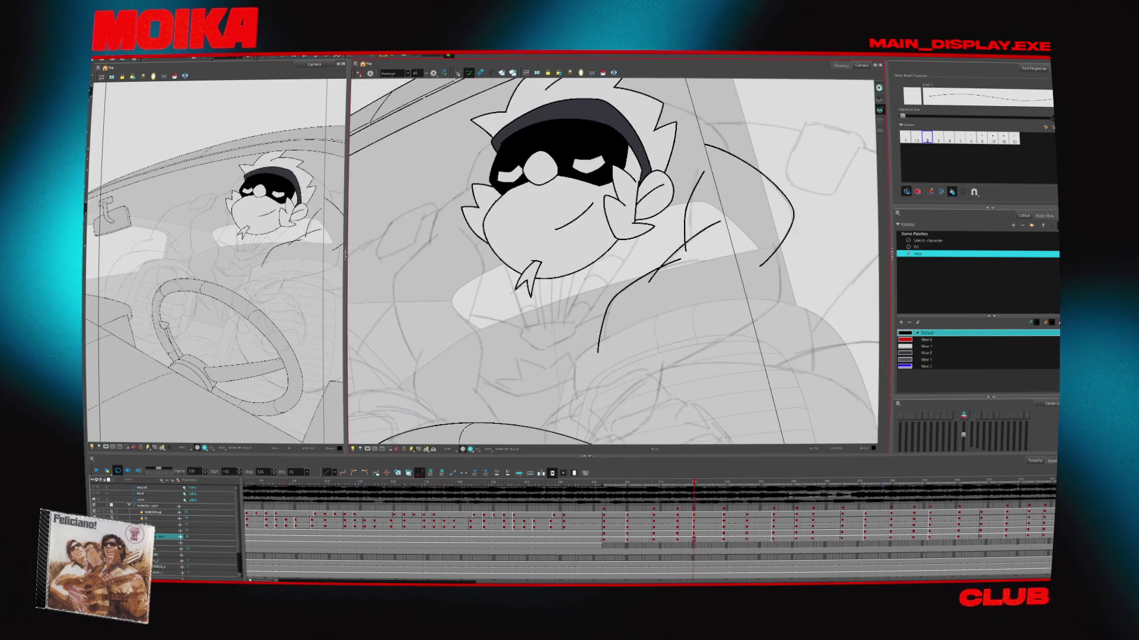
pyautogui.press(',')
pyautogui.press(',')
pyautogui.press(',')
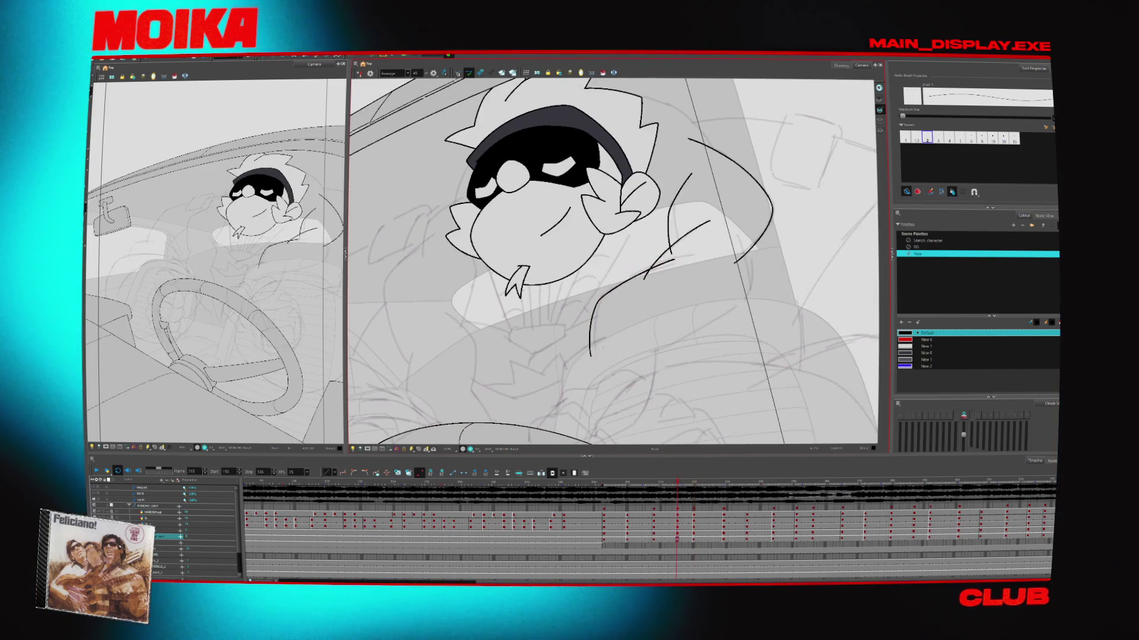
pyautogui.press('.')
pyautogui.press('.')
pyautogui.press('.')
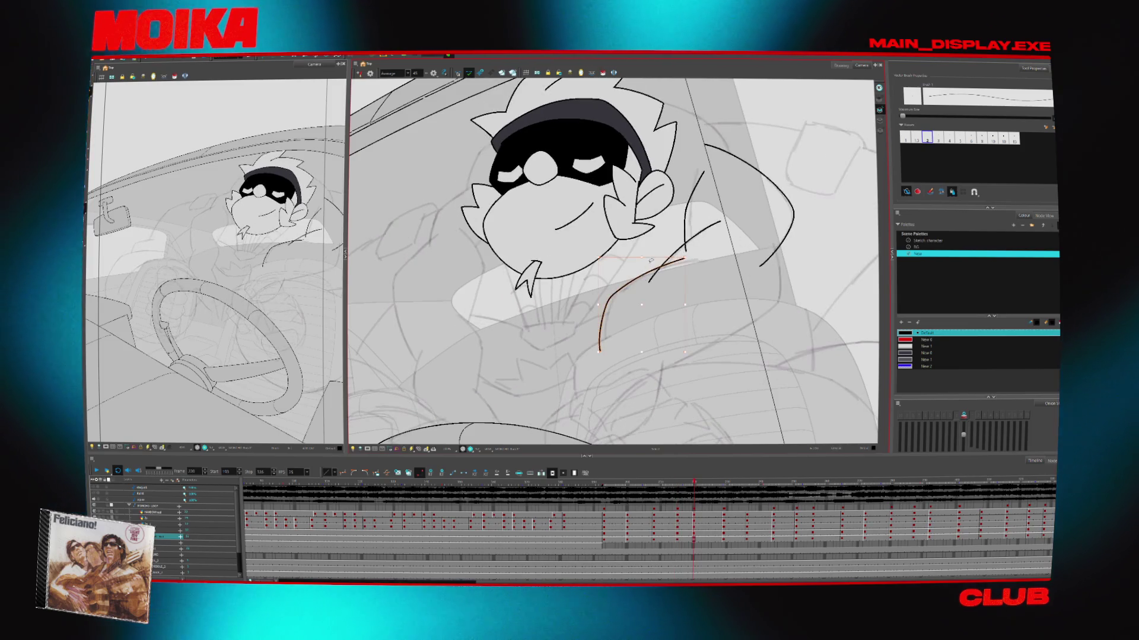
pyautogui.press(',')
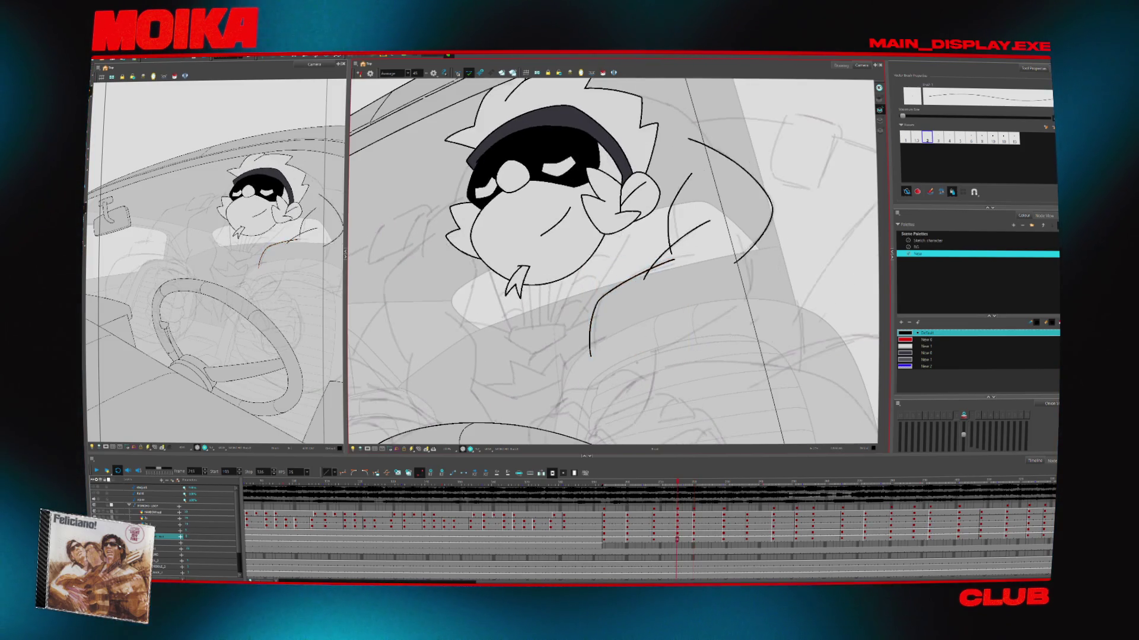
pyautogui.press(',')
pyautogui.press(',')
pyautogui.press('.')
pyautogui.press('.')
pyautogui.press('.')
pyautogui.press('.')
pyautogui.press('.')
pyautogui.press('.')
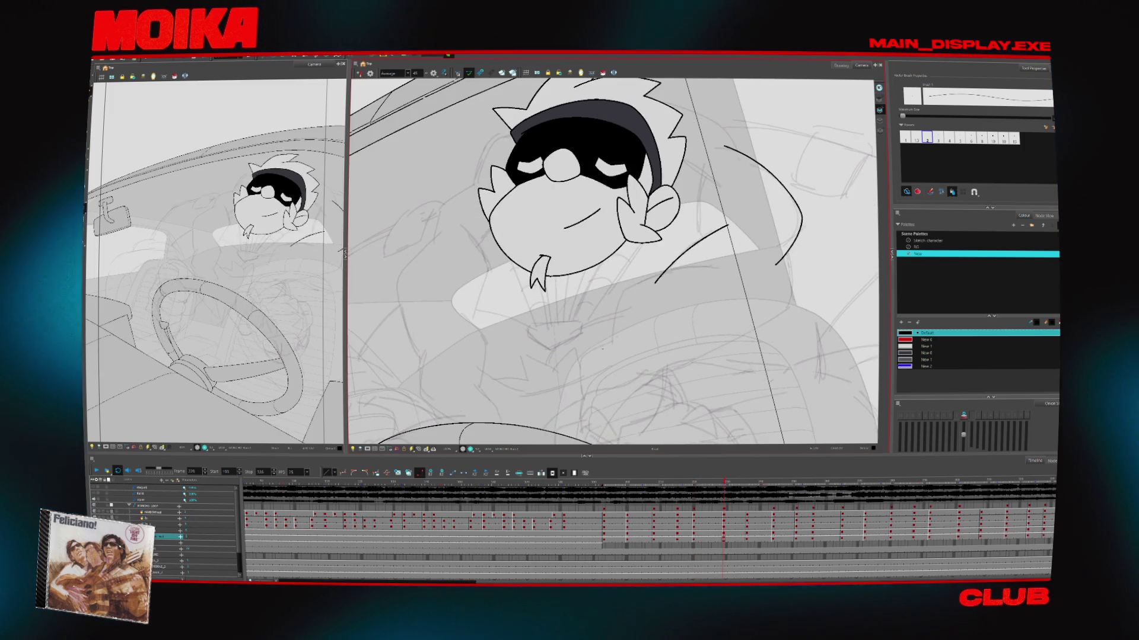
pyautogui.press(',')
pyautogui.press(',')
pyautogui.press(',')
pyautogui.press(',')
pyautogui.press(',')
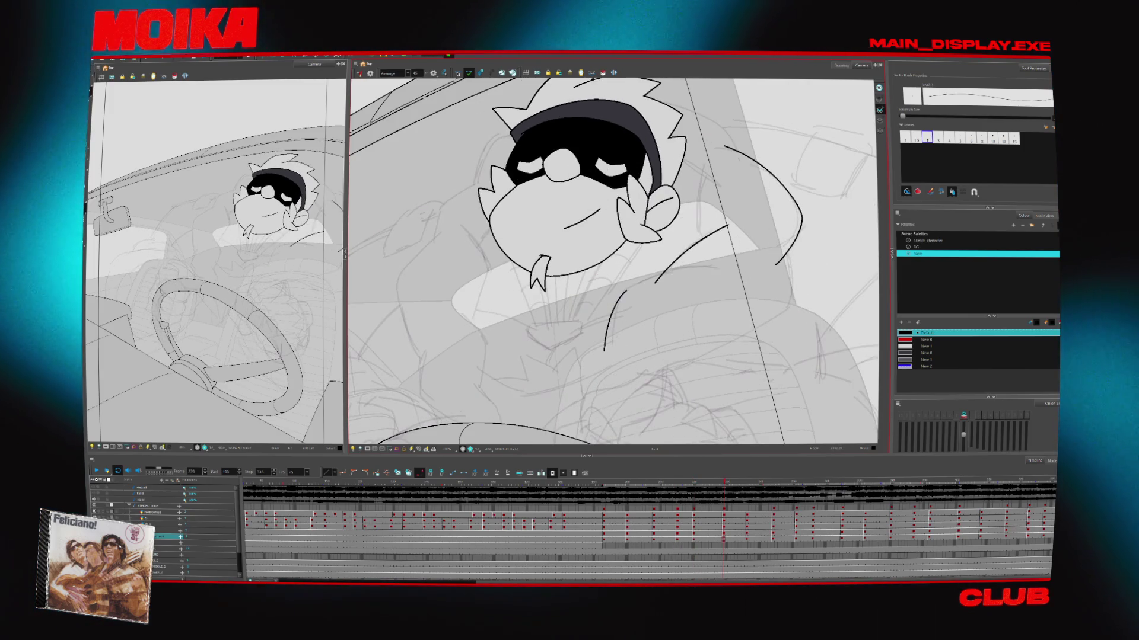
pyautogui.press(',')
pyautogui.press(',')
pyautogui.press(',')
pyautogui.press('.')
pyautogui.press('.')
pyautogui.press('.')
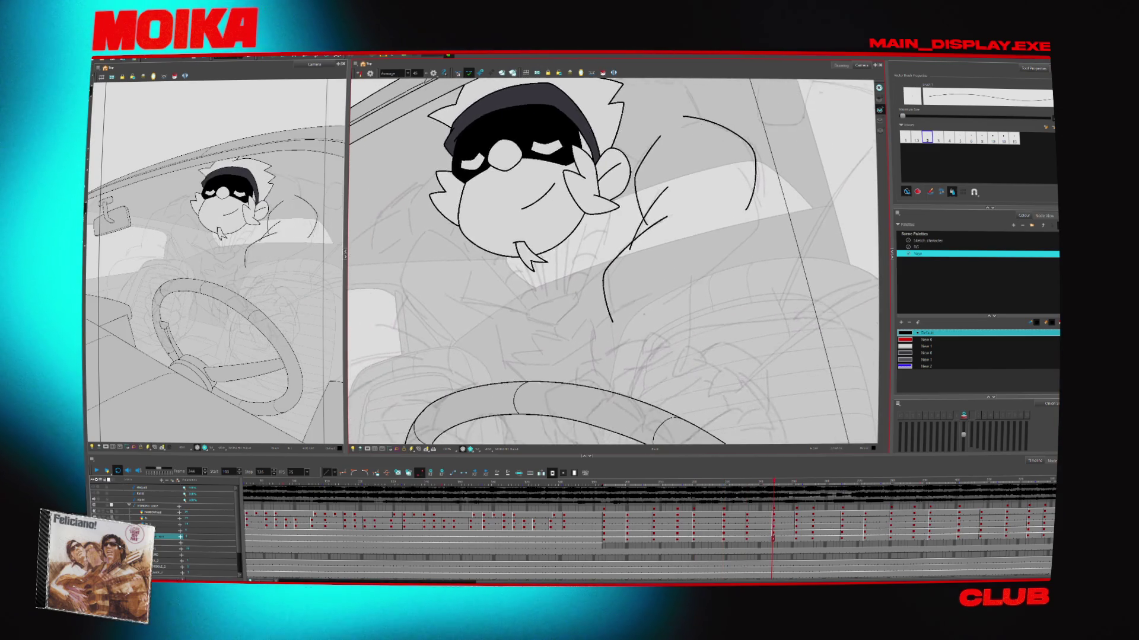
pyautogui.press('.')
pyautogui.press('.')
pyautogui.press('.')
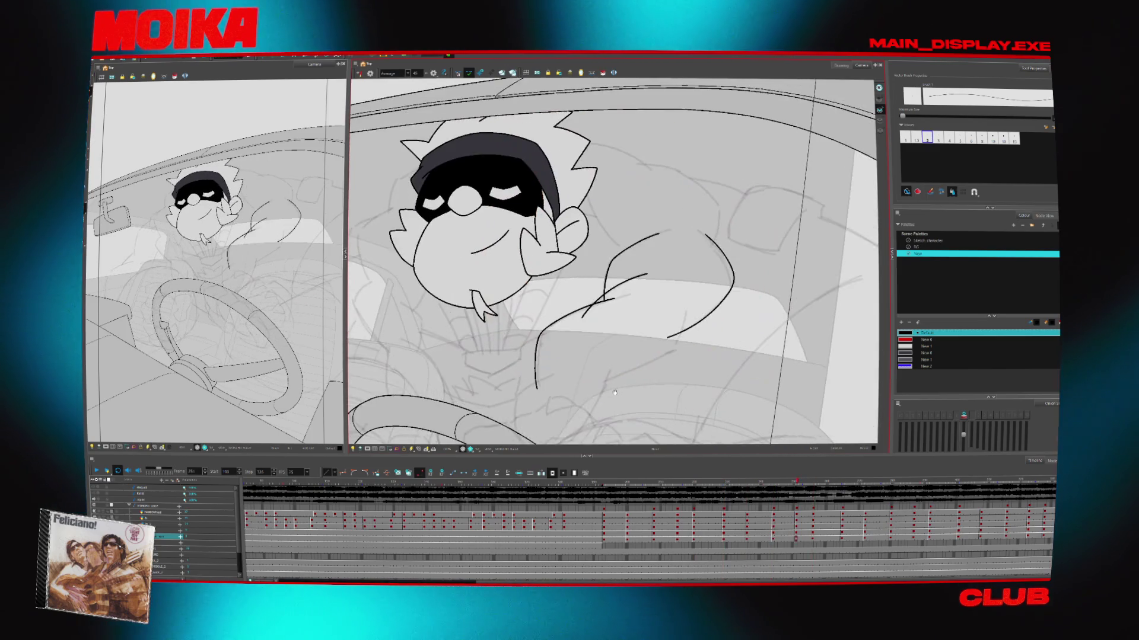
pyautogui.press(',')
pyautogui.press(',')
pyautogui.press(',')
pyautogui.press('.')
pyautogui.press('.')
pyautogui.press('.')
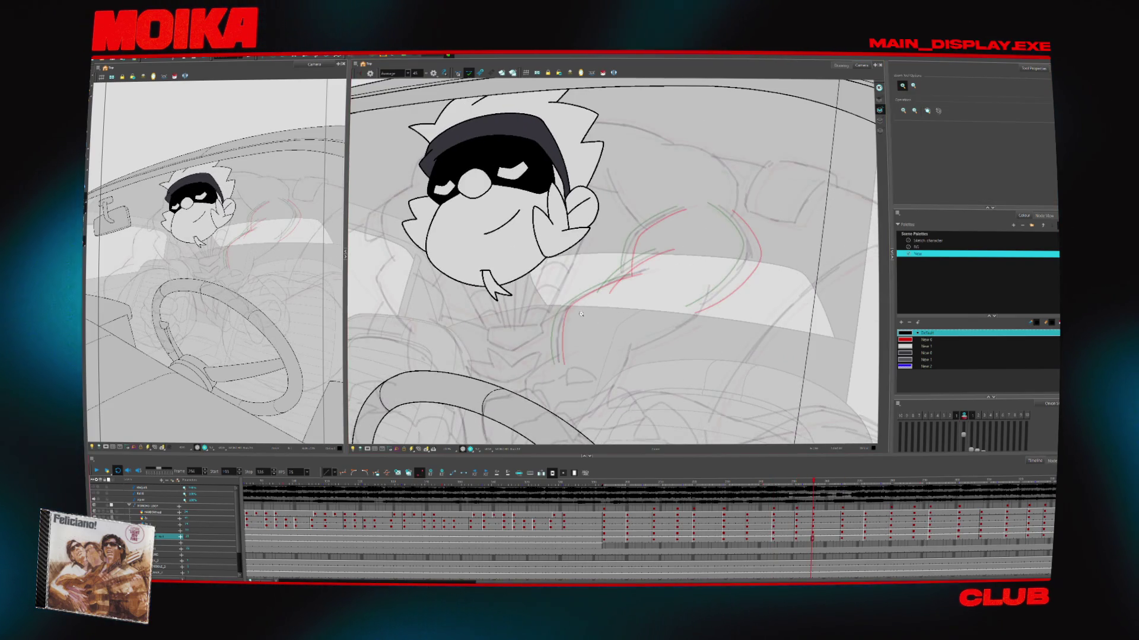
# Rotate the view slightly and ink two arm strokes running up and to the right
pyautogui.scroll(1, 596, 332)
pyautogui.hotkey('ctrl', 'alt', 'x')
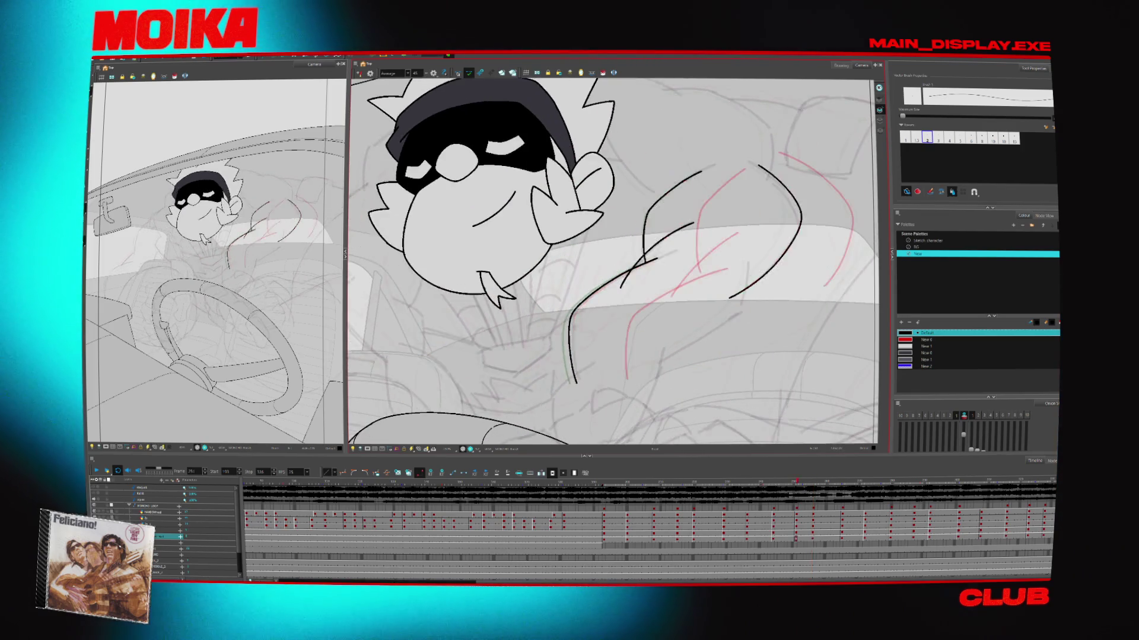
pyautogui.moveTo(565, 312); pyautogui.dragTo(639, 265)
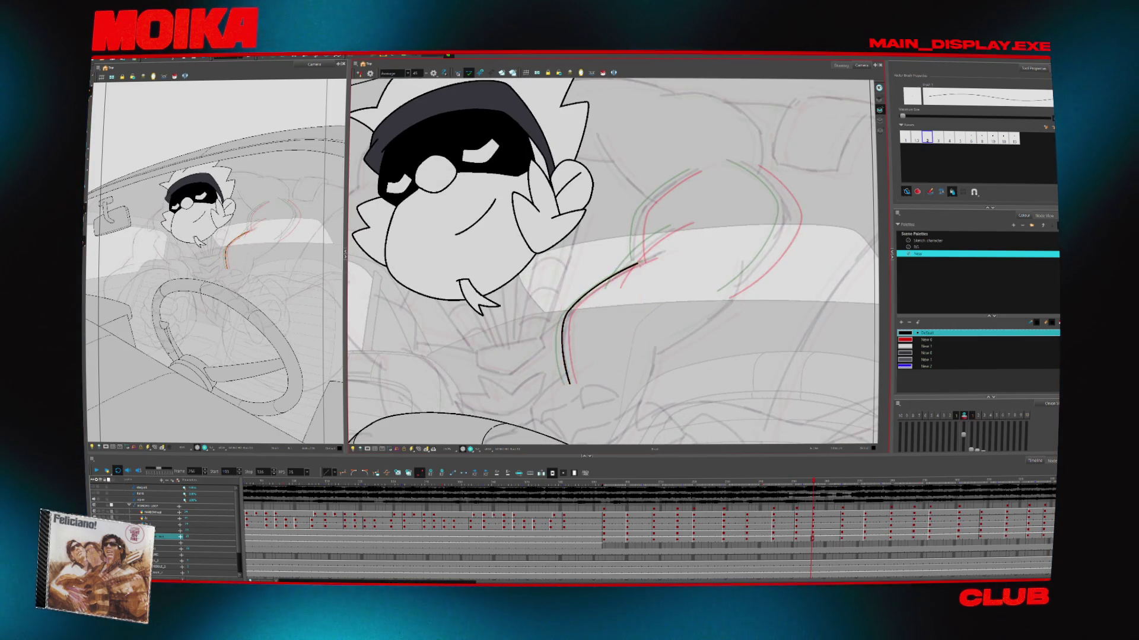
pyautogui.scroll(3, 612, 282)
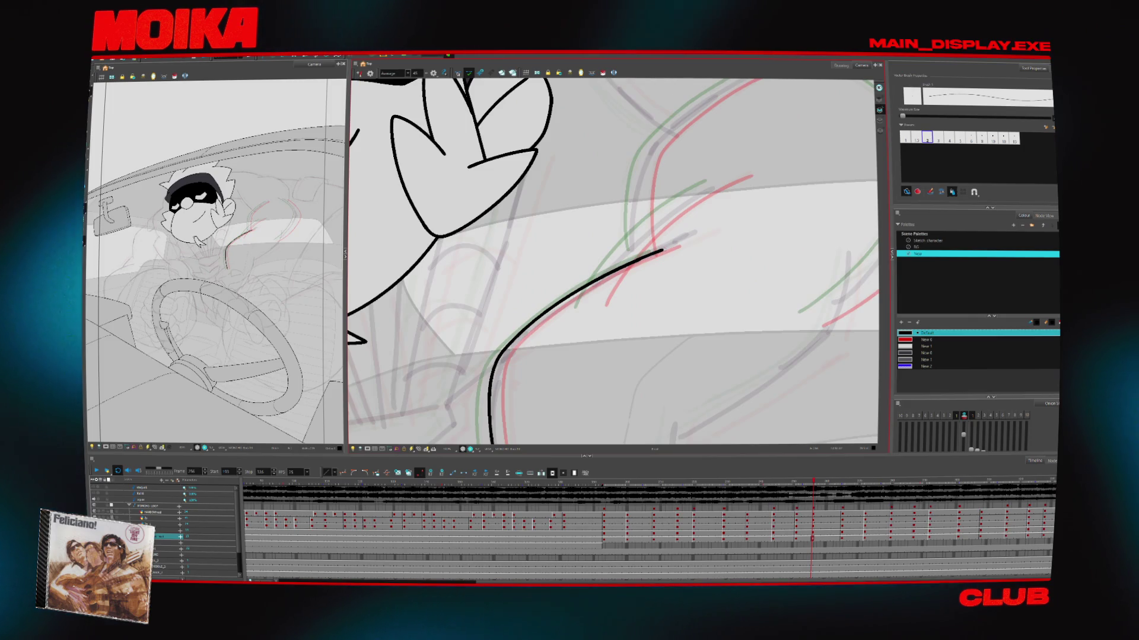
pyautogui.hotkey('alt', 'z')
pyautogui.scroll(-1, 658, 251)
pyautogui.hotkey('alt', 'b')
pyautogui.moveTo(605, 294); pyautogui.dragTo(704, 196)
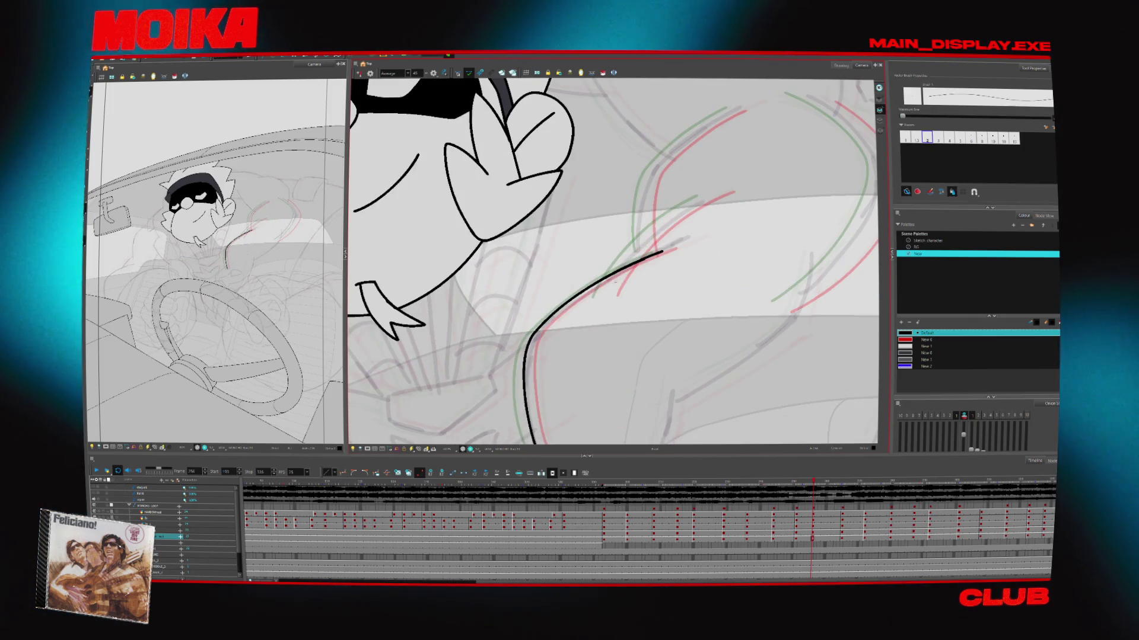
pyautogui.scroll(-1, 687, 250)
pyautogui.moveTo(686, 250); pyautogui.dragTo(654, 286)
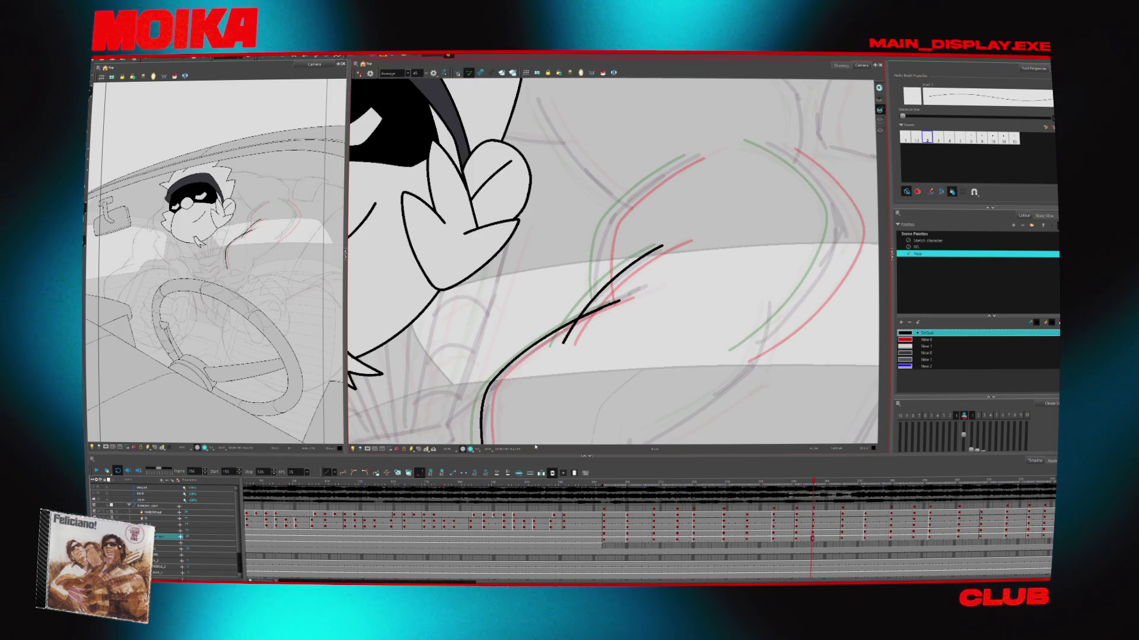
# Delete the wrong arm stroke, redraw it upward along the sketch, and mirror the view to check
pyautogui.press('f')
pyautogui.press('g')
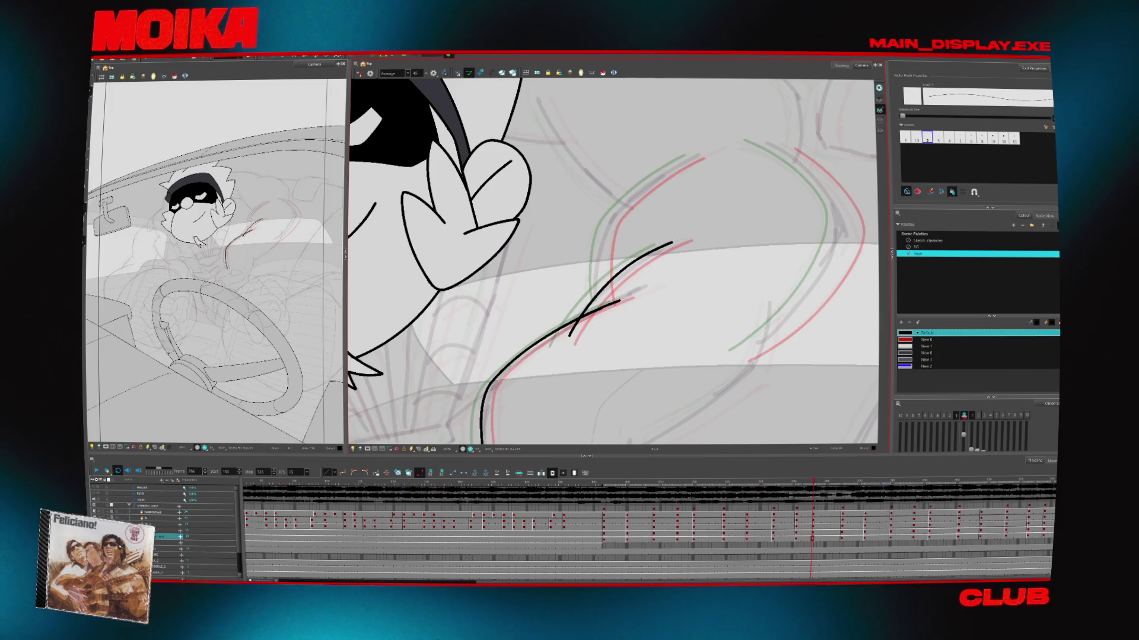
pyautogui.press('Delete')
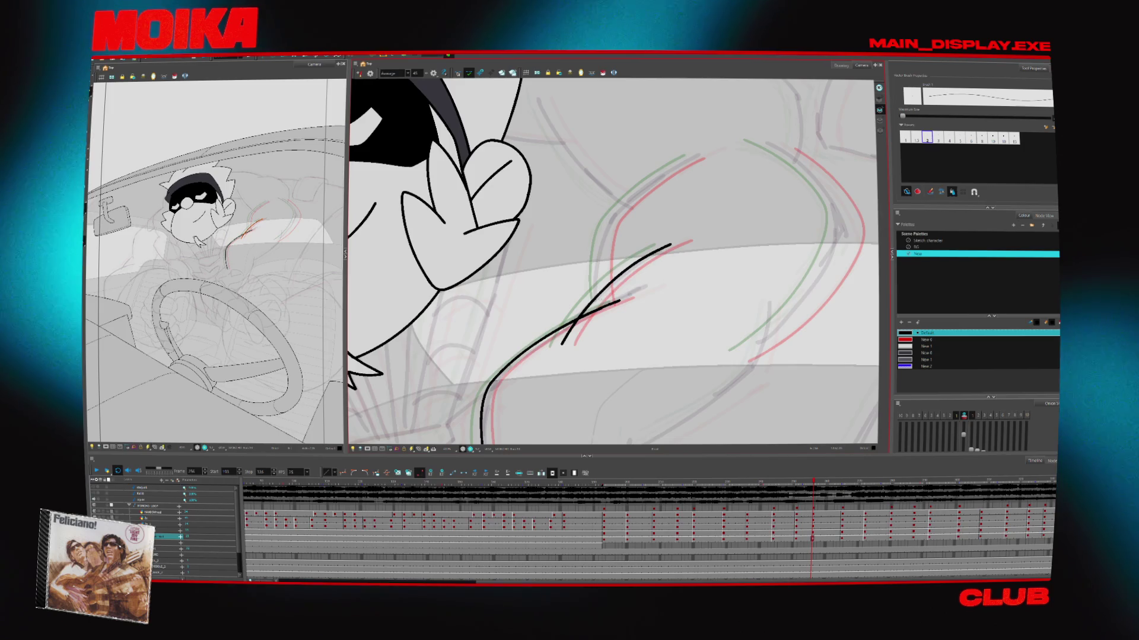
pyautogui.moveTo(598, 299)
pyautogui.mouseDown()
pyautogui.moveTo(608, 237)
pyautogui.moveTo(697, 154)
pyautogui.mouseUp()
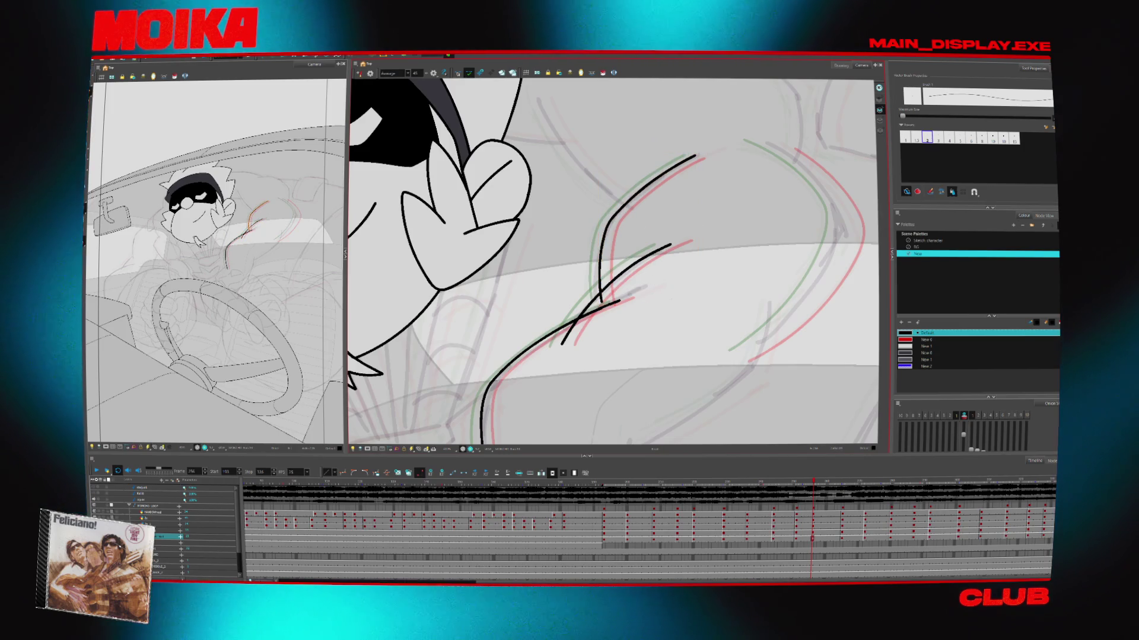
pyautogui.hotkey('alt', 'z')
pyautogui.scroll(-3, 670, 299)
pyautogui.press('c')
pyautogui.press('c')
pyautogui.press('c')
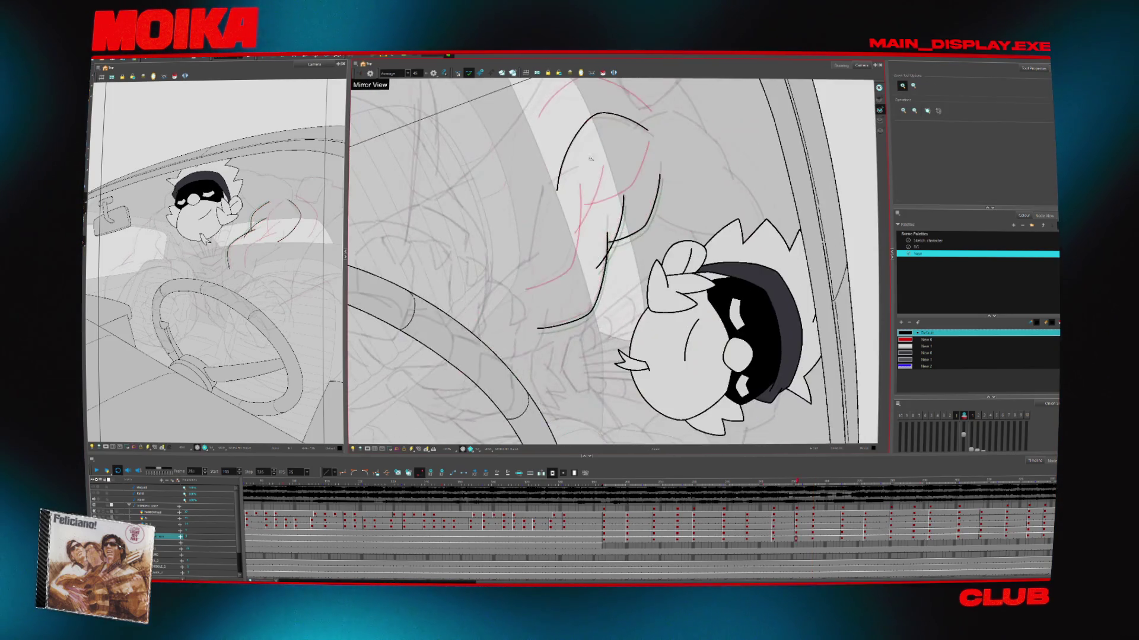
pyautogui.scroll(3, 577, 205)
# On the next drawing, ink the arm curve up-right over the sketch
pyautogui.press('.')
pyautogui.hotkey('alt', 'b')
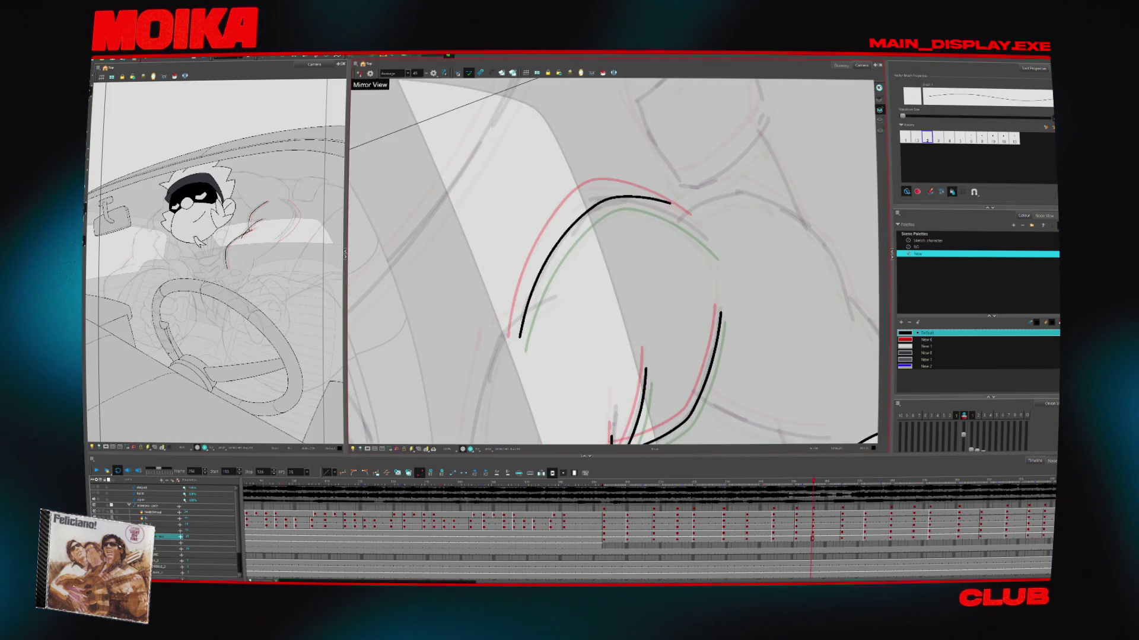
pyautogui.press('c')
pyautogui.press('c')
pyautogui.press('c')
pyautogui.hotkey('alt', '/')
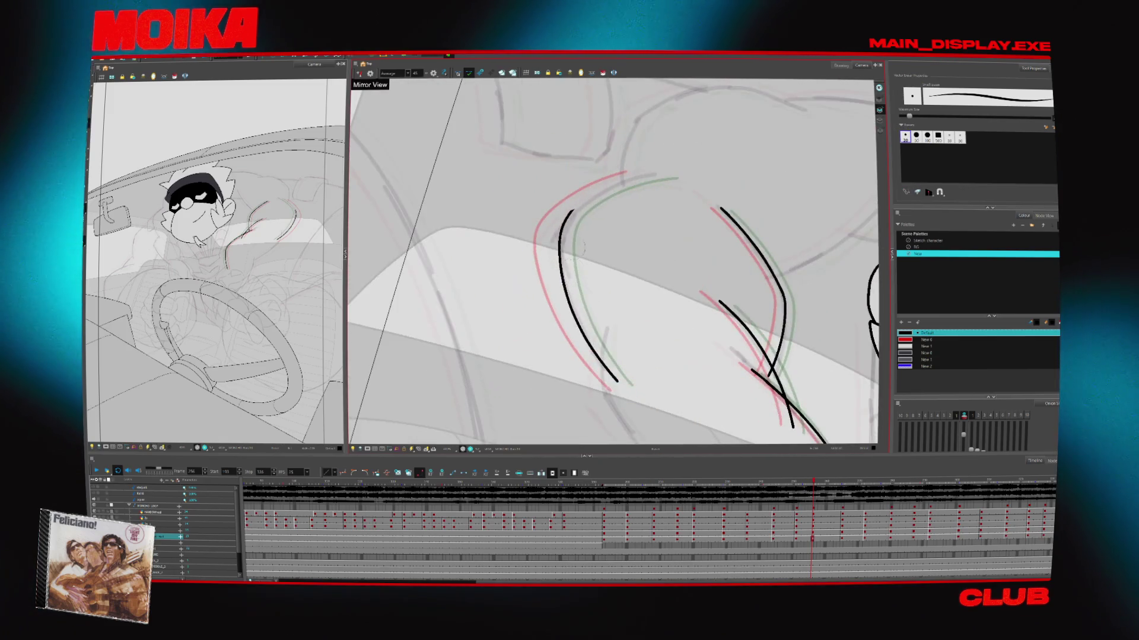
pyautogui.hotkey('alt', '/')
pyautogui.moveTo(569, 212); pyautogui.dragTo(652, 175)
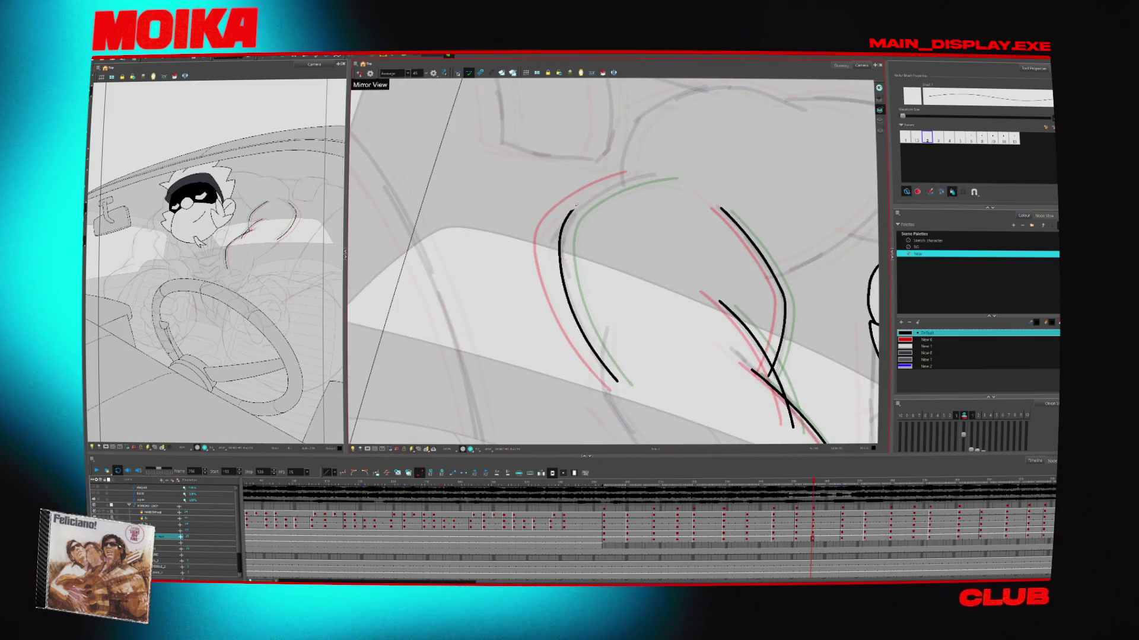
pyautogui.hotkey('alt', 'z')
pyautogui.press('.')
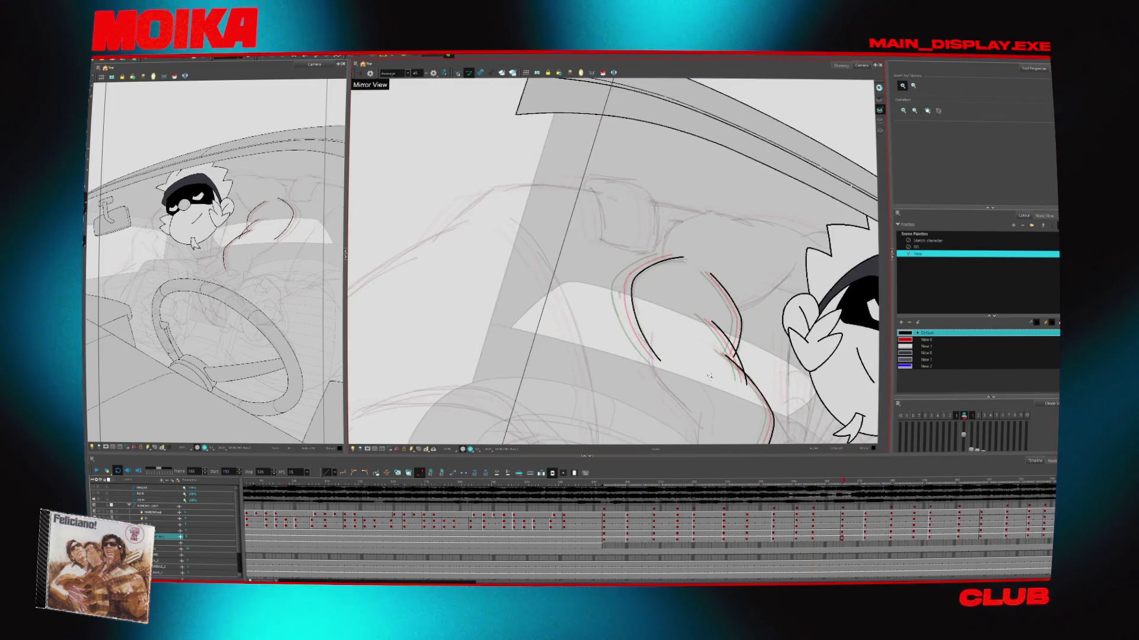
pyautogui.click(643, 379)
pyautogui.press(',')
pyautogui.press(',')
pyautogui.press(',')
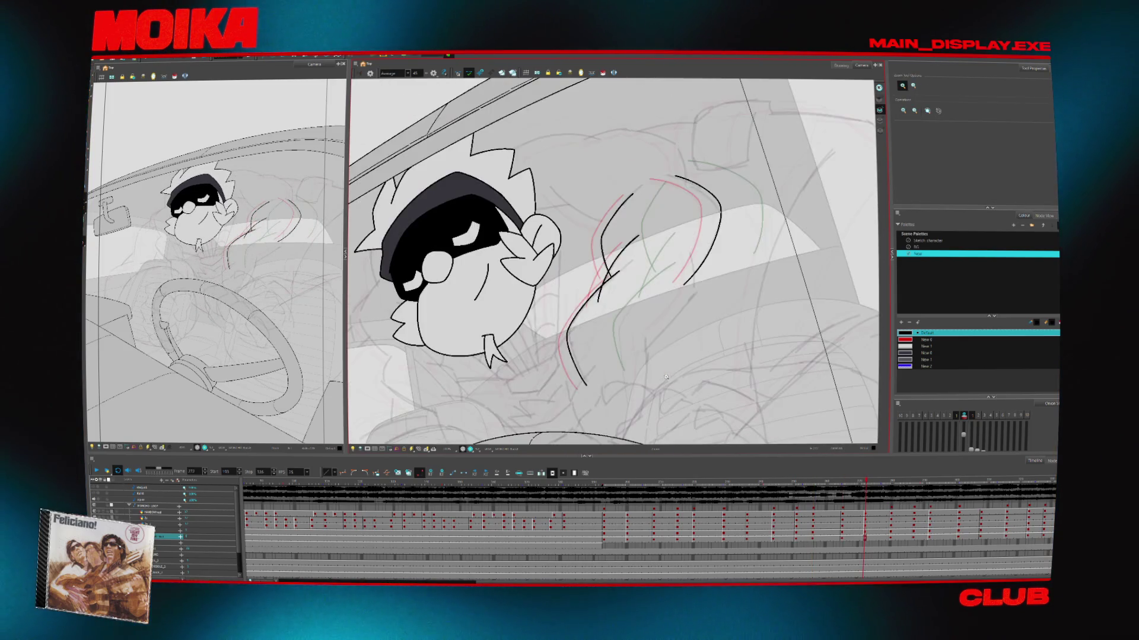
# Step through the poses while tilting, panning and zooming the view onto the arm lines
pyautogui.press(',')
pyautogui.press(',')
pyautogui.press(',')
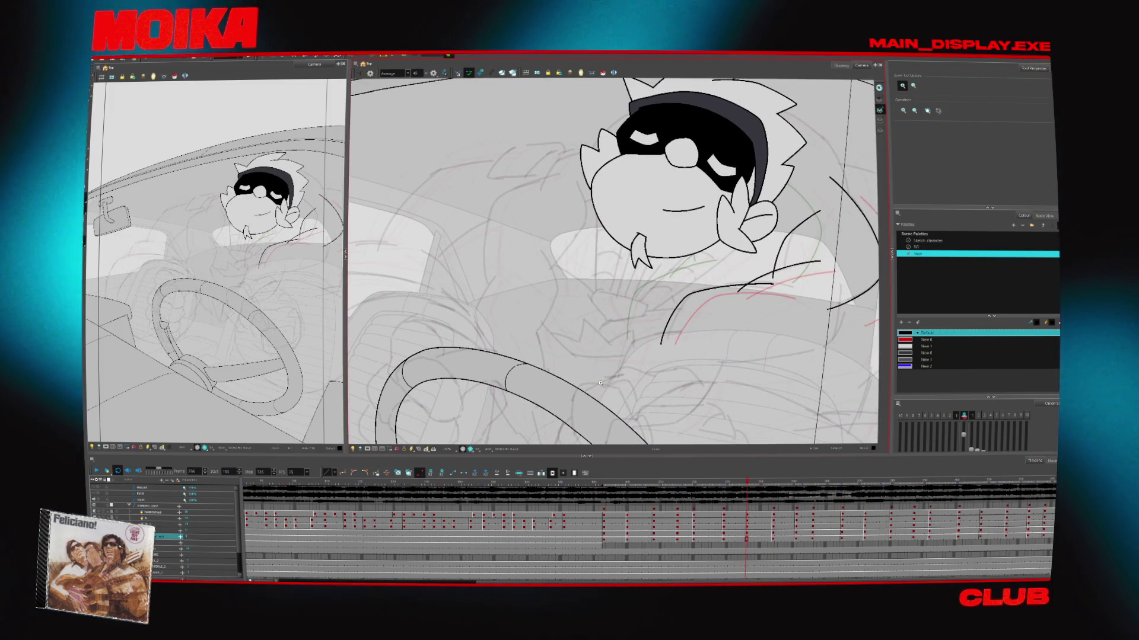
pyautogui.press('.')
pyautogui.press('.')
pyautogui.press('.')
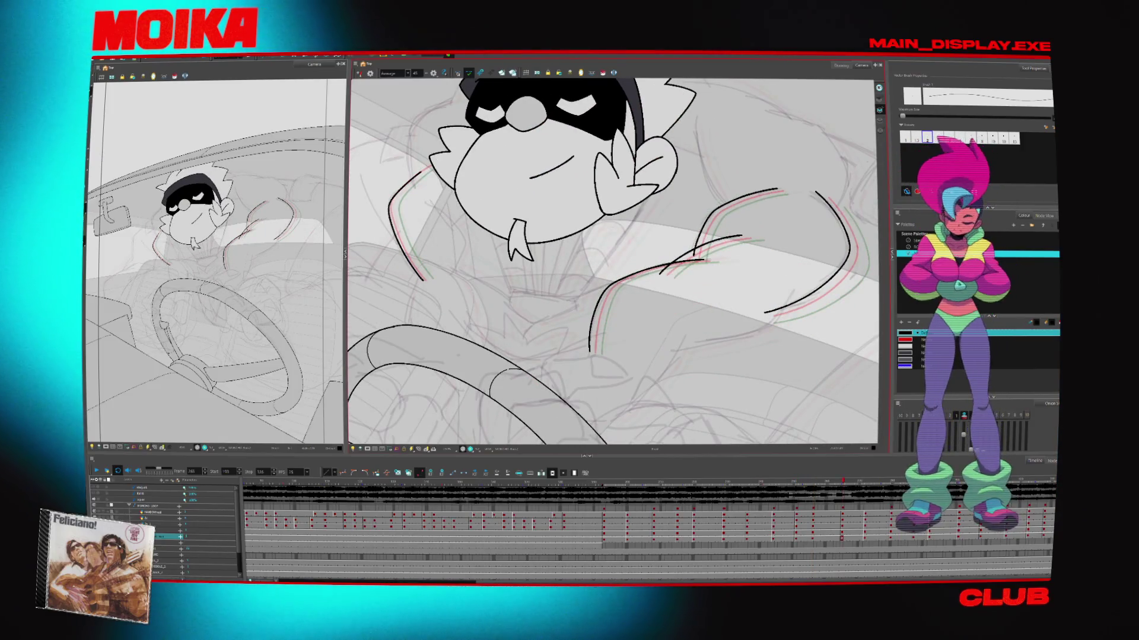
pyautogui.press('.')
pyautogui.press('.')
pyautogui.press('.')
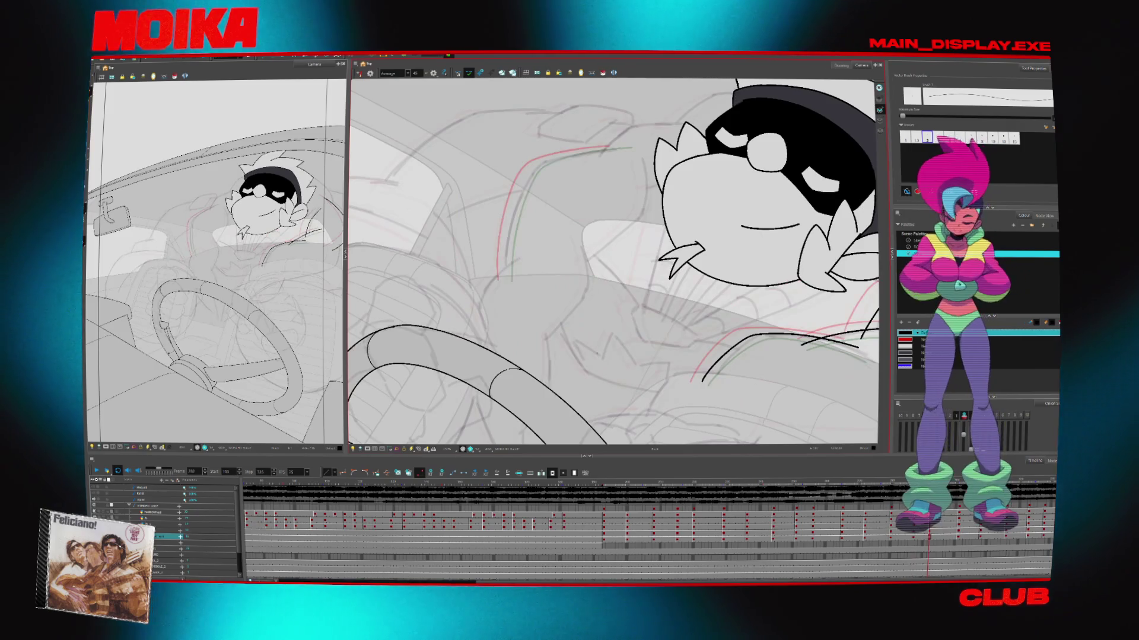
pyautogui.scroll(2, 546, 237)
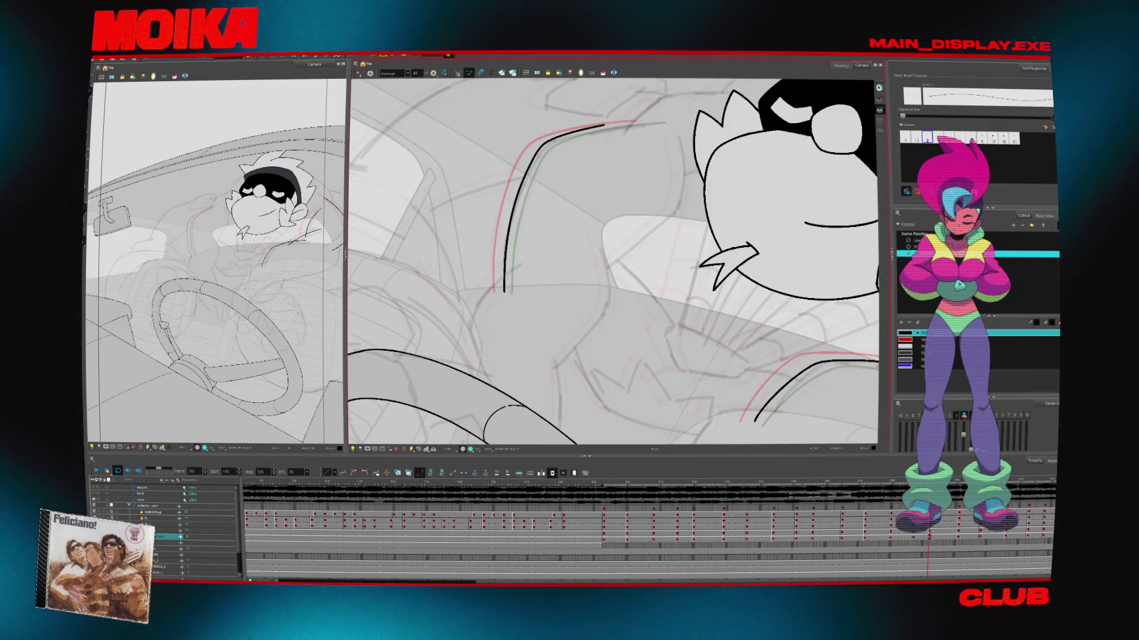
pyautogui.moveTo(593, 155); pyautogui.dragTo(557, 212)
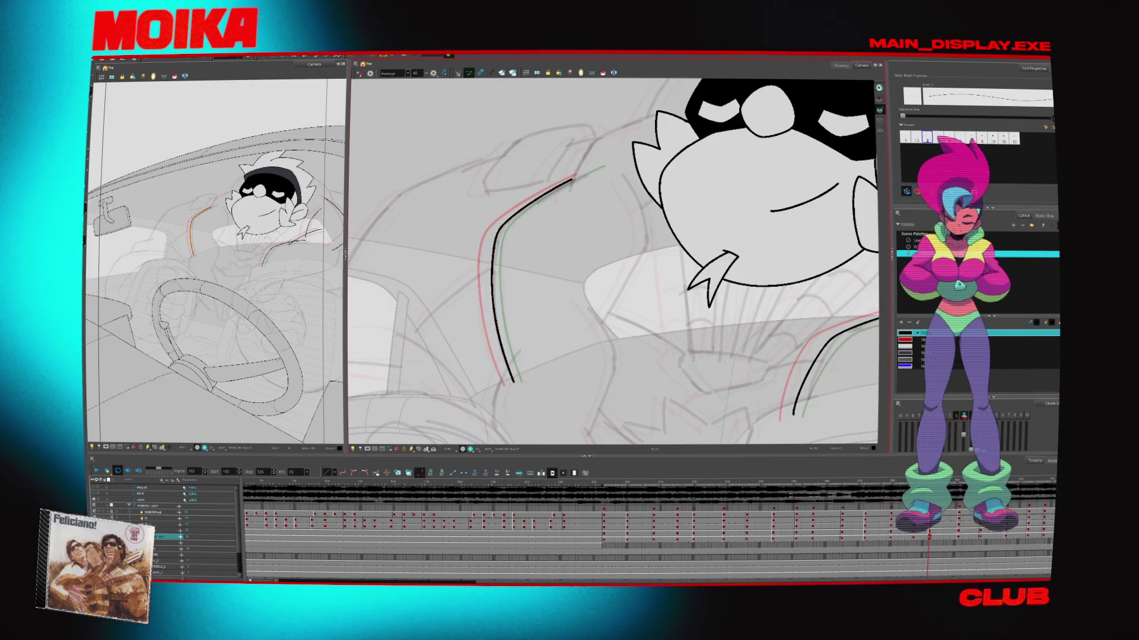
pyautogui.moveTo(565, 257); pyautogui.dragTo(561, 299)
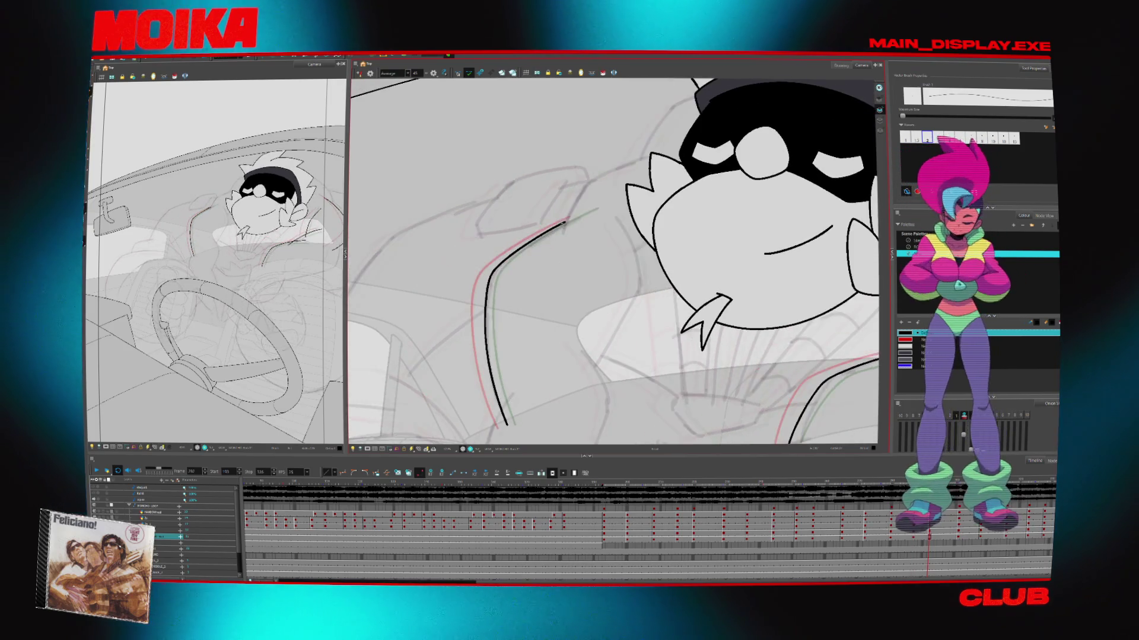
pyautogui.hotkey('alt', 'z')
pyautogui.click(568, 218)
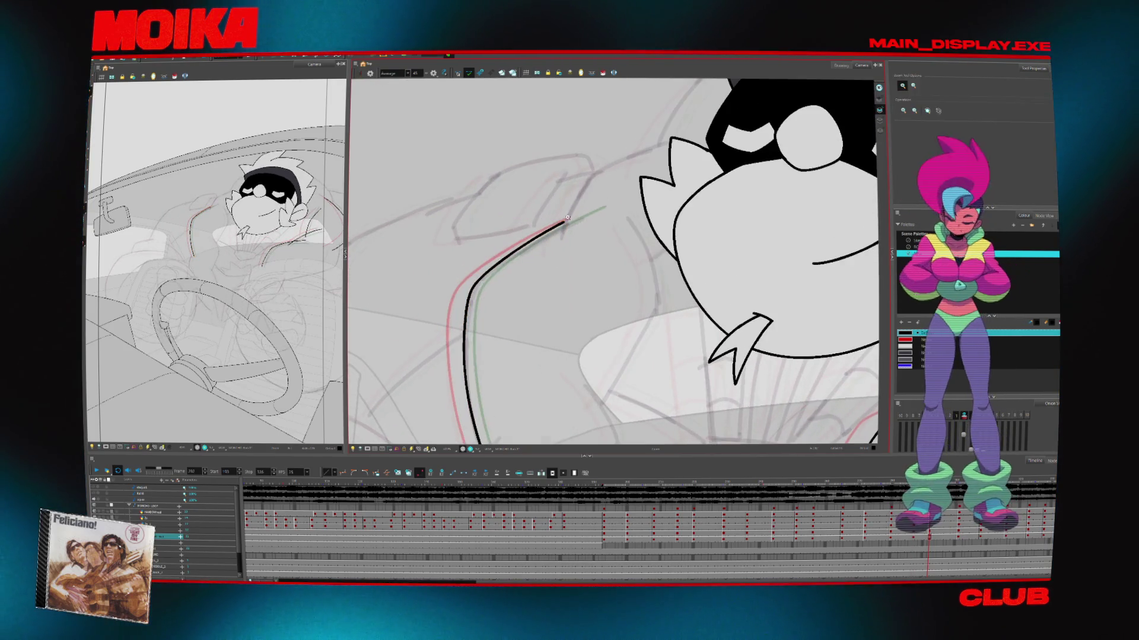
pyautogui.moveTo(567, 218); pyautogui.dragTo(561, 328)
pyautogui.press(',')
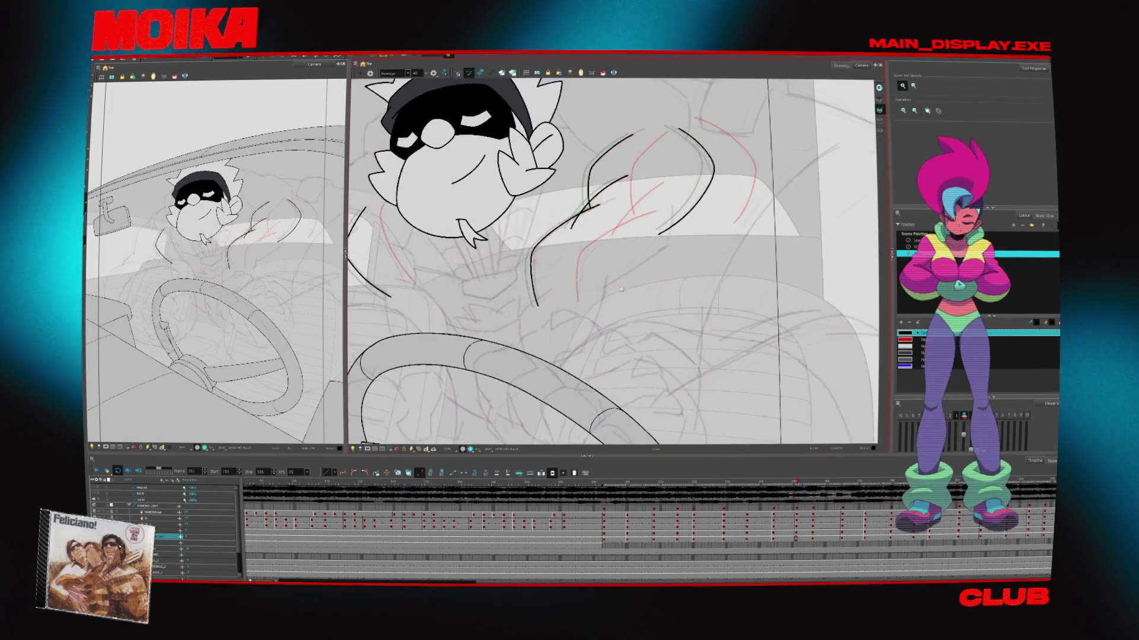
pyautogui.press(',')
pyautogui.press(',')
pyautogui.press(',')
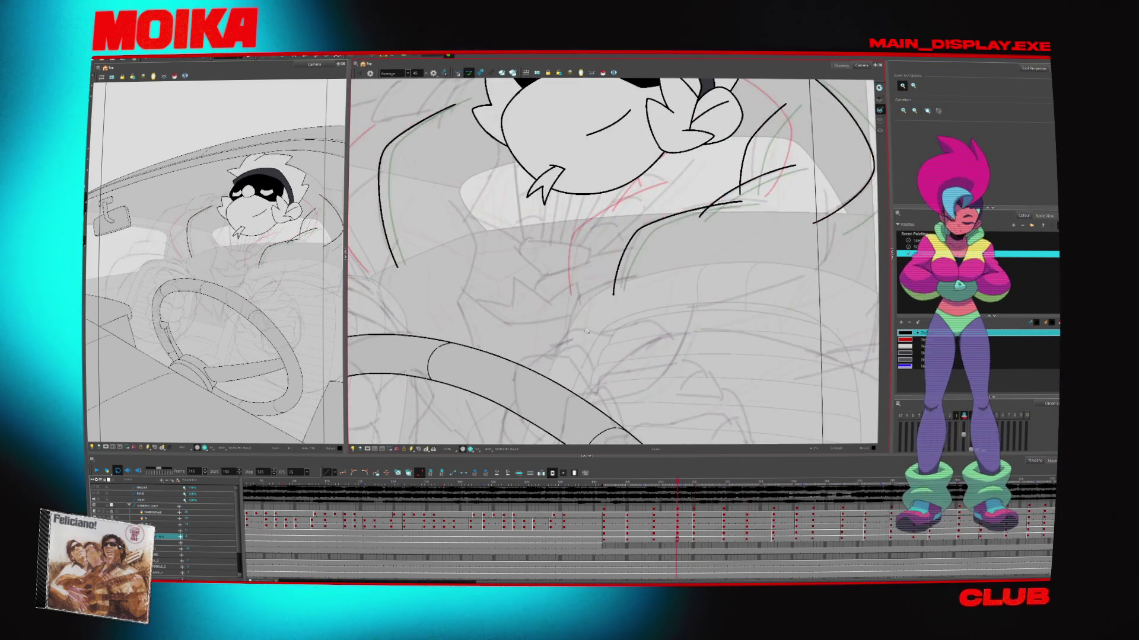
pyautogui.hotkey('alt', 'b')
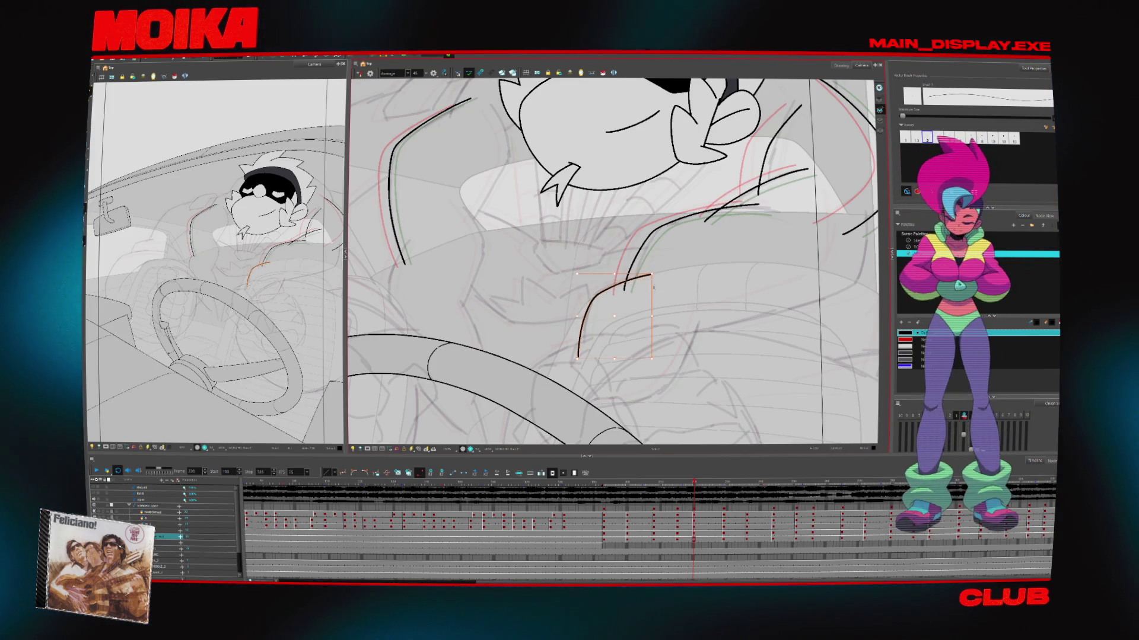
# Step through the following drawings, undo the stray black arm stroke, and play back the poses
pyautogui.press('g')
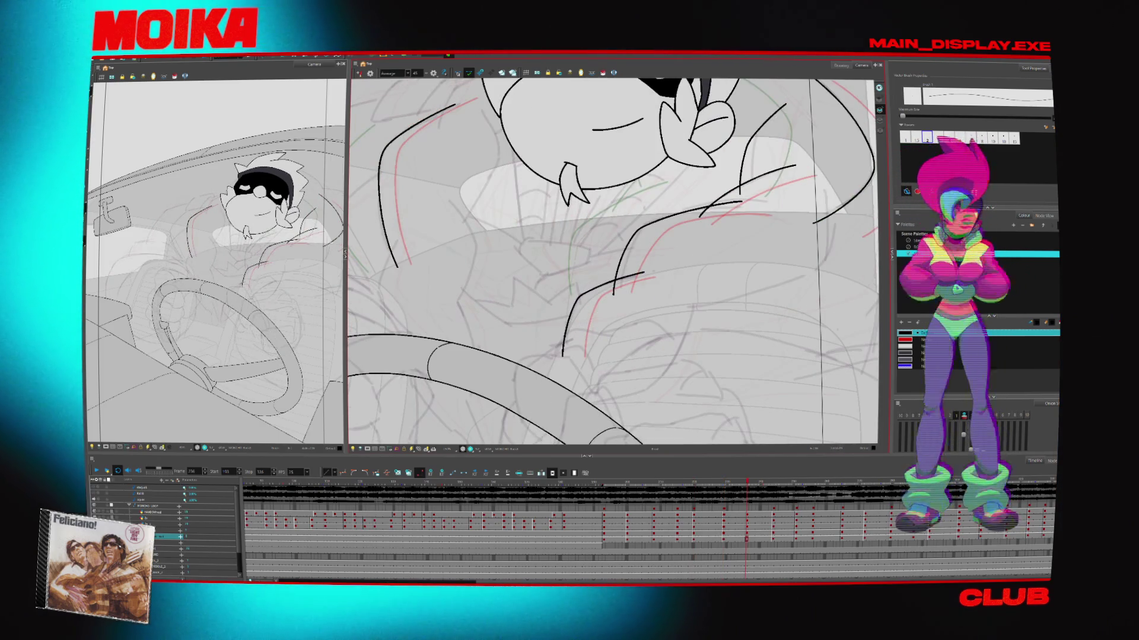
pyautogui.press('g')
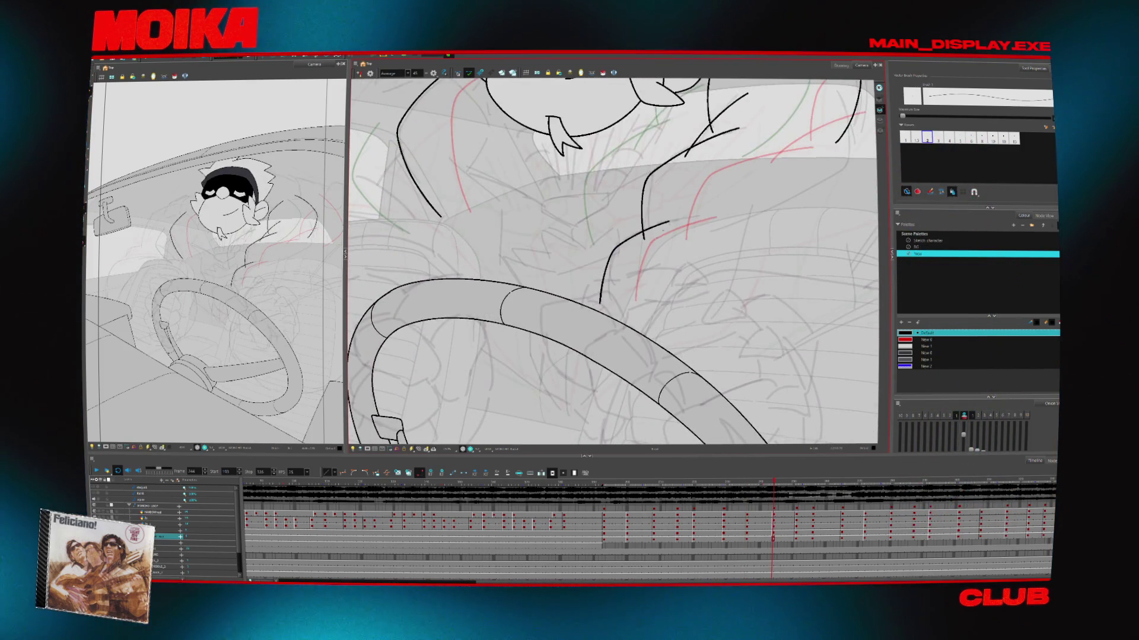
pyautogui.press('g')
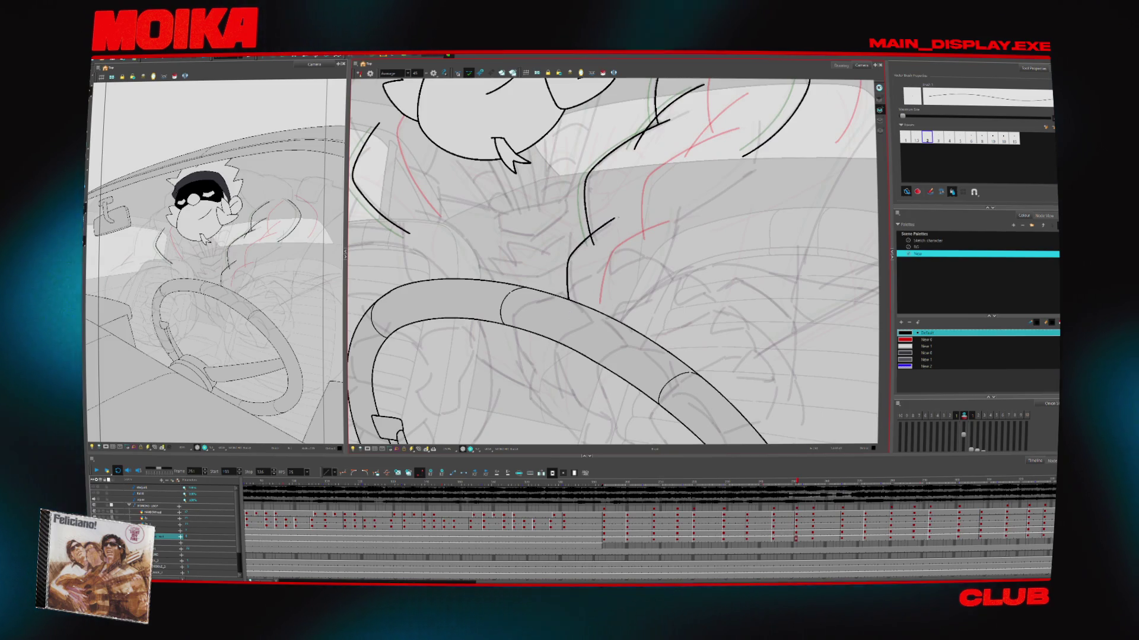
pyautogui.press('g')
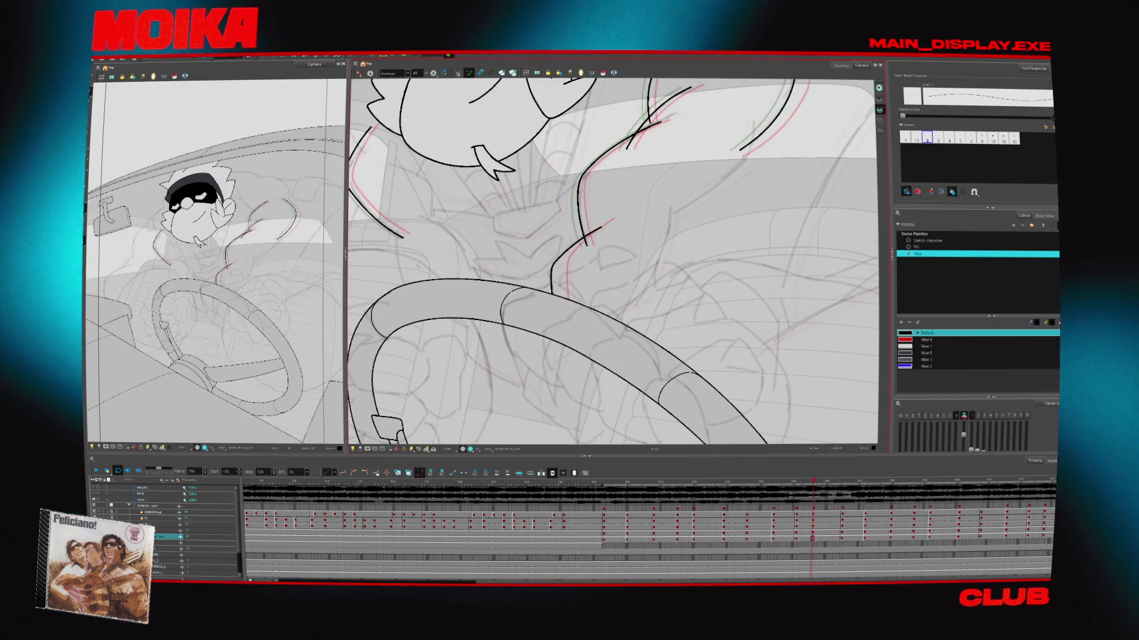
pyautogui.press('f')
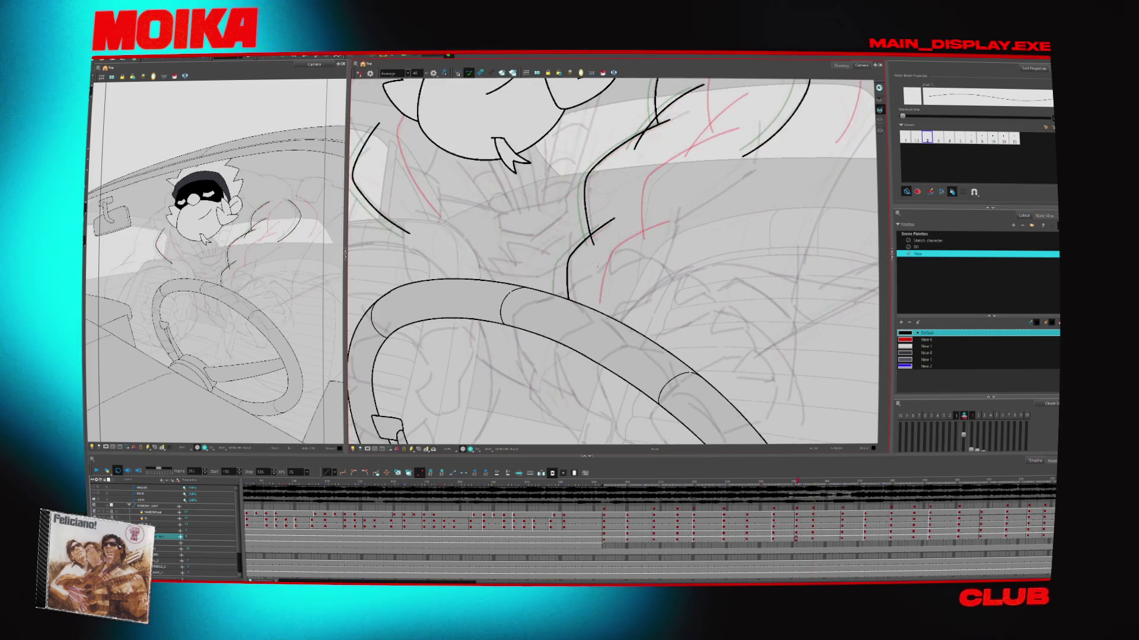
pyautogui.press('g')
pyautogui.press('g')
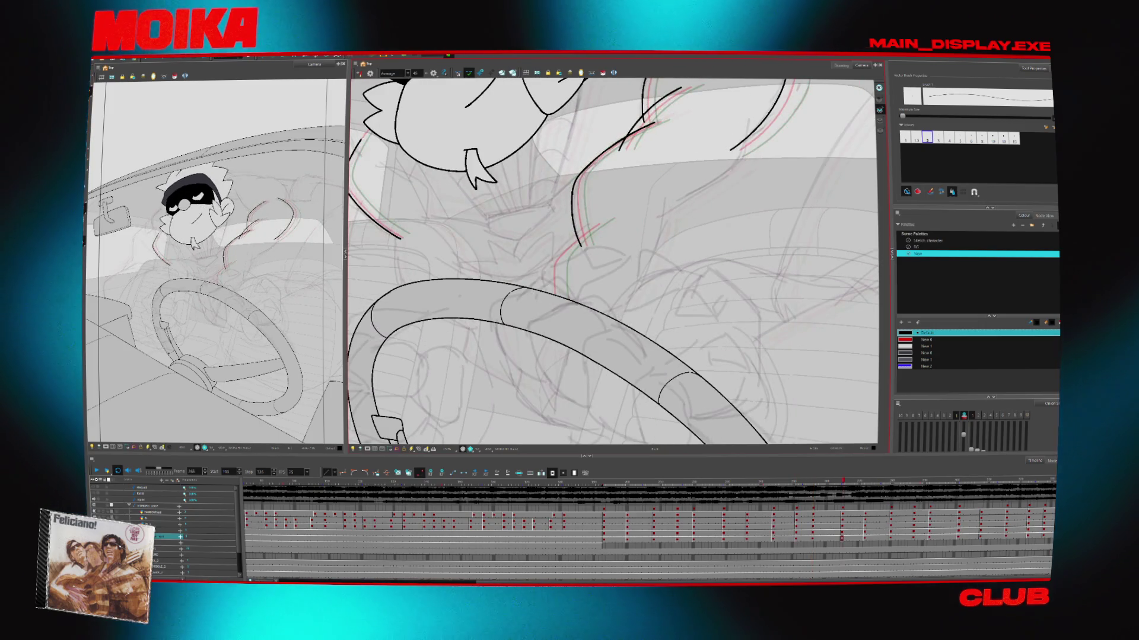
pyautogui.hotkey('ctrl', 'z')
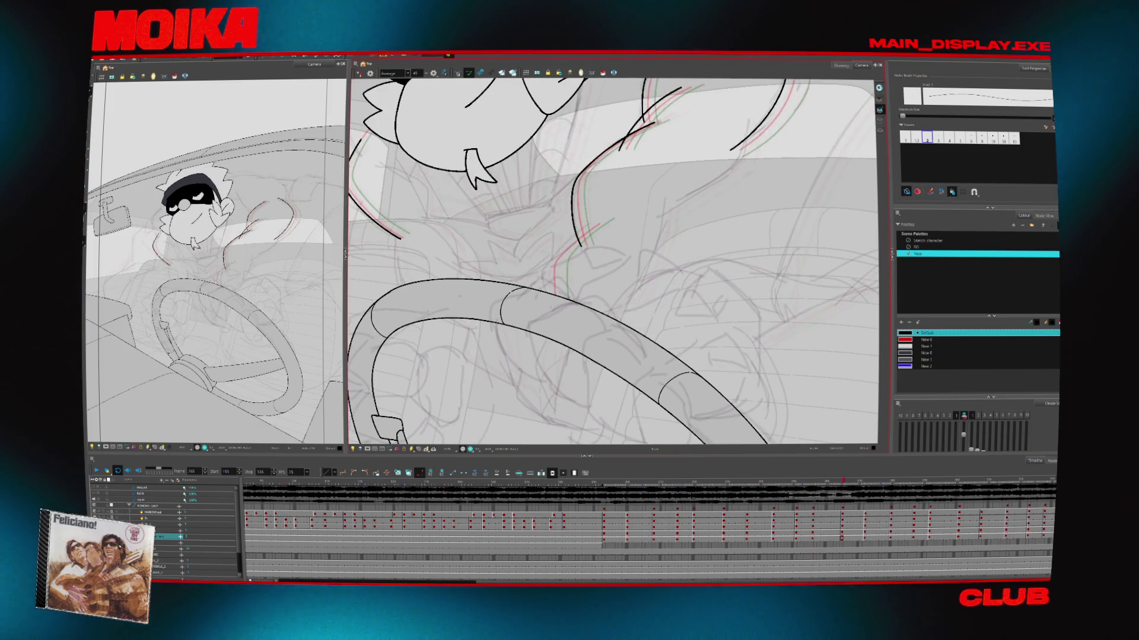
pyautogui.press('Return')
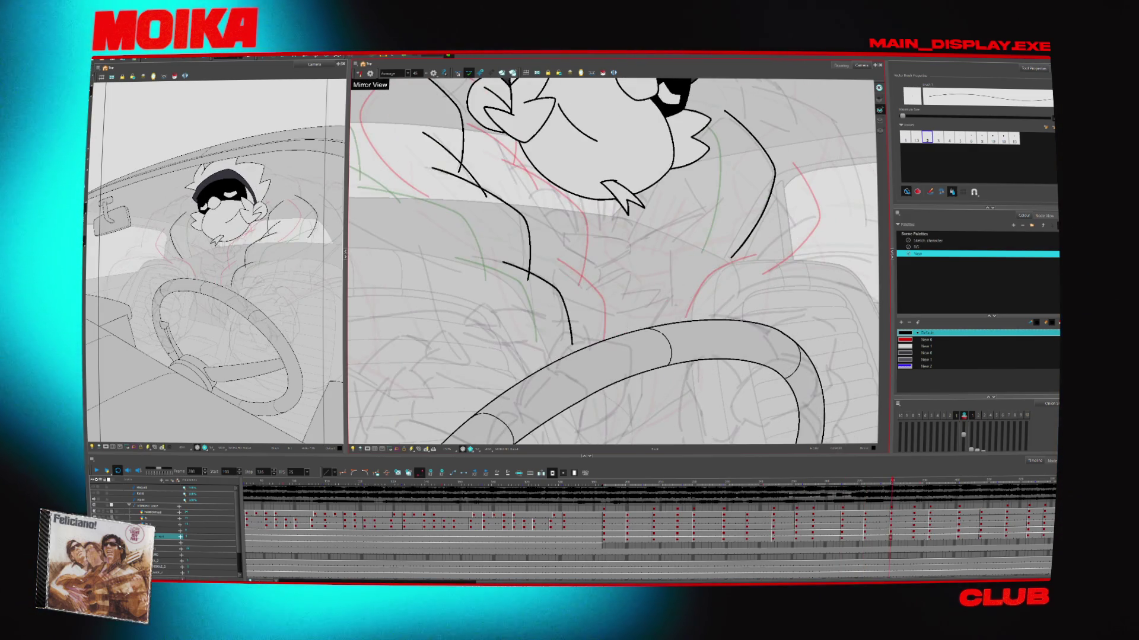
# Recentre the Camera view on the bird and enable onion skin with Alt+O
pyautogui.scroll(5, 612, 261)
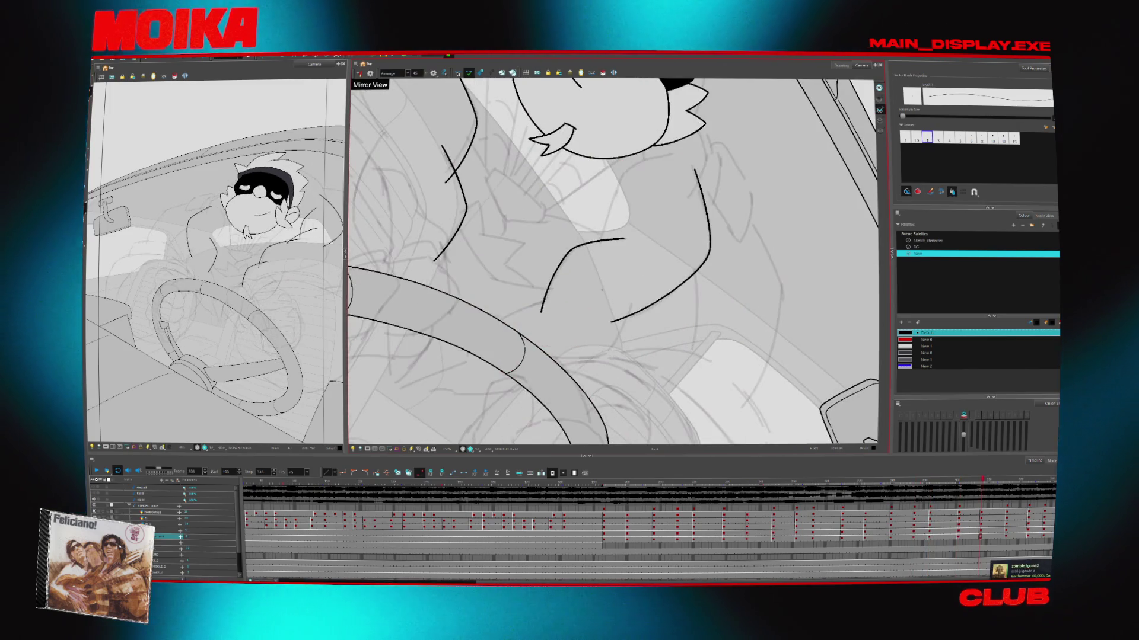
pyautogui.scroll(-6, 629, 343)
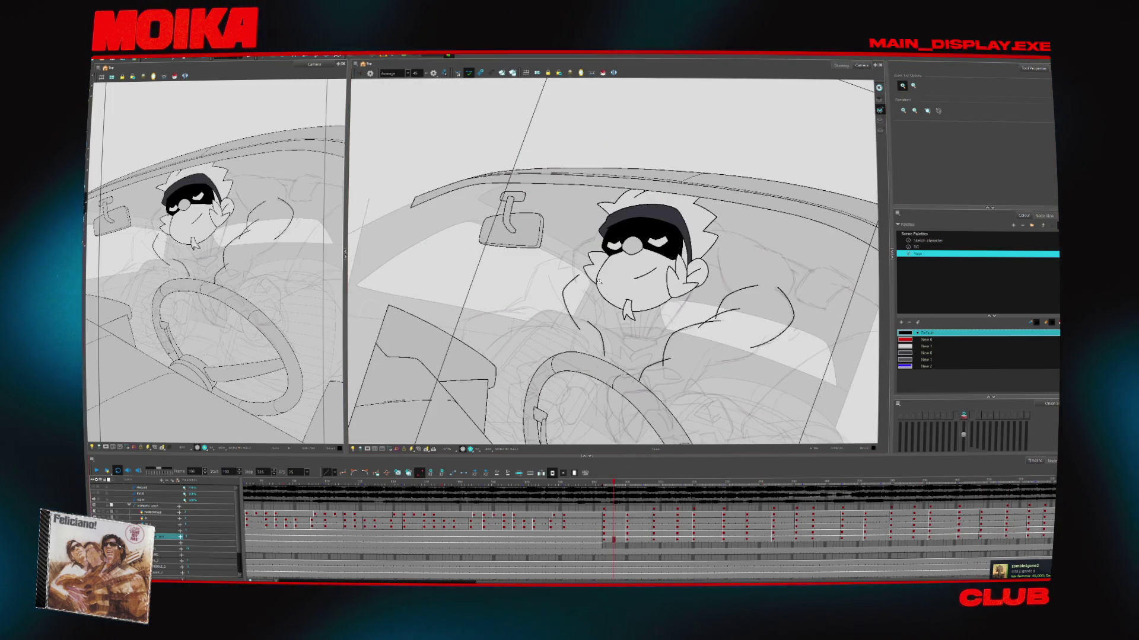
pyautogui.scroll(5, 599, 281)
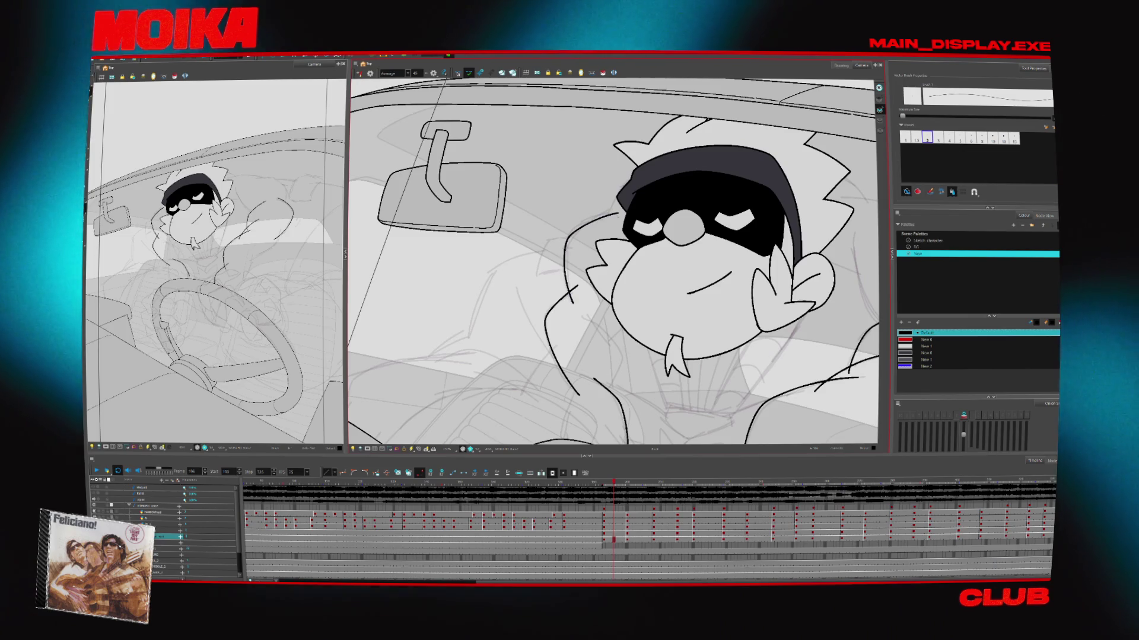
pyautogui.moveTo(611, 300); pyautogui.dragTo(596, 294)
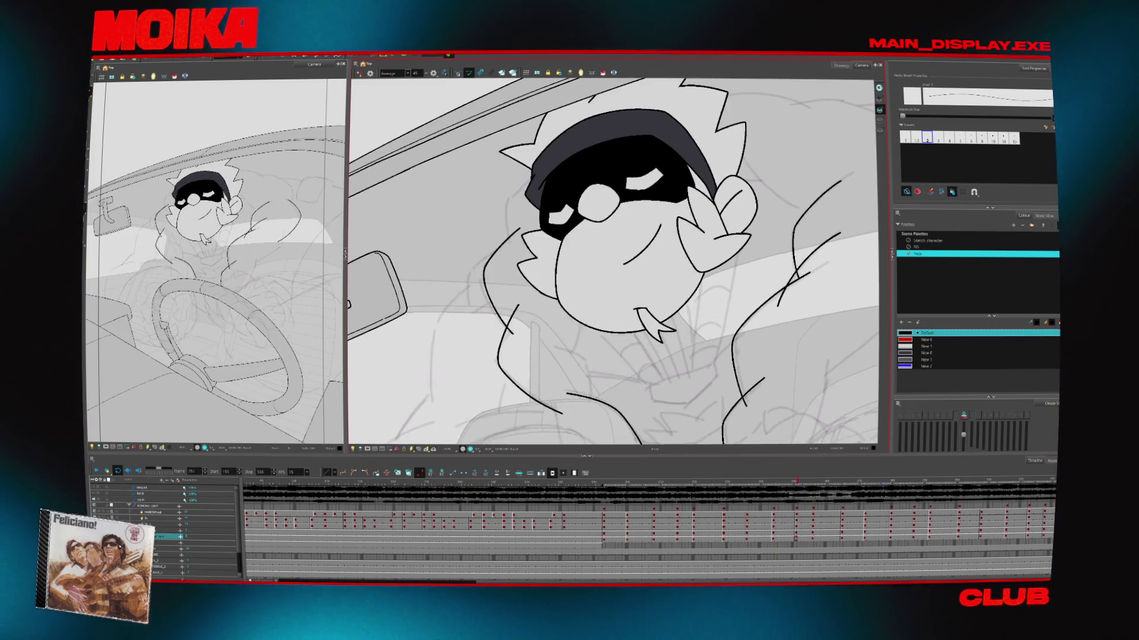
pyautogui.hotkey('alt', 'o')
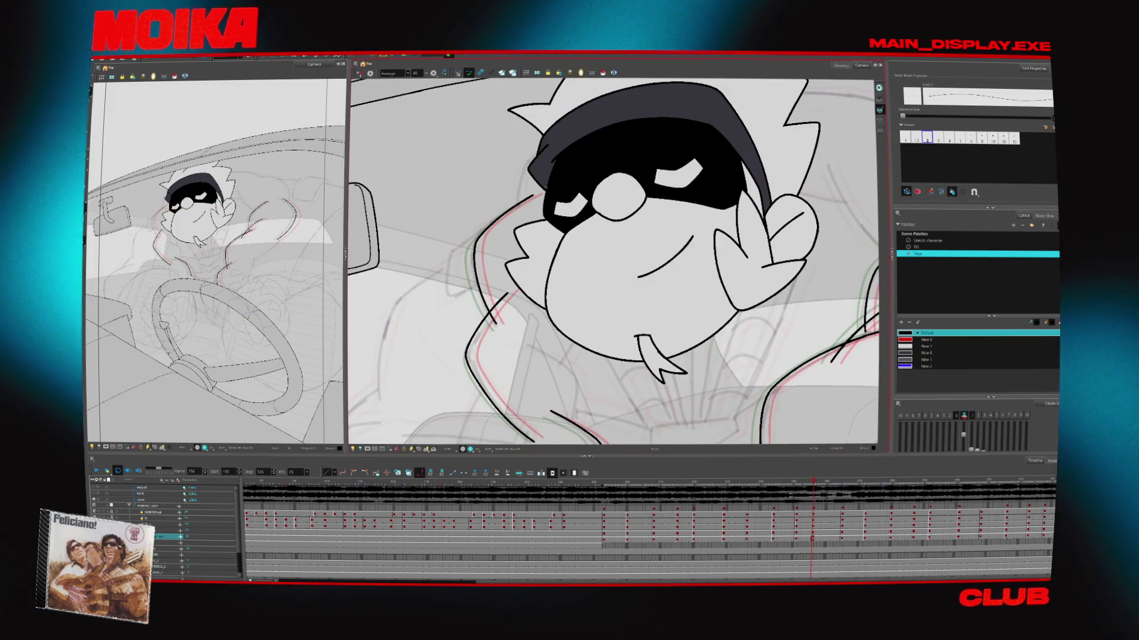
pyautogui.hotkey('alt', 'z')
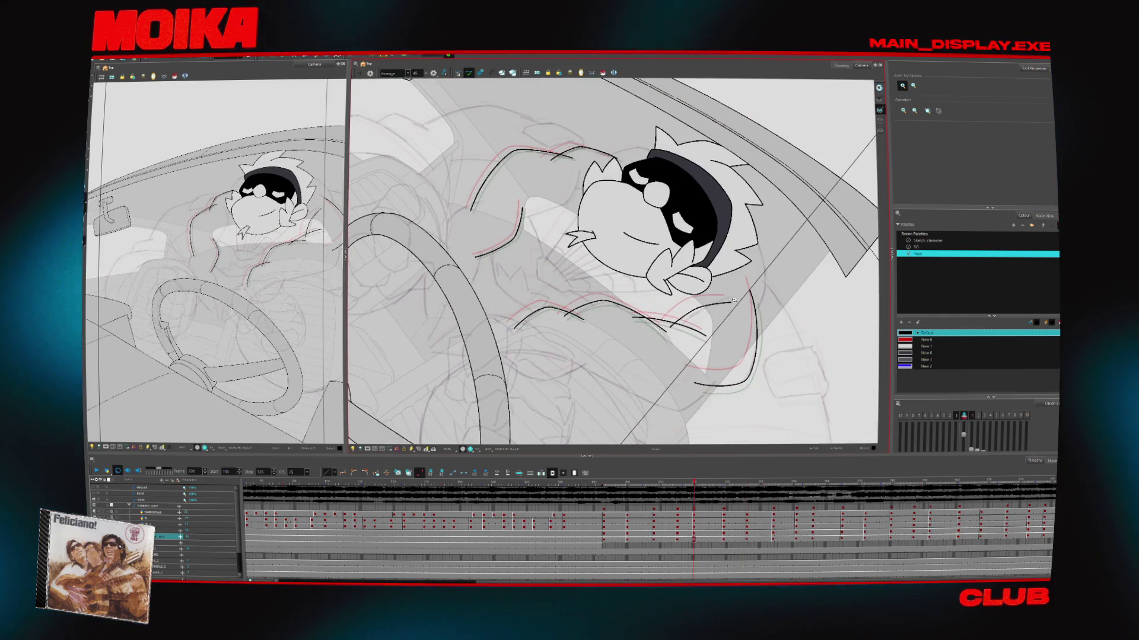
# Rotate the canvas about 120°, review playback, and fade everything except the sketch layer
pyautogui.keyDown('ctrl'); pyautogui.keyDown('alt'); pyautogui.moveTo(664, 402); pyautogui.dragTo(551, 417); pyautogui.keyUp('alt'); pyautogui.keyUp('ctrl')
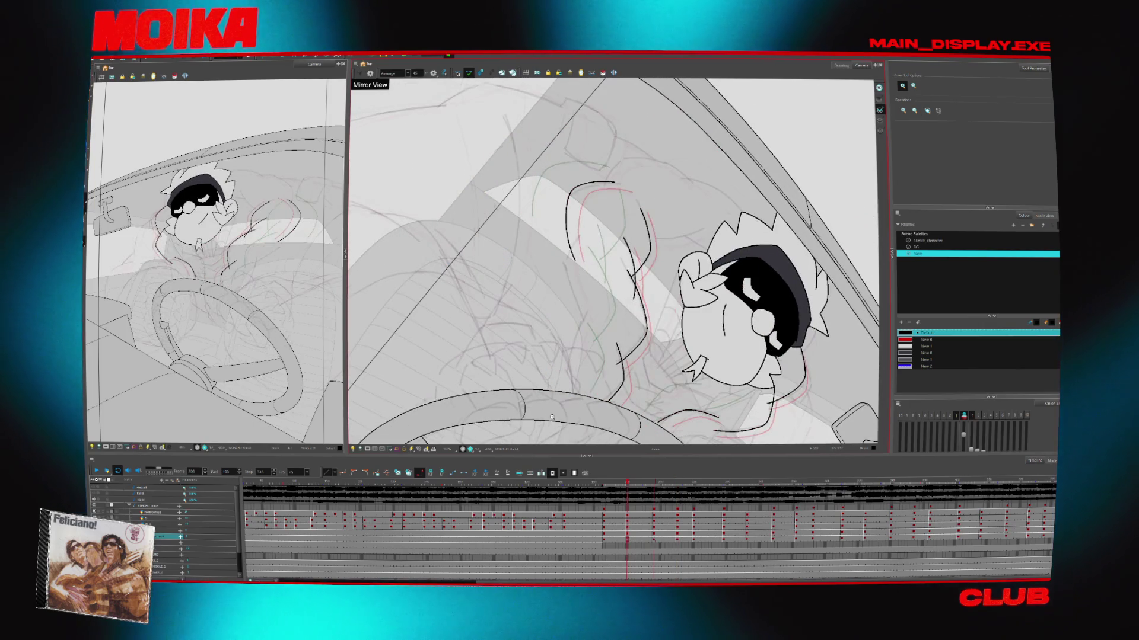
pyautogui.hotkey('alt', 'b')
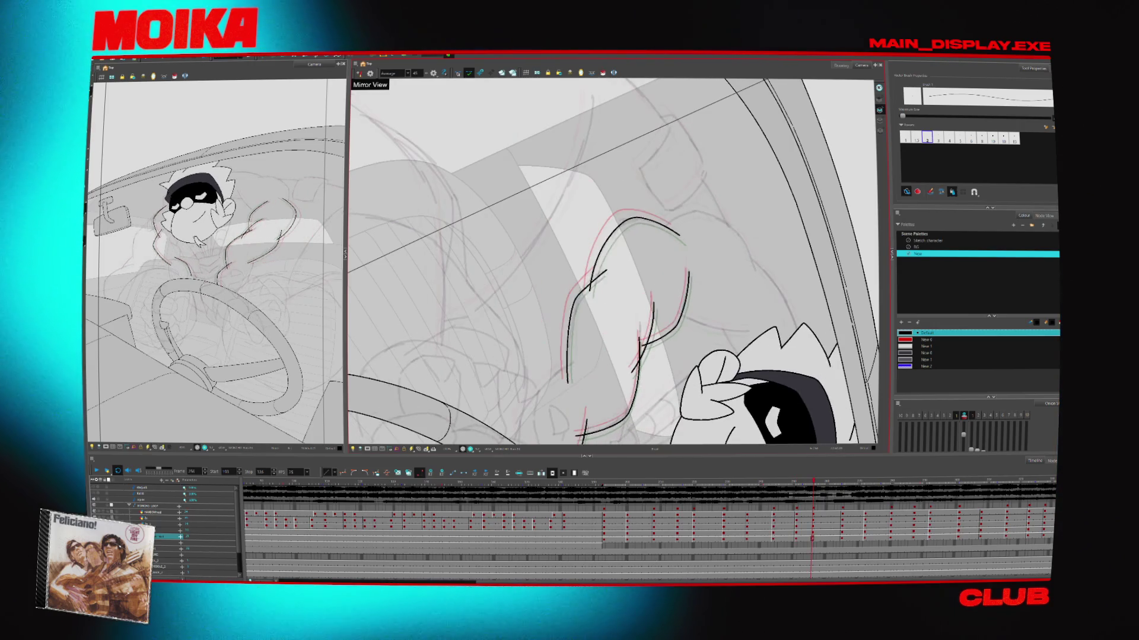
pyautogui.click(575, 332)
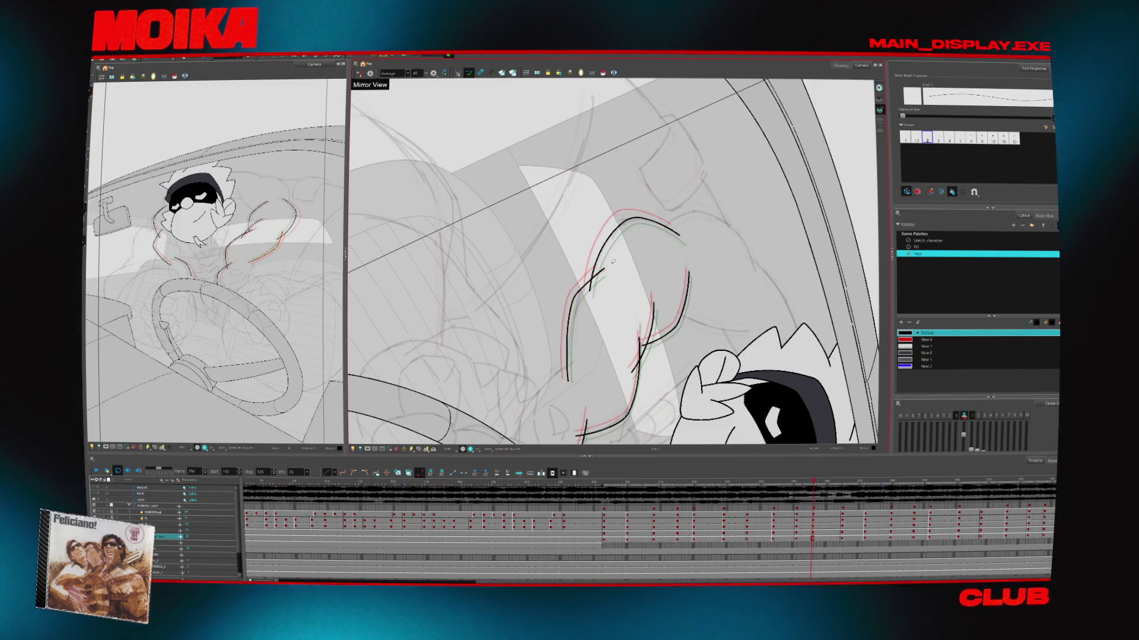
pyautogui.press('Return')
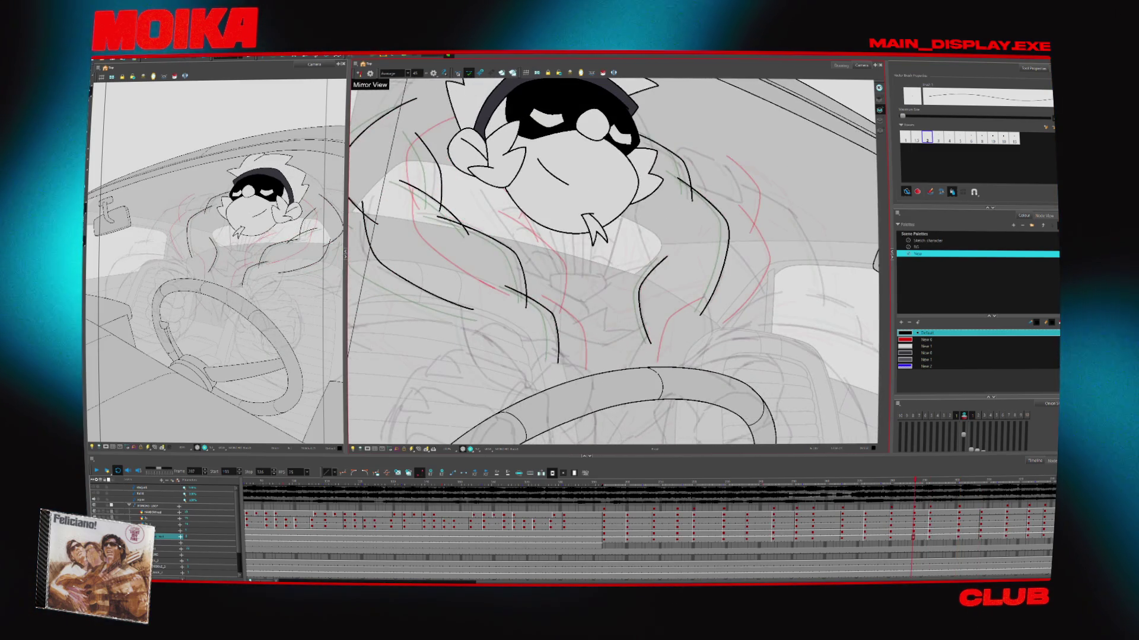
pyautogui.moveTo(771, 261)
pyautogui.mouseDown()
pyautogui.moveTo(541, 411)
pyautogui.moveTo(474, 332)
pyautogui.moveTo(468, 196)
pyautogui.moveTo(533, 131)
pyautogui.moveTo(593, 118)
pyautogui.mouseUp()
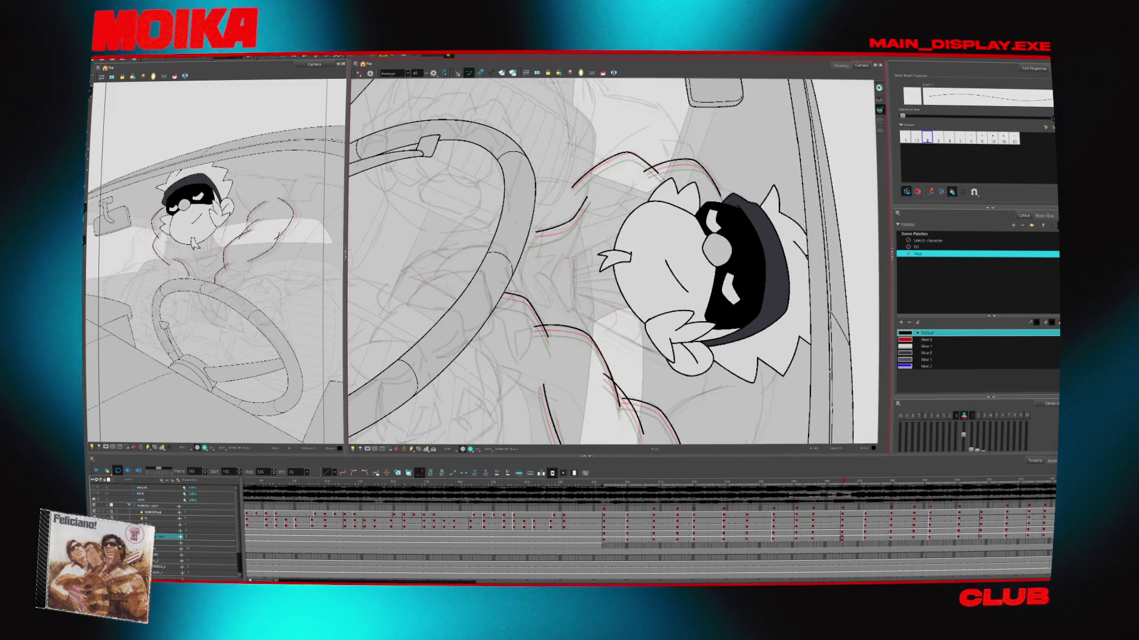
pyautogui.hotkey('shift', 'l')
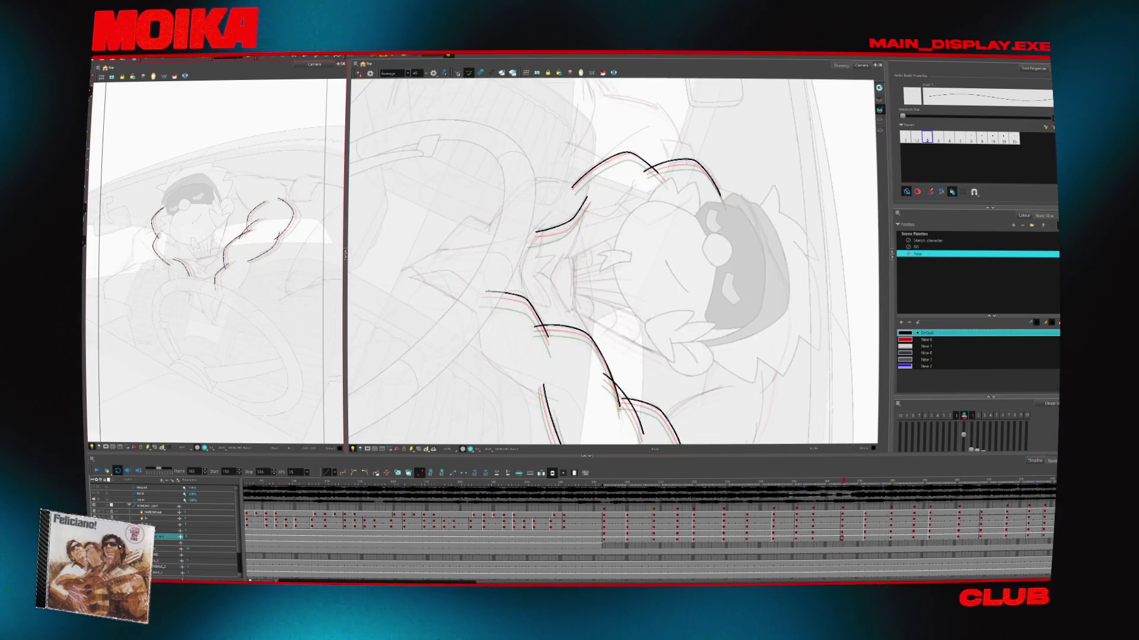
# Check the lines in mirrored view, then ink a curved arm line on an earlier drawing
pyautogui.click(359, 73)
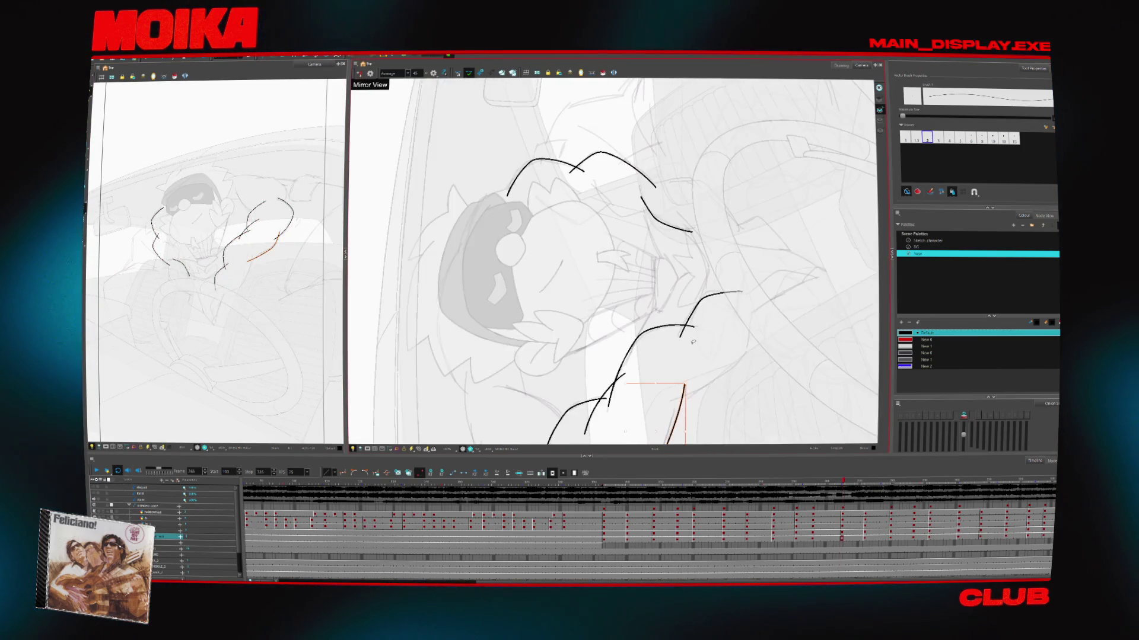
pyautogui.hotkey('shift', 'x')
pyautogui.press(',')
pyautogui.press(',')
pyautogui.press(',')
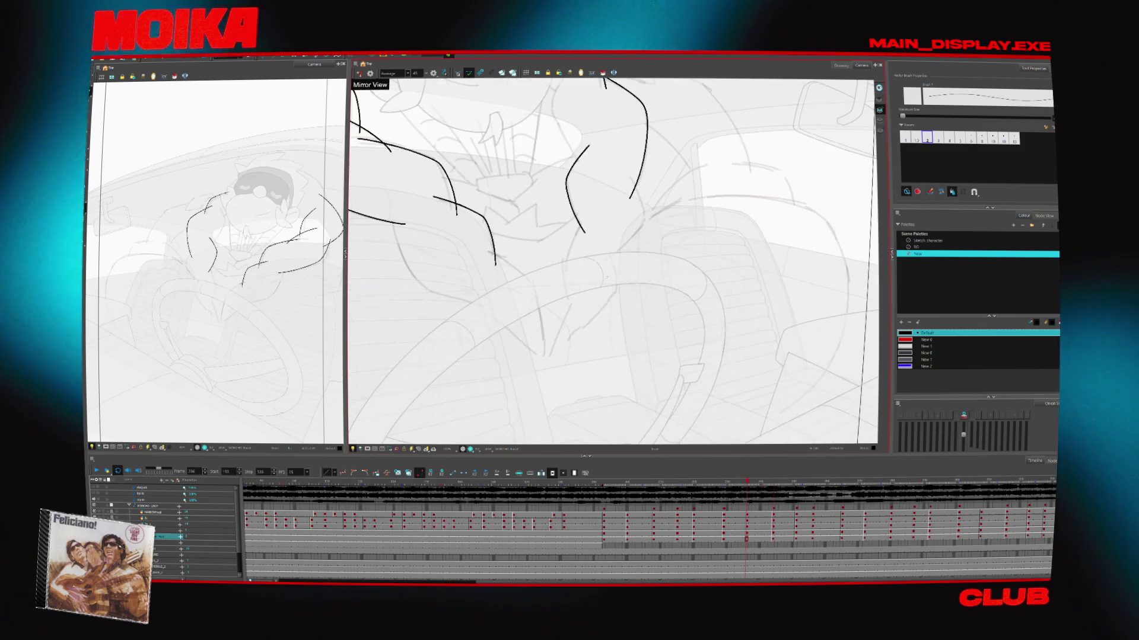
pyautogui.moveTo(586, 220); pyautogui.dragTo(570, 303)
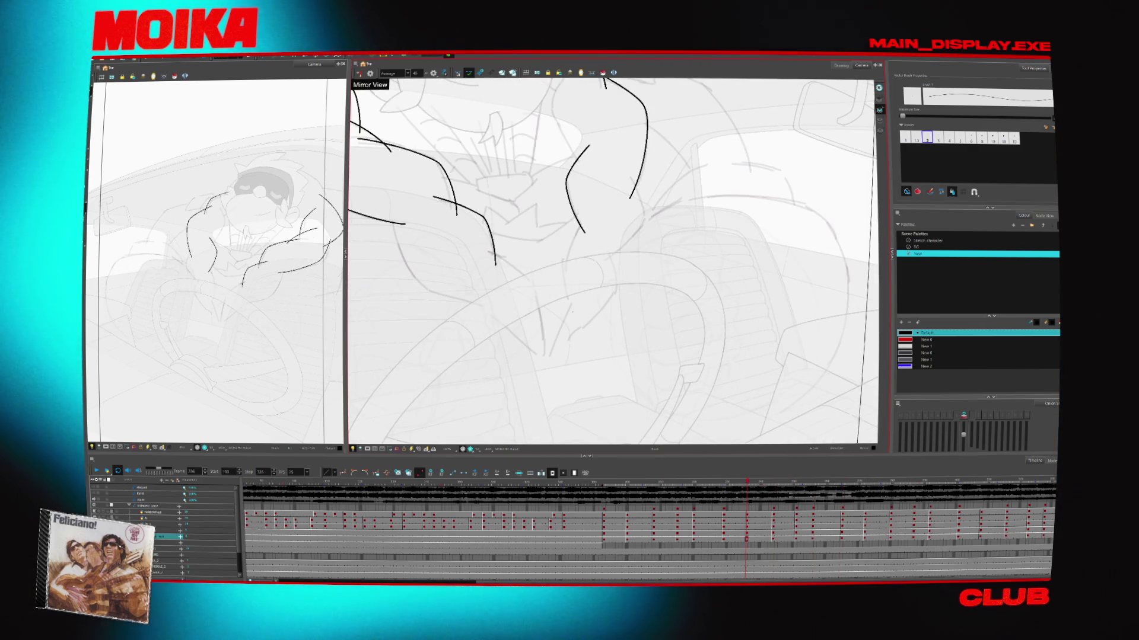
# Step ahead six drawings and ink another clean arm line there
pyautogui.press('.')
pyautogui.press('.')
pyautogui.press('.')
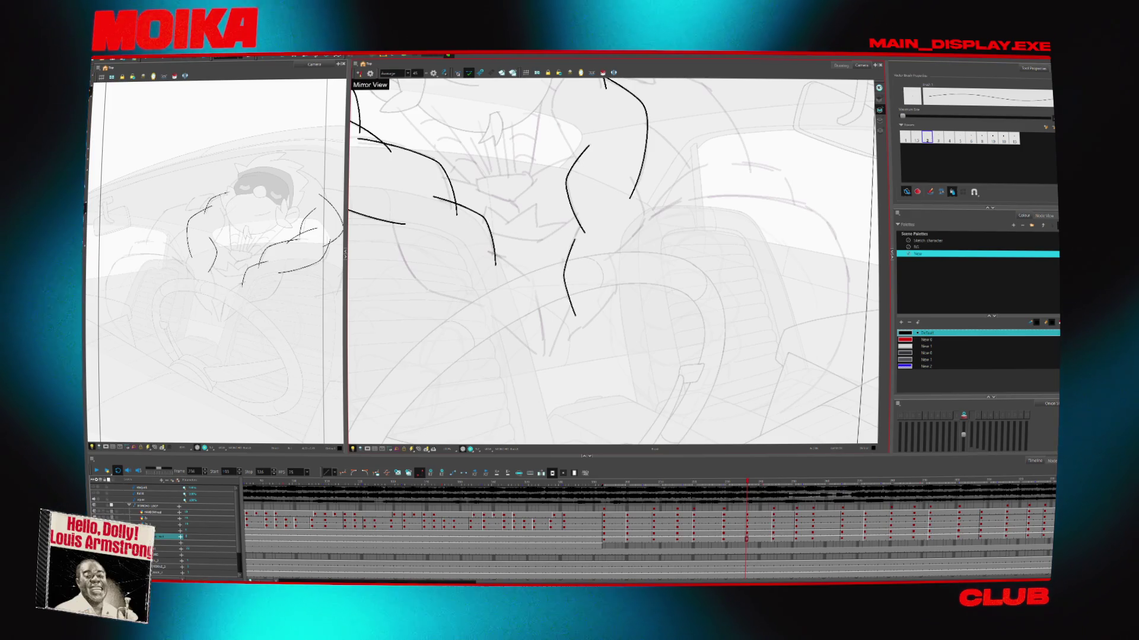
pyautogui.press('.')
pyautogui.press('.')
pyautogui.press('.')
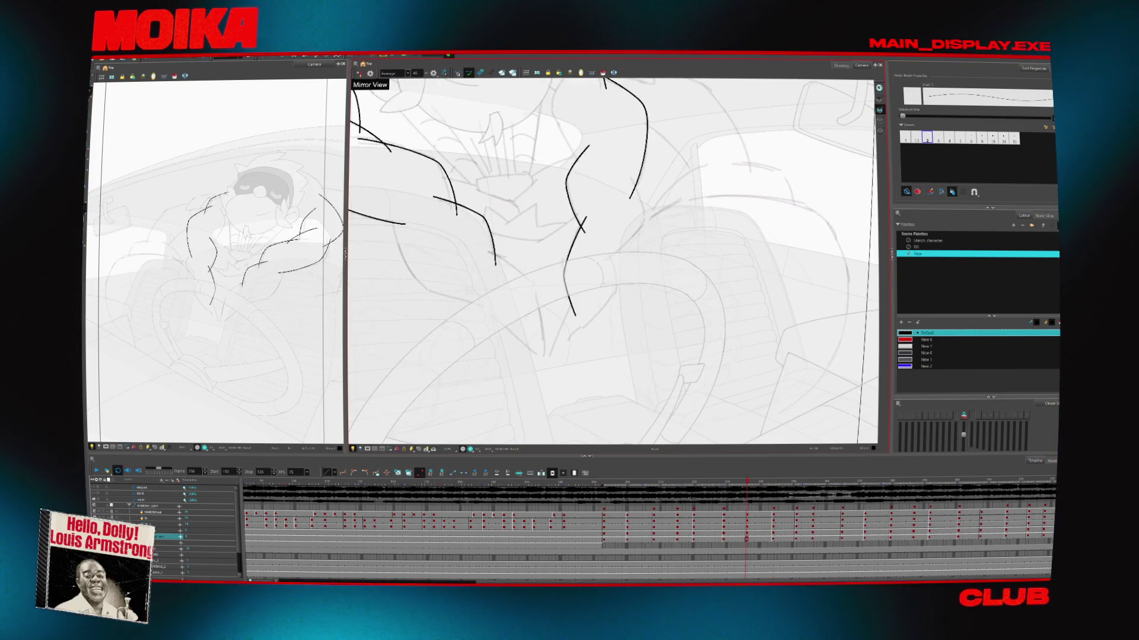
pyautogui.press('.')
pyautogui.press('.')
pyautogui.press('.')
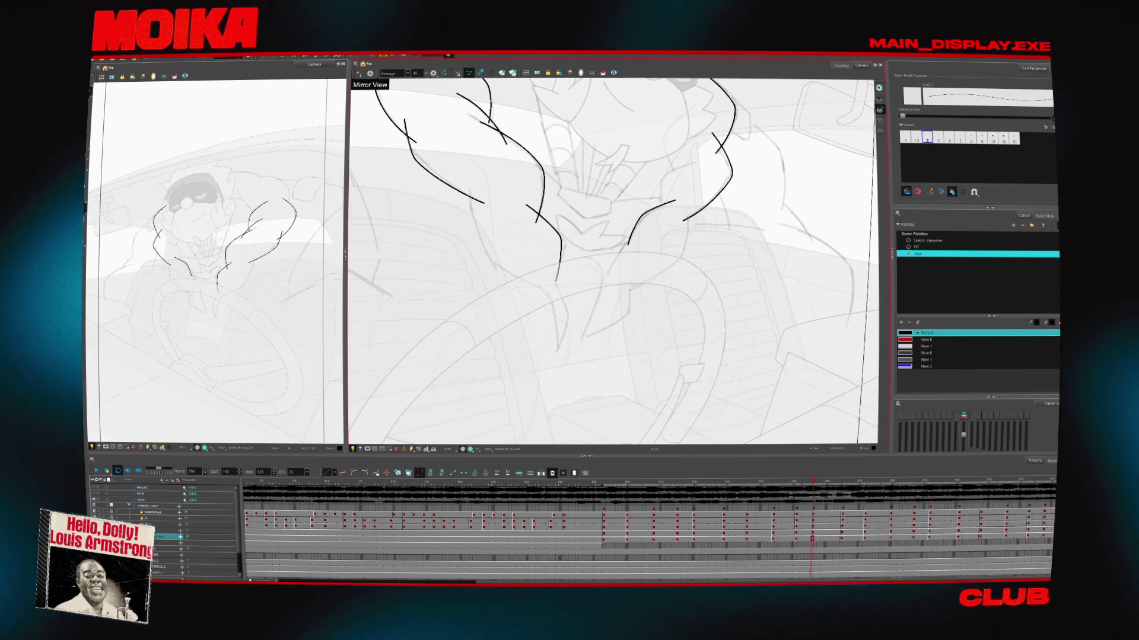
pyautogui.press('.')
pyautogui.press('.')
pyautogui.press('.')
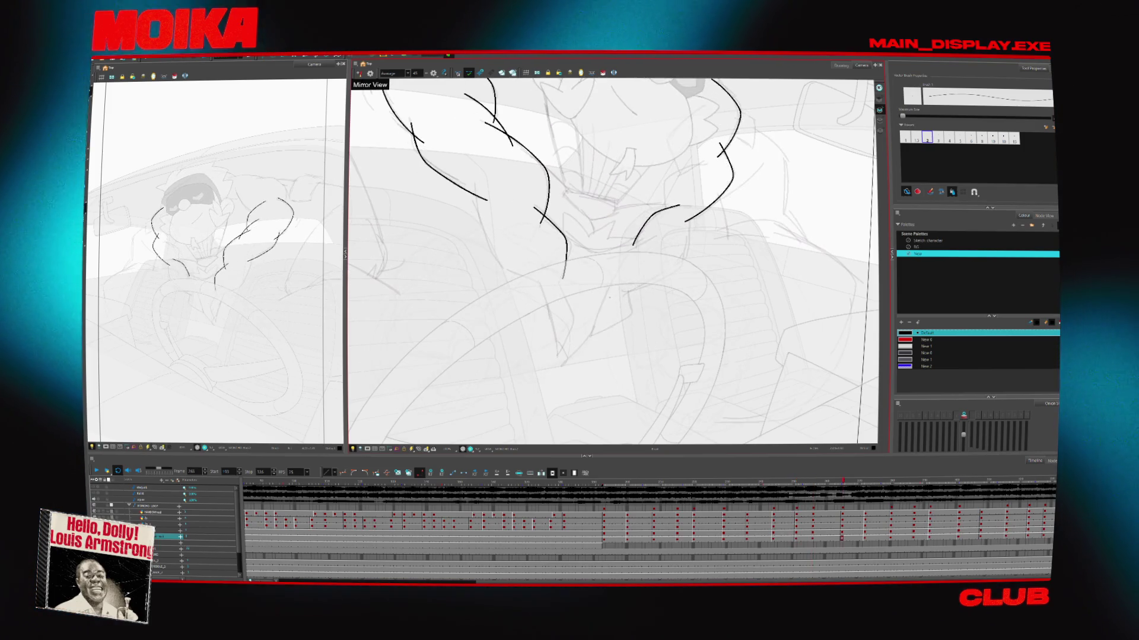
pyautogui.press('.')
pyautogui.press('.')
pyautogui.press('.')
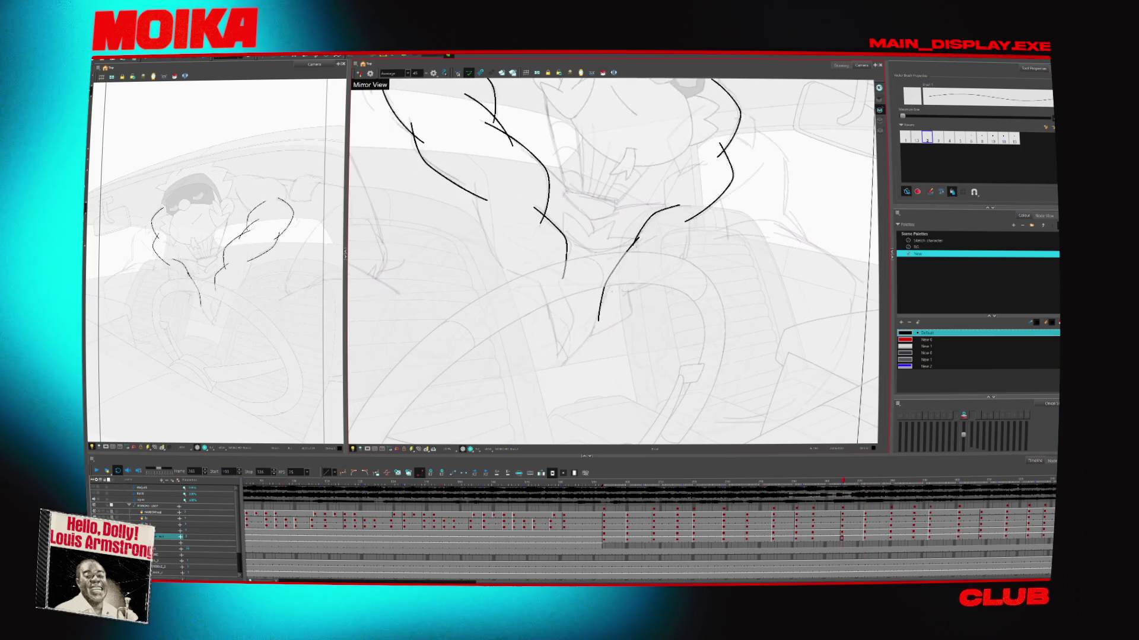
pyautogui.press('.')
pyautogui.press('.')
pyautogui.press('.')
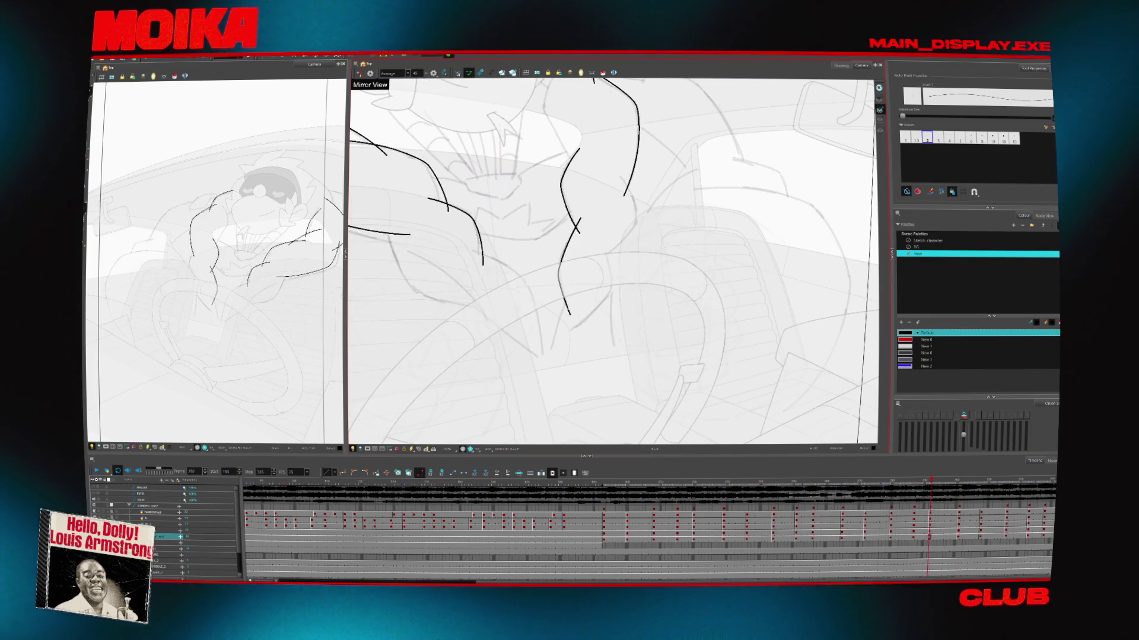
pyautogui.moveTo(580, 219); pyautogui.dragTo(558, 273)
pyautogui.press('.')
pyautogui.press('.')
pyautogui.press('.')
pyautogui.press('.')
pyautogui.press('.')
pyautogui.press('.')
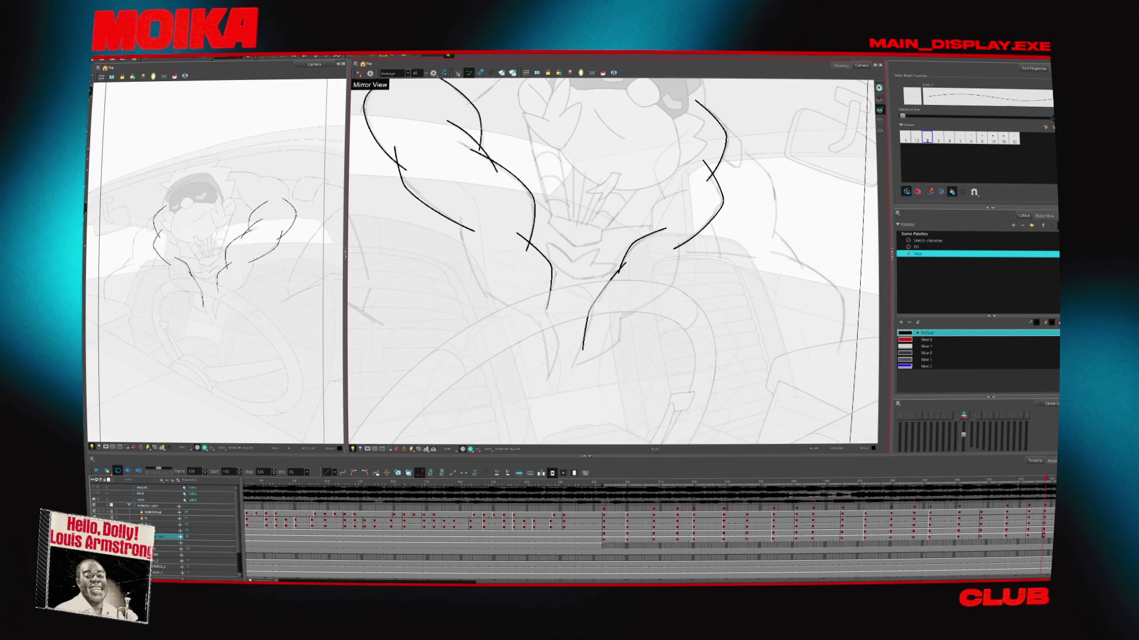
# Compare neighbouring drawings, then add a short line on the bird's right arm
pyautogui.scroll(3, 613, 261)
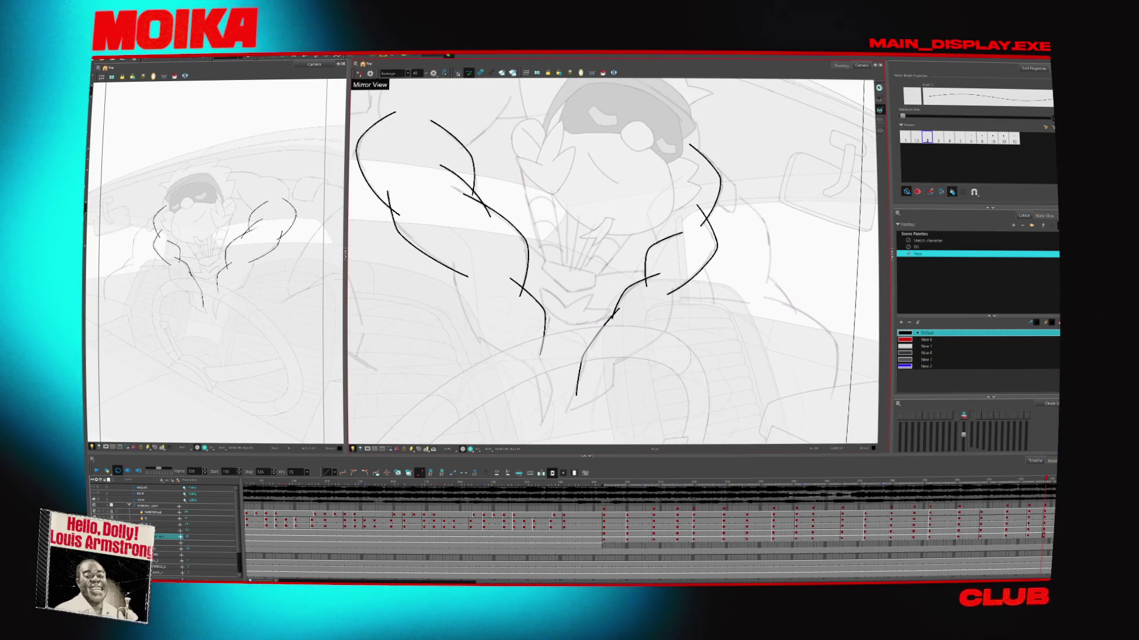
pyautogui.press(',')
pyautogui.press(',')
pyautogui.press(',')
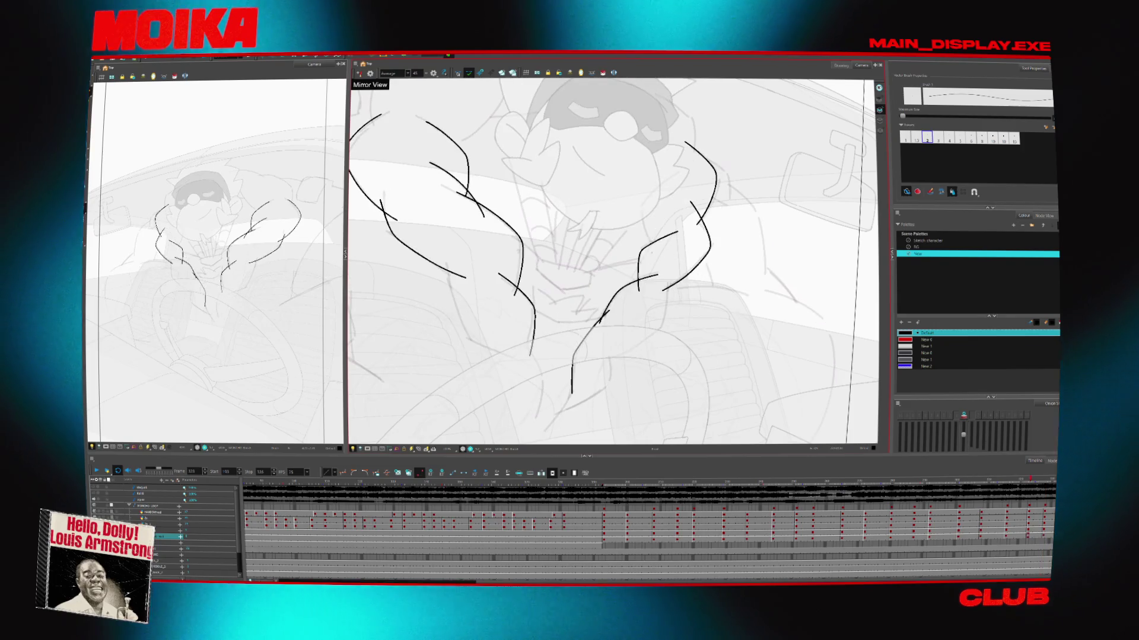
pyautogui.press(',')
pyautogui.press(',')
pyautogui.press(',')
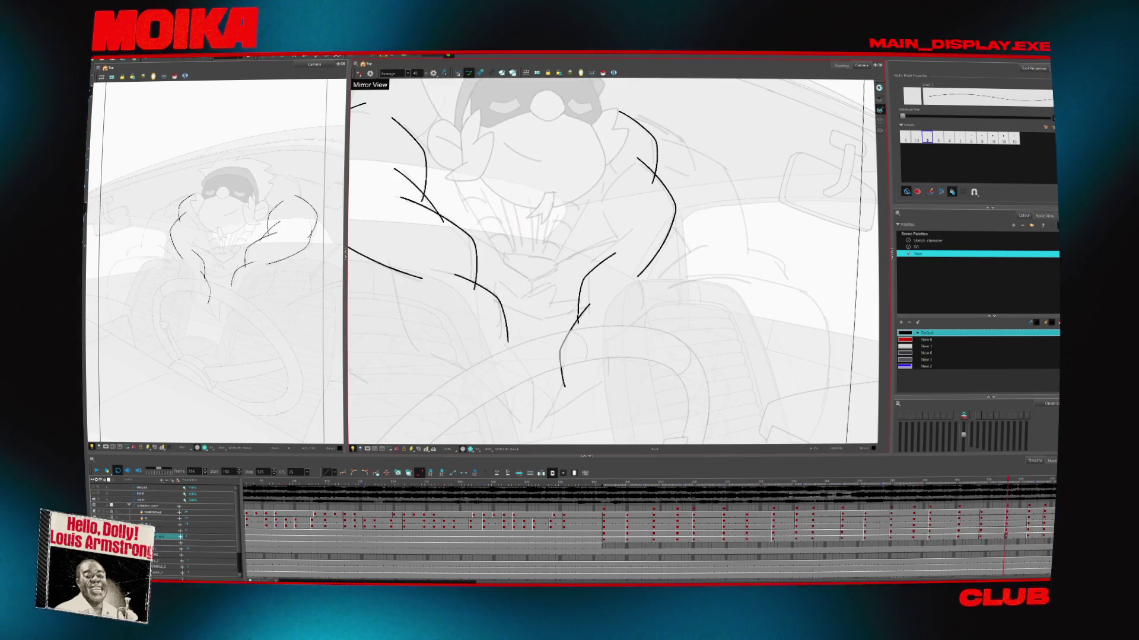
pyautogui.press('.')
pyautogui.press(',')
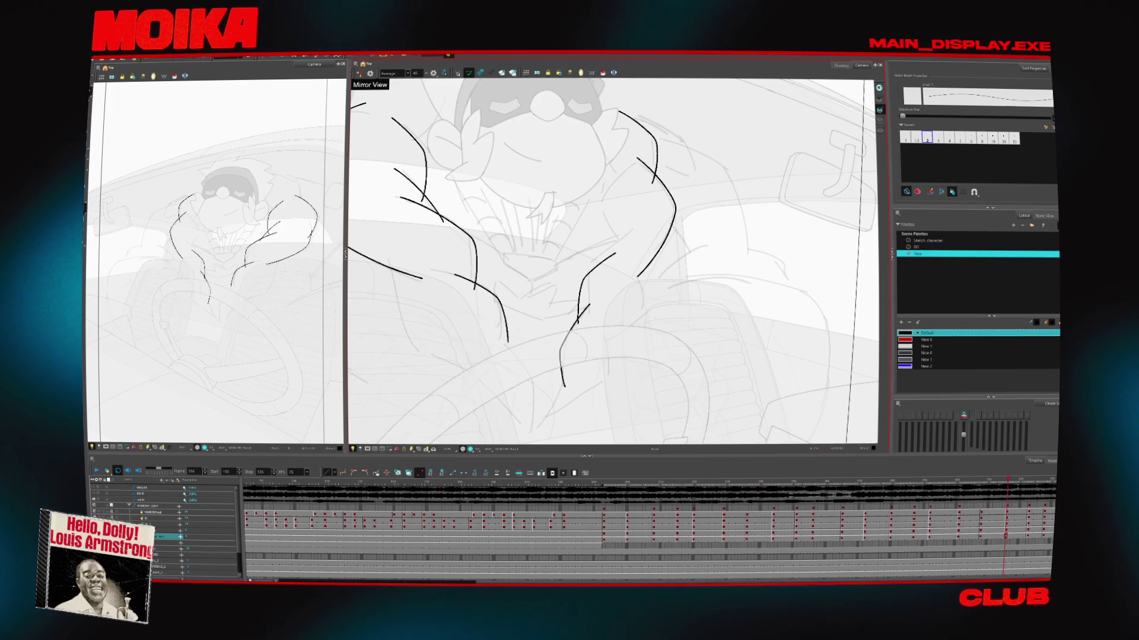
pyautogui.press(',')
pyautogui.press(',')
pyautogui.press(',')
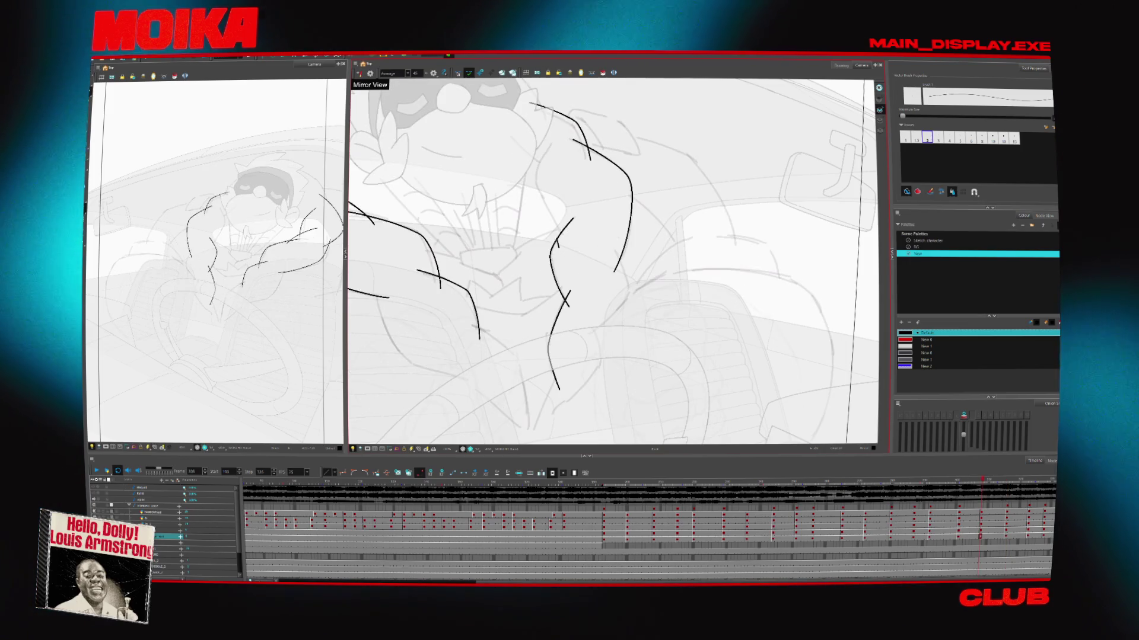
pyautogui.press('.')
pyautogui.press('.')
pyautogui.press('.')
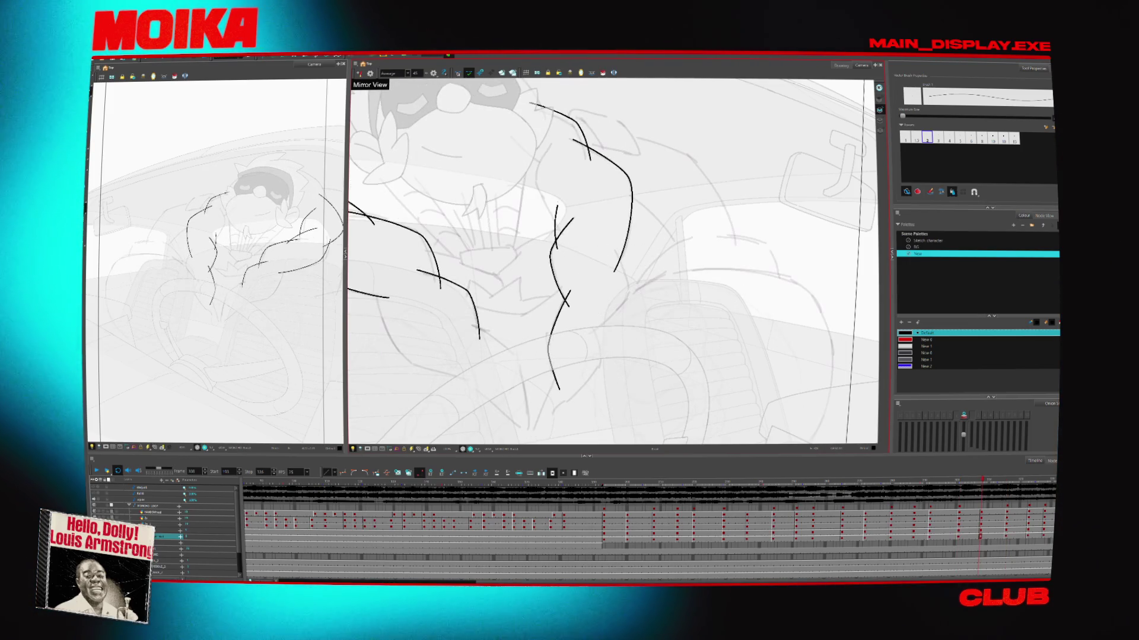
pyautogui.press(',')
pyautogui.press(',')
pyautogui.press(',')
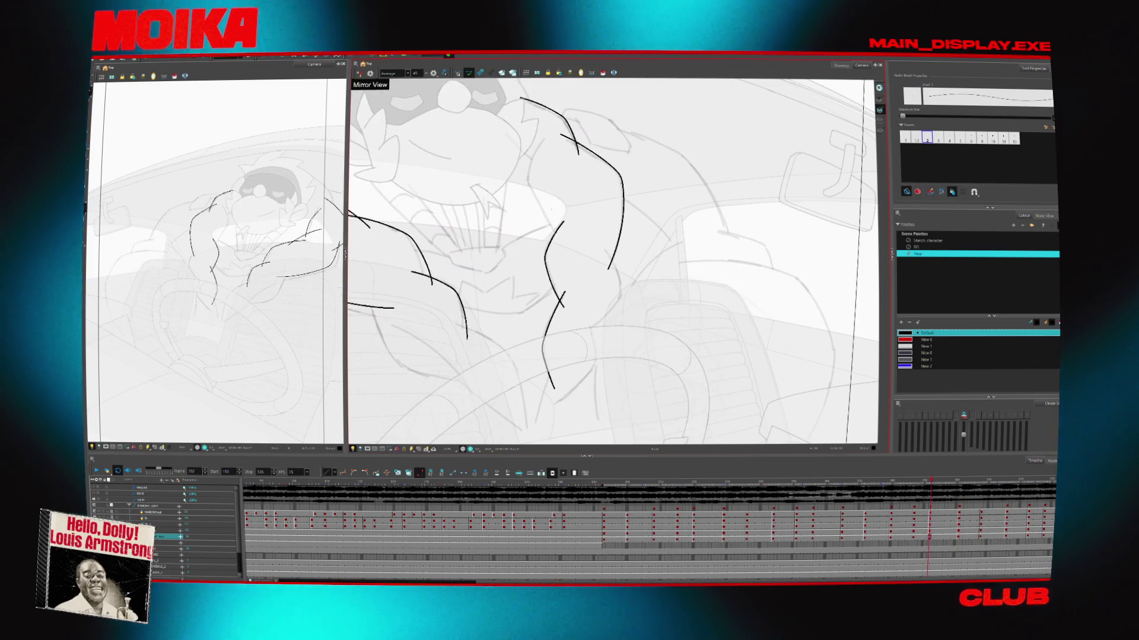
pyautogui.press(',')
pyautogui.press(',')
pyautogui.press(',')
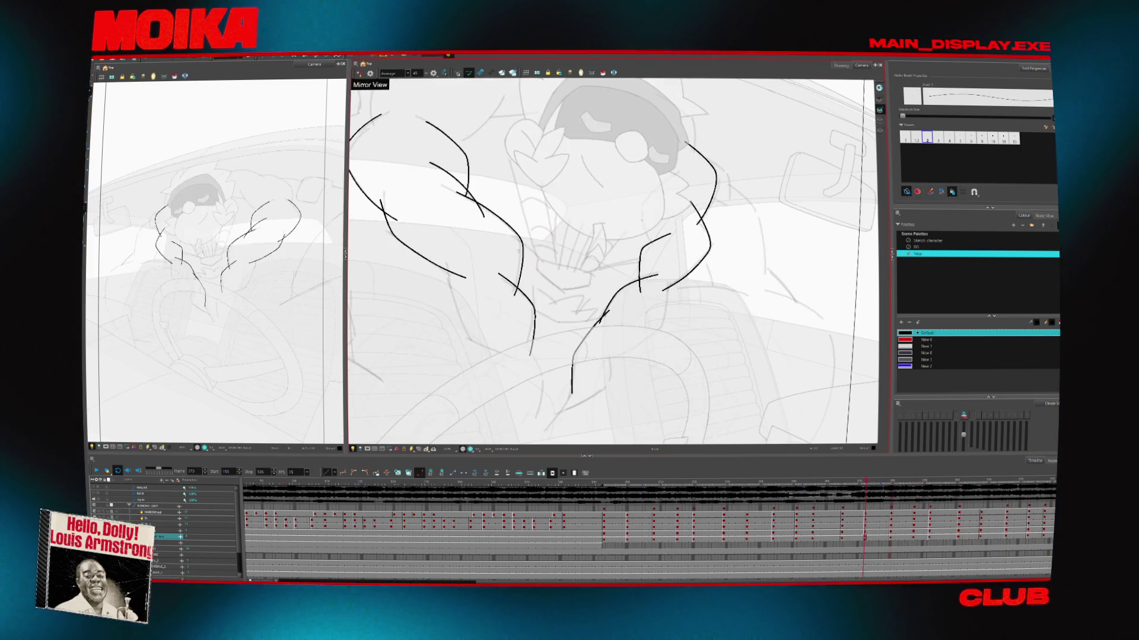
pyautogui.press(',')
pyautogui.press(',')
pyautogui.press(',')
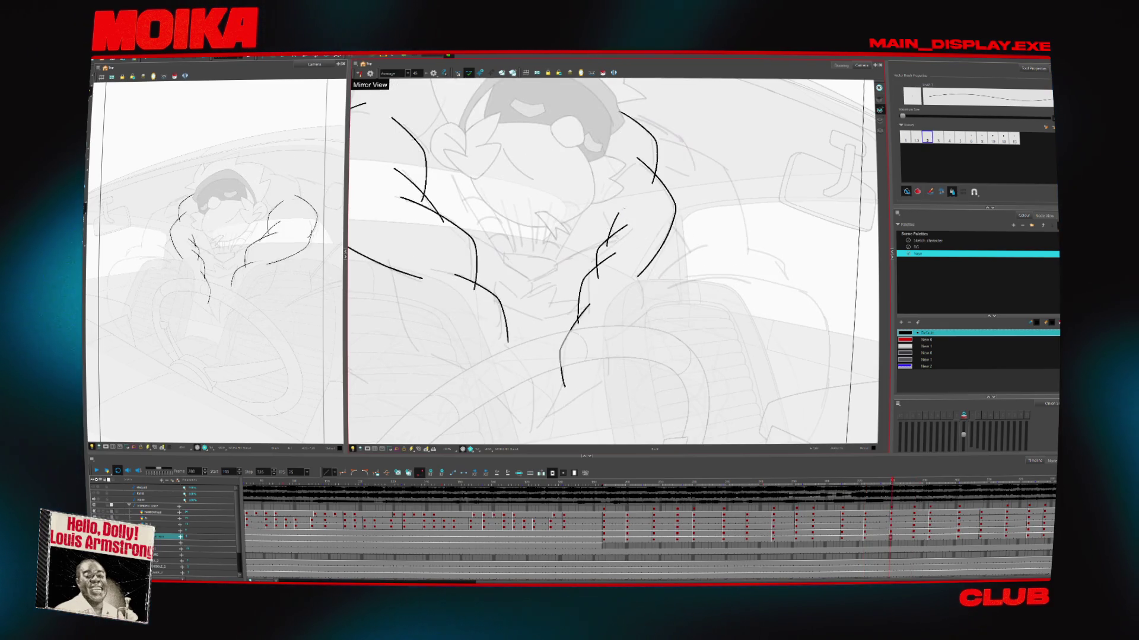
pyautogui.press(',')
pyautogui.press(',')
pyautogui.press(',')
pyautogui.press(',')
pyautogui.press(',')
pyautogui.press(',')
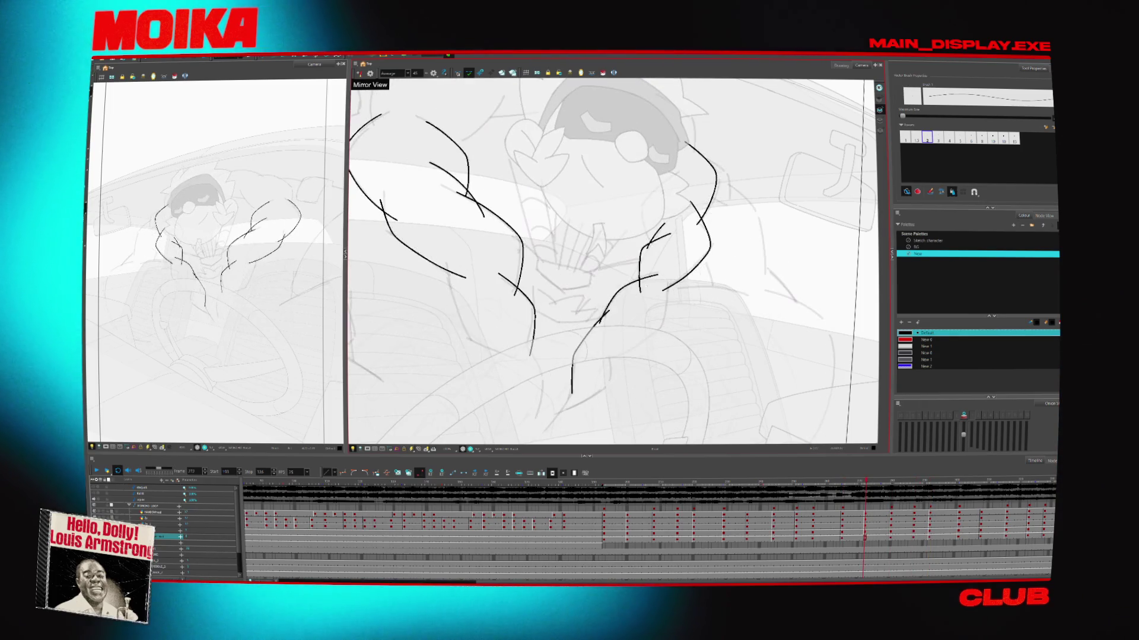
pyautogui.moveTo(652, 255); pyautogui.dragTo(688, 234)
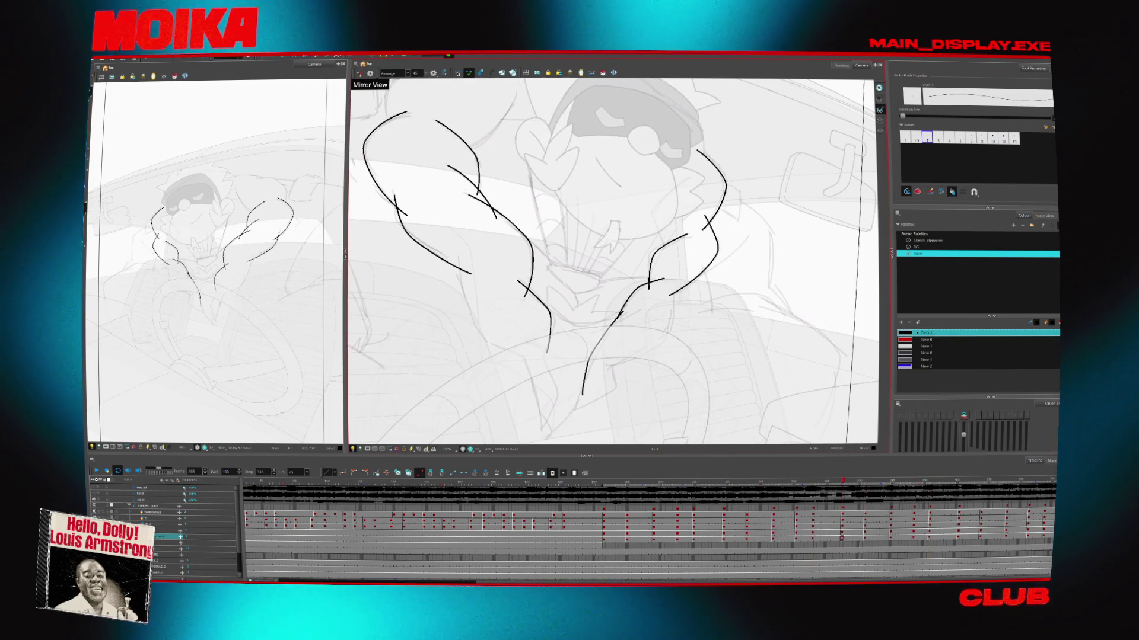
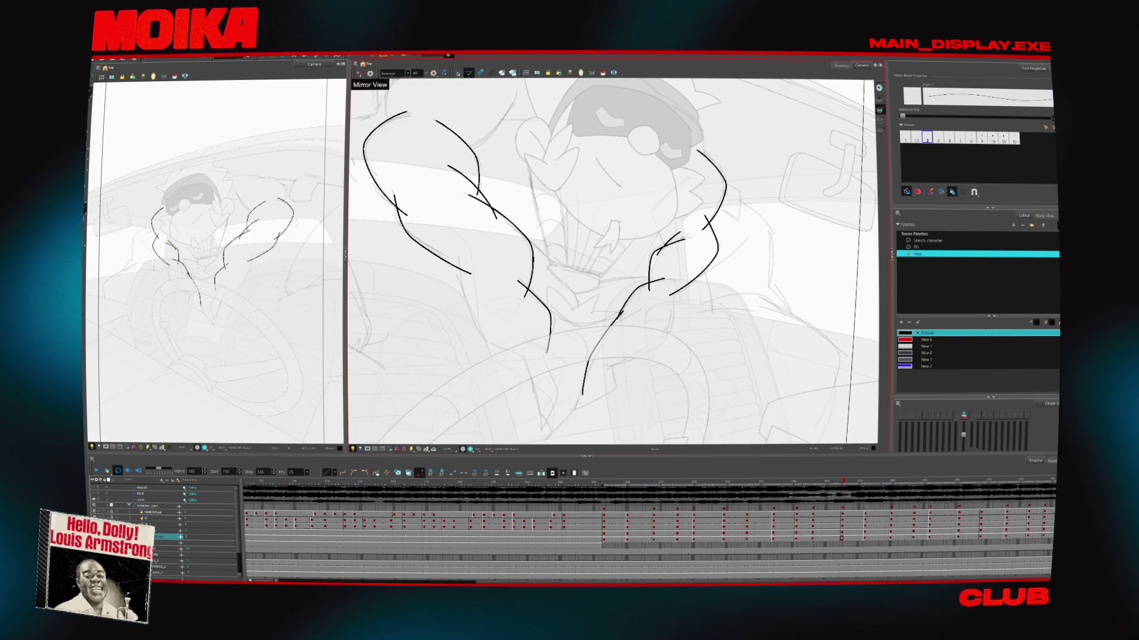
# Tilt the canvas to a drawing angle and flip back and forth through earlier arm drawings
pyautogui.moveTo(682, 178); pyautogui.dragTo(640, 160)
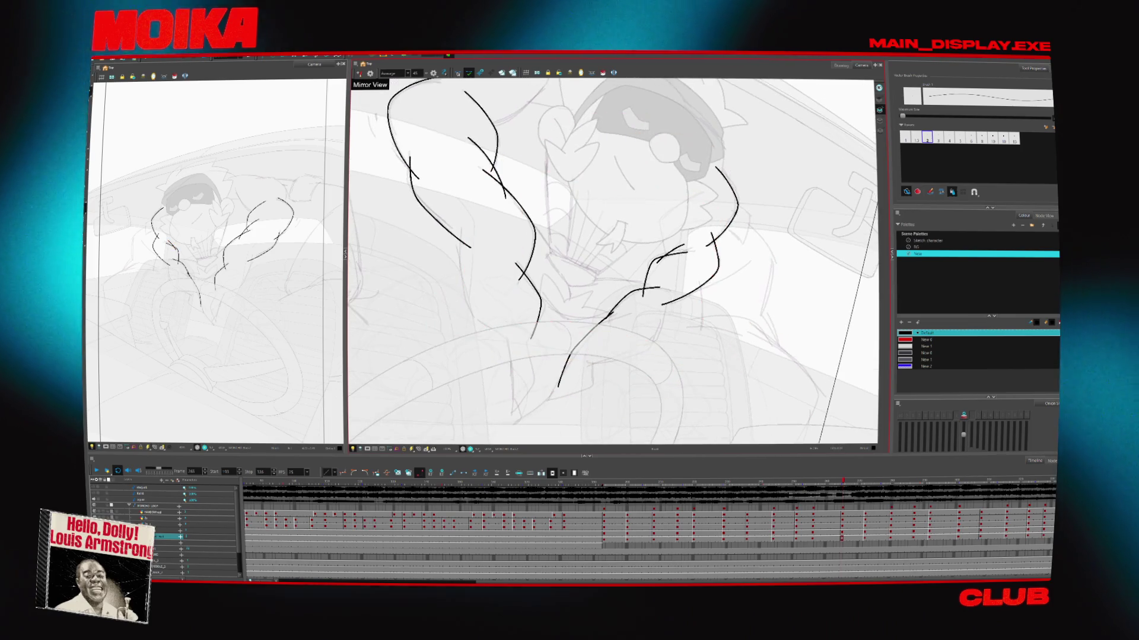
pyautogui.press(',')
pyautogui.press(',')
pyautogui.press(',')
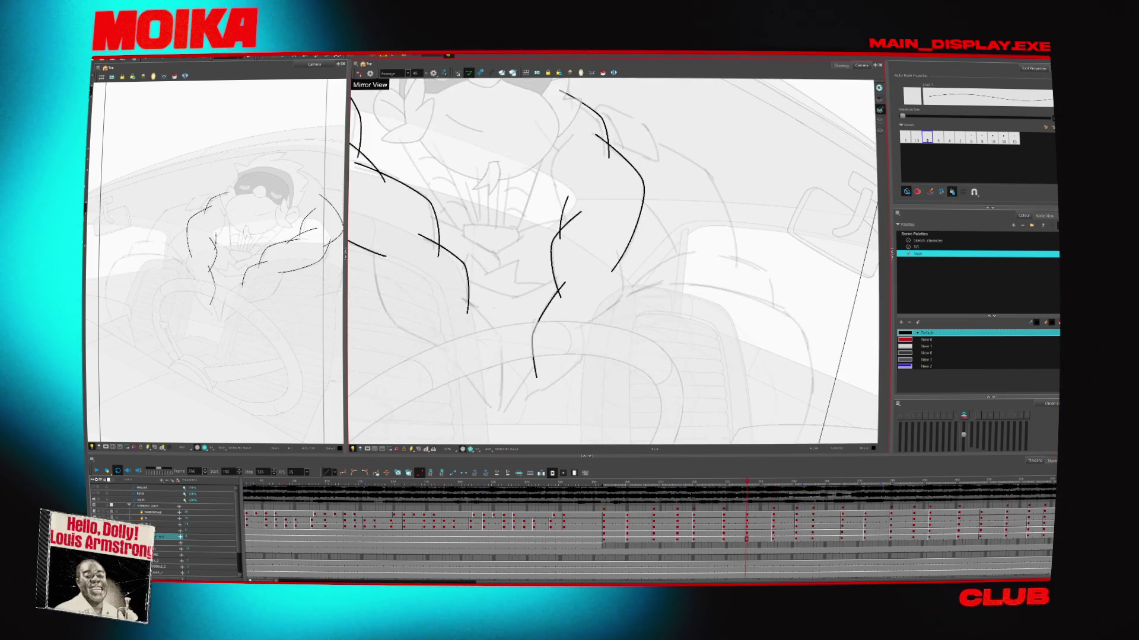
pyautogui.press(',')
pyautogui.press(',')
pyautogui.press(',')
pyautogui.moveTo(504, 330); pyautogui.dragTo(623, 306)
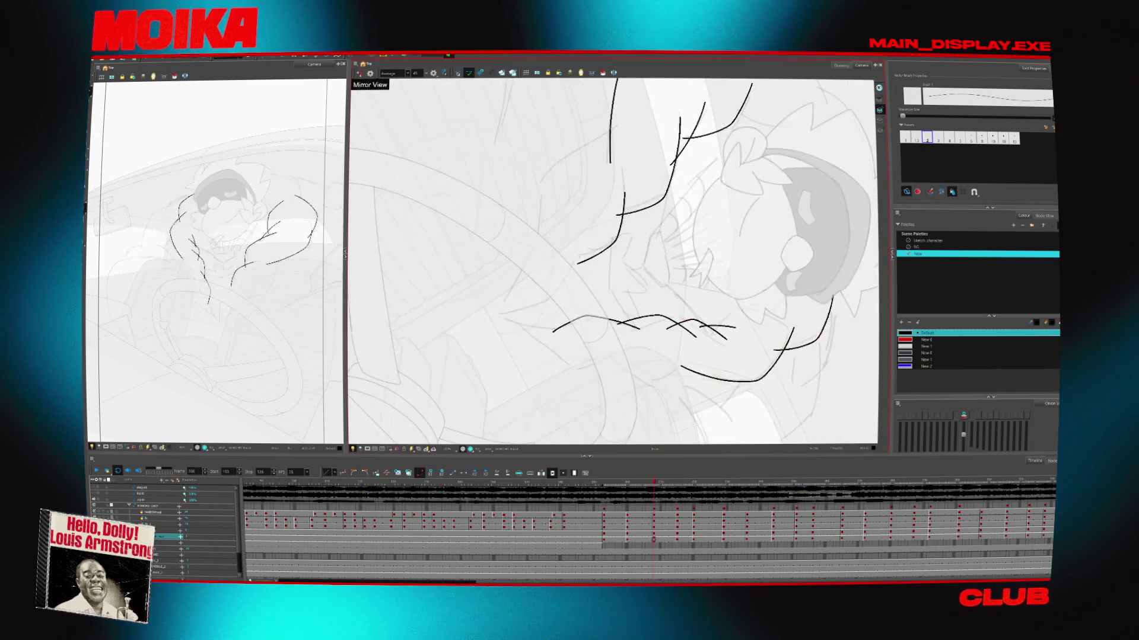
pyautogui.press(',')
pyautogui.press(',')
pyautogui.press(',')
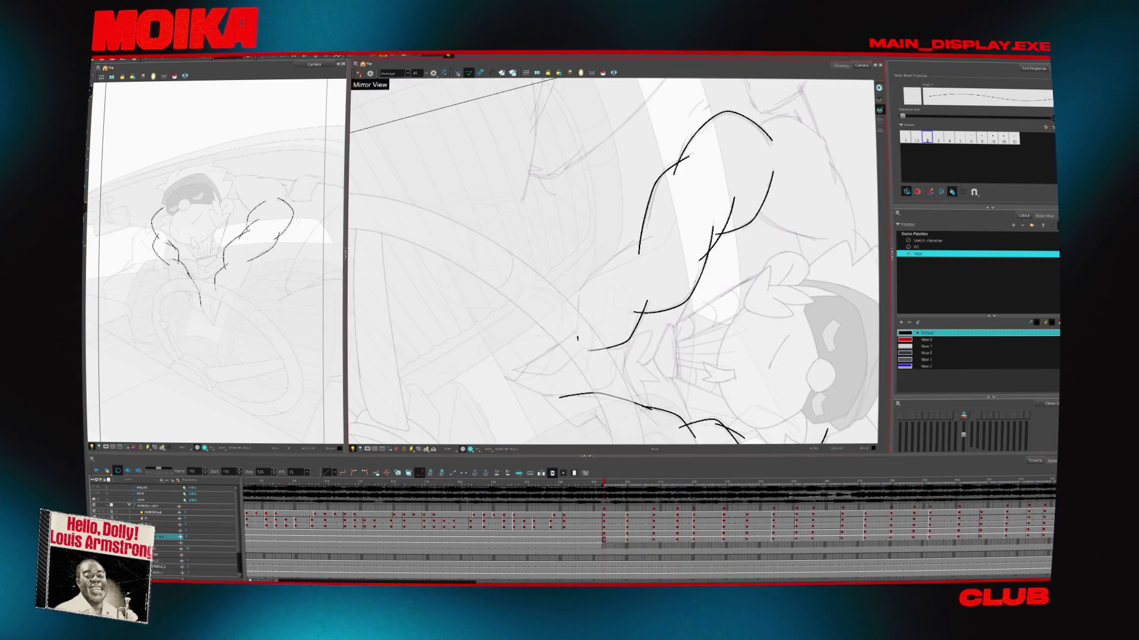
pyautogui.scroll(-2, 614, 261)
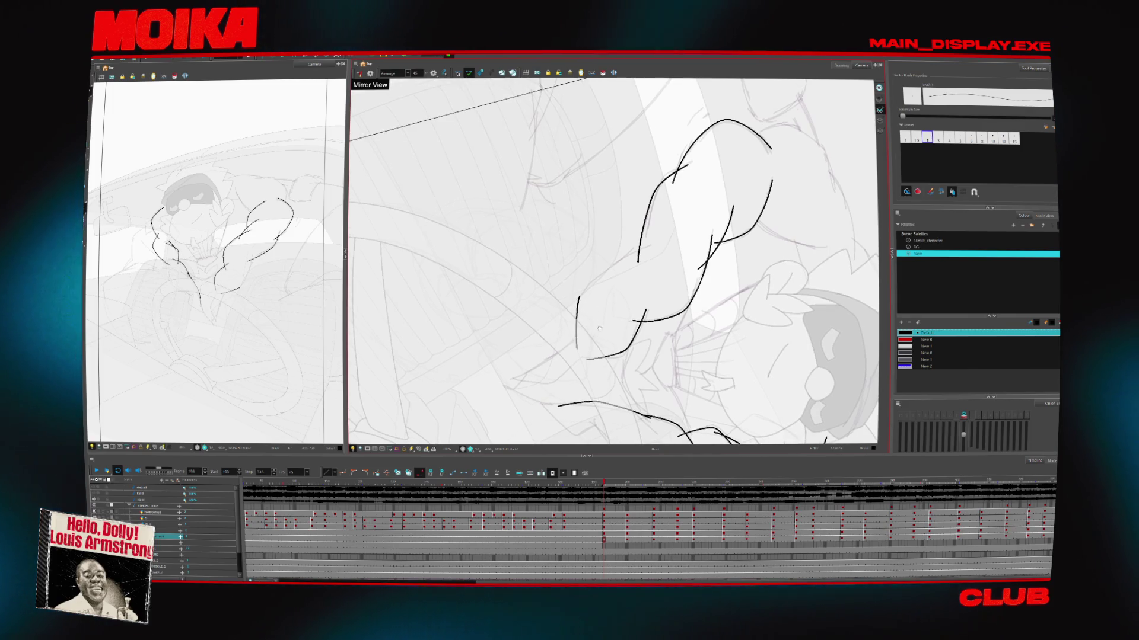
pyautogui.press('.')
pyautogui.press('.')
pyautogui.press('.')
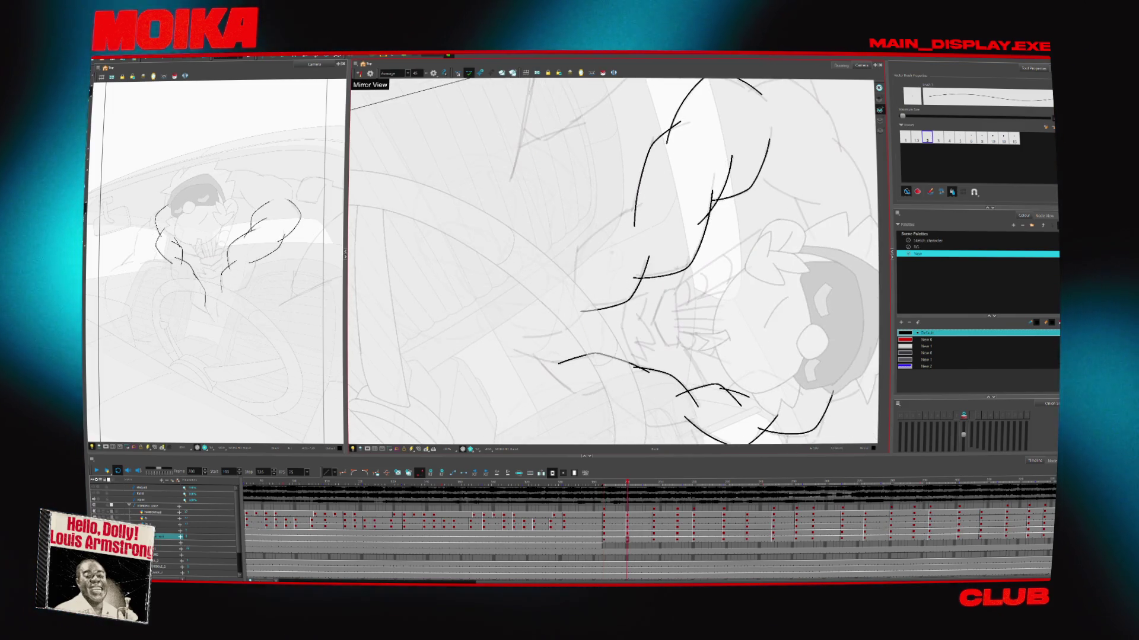
pyautogui.press(',')
pyautogui.press(',')
pyautogui.press(',')
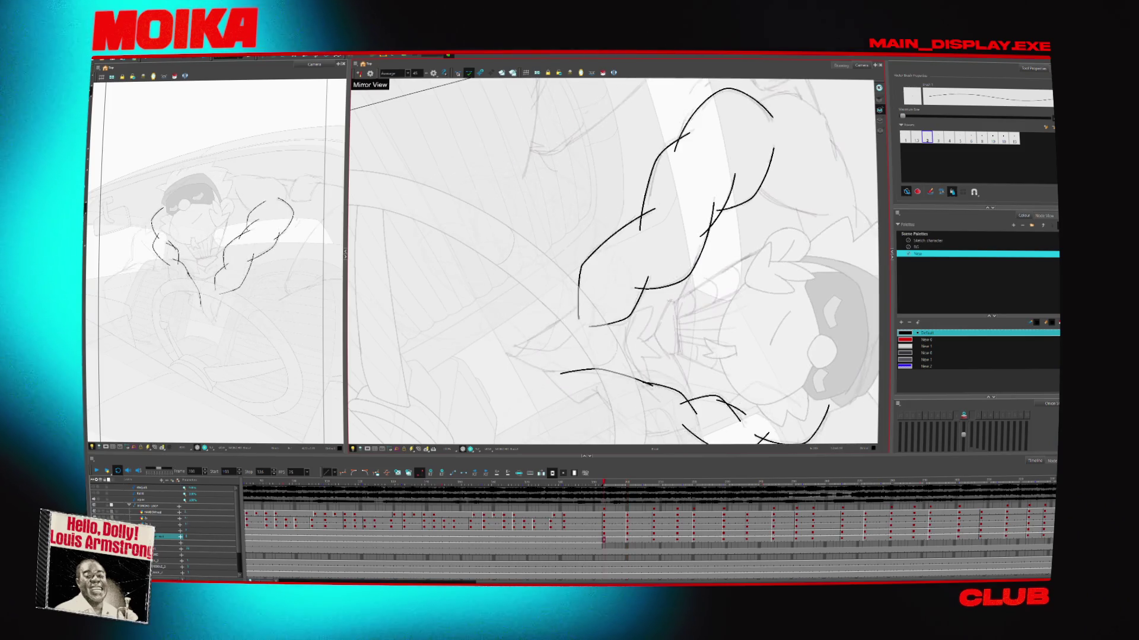
pyautogui.press('.')
pyautogui.press('.')
pyautogui.press('.')
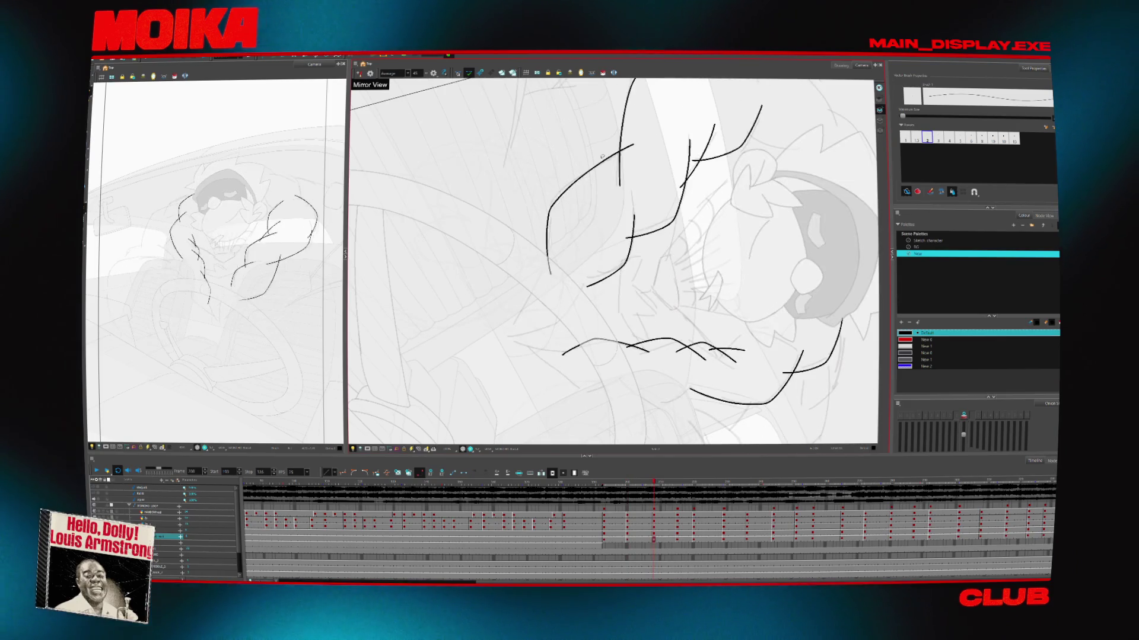
# Clear the stroke selection, advance to a later arm pose and zoom in on the drawing
pyautogui.click(605, 134)
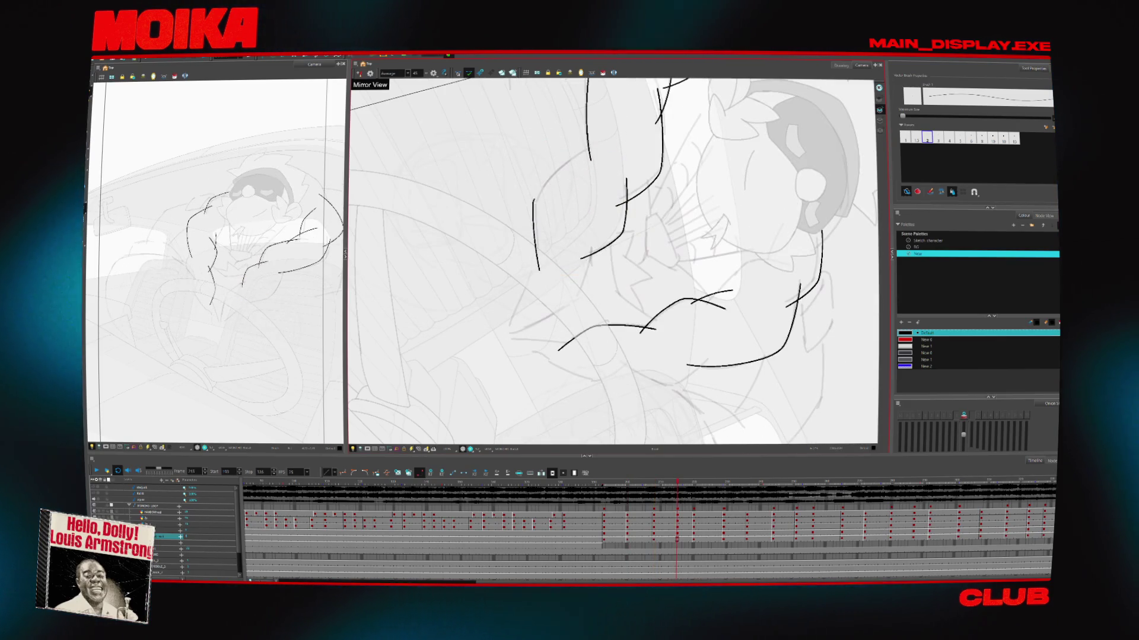
pyautogui.press('.')
pyautogui.press('.')
pyautogui.press('.')
pyautogui.press('.')
pyautogui.press('.')
pyautogui.press('.')
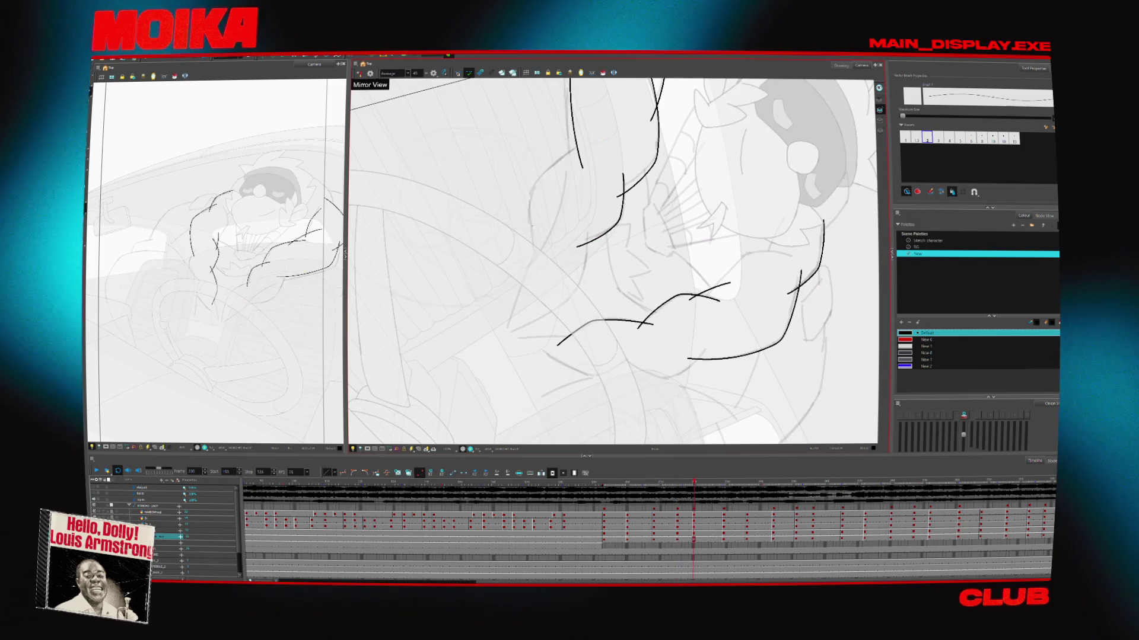
pyautogui.press('.')
pyautogui.press('.')
pyautogui.press('.')
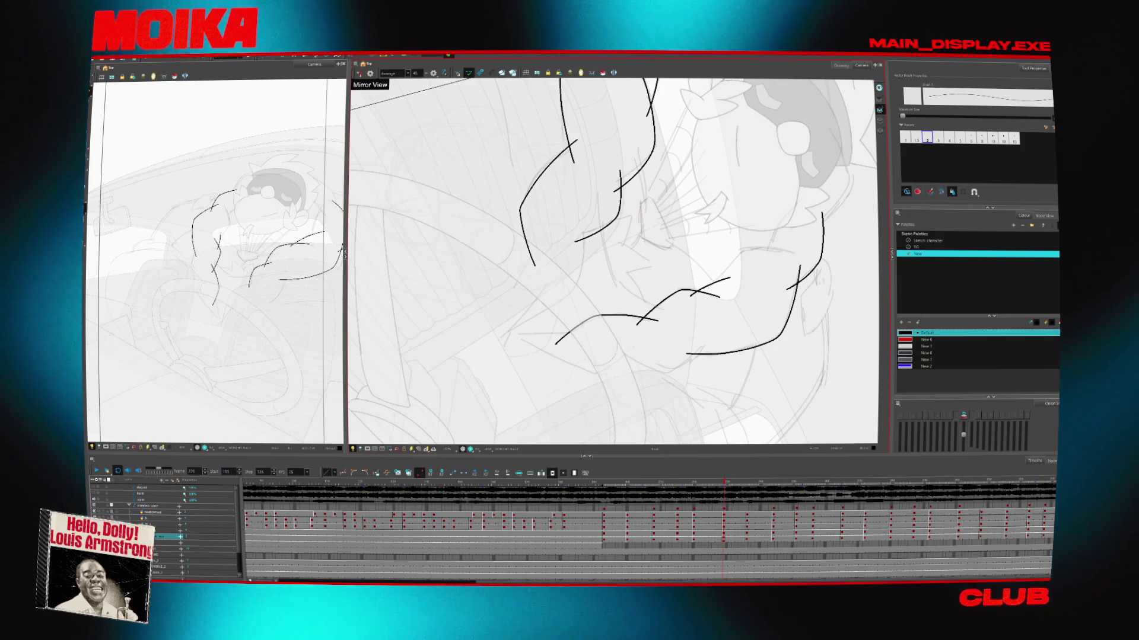
pyautogui.press('.')
pyautogui.press('.')
pyautogui.press('.')
pyautogui.press('.')
pyautogui.press('.')
pyautogui.press('.')
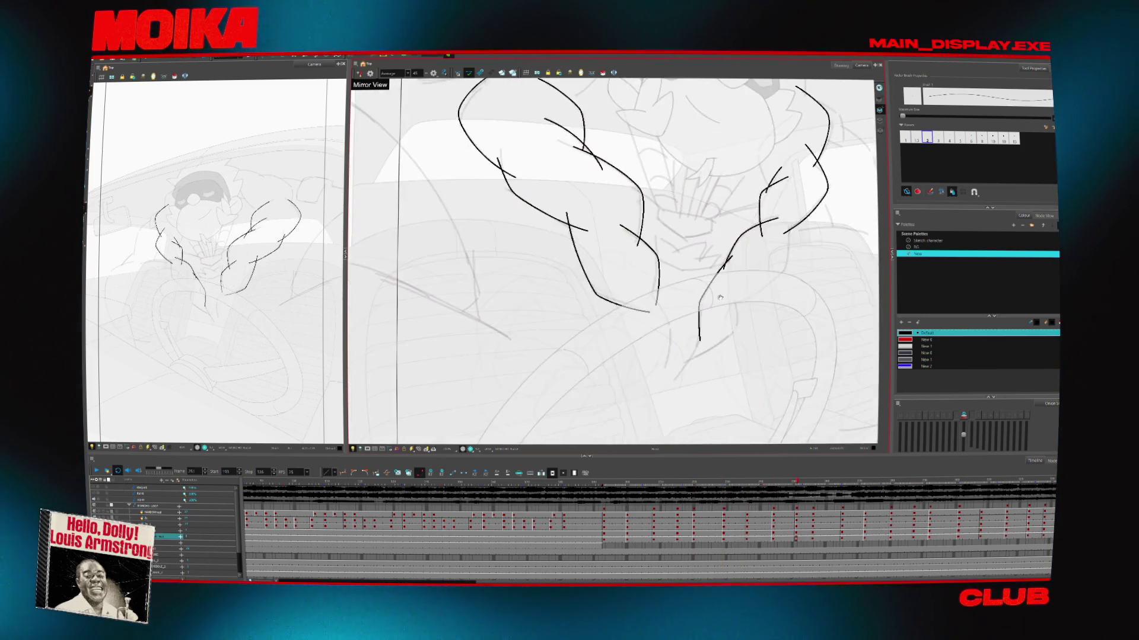
pyautogui.hotkey('alt', 'z')
pyautogui.click(527, 426)
pyautogui.press(',')
pyautogui.press(',')
pyautogui.press(',')
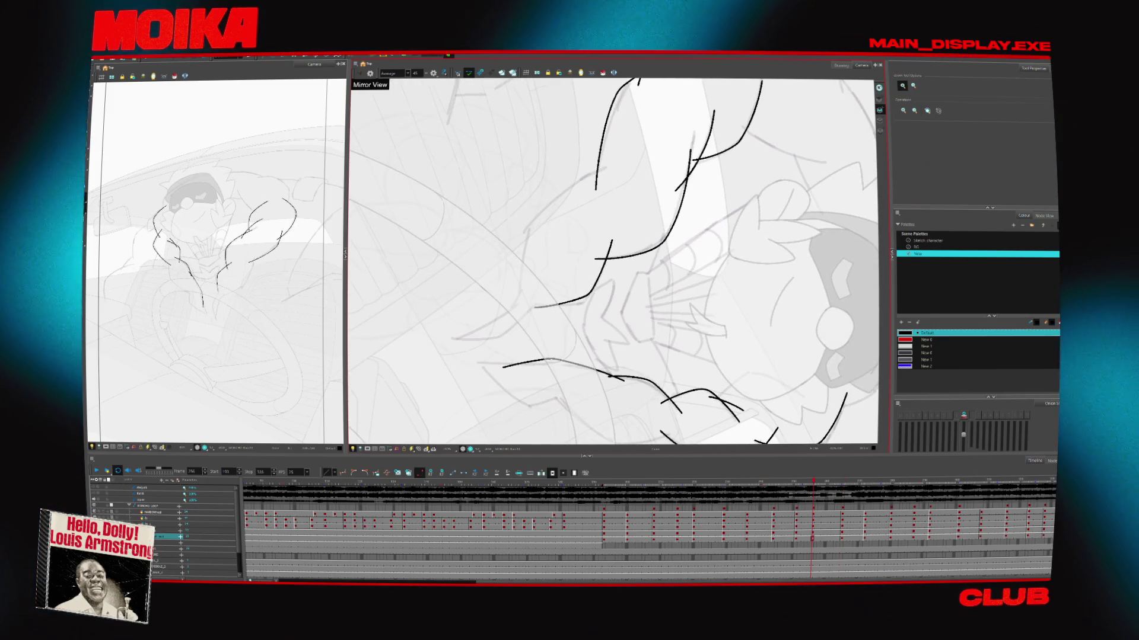
# Turn on onion skins, return to the Brush, deselect, step back and play the animation
pyautogui.hotkey('alt', 'o')
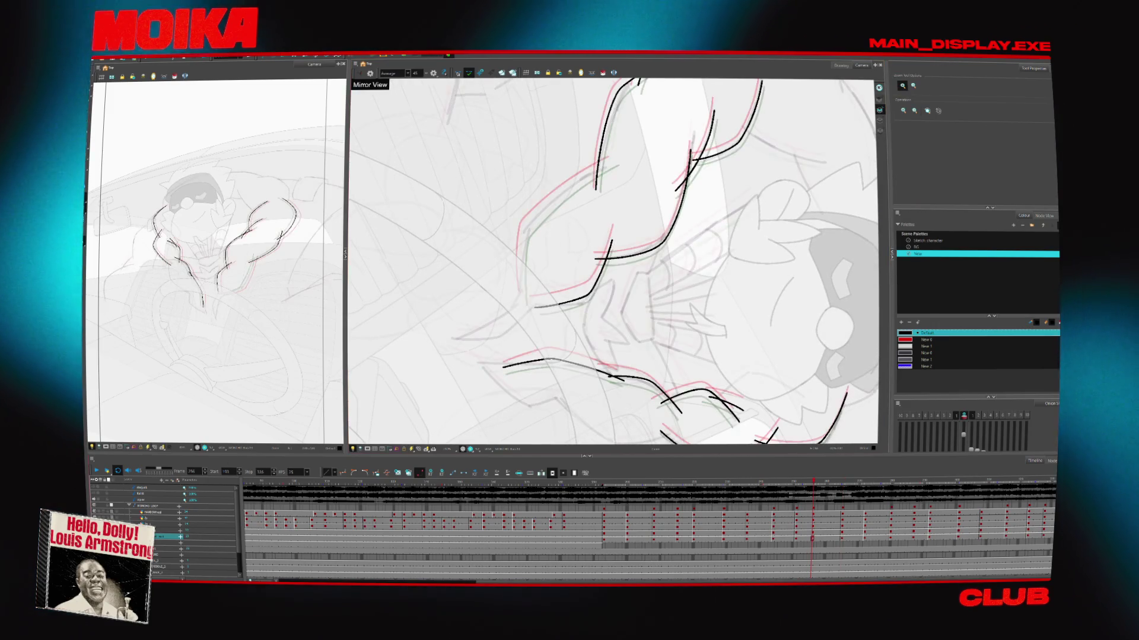
pyautogui.hotkey('alt', 'b')
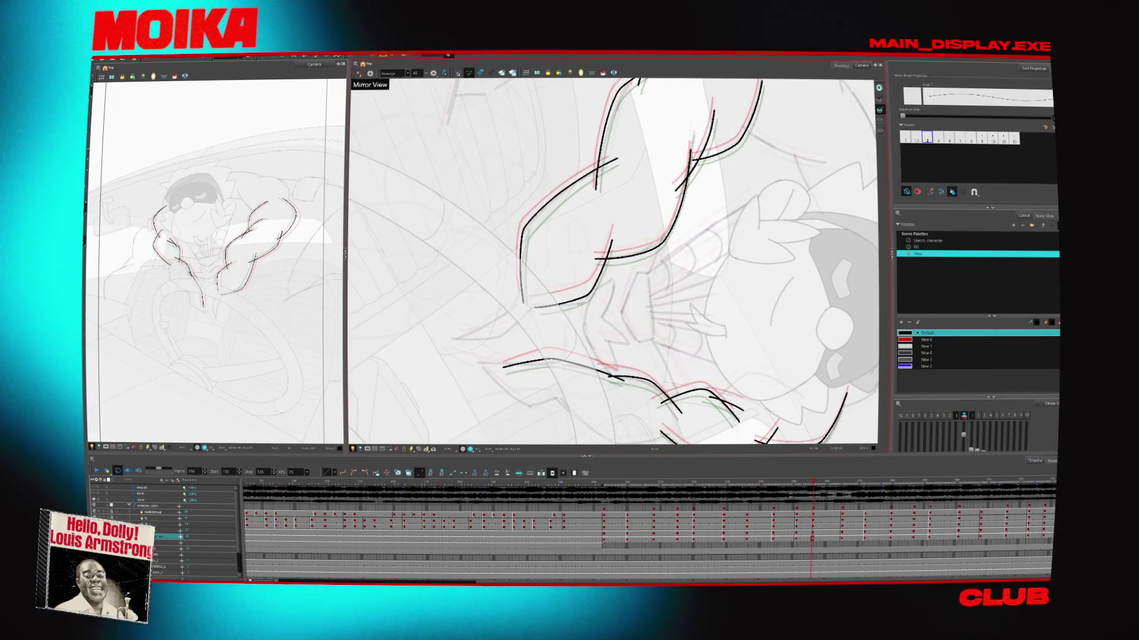
pyautogui.press('Escape')
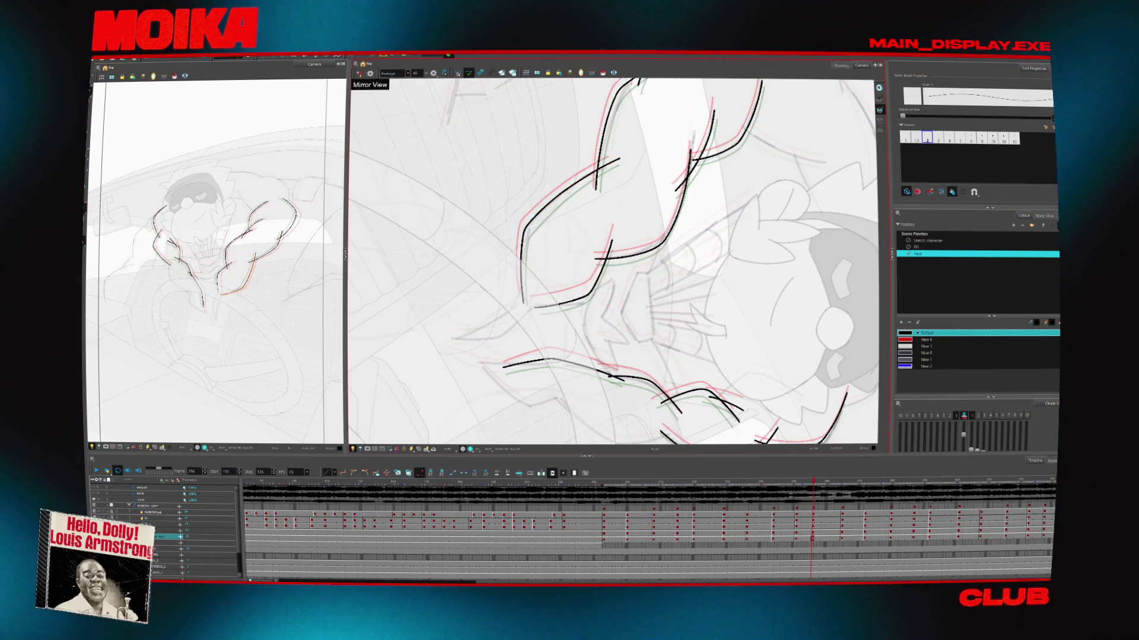
pyautogui.press(',')
pyautogui.press(',')
pyautogui.press(',')
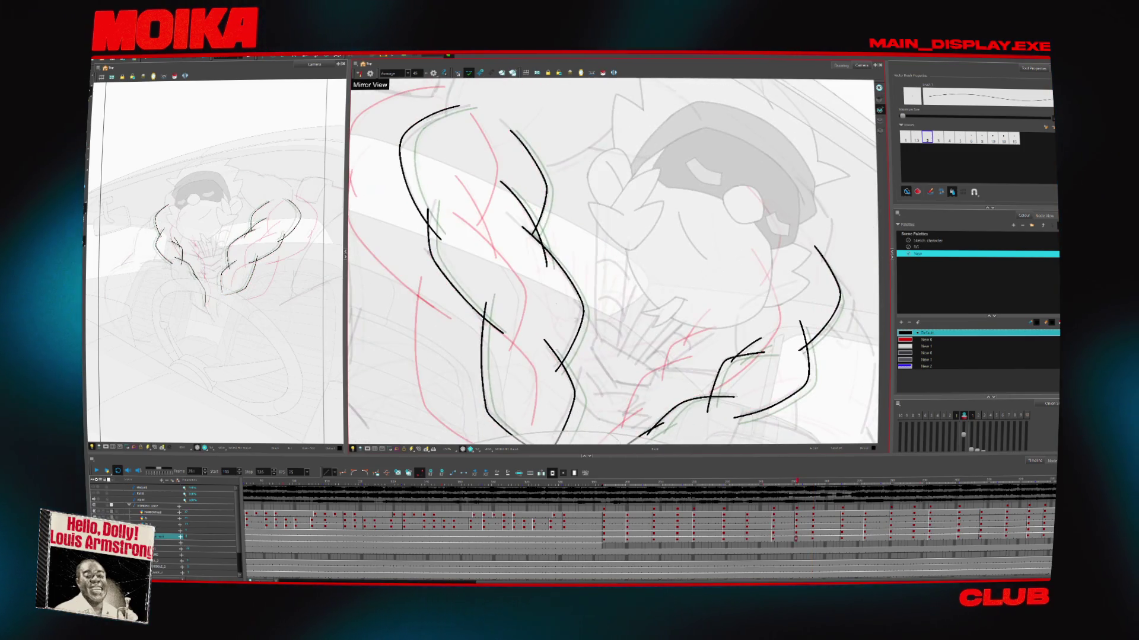
pyautogui.hotkey('alt', 's')
pyautogui.press('Return')
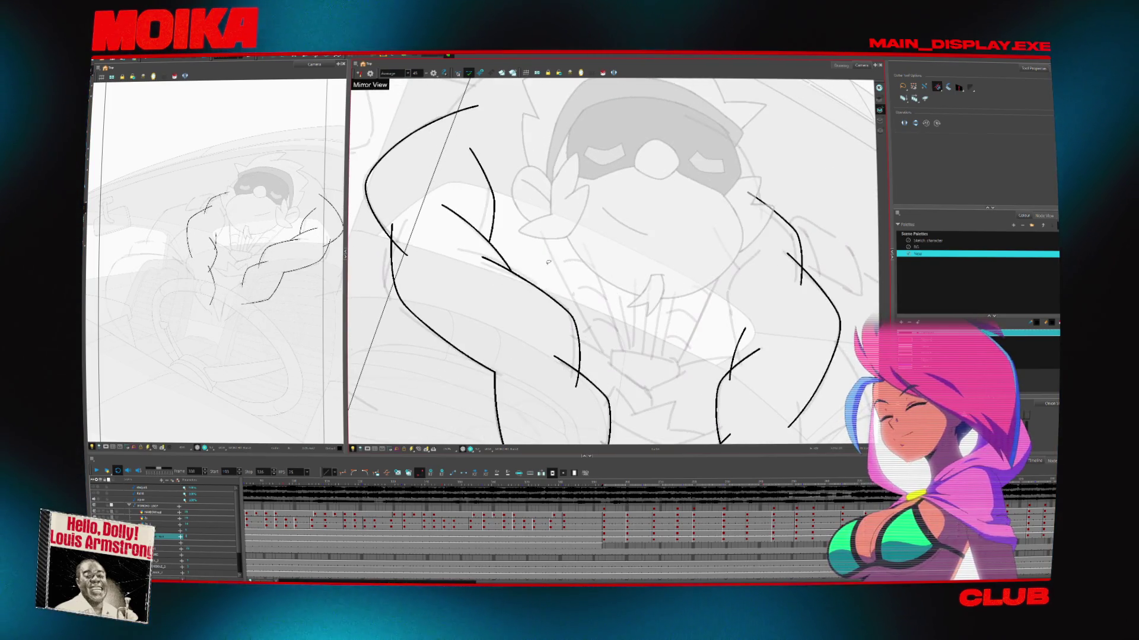
# Undo the last curved arm stroke, switch to the Cutter and step forward through the arm drawings
pyautogui.hotkey('alt', 'b')
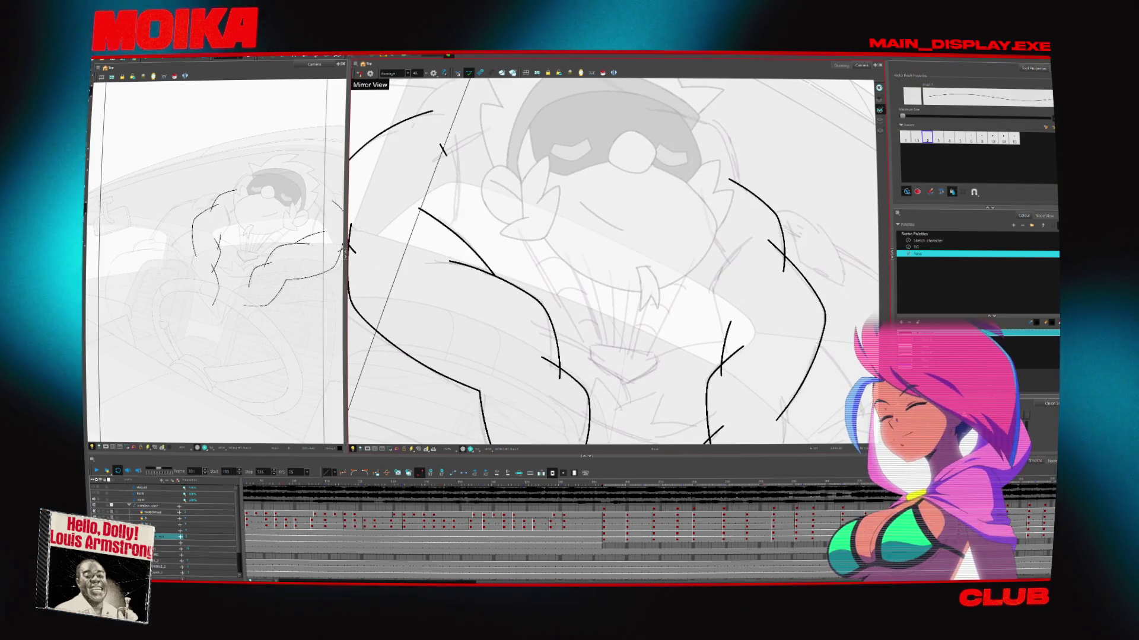
pyautogui.hotkey('ctrl', 'z')
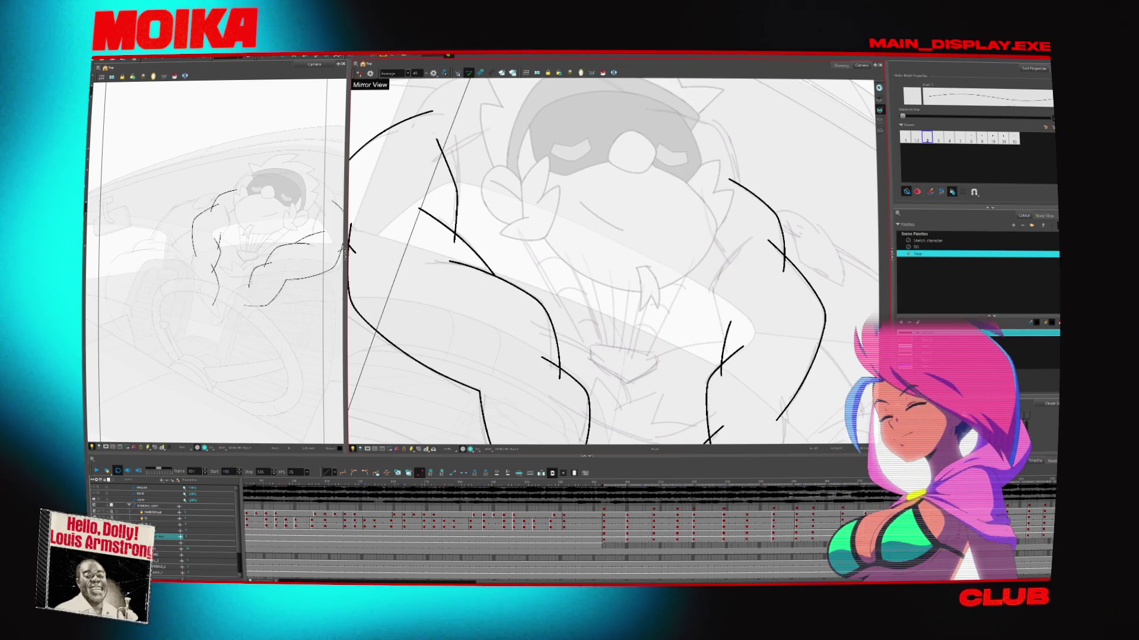
pyautogui.hotkey('alt', 't')
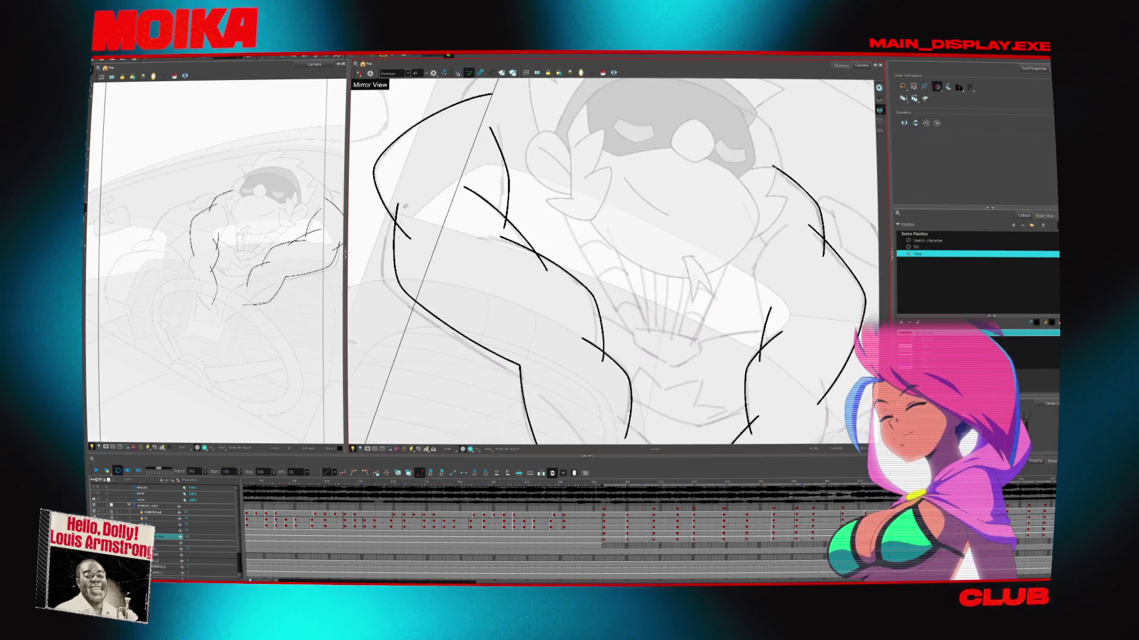
pyautogui.press('.')
pyautogui.press('.')
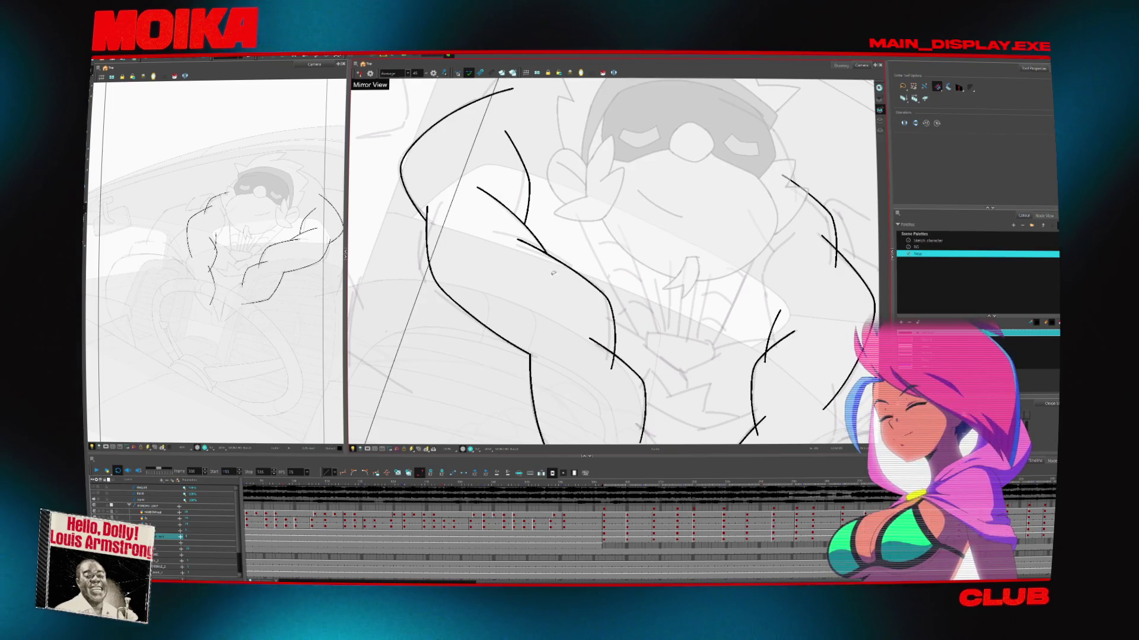
pyautogui.press('.')
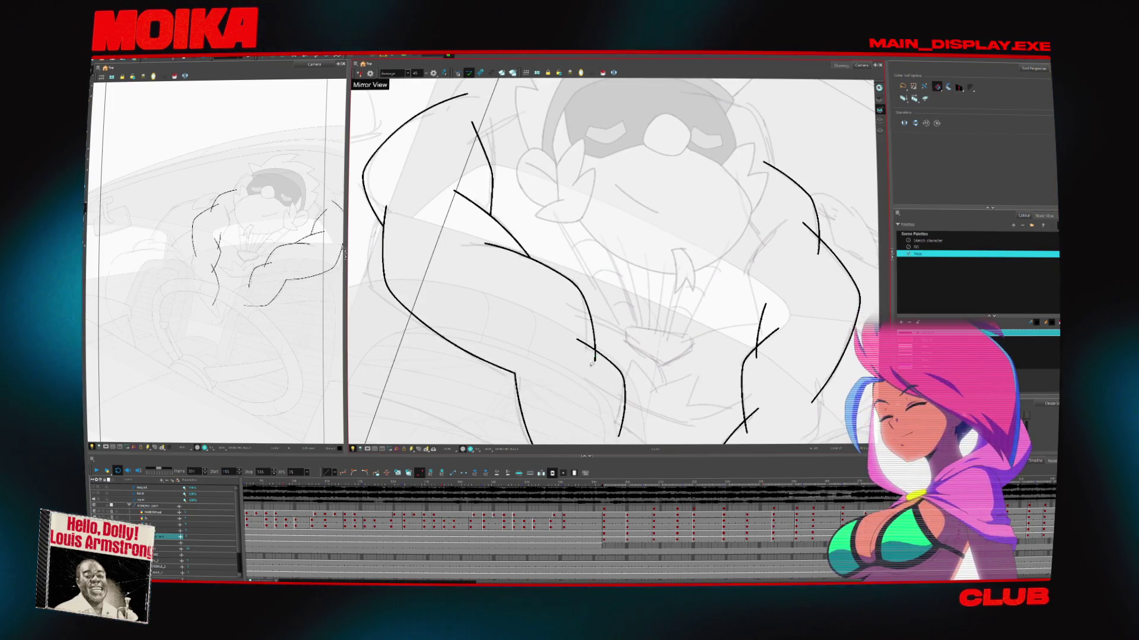
pyautogui.press('.')
pyautogui.press('.')
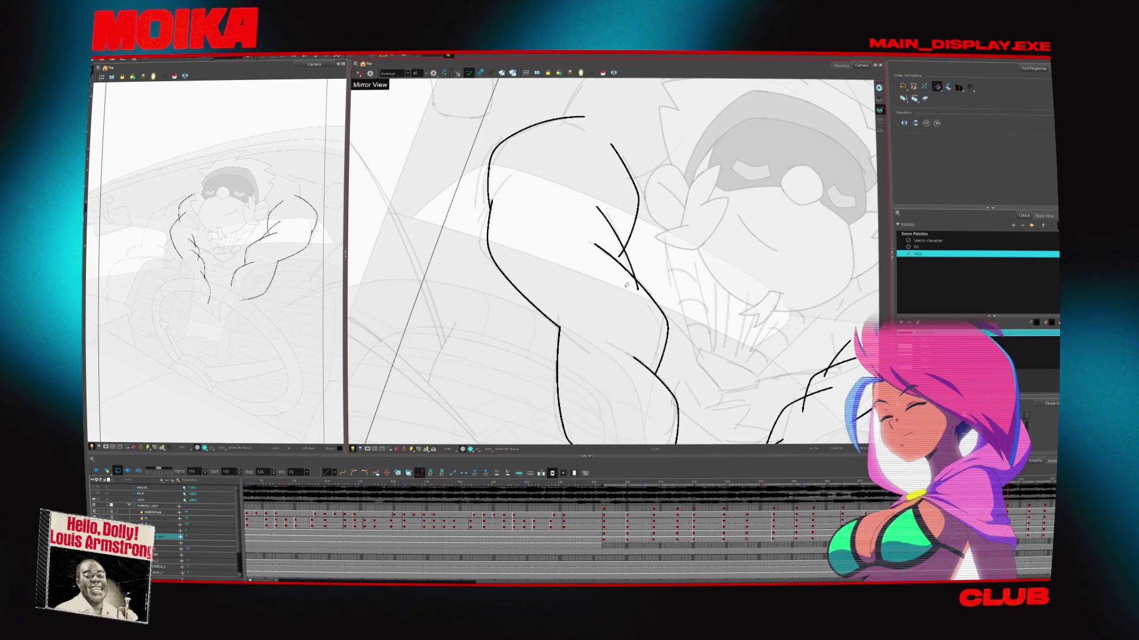
pyautogui.press('.')
pyautogui.press('.')
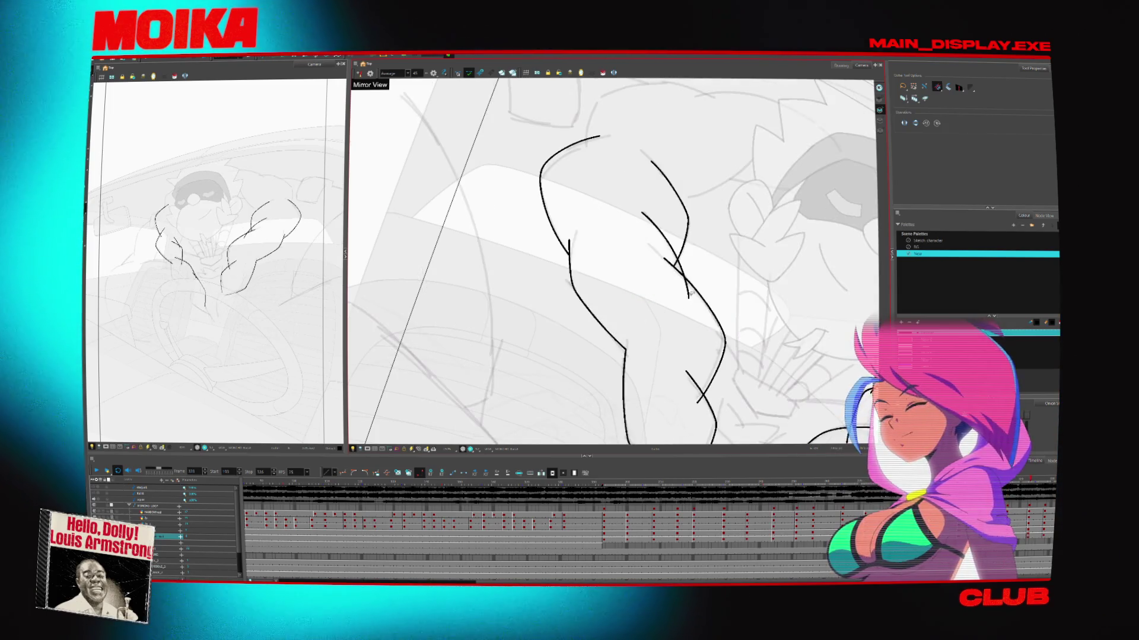
pyautogui.press('.')
pyautogui.press('.')
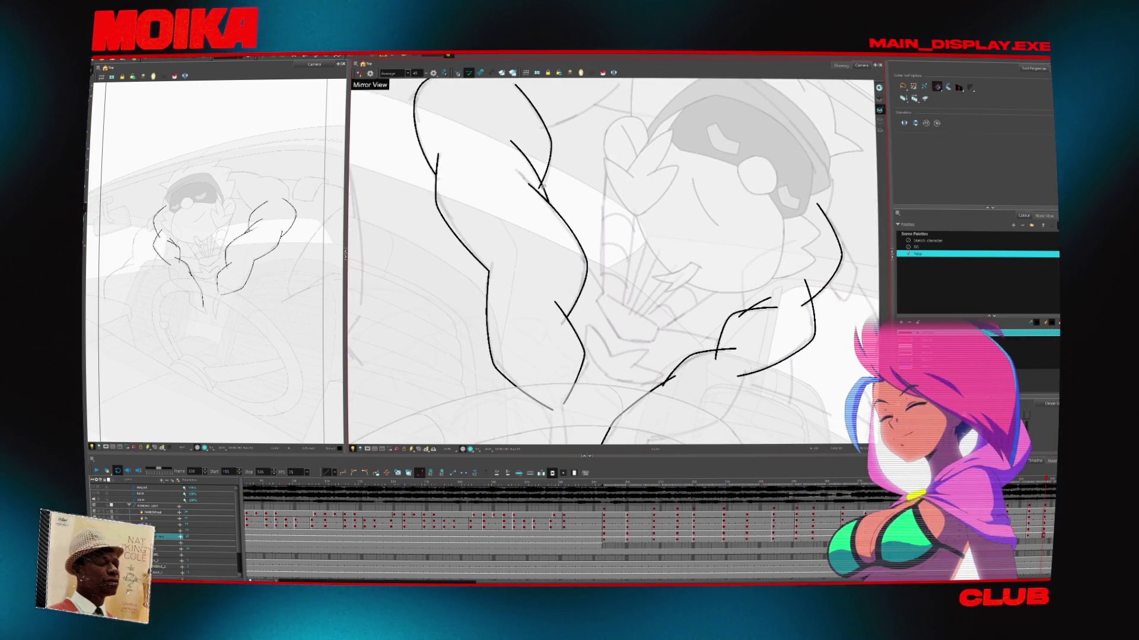
pyautogui.press('.')
pyautogui.press('.')
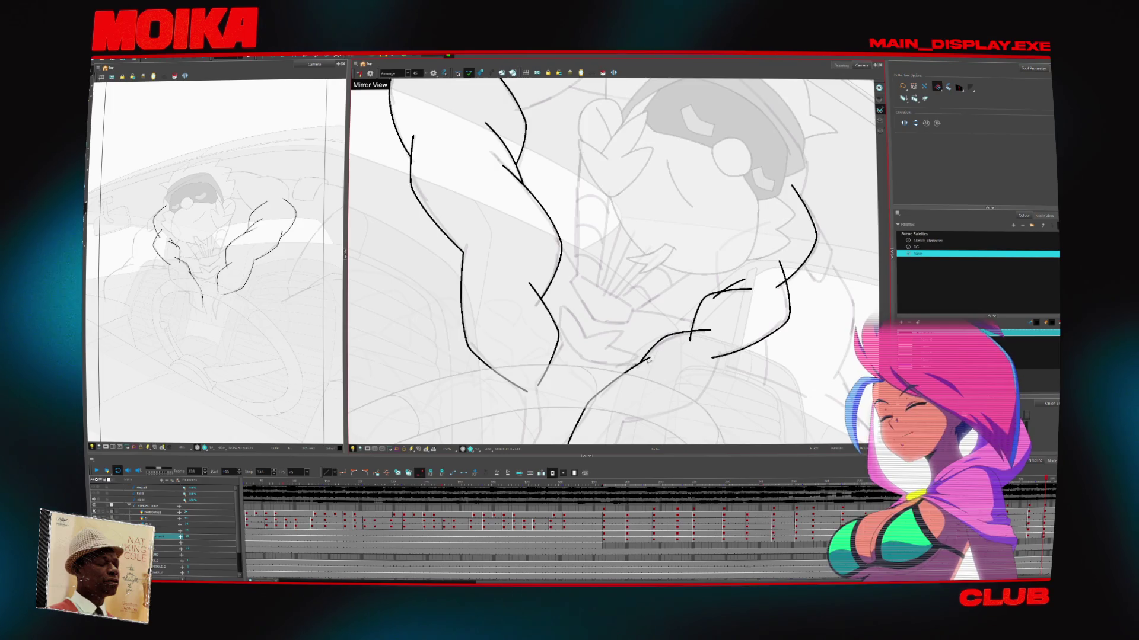
pyautogui.press('.')
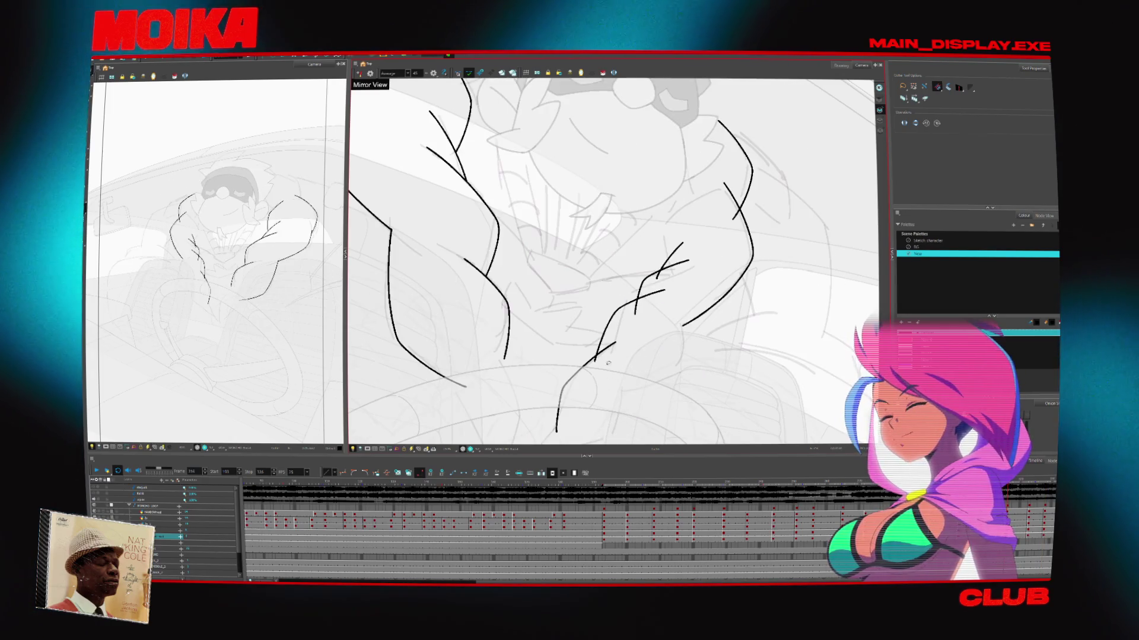
pyautogui.press('.')
pyautogui.press('.')
pyautogui.press('.')
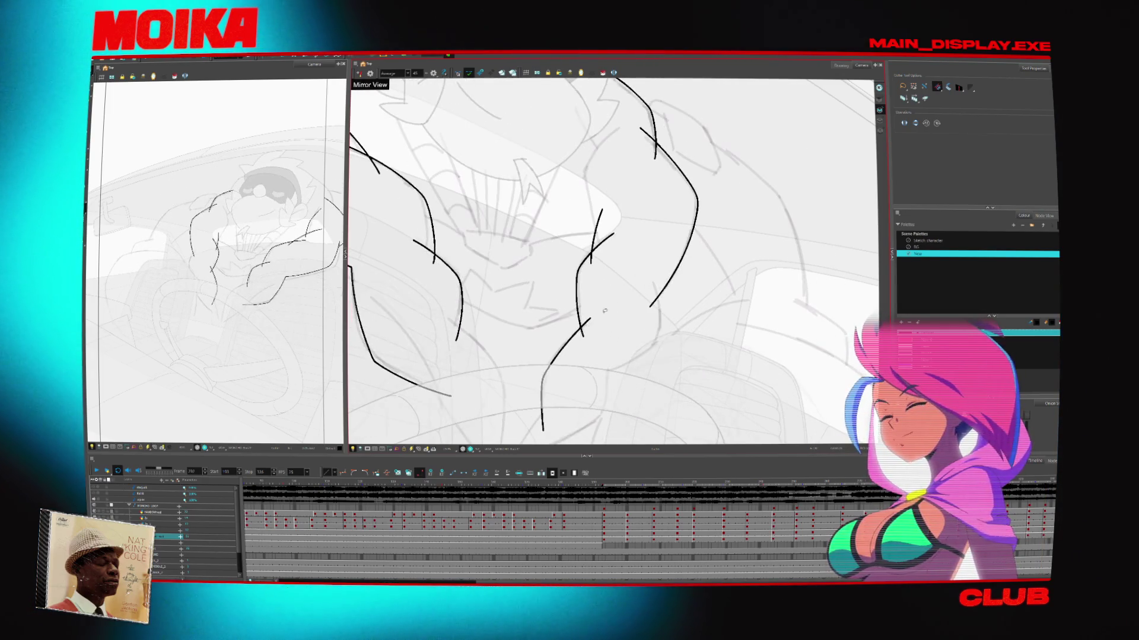
pyautogui.press('.')
pyautogui.press('.')
pyautogui.press('.')
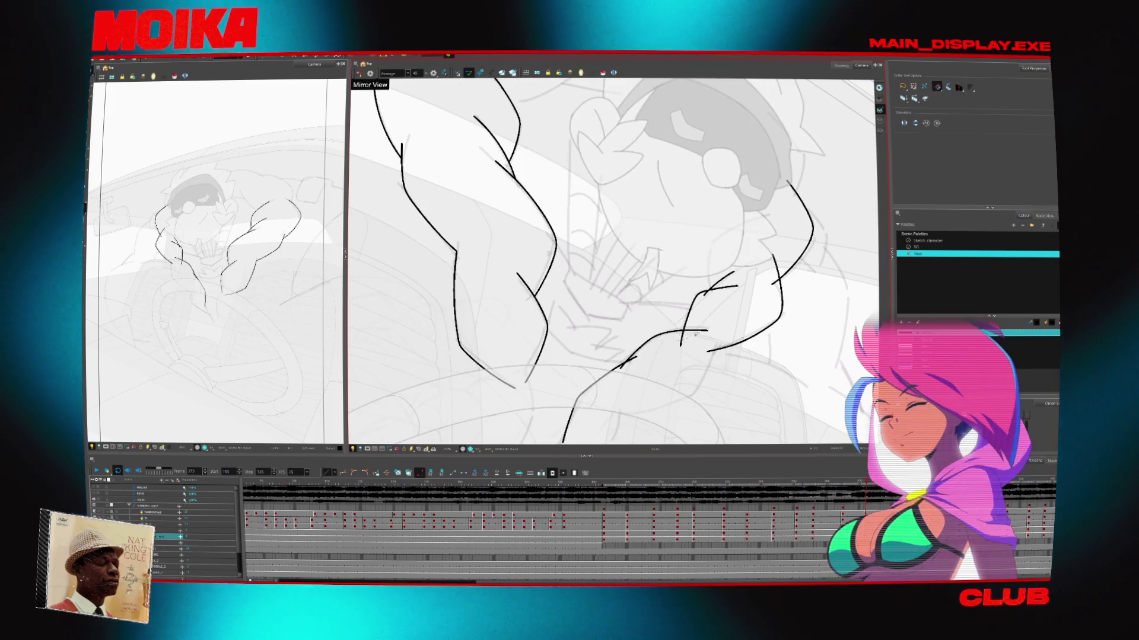
pyautogui.press('.')
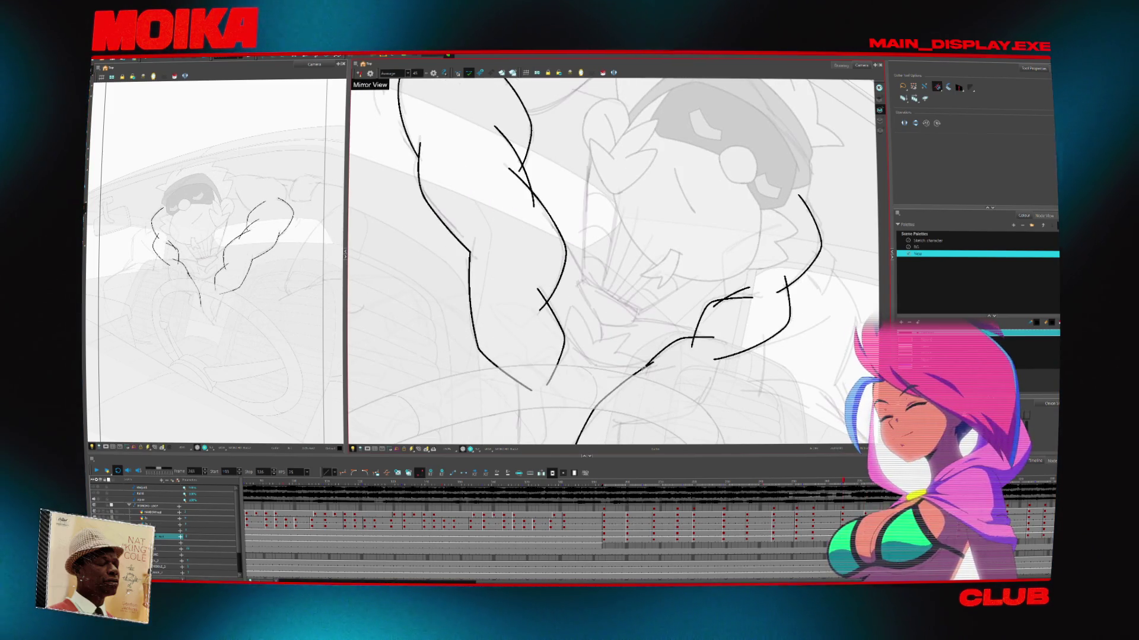
# Scrub back and forth through neighbouring frames to compare the arm poses
pyautogui.press(',')
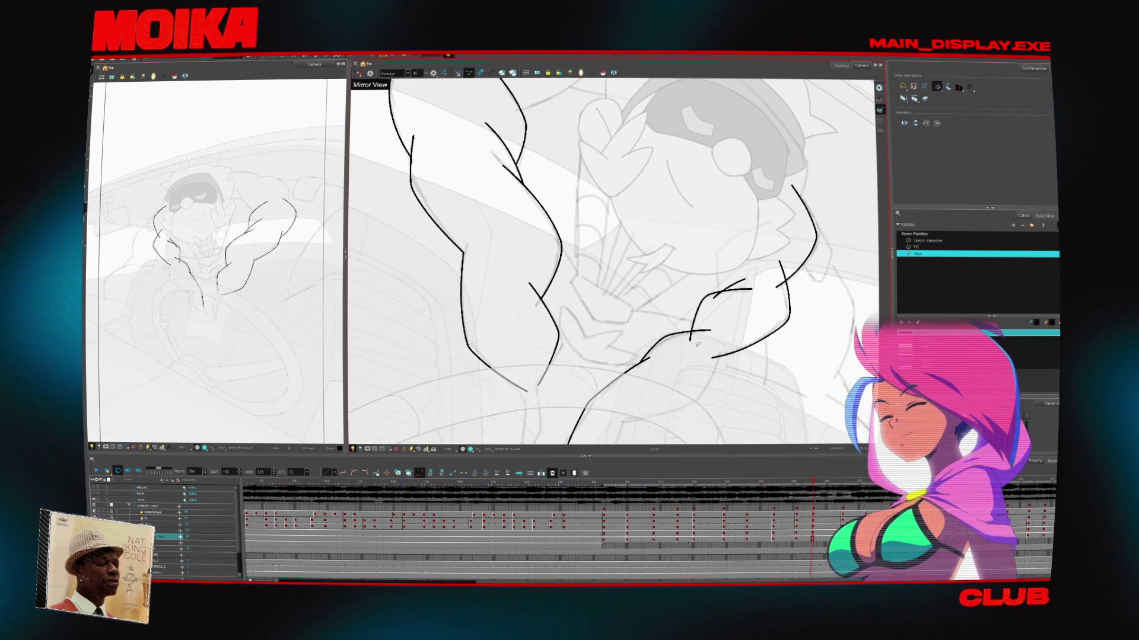
pyautogui.press(',')
pyautogui.press(',')
pyautogui.press(',')
pyautogui.press(',')
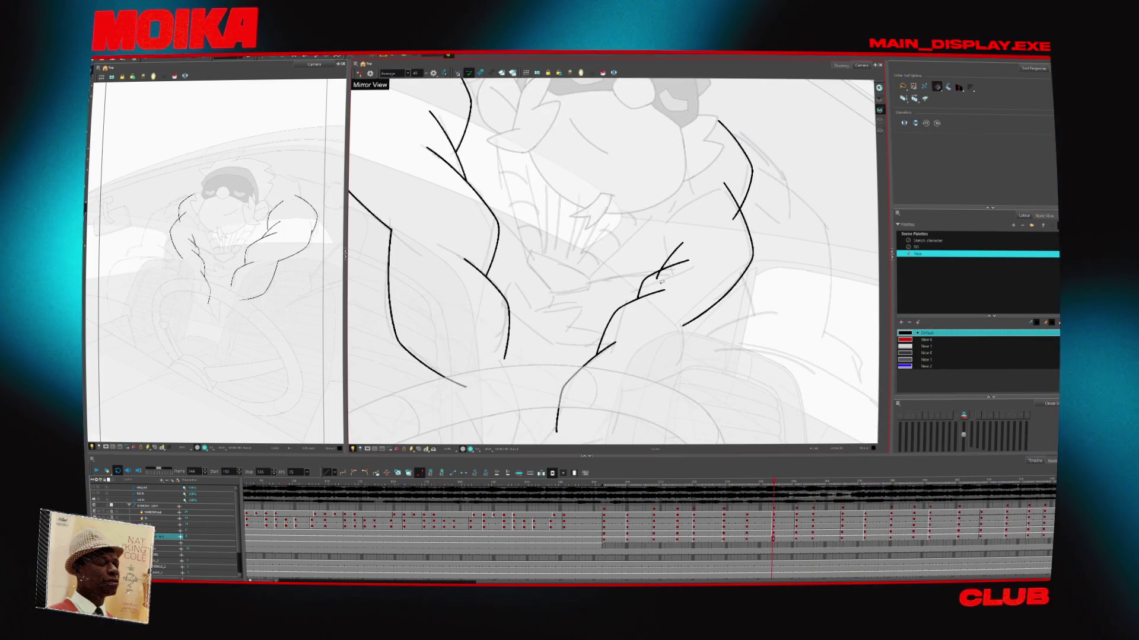
pyautogui.press(',')
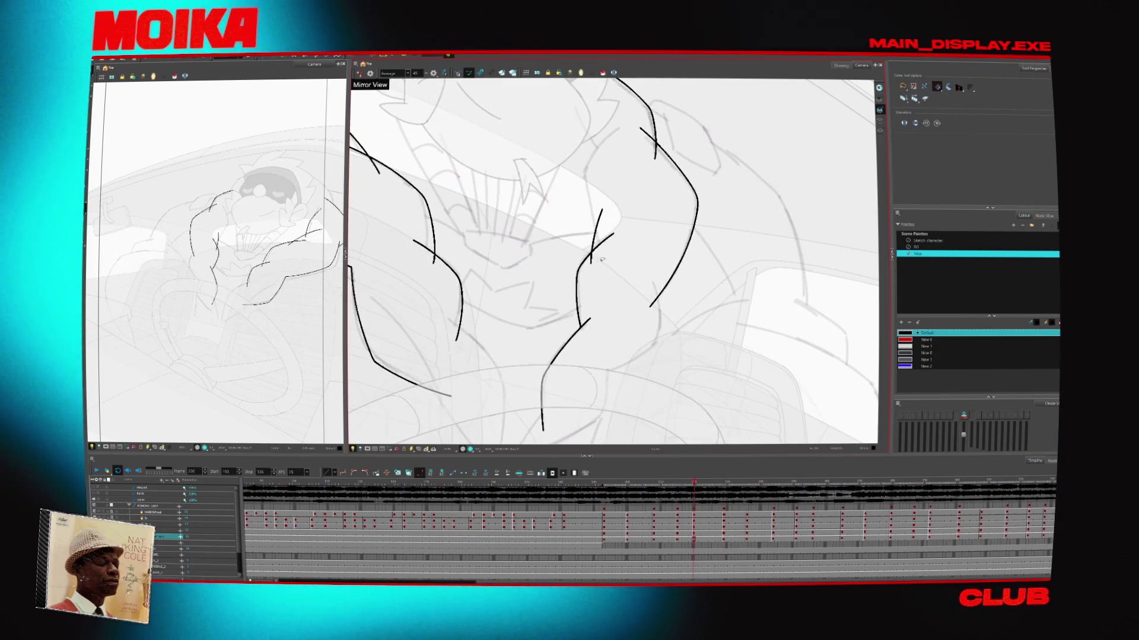
pyautogui.press(',')
pyautogui.press(',')
pyautogui.press(',')
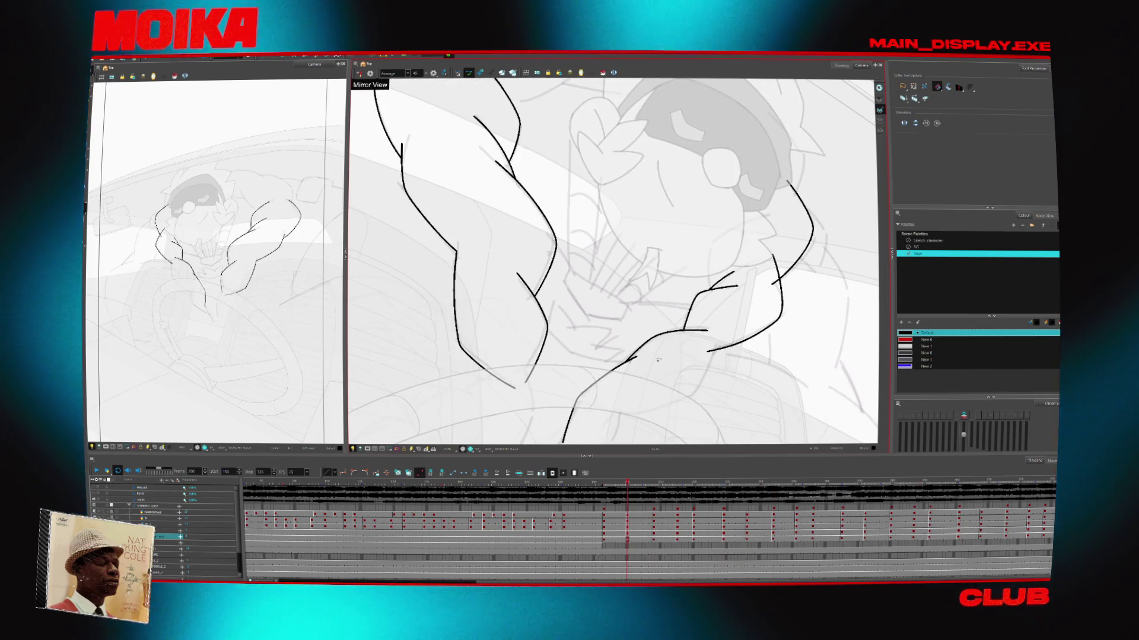
pyautogui.press('.')
pyautogui.press('.')
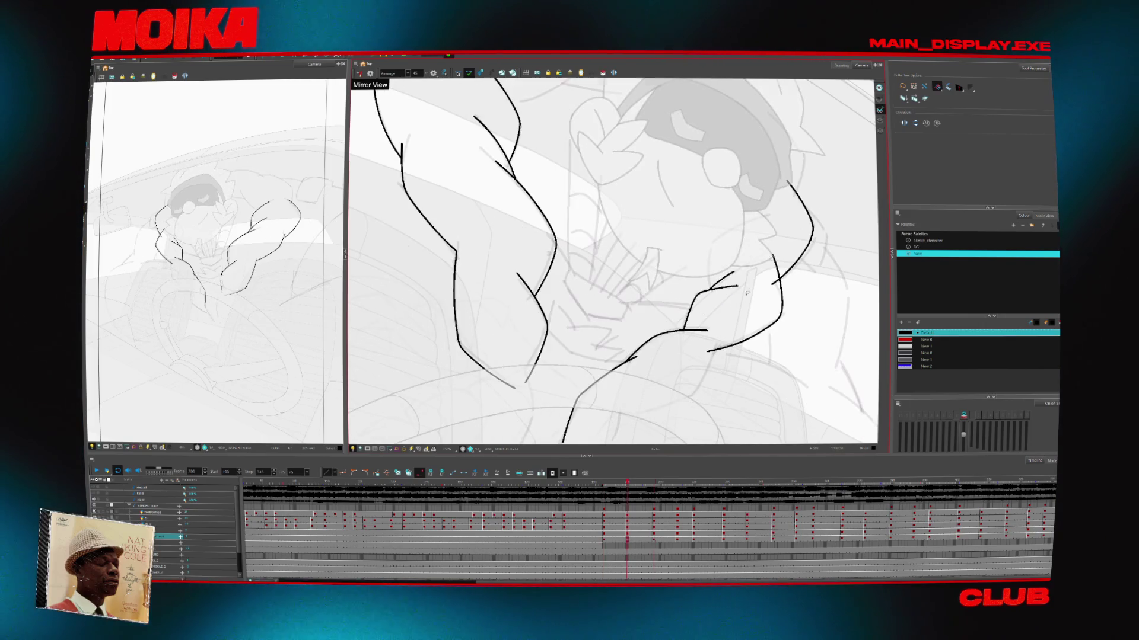
pyautogui.press('.')
pyautogui.press('.')
pyautogui.press('.')
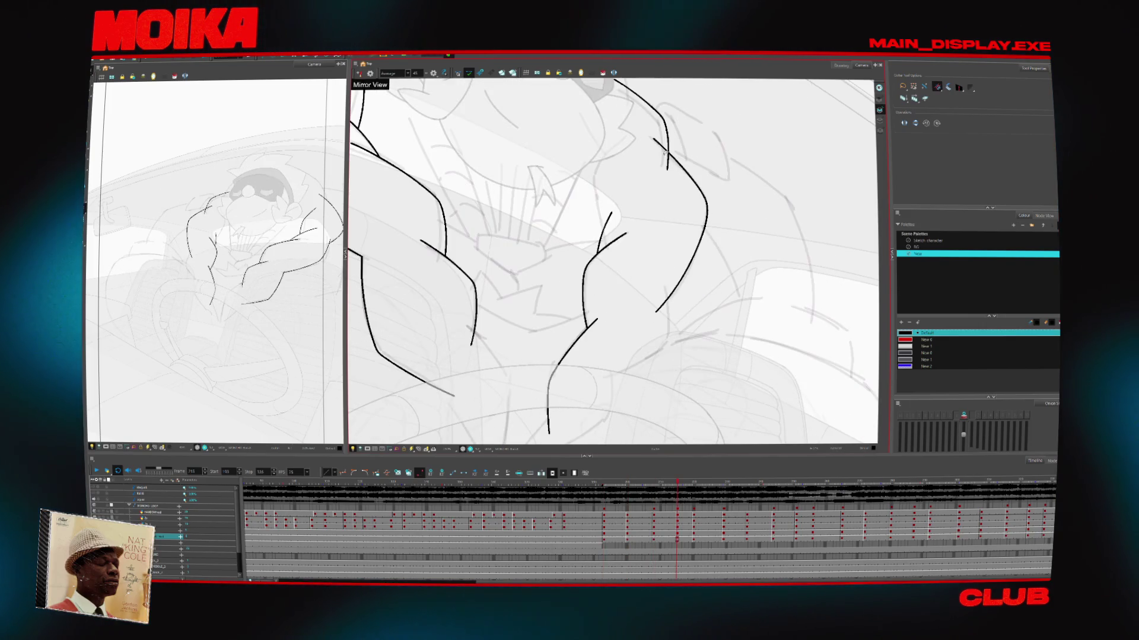
pyautogui.press('.')
pyautogui.press('.')
pyautogui.press('.')
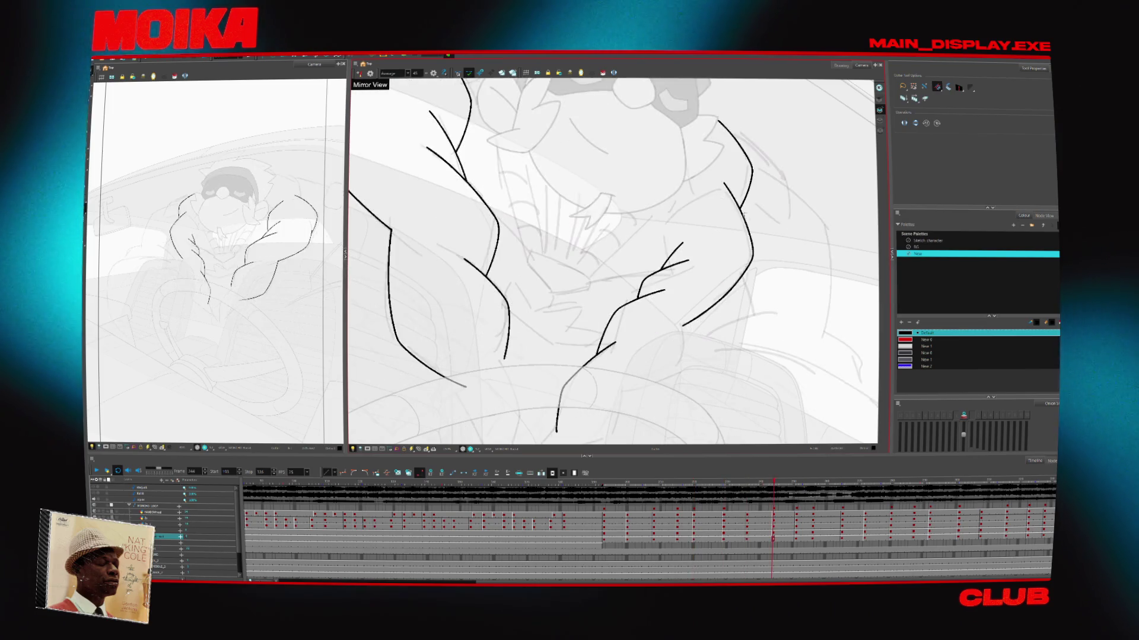
pyautogui.press('.')
pyautogui.press('.')
pyautogui.press('.')
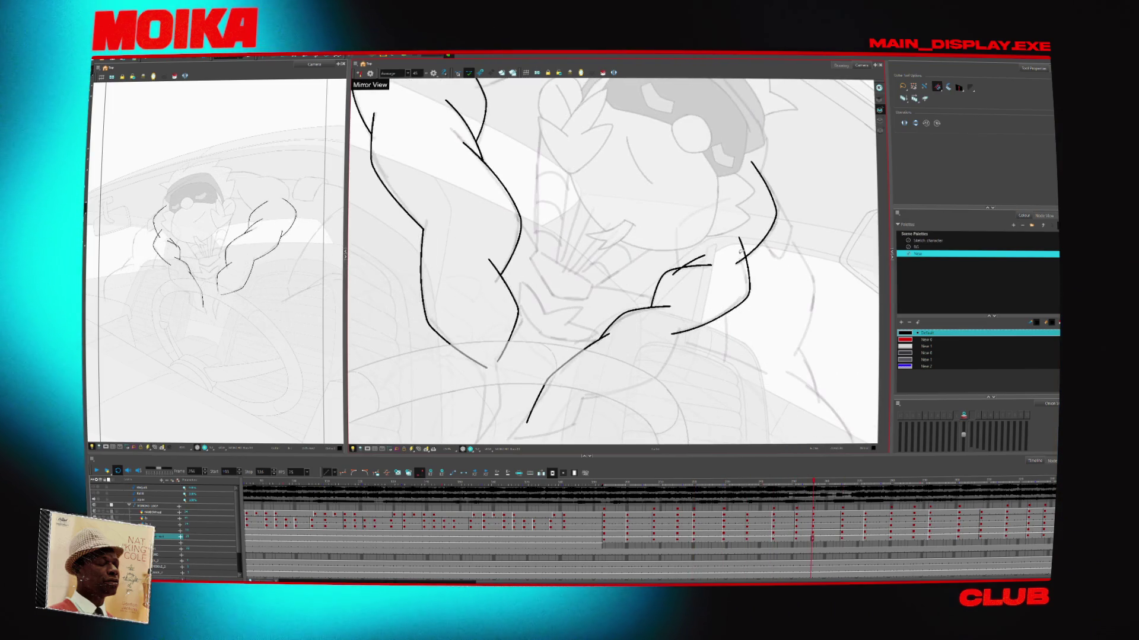
pyautogui.press('.')
pyautogui.press('.')
pyautogui.press('.')
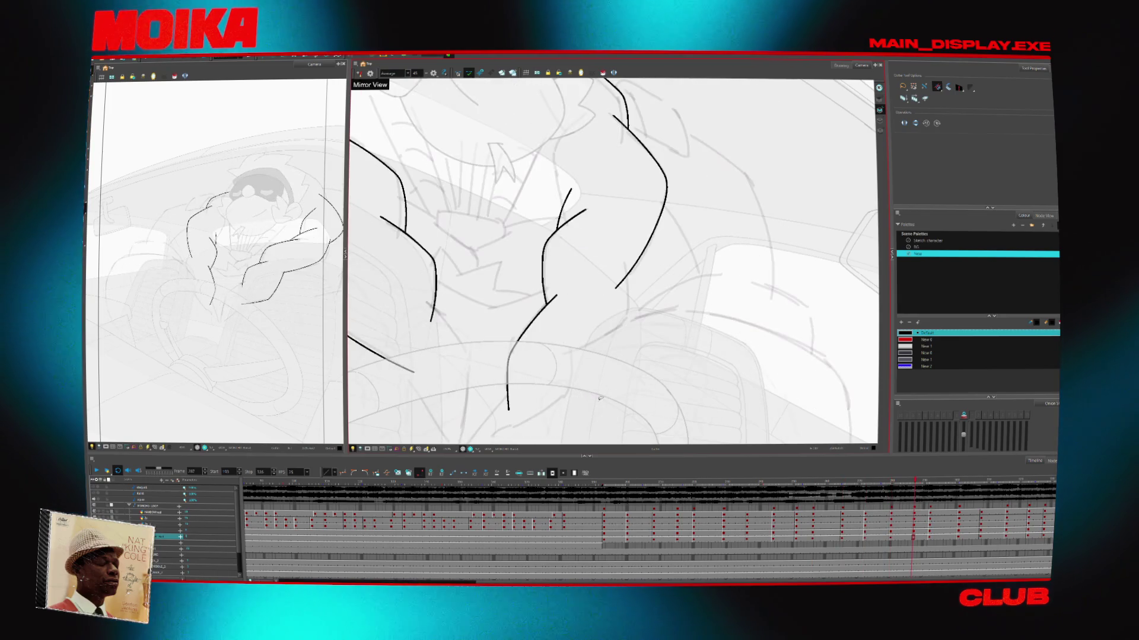
pyautogui.press(',')
pyautogui.press(',')
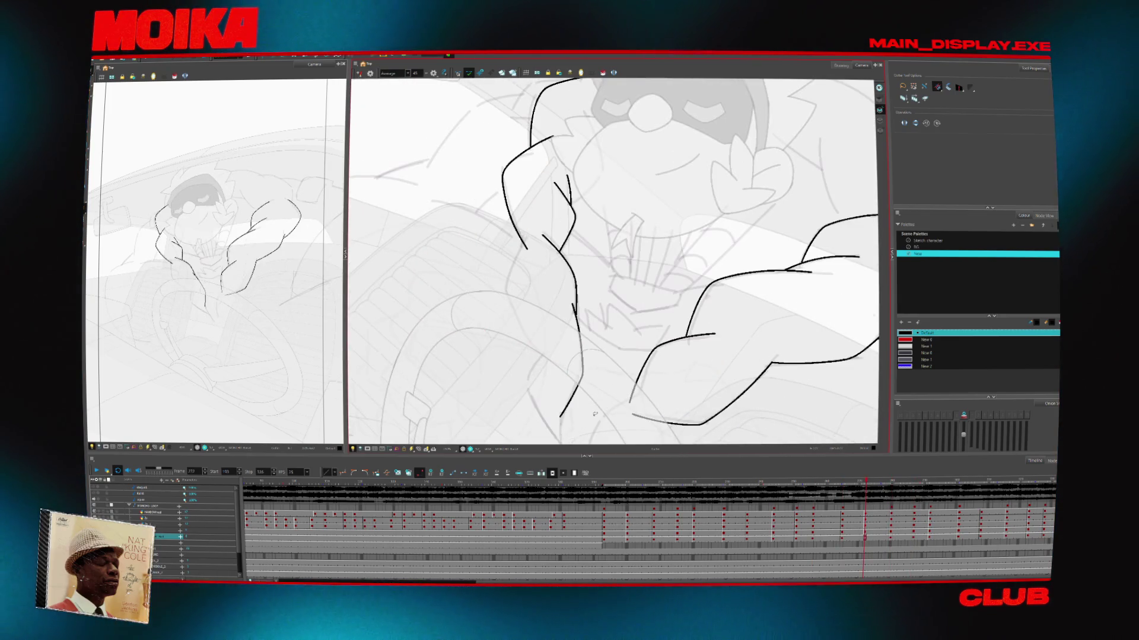
pyautogui.press(',')
pyautogui.press(',')
pyautogui.press(',')
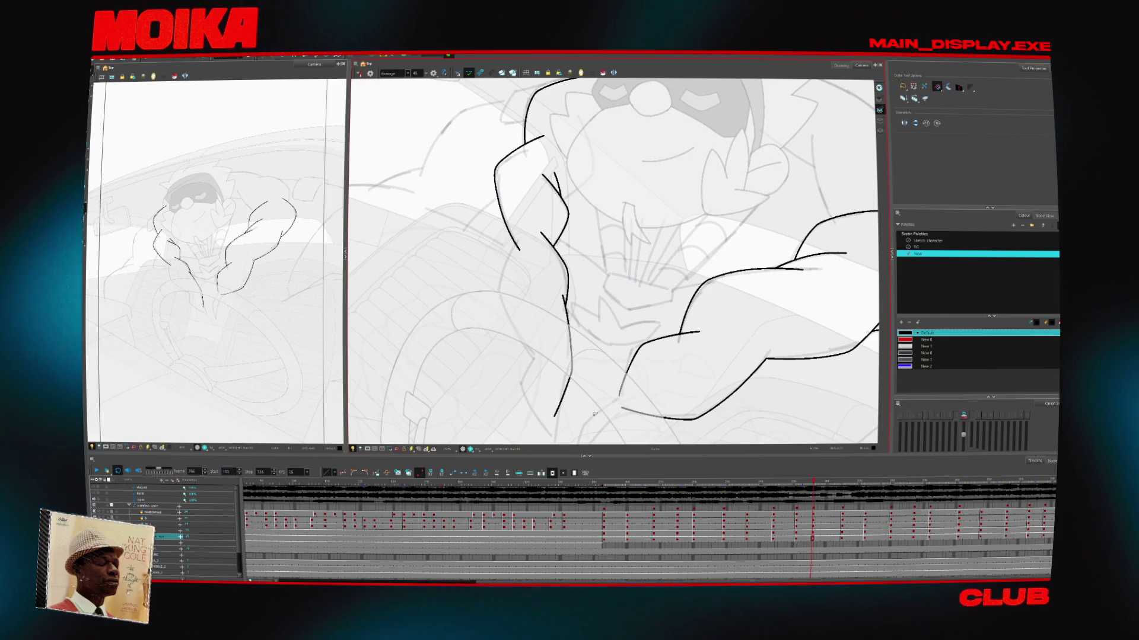
pyautogui.press(',')
# With the Brush, sketch a curved arm contour sweeping down-left, then undo a short vertical stroke
pyautogui.press(',')
pyautogui.press(',')
pyautogui.press(',')
pyautogui.hotkey('alt', 'b')
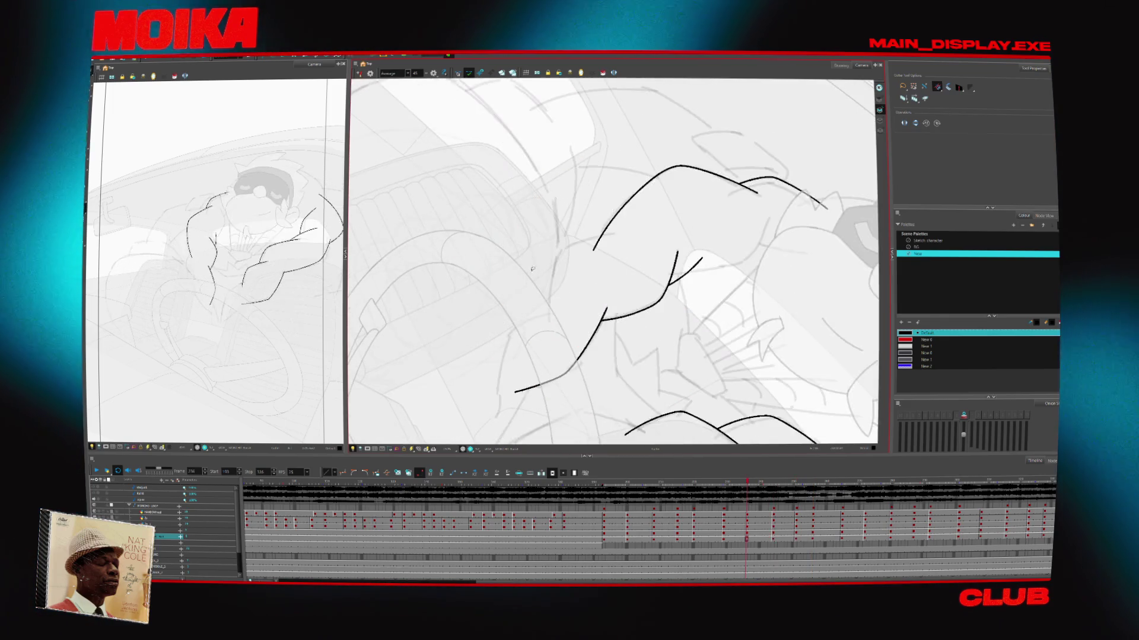
pyautogui.press(',')
pyautogui.press(',')
pyautogui.press(',')
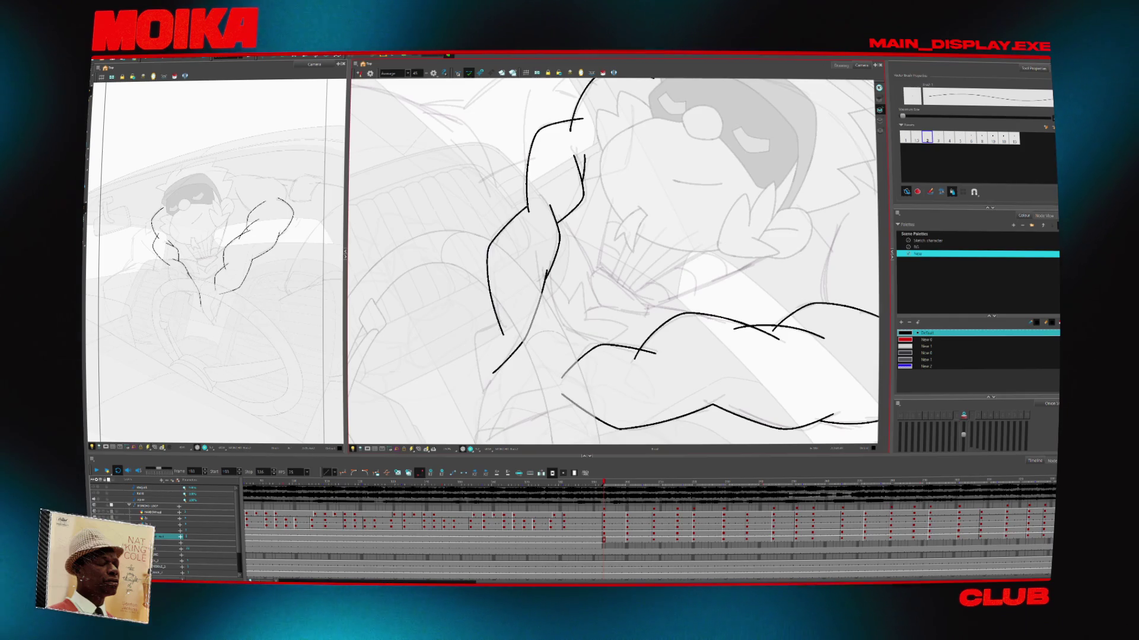
pyautogui.press('.')
pyautogui.press('.')
pyautogui.press('.')
pyautogui.press('.')
pyautogui.press('.')
pyautogui.press('.')
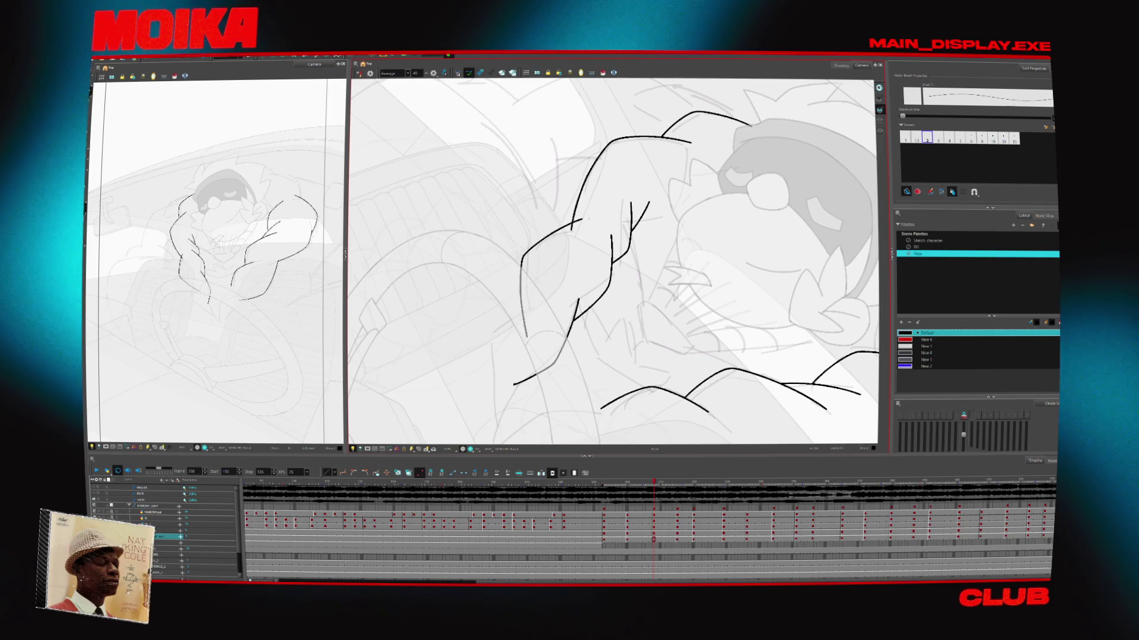
pyautogui.moveTo(586, 218); pyautogui.dragTo(525, 336)
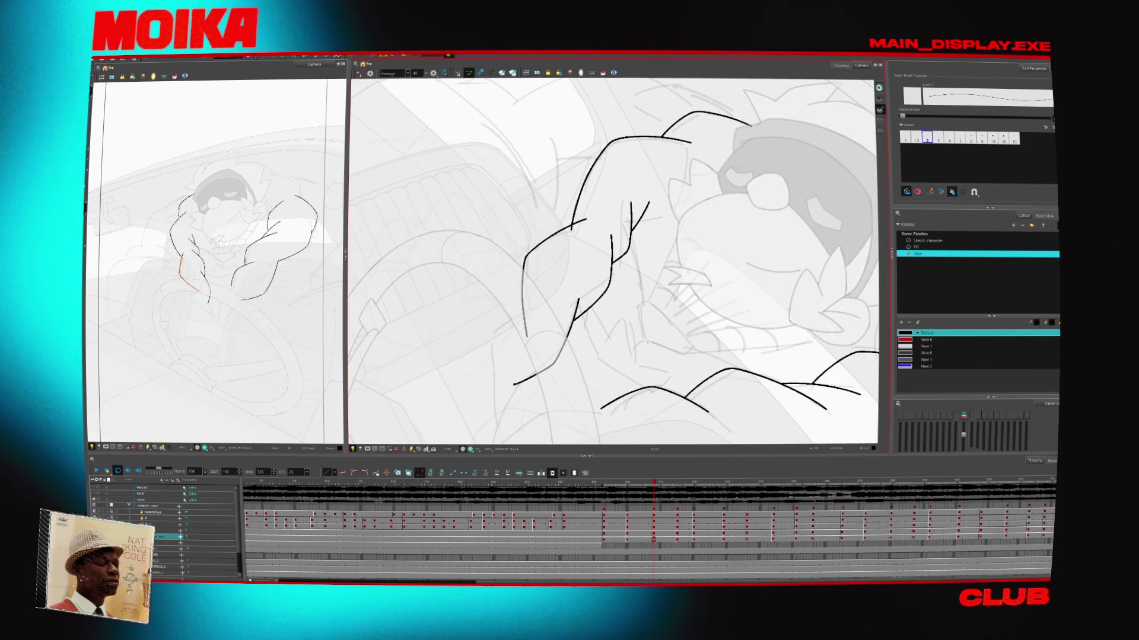
pyautogui.press('.')
pyautogui.press('.')
pyautogui.press('.')
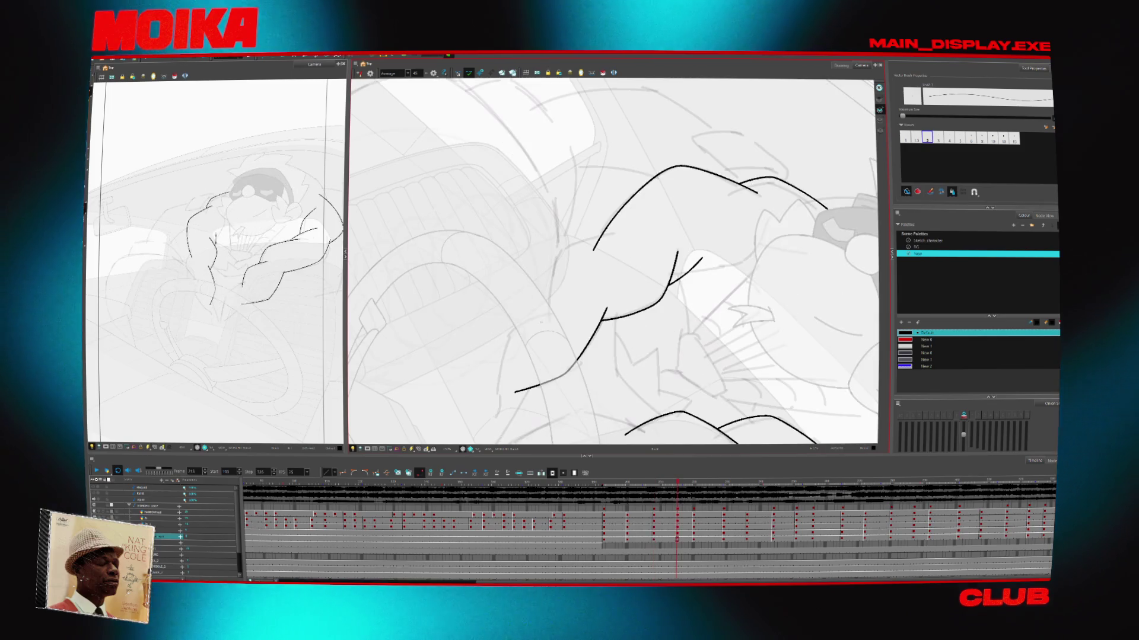
pyautogui.hotkey('ctrl', 'z')
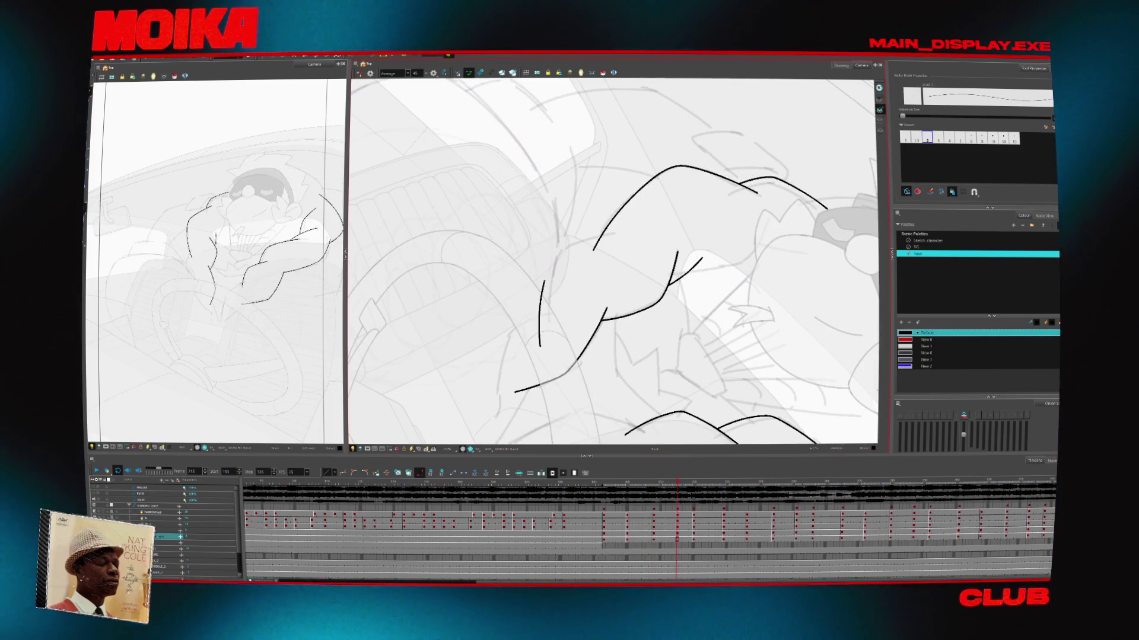
# Advance through the later arm drawings, flipping between neighbours to check the motion
pyautogui.press('.')
pyautogui.press('.')
pyautogui.press('.')
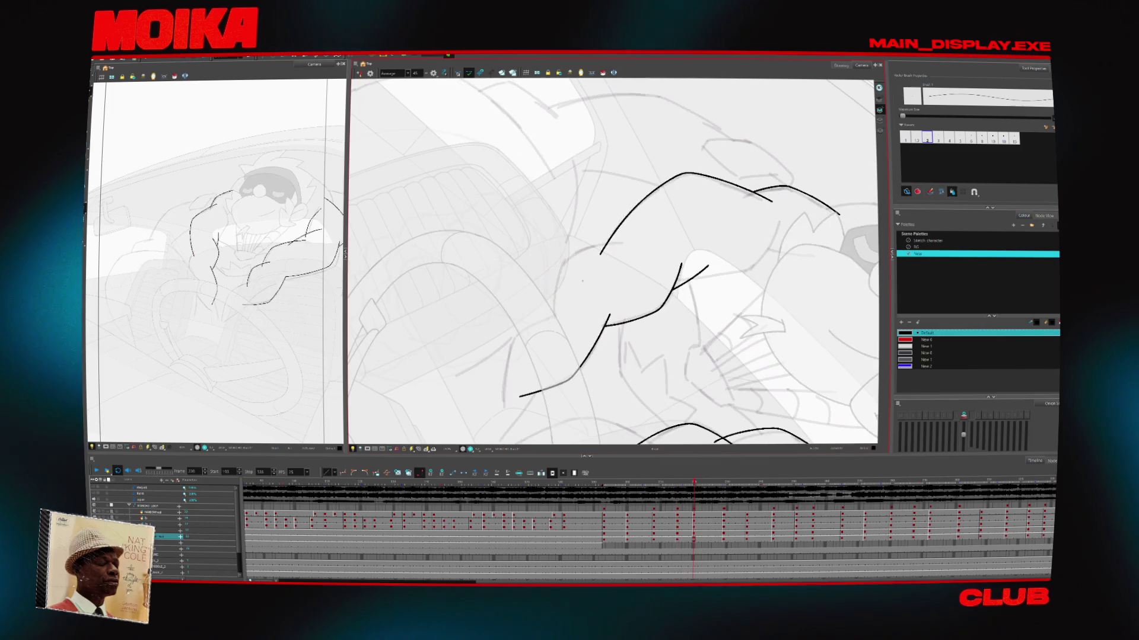
pyautogui.press('.')
pyautogui.press('.')
pyautogui.press('.')
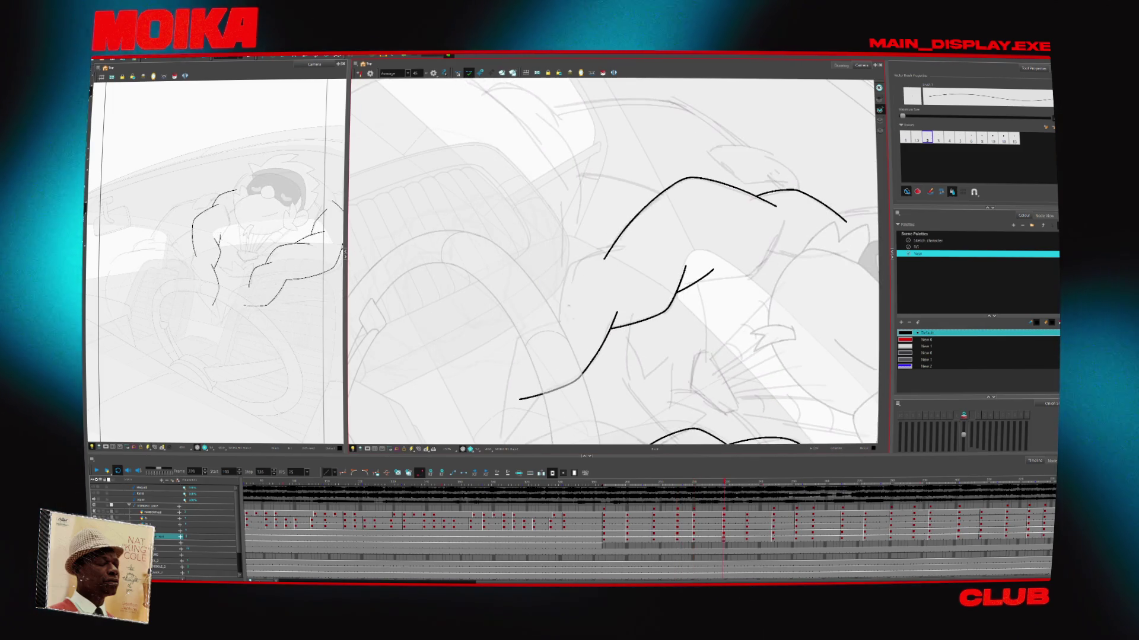
pyautogui.press('.')
pyautogui.press('.')
pyautogui.press('.')
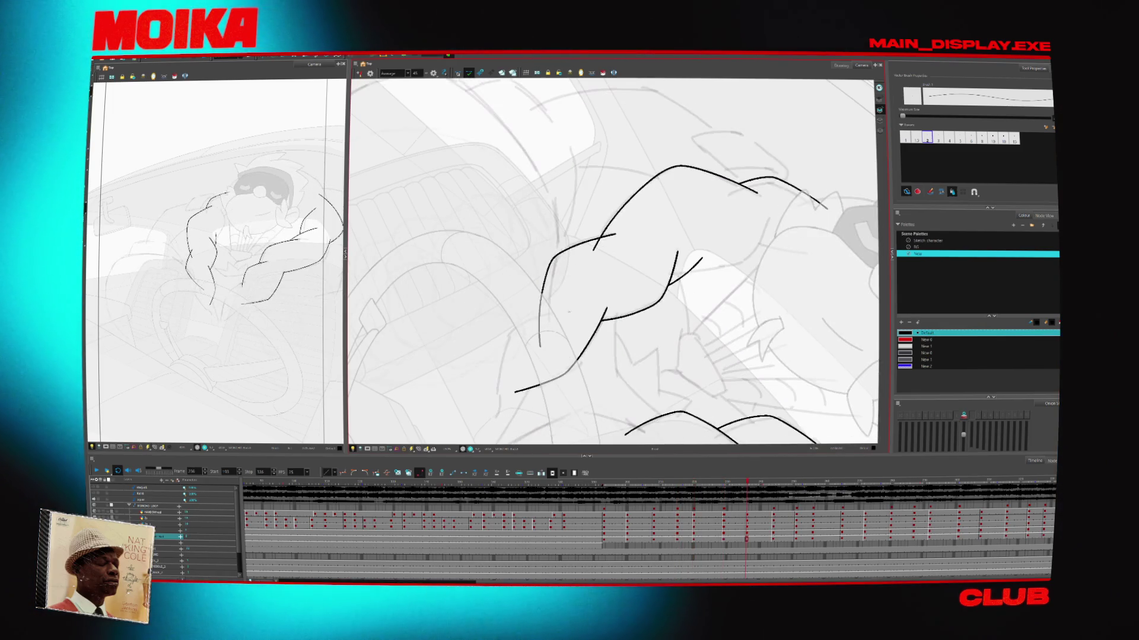
pyautogui.press('.')
pyautogui.press('.')
pyautogui.press('.')
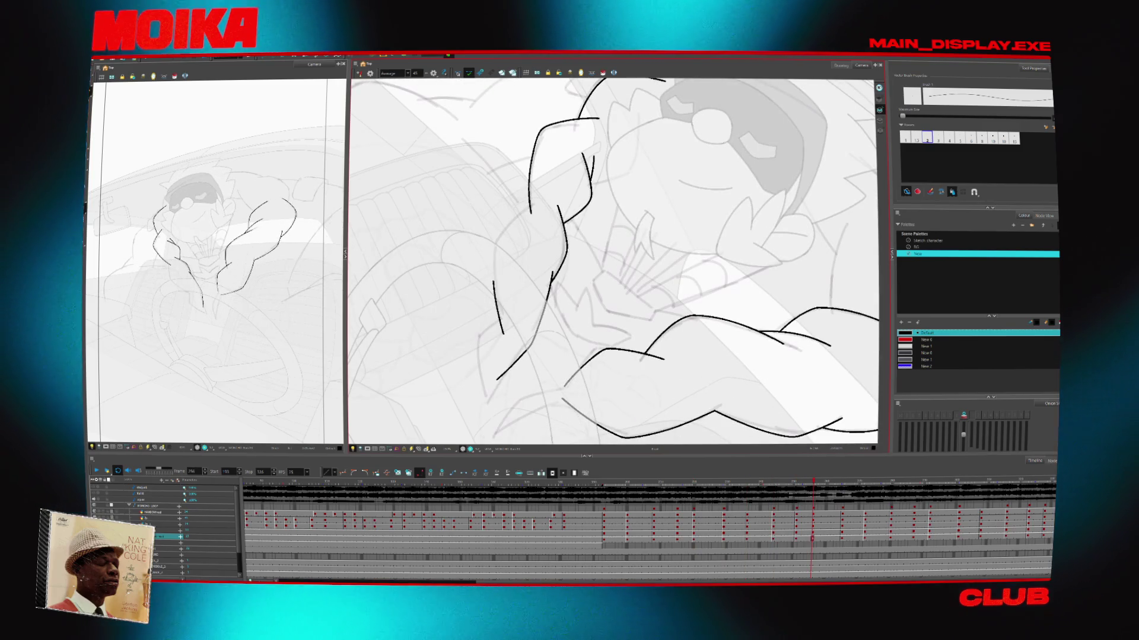
pyautogui.press(',')
pyautogui.press(',')
pyautogui.press('.')
pyautogui.press('.')
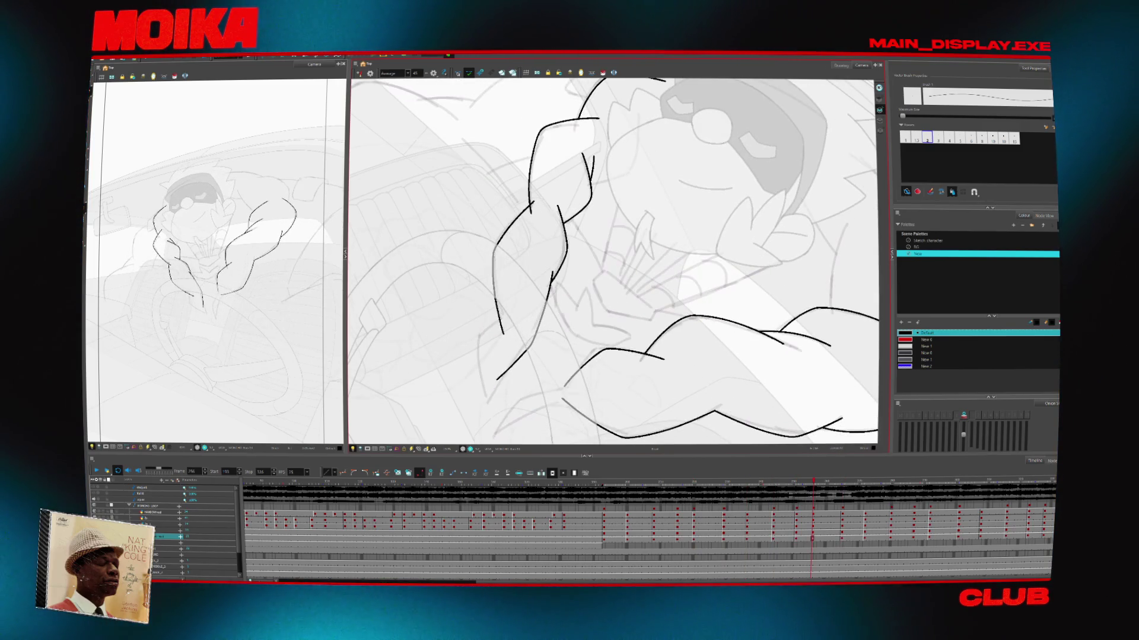
pyautogui.press('.')
pyautogui.press('.')
pyautogui.press('.')
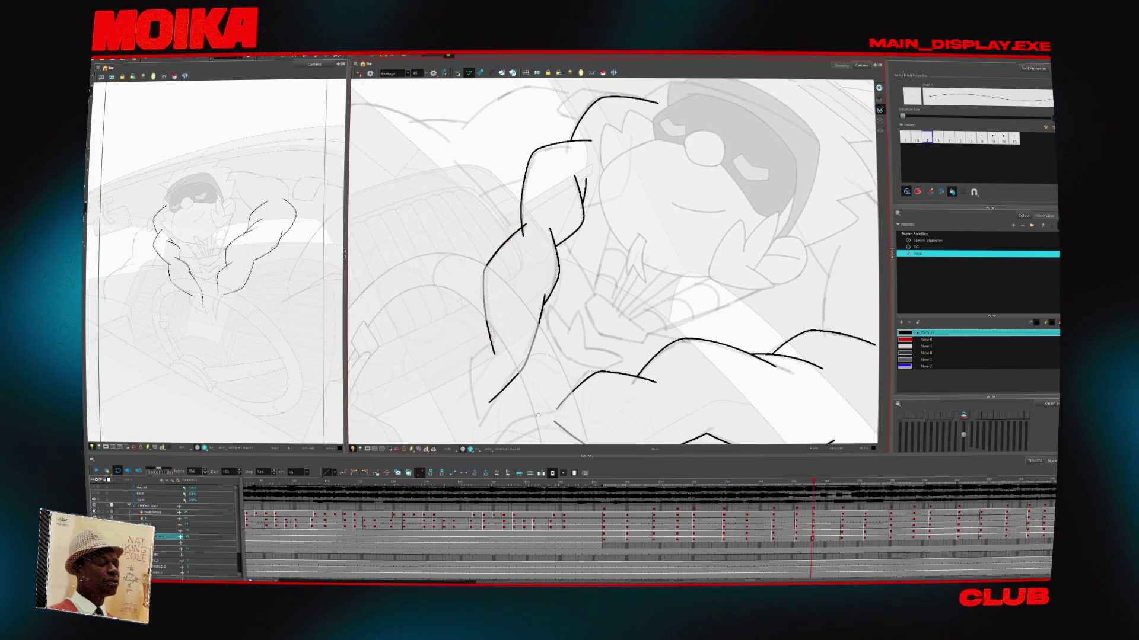
pyautogui.press('.')
pyautogui.press('.')
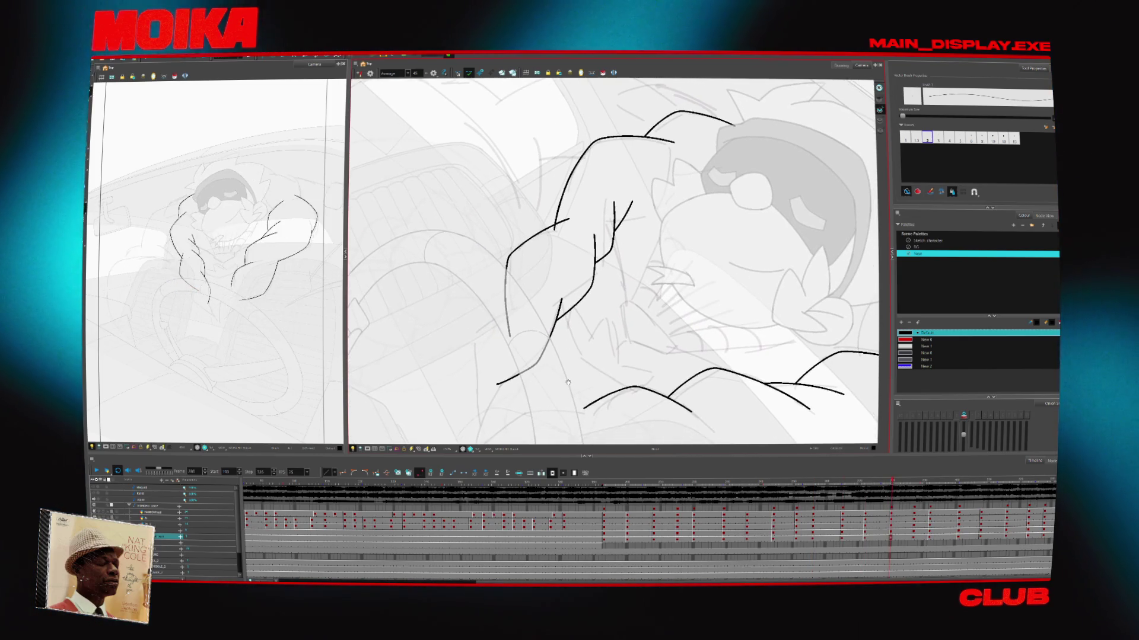
pyautogui.press('.')
pyautogui.press('.')
pyautogui.press('.')
pyautogui.press('.')
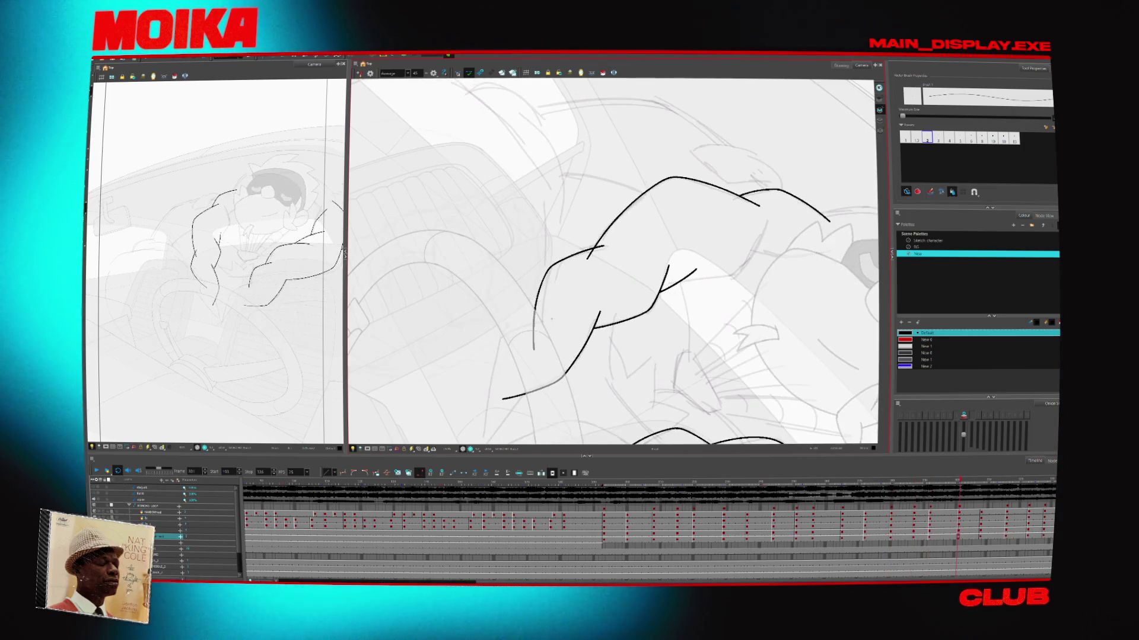
# Switch to the Select tool and review earlier and later arm drawings frame by frame
pyautogui.press(',')
pyautogui.press(',')
pyautogui.press(',')
pyautogui.hotkey('alt', 's')
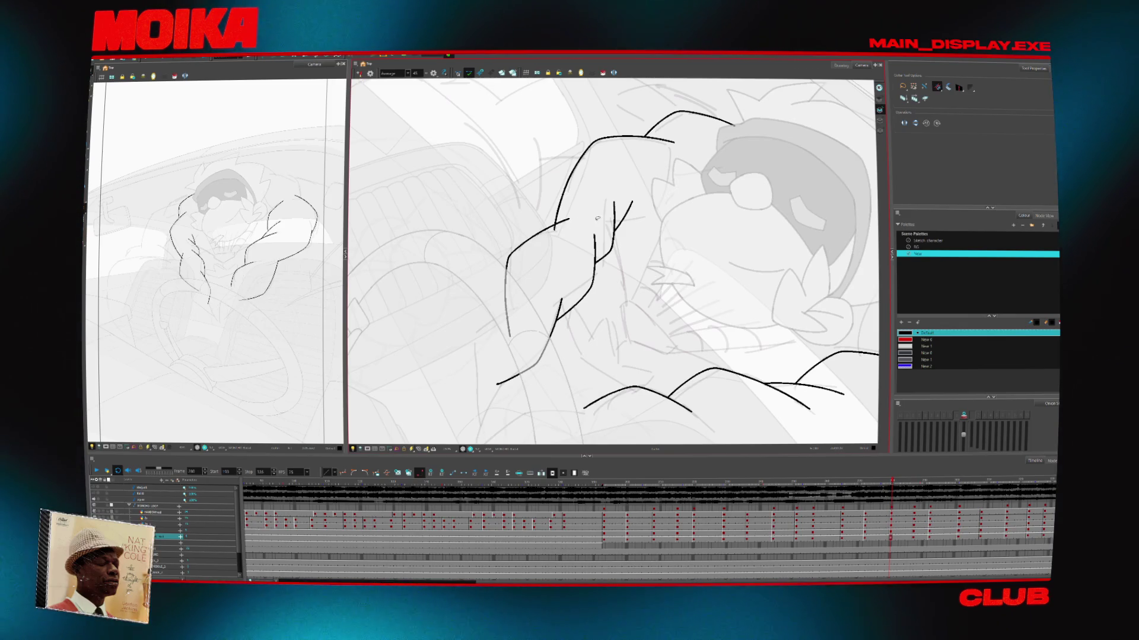
pyautogui.press(',')
pyautogui.press(',')
pyautogui.press(',')
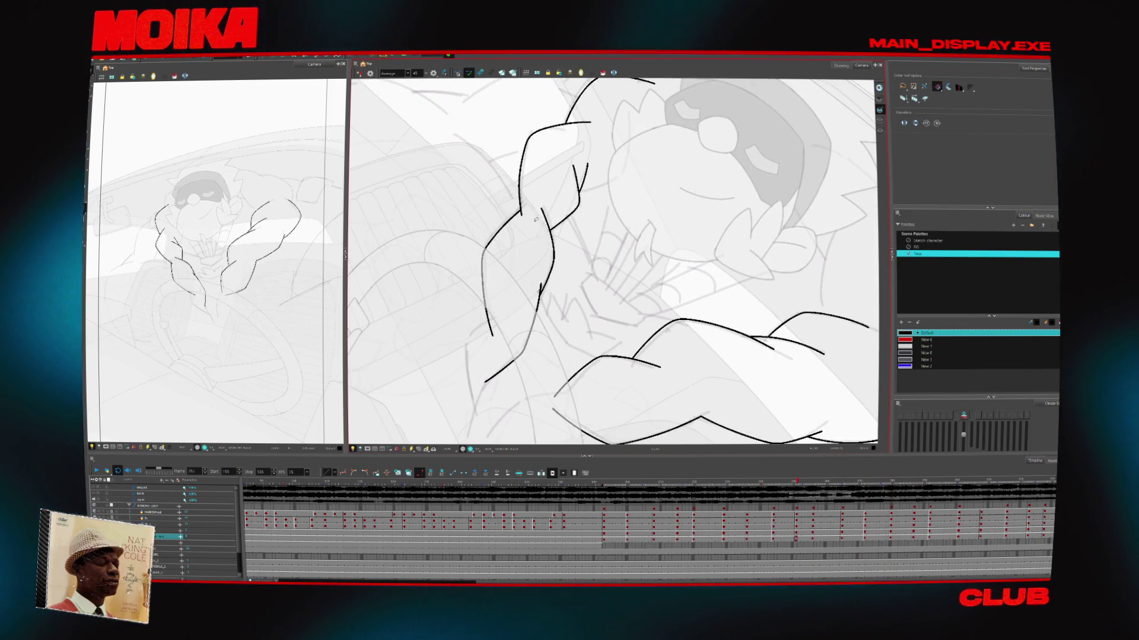
pyautogui.press(',')
pyautogui.press(',')
pyautogui.press(',')
pyautogui.press('.')
pyautogui.press('.')
pyautogui.press('.')
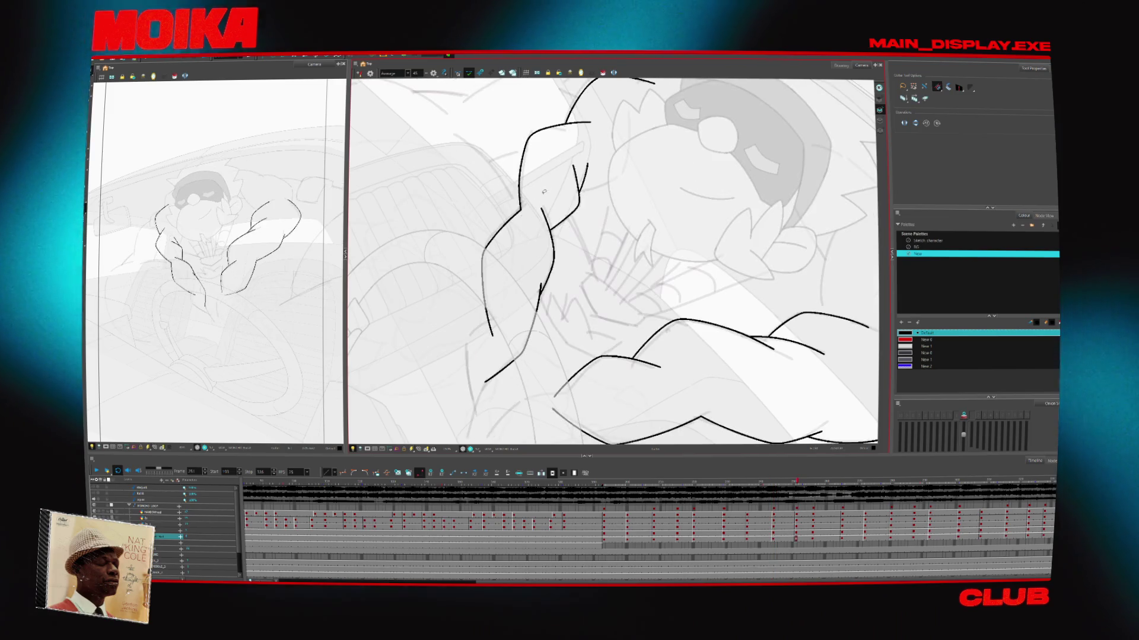
pyautogui.press('.')
pyautogui.press('.')
pyautogui.press('.')
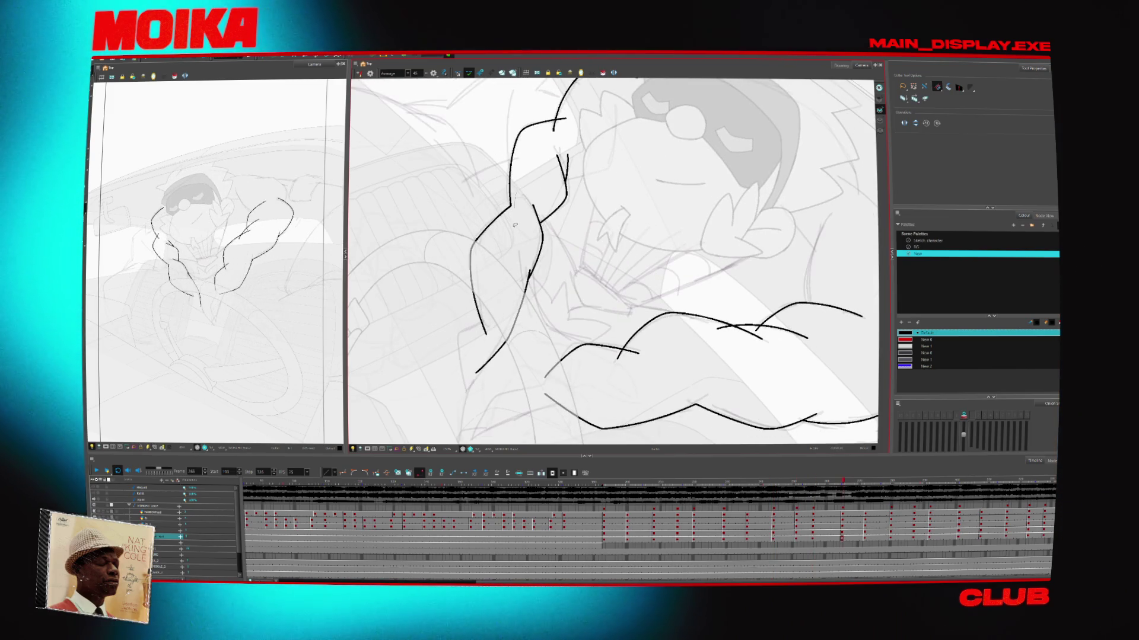
pyautogui.press('.')
pyautogui.press('.')
pyautogui.press('.')
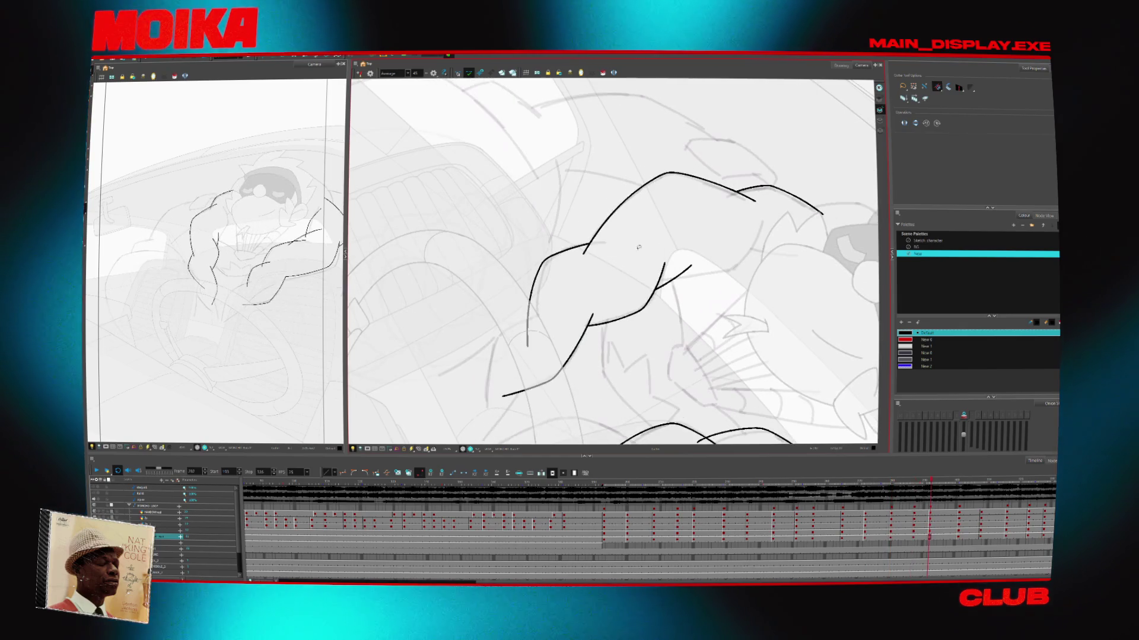
pyautogui.press('.')
pyautogui.press('.')
pyautogui.press('.')
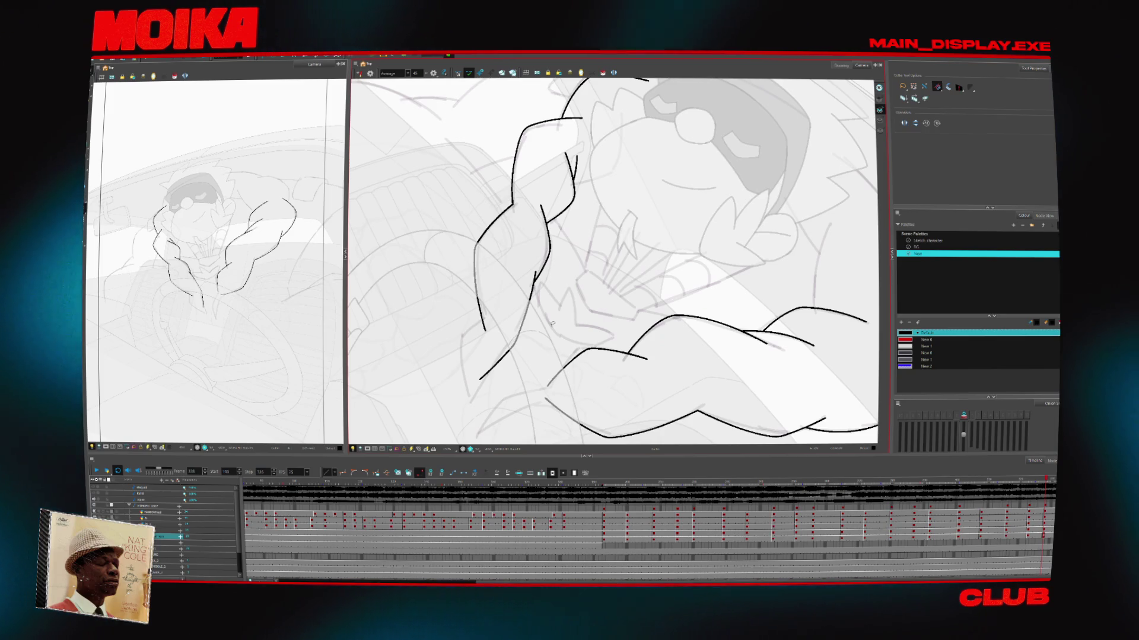
pyautogui.press(',')
pyautogui.press(',')
pyautogui.press(',')
pyautogui.press(',')
pyautogui.press(',')
pyautogui.press(',')
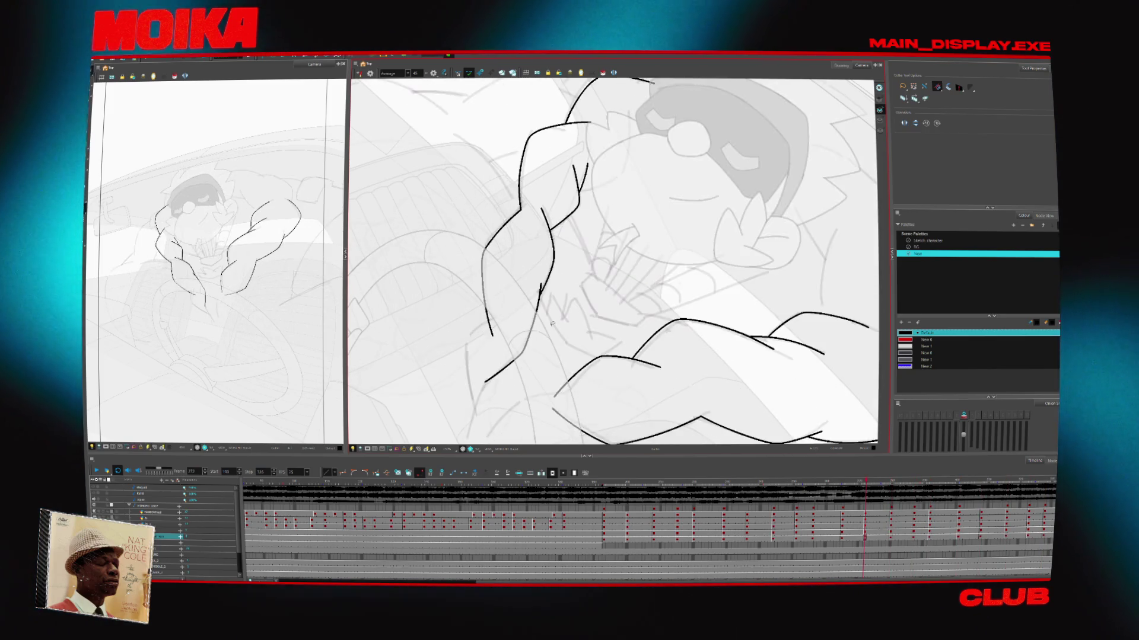
pyautogui.press('.')
pyautogui.press('.')
pyautogui.press('.')
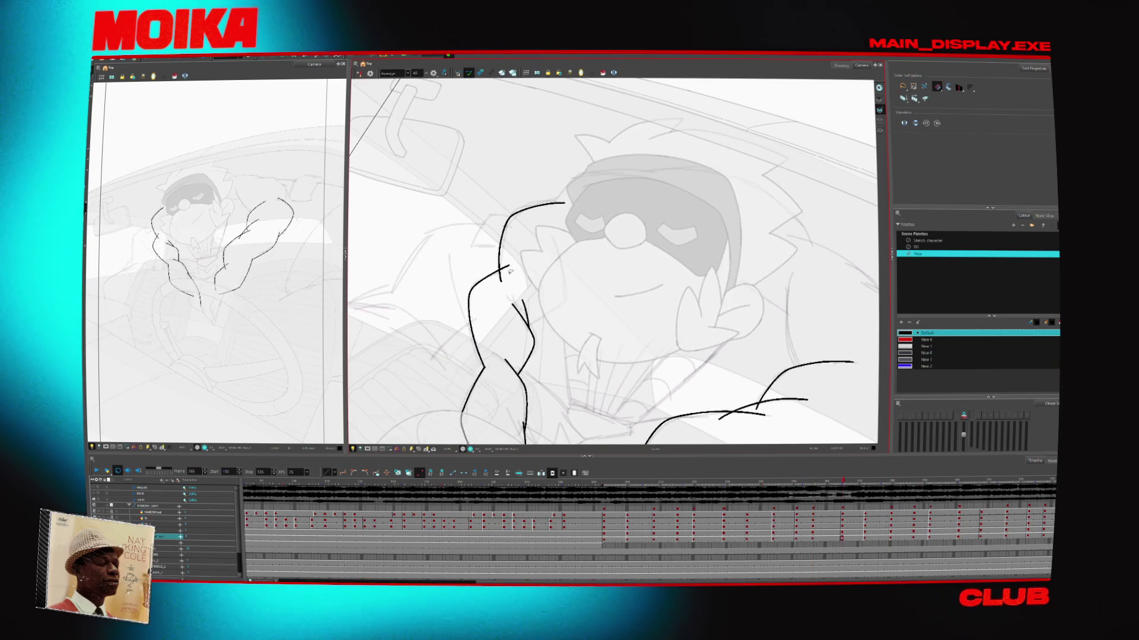
# Switch to the Brush and mirror the view horizontally to check the arm proportions
pyautogui.press('.')
pyautogui.hotkey('alt', 'b')
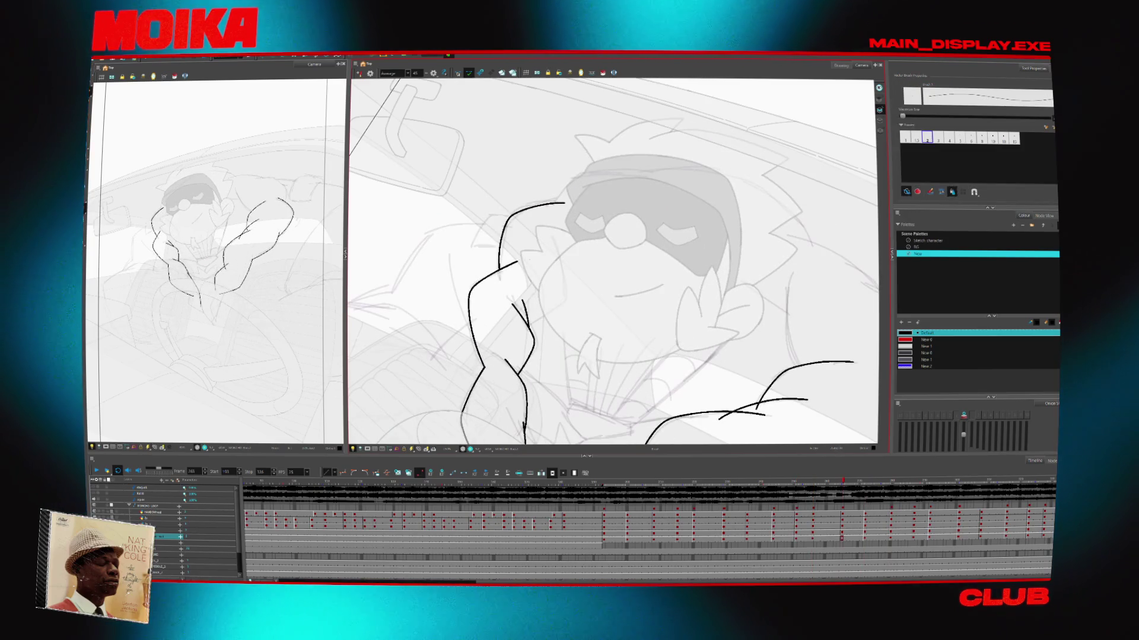
pyautogui.press(',')
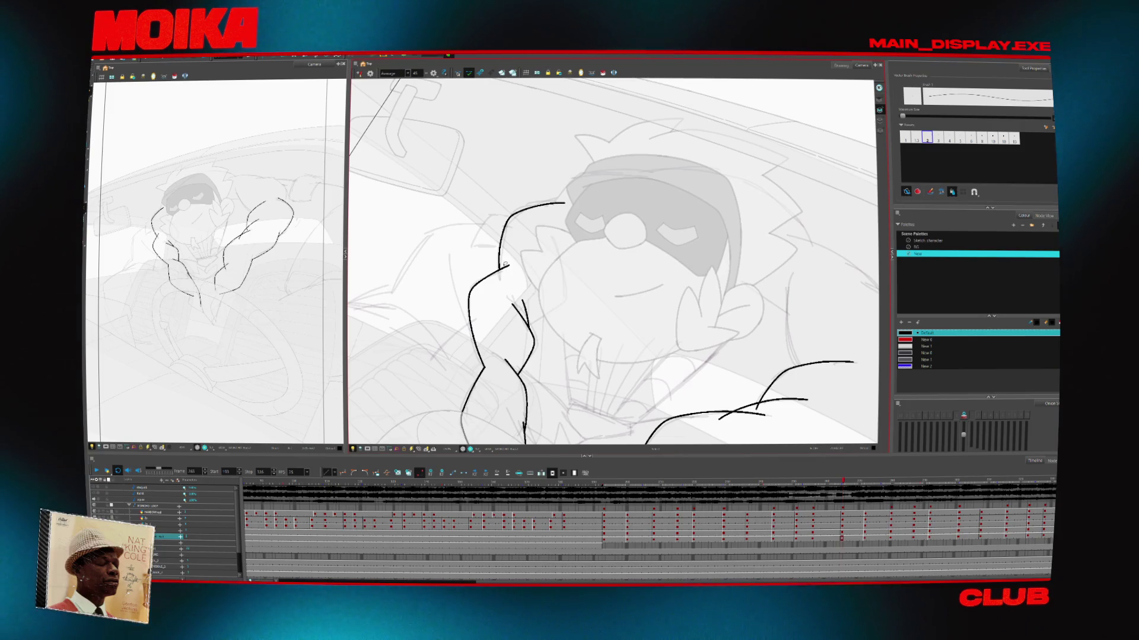
pyautogui.press('.')
pyautogui.press('.')
pyautogui.press('.')
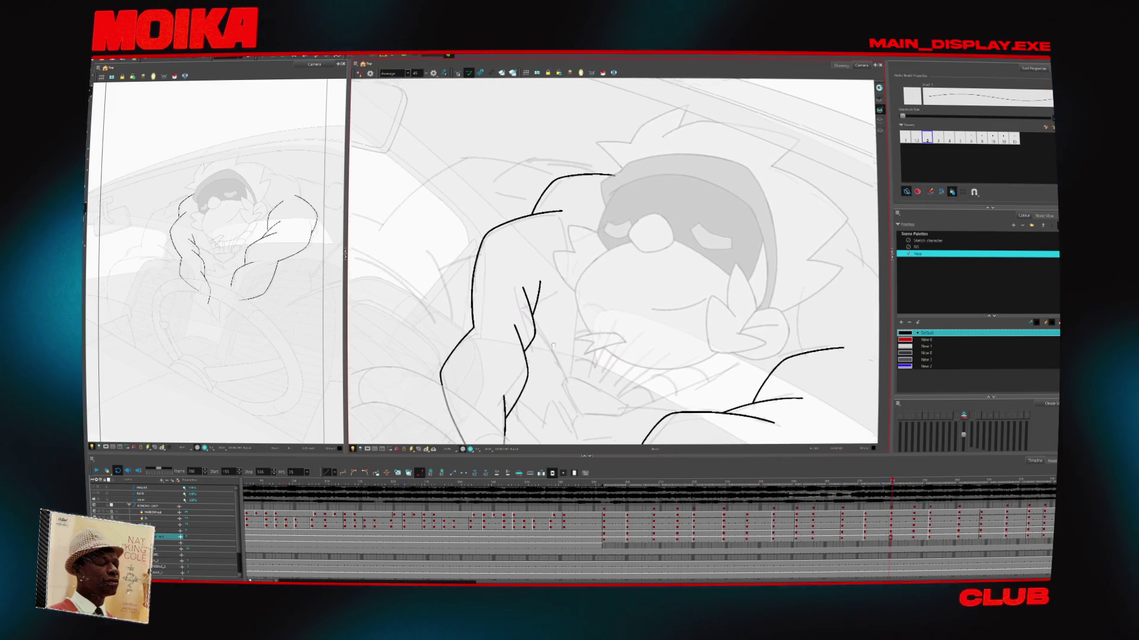
pyautogui.press('4')
# Step back four drawings, compare with a neighbouring frame, then bring up the browser
pyautogui.press(',')
pyautogui.press(',')
pyautogui.press(',')
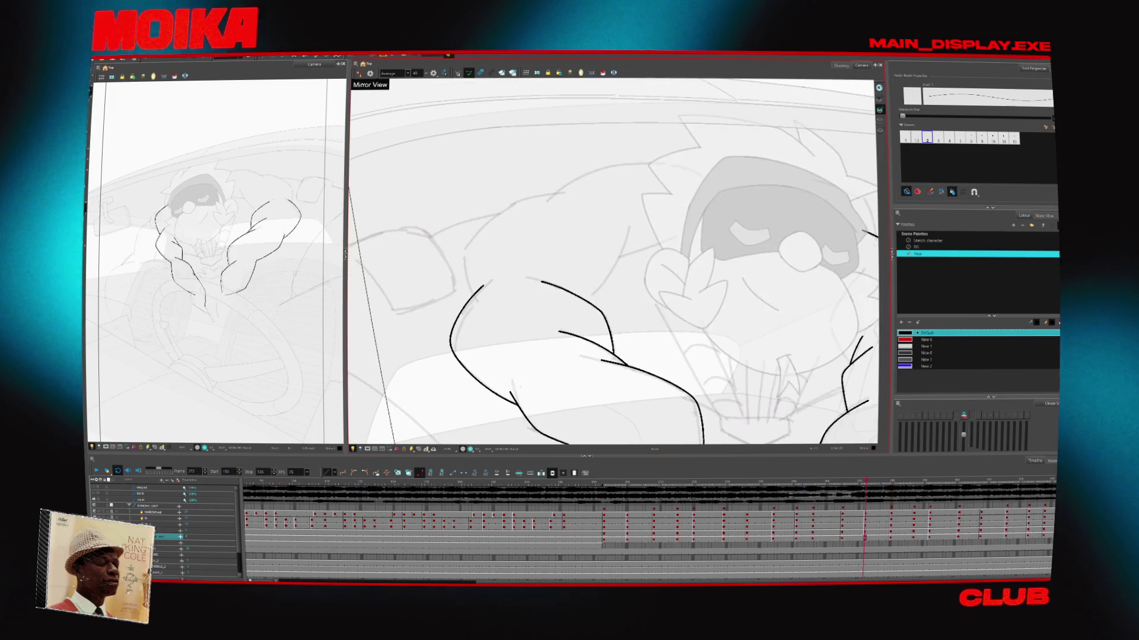
pyautogui.press(',')
pyautogui.press(',')
pyautogui.press(',')
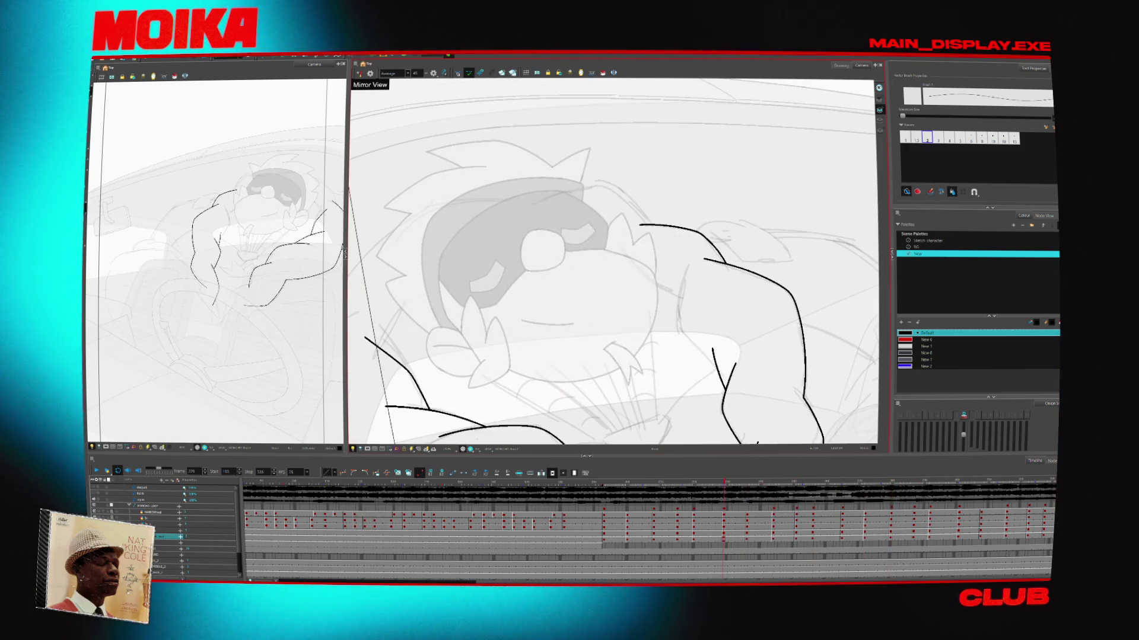
pyautogui.press(',')
pyautogui.press(',')
pyautogui.press(',')
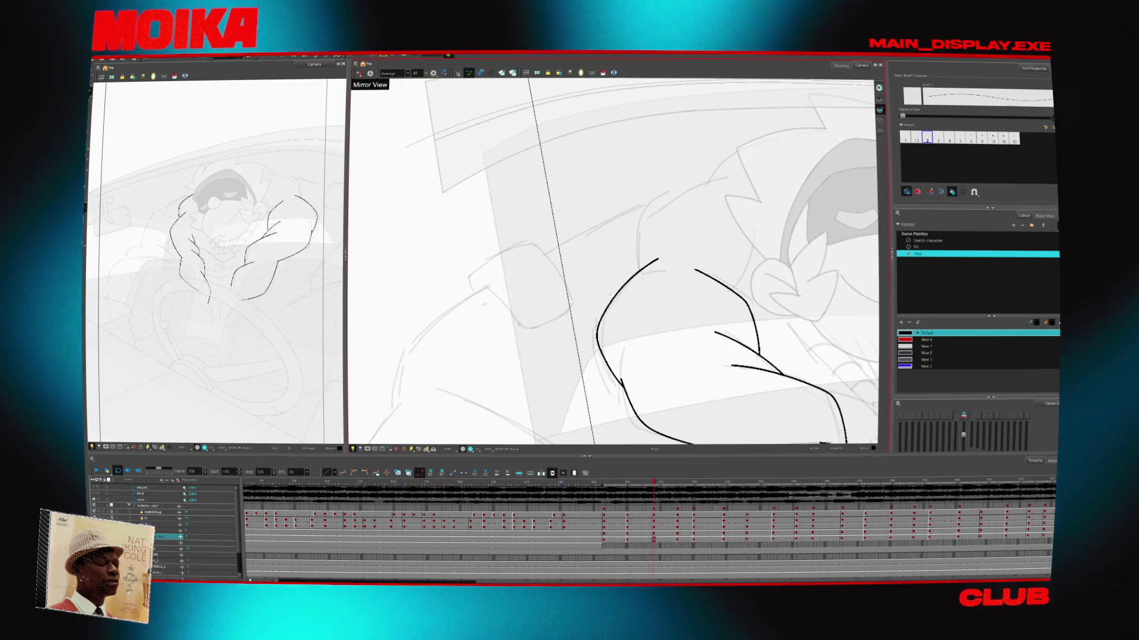
pyautogui.press(',')
pyautogui.press(',')
pyautogui.press(',')
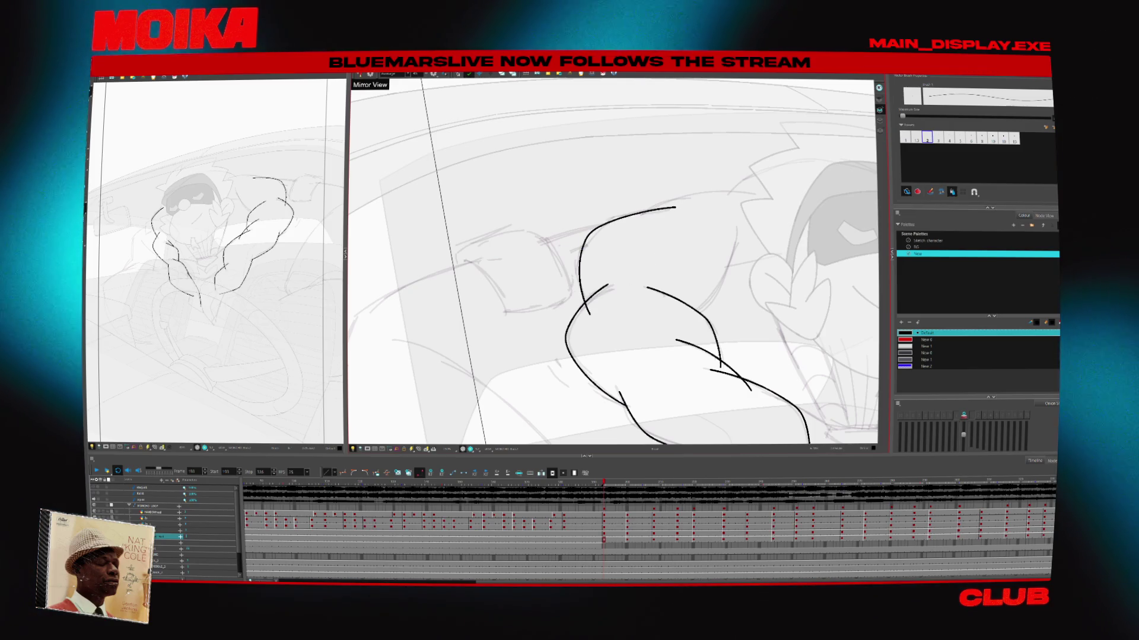
pyautogui.press('.')
pyautogui.press(',')
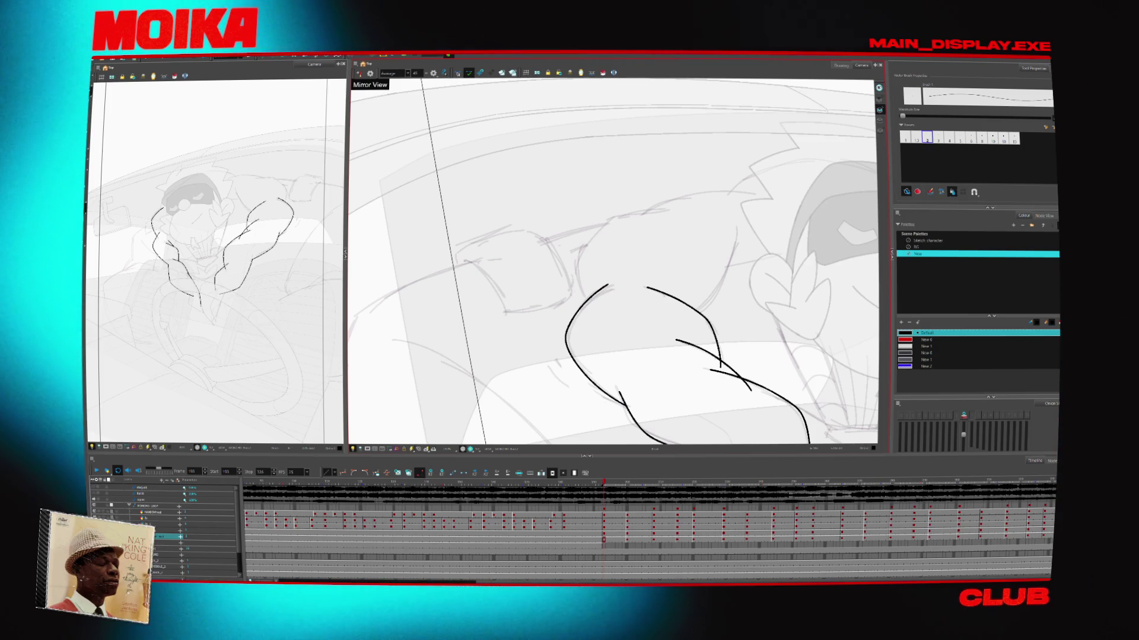
pyautogui.hotkey('alt', 'Tab')
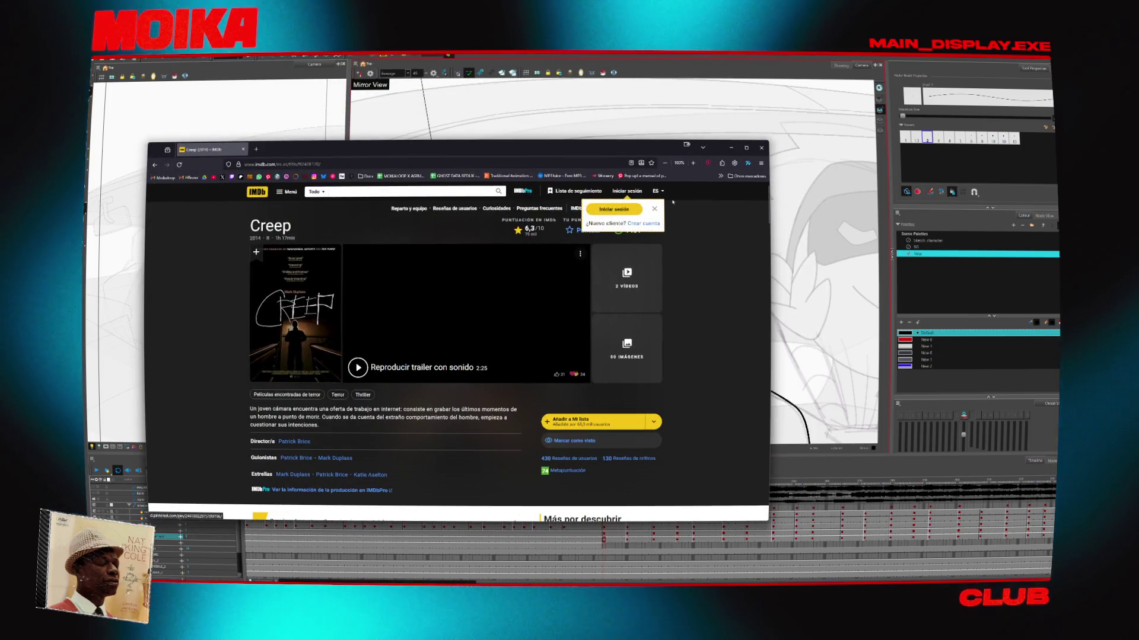
# Dismiss the sign-in popup and scroll through the Creep film page
pyautogui.click(654, 210)
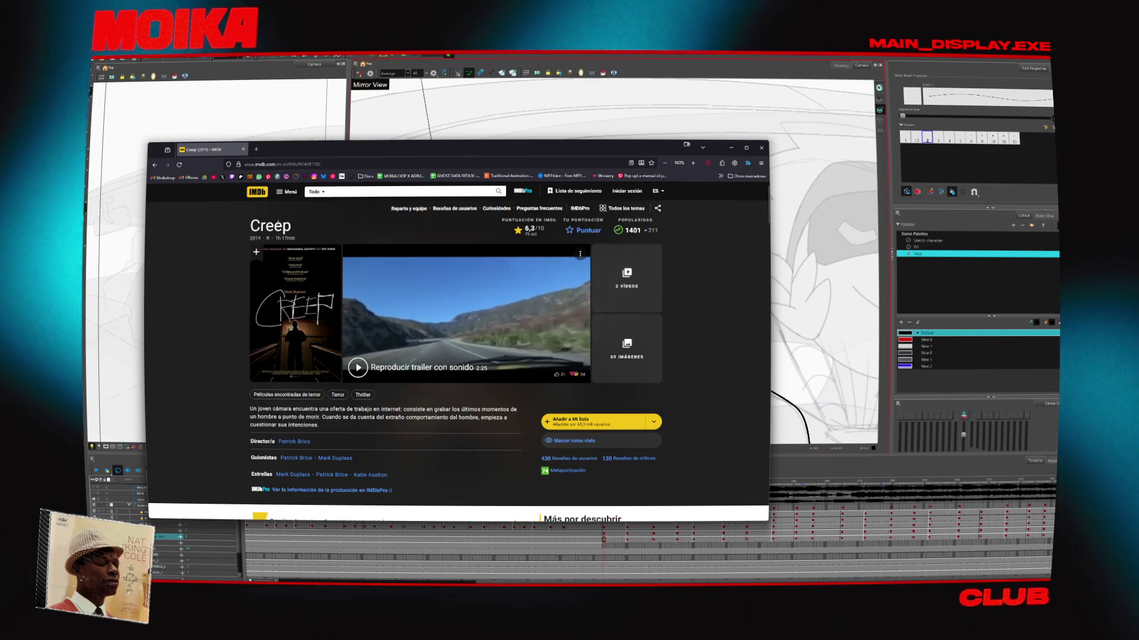
pyautogui.scroll(-7, 218, 330)
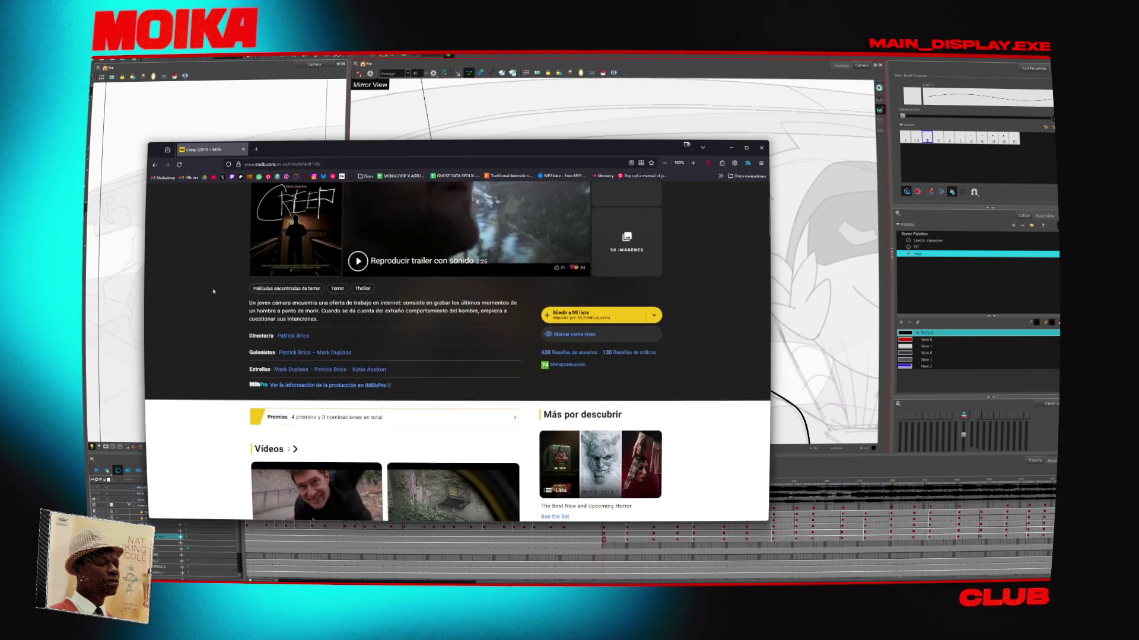
pyautogui.scroll(-4, 218, 330)
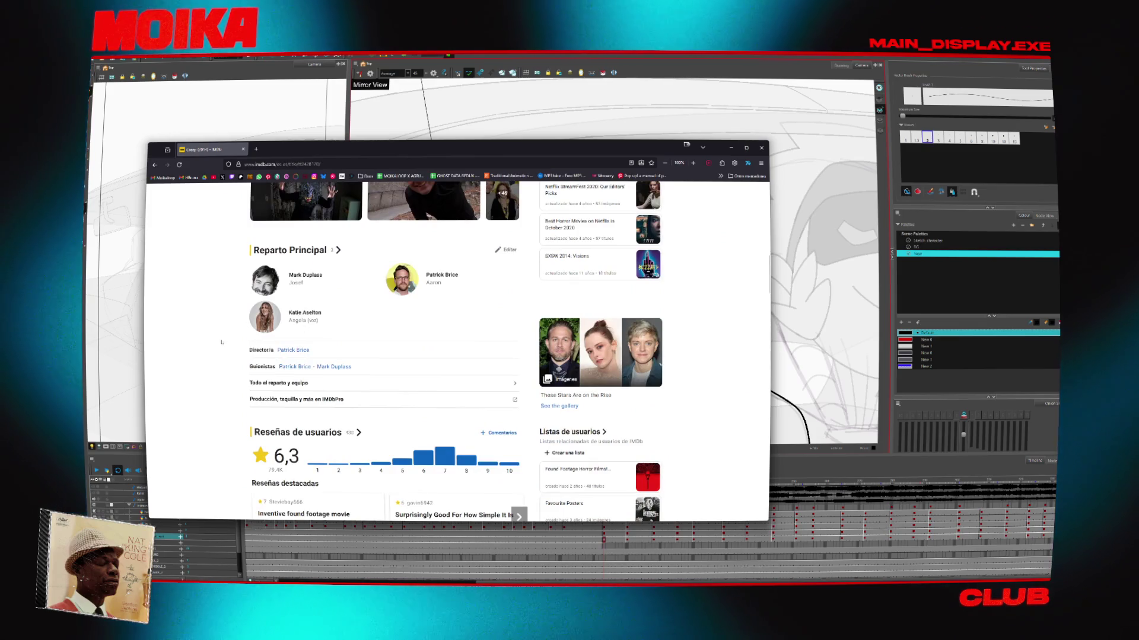
pyautogui.scroll(11, 225, 370)
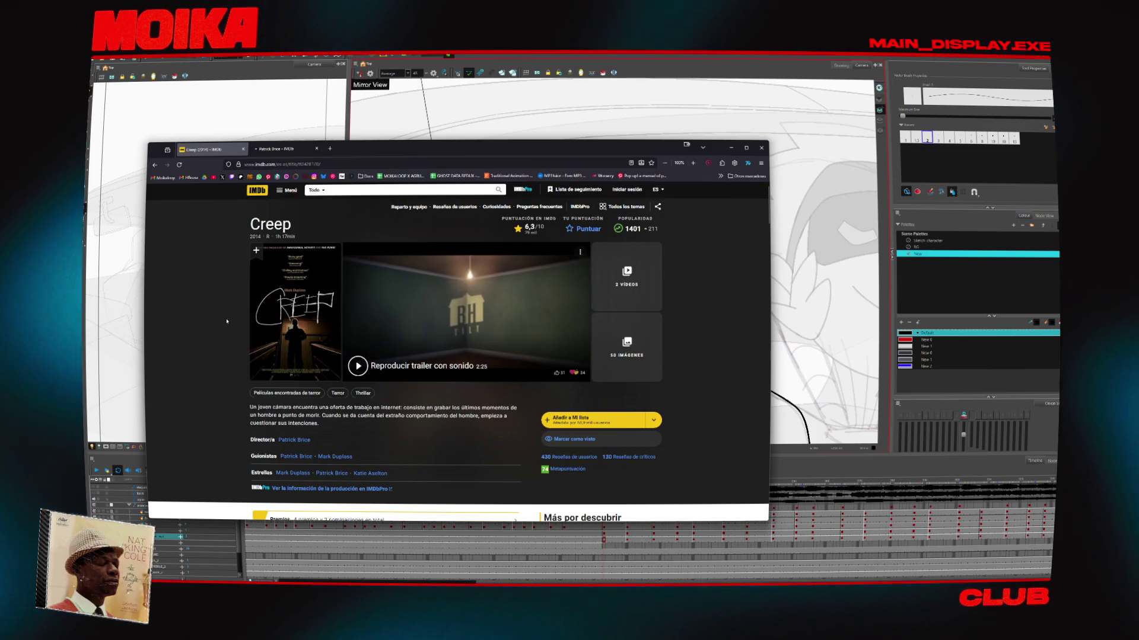
# Scroll the director's page down to his credits and move the browser window aside
pyautogui.hotkey('ctrl', 'Tab')
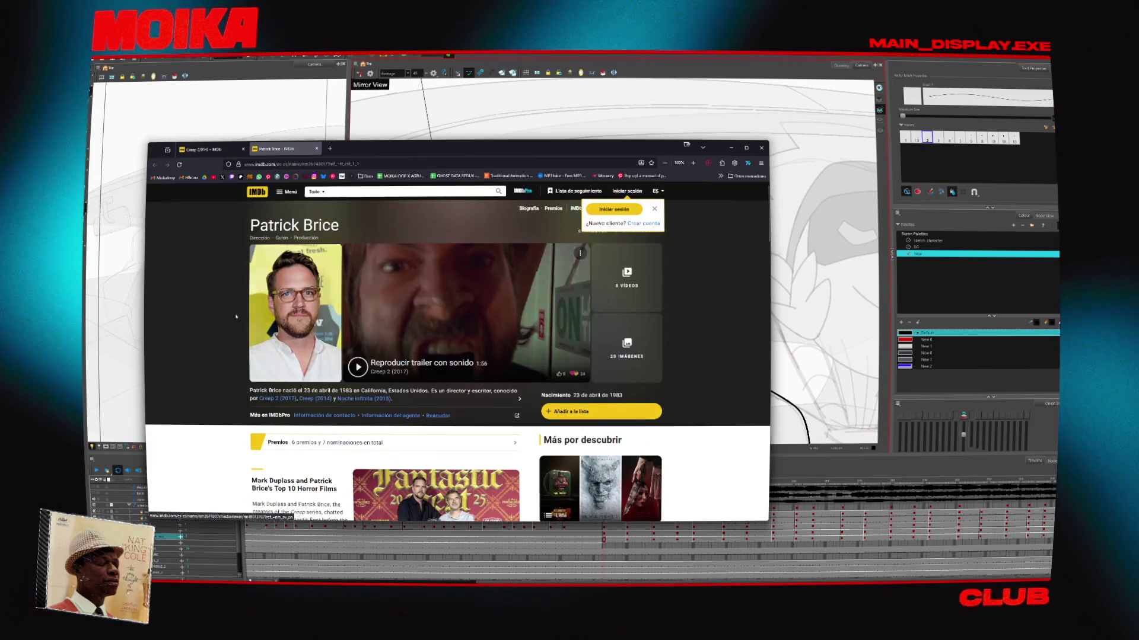
pyautogui.scroll(-10, 227, 313)
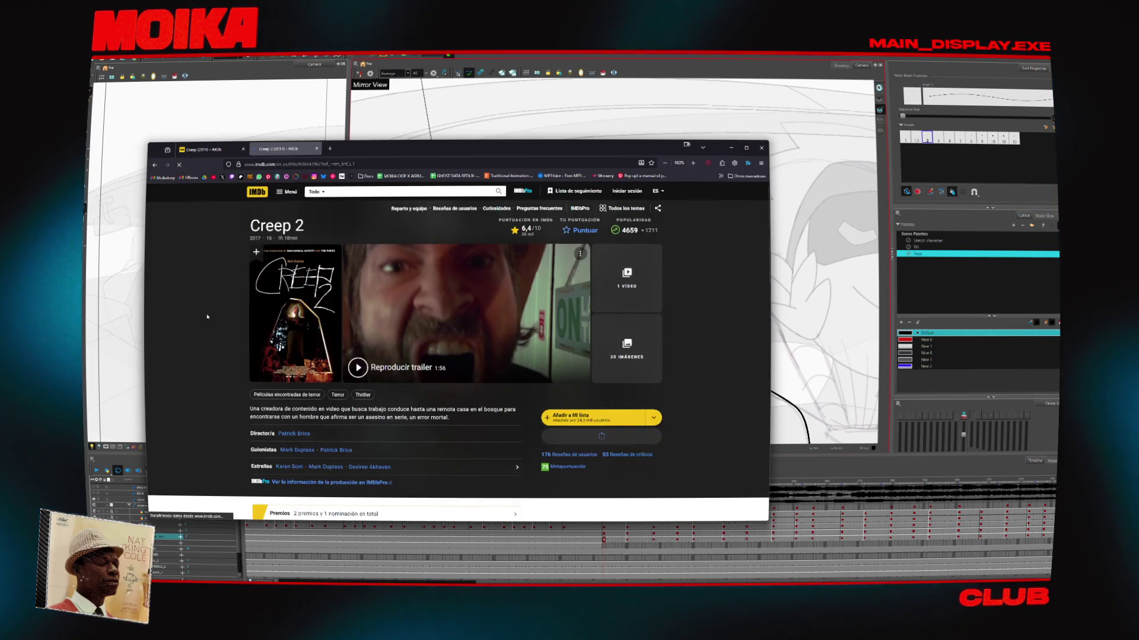
pyautogui.hotkey('alt', 'Left')
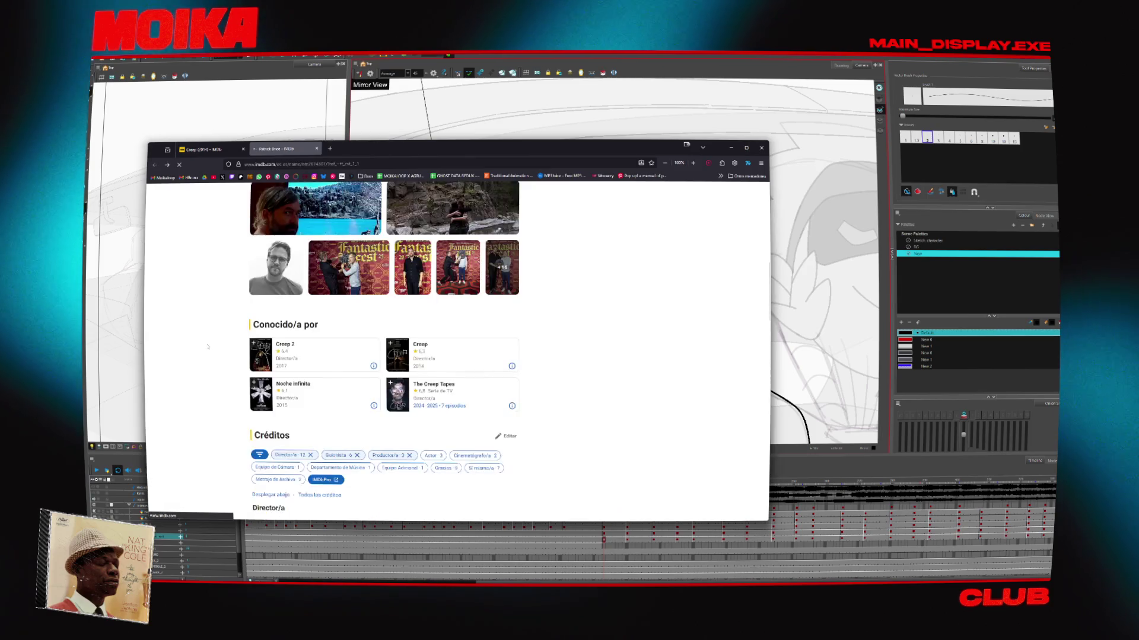
pyautogui.scroll(-3, 207, 346)
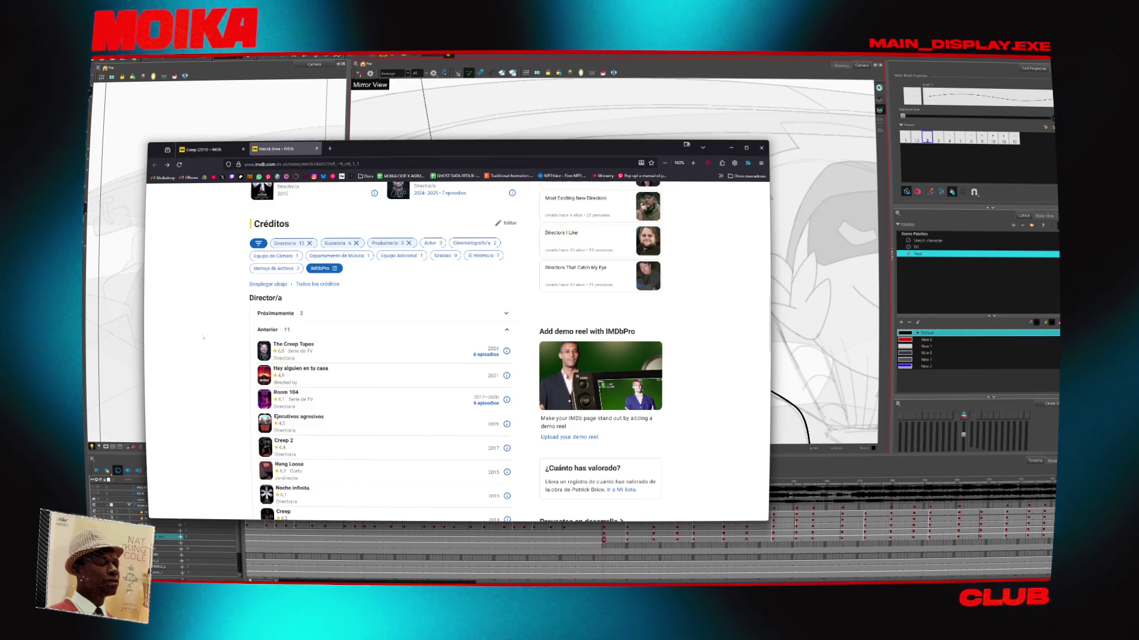
pyautogui.scroll(-2, 204, 335)
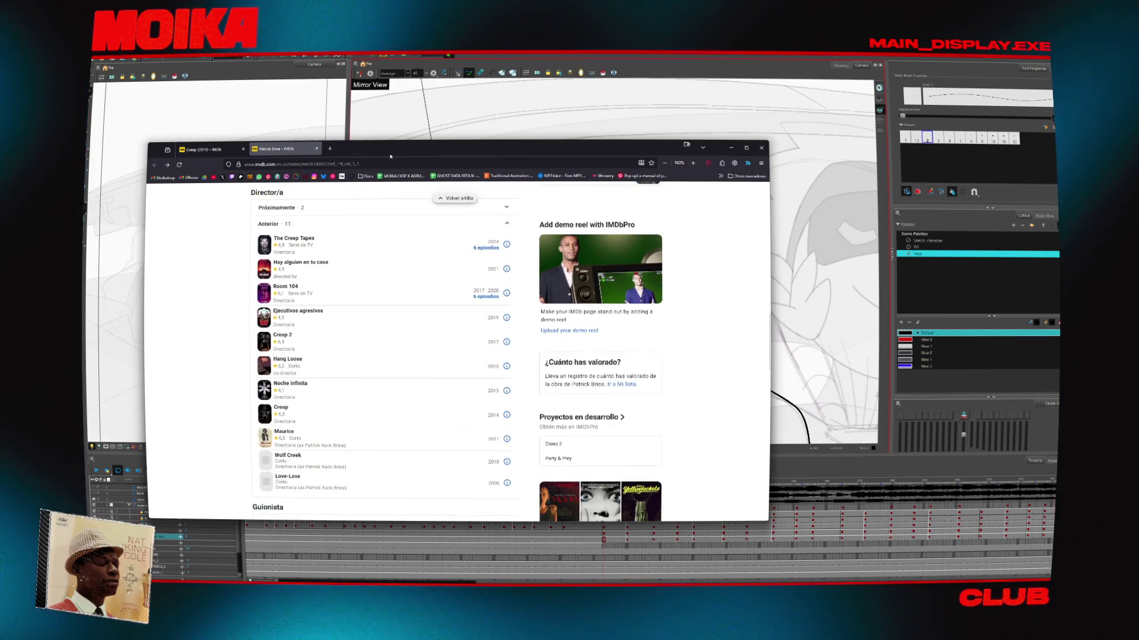
pyautogui.moveTo(390, 157)
pyautogui.mouseDown()
pyautogui.moveTo(207, 3)
pyautogui.moveTo(178, 0)
pyautogui.mouseUp()
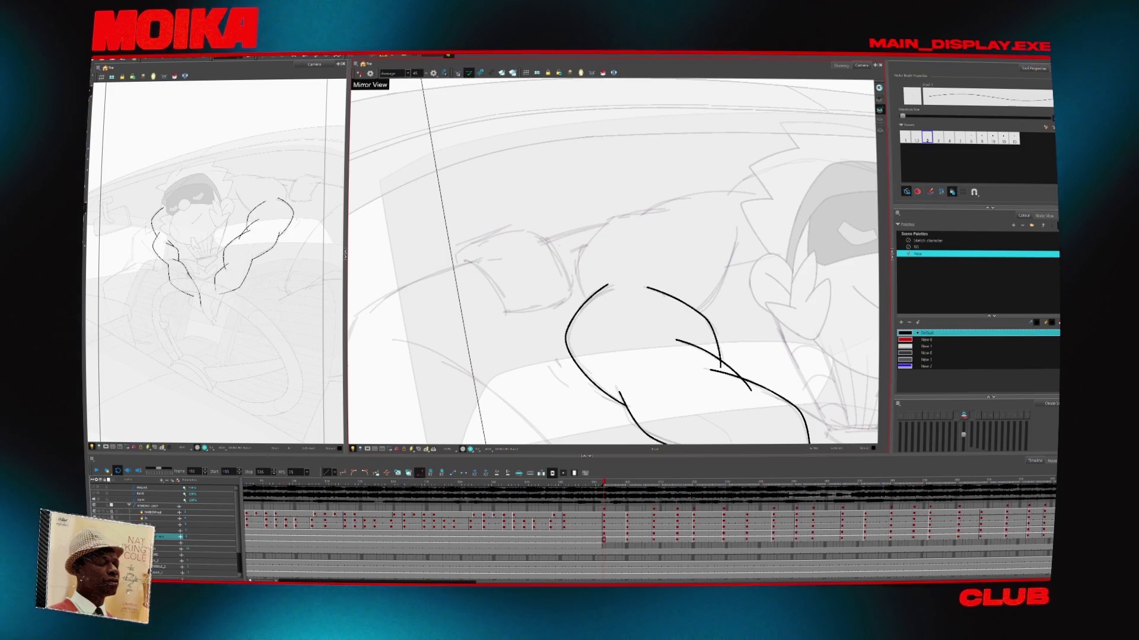
pyautogui.press('super')
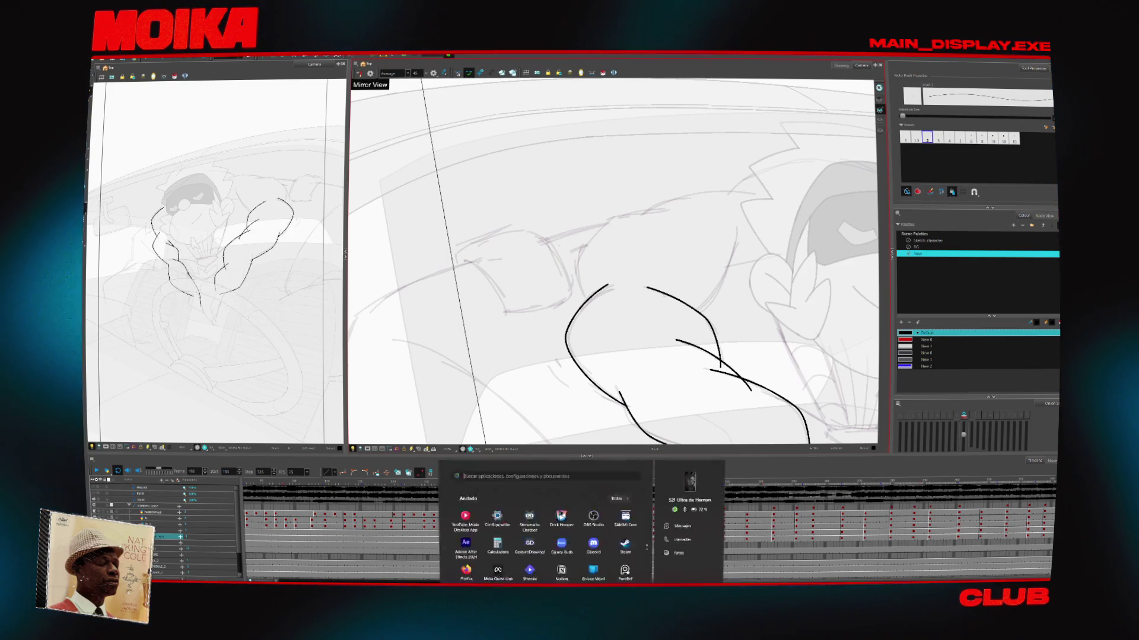
# Search 'stremio' in the Start menu and launch the Stremio best match
pyautogui.write('stremio')
pyautogui.click(512, 414)
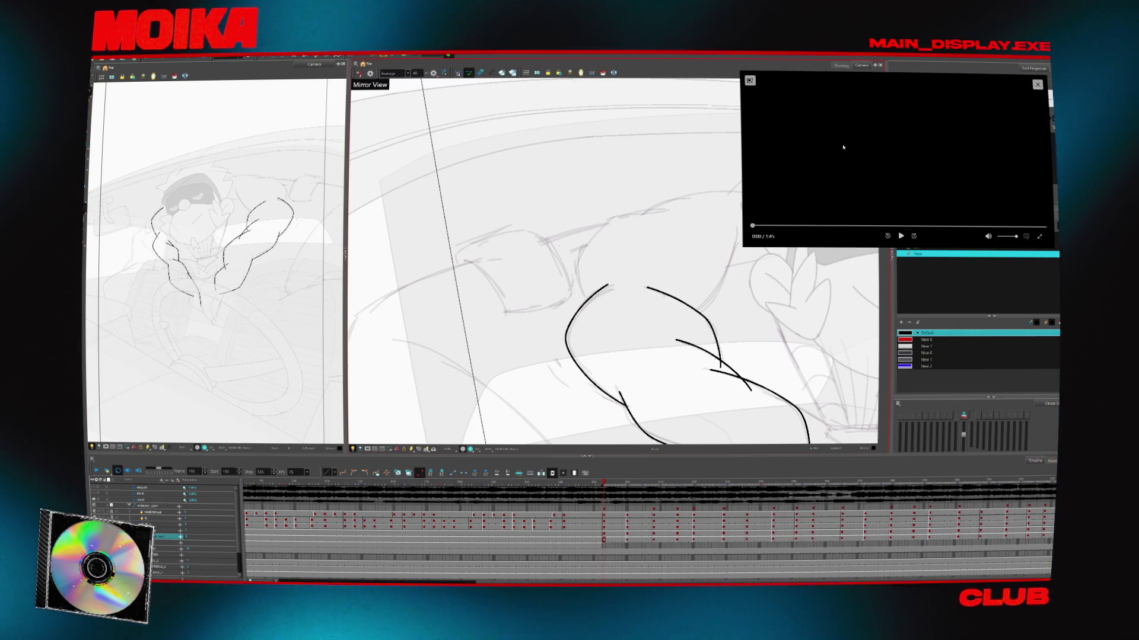
# Start the reference video and draw a curved arm-outline stroke on the later frame
pyautogui.click(901, 236)
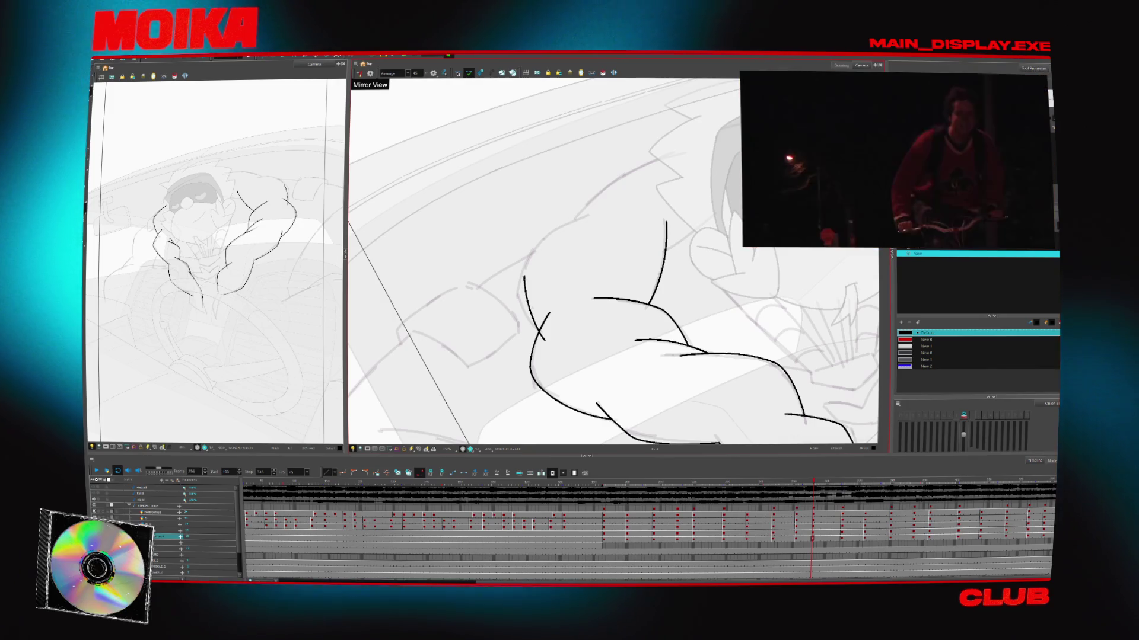
pyautogui.moveTo(523, 276); pyautogui.dragTo(541, 342)
# Undo the large arc, then drag the upper shoulder arc's top end higher
pyautogui.hotkey('ctrl', 'z')
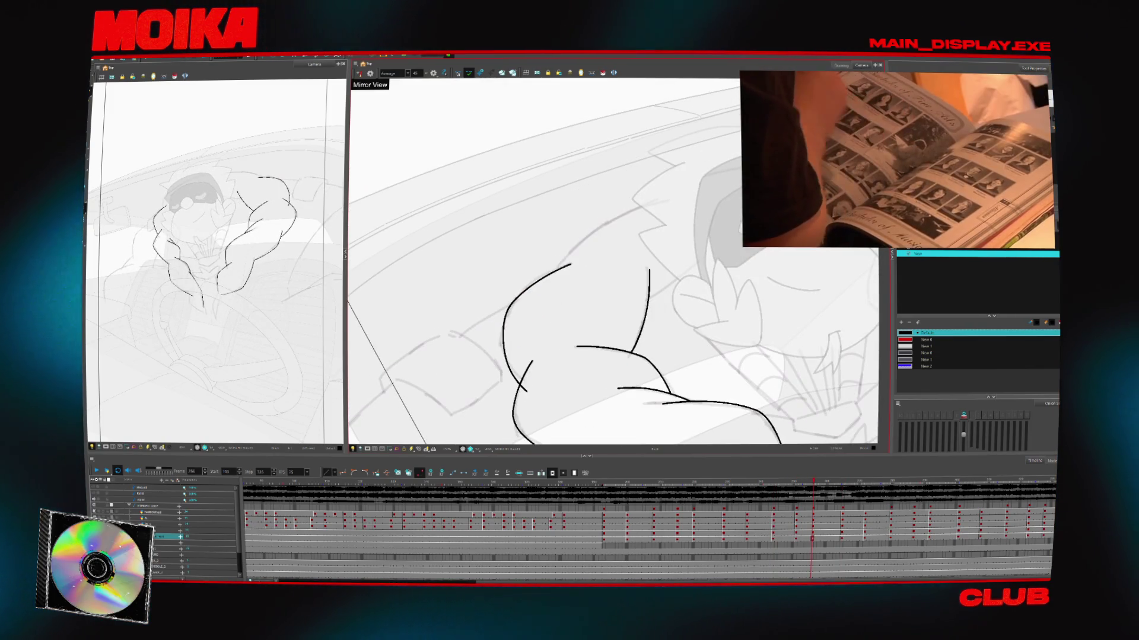
pyautogui.click(573, 268)
pyautogui.moveTo(572, 258); pyautogui.dragTo(586, 250)
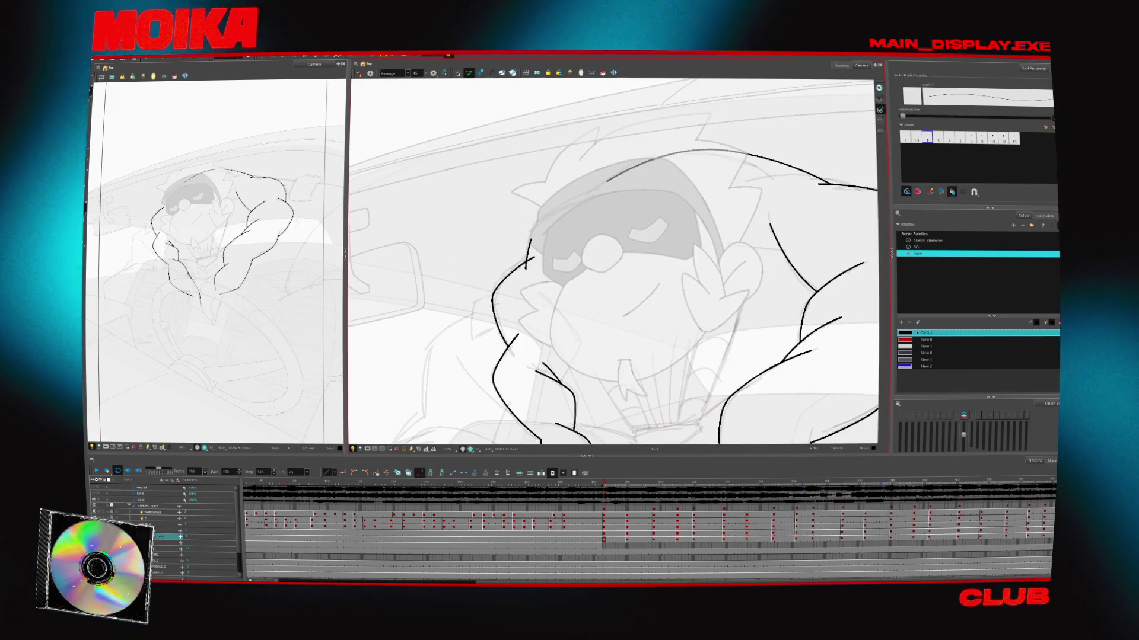
# Draw a curve along the head's top-left, pan over, and sketch the shoulder arc over the head
pyautogui.moveTo(529, 245); pyautogui.dragTo(611, 176)
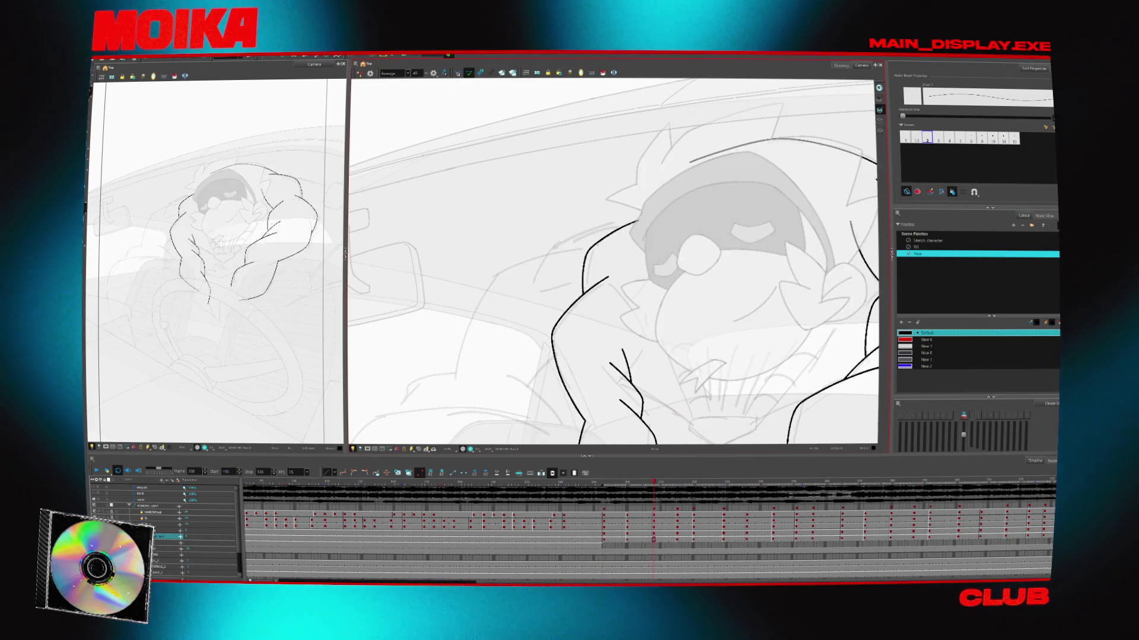
pyautogui.moveTo(662, 201); pyautogui.dragTo(624, 210)
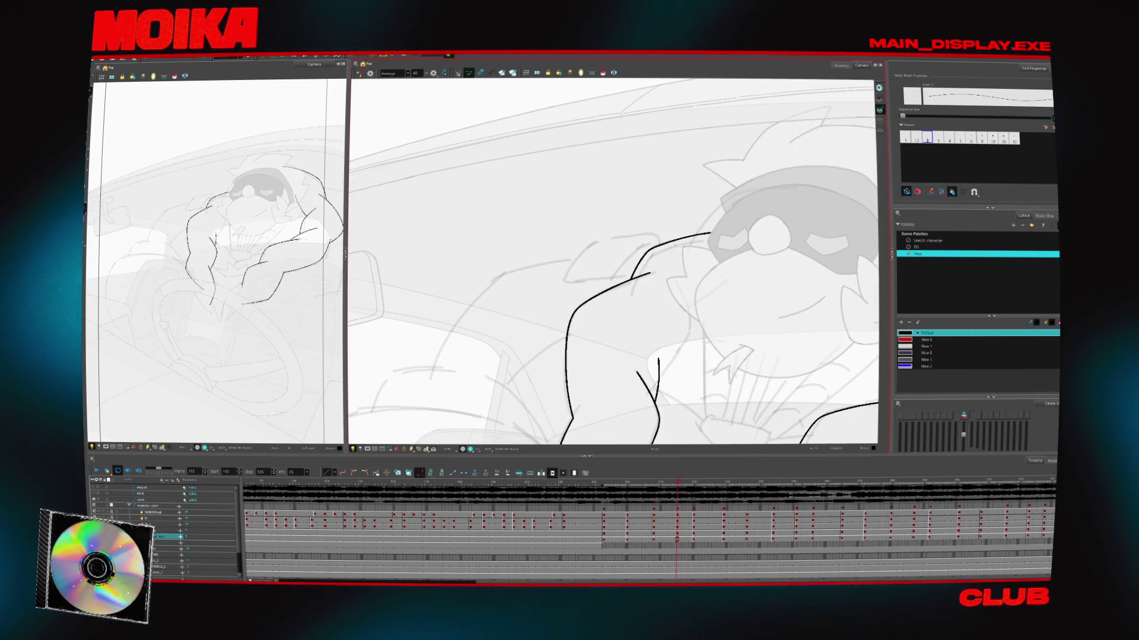
pyautogui.moveTo(768, 234); pyautogui.dragTo(569, 256)
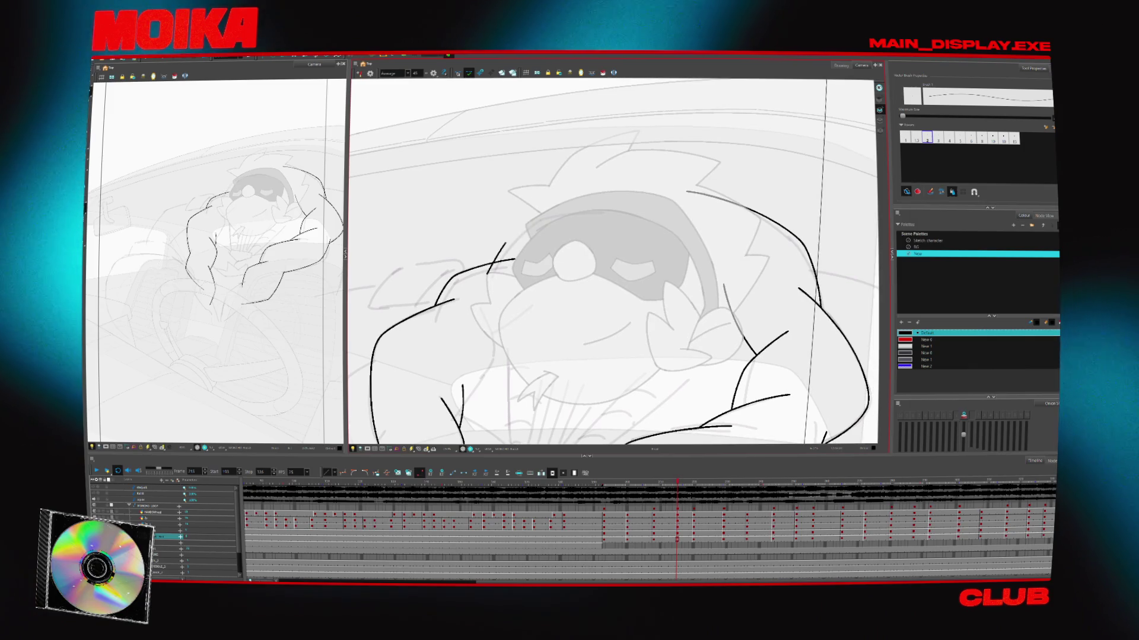
pyautogui.moveTo(488, 272); pyautogui.dragTo(701, 197)
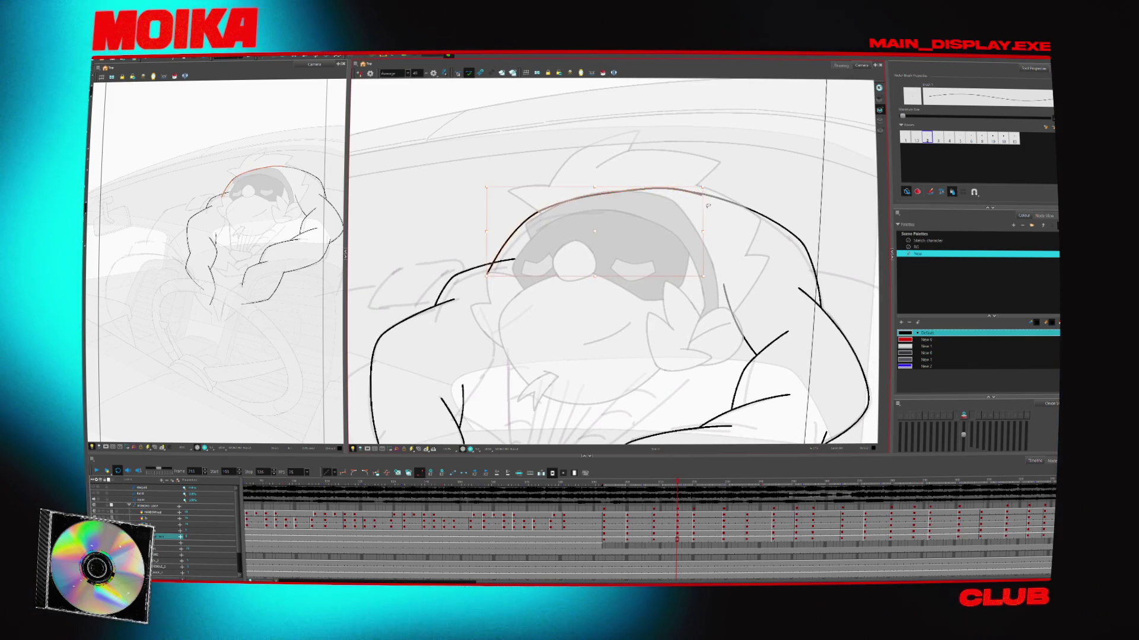
# Step back through earlier poses, play the arm animation, and zoom in on the character
pyautogui.press('Return')
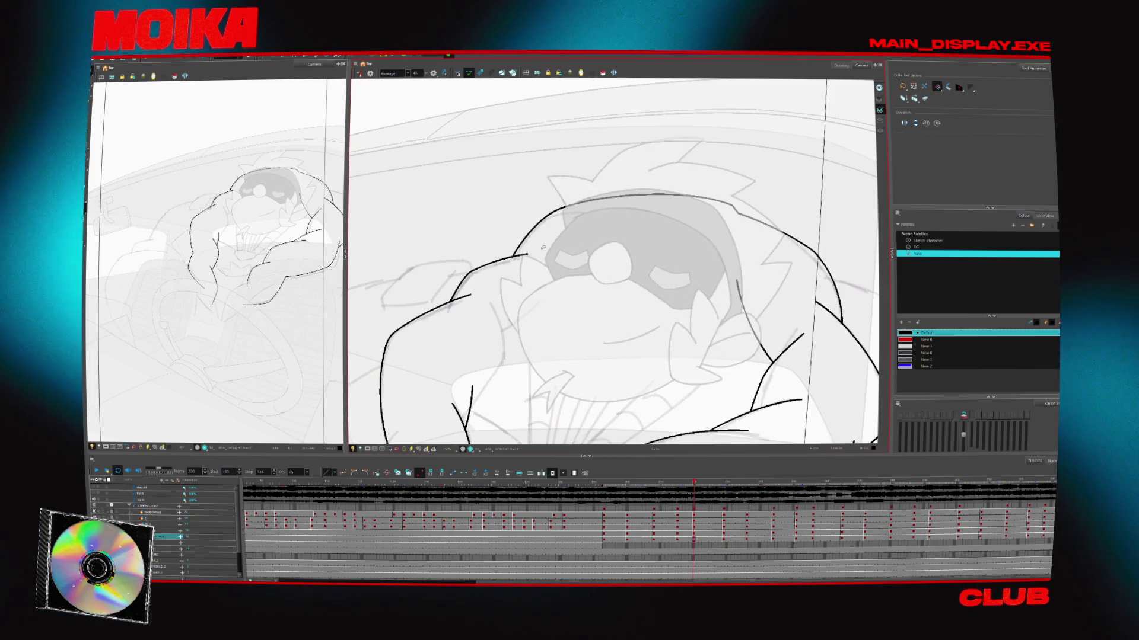
pyautogui.hotkey('alt', 'b')
pyautogui.press('Return')
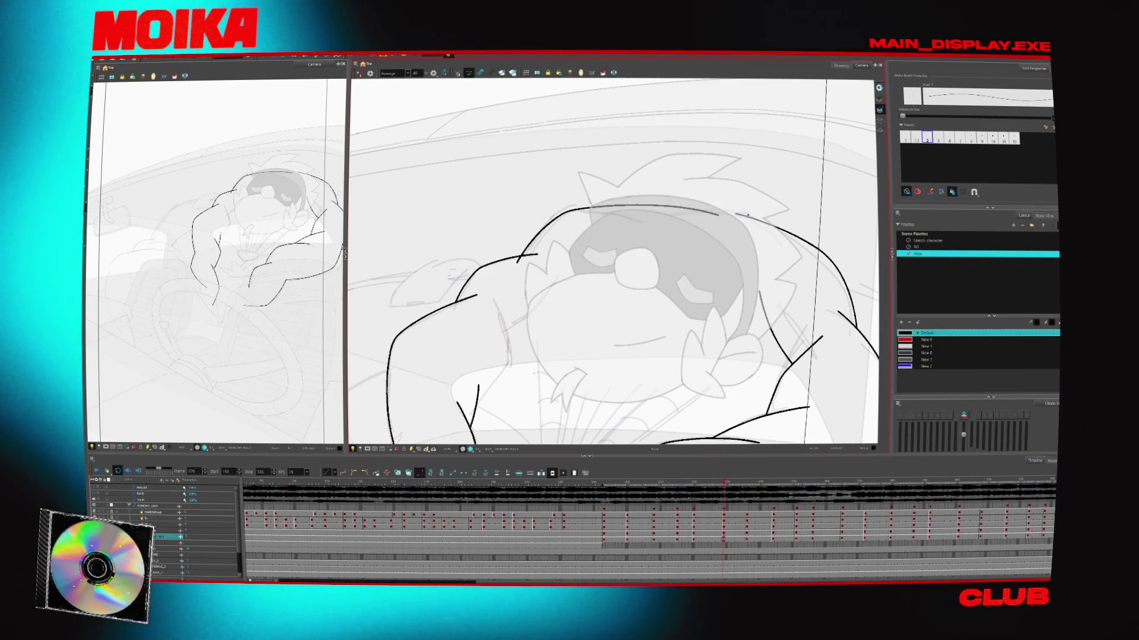
pyautogui.press(',')
pyautogui.press(',')
pyautogui.press(',')
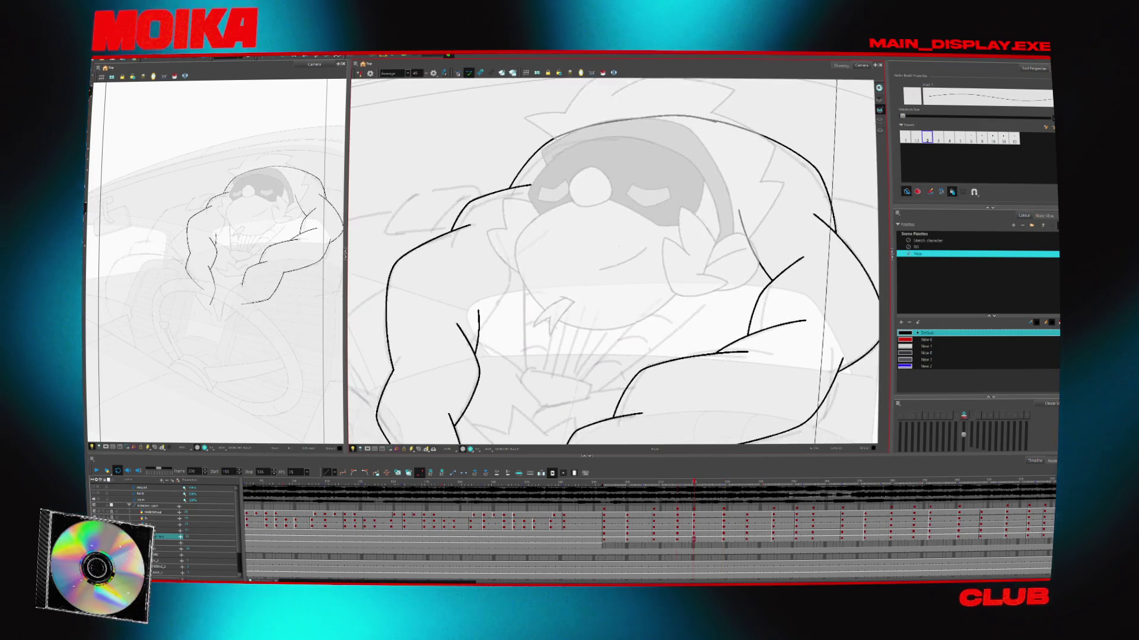
pyautogui.press(',')
pyautogui.press(',')
pyautogui.press(',')
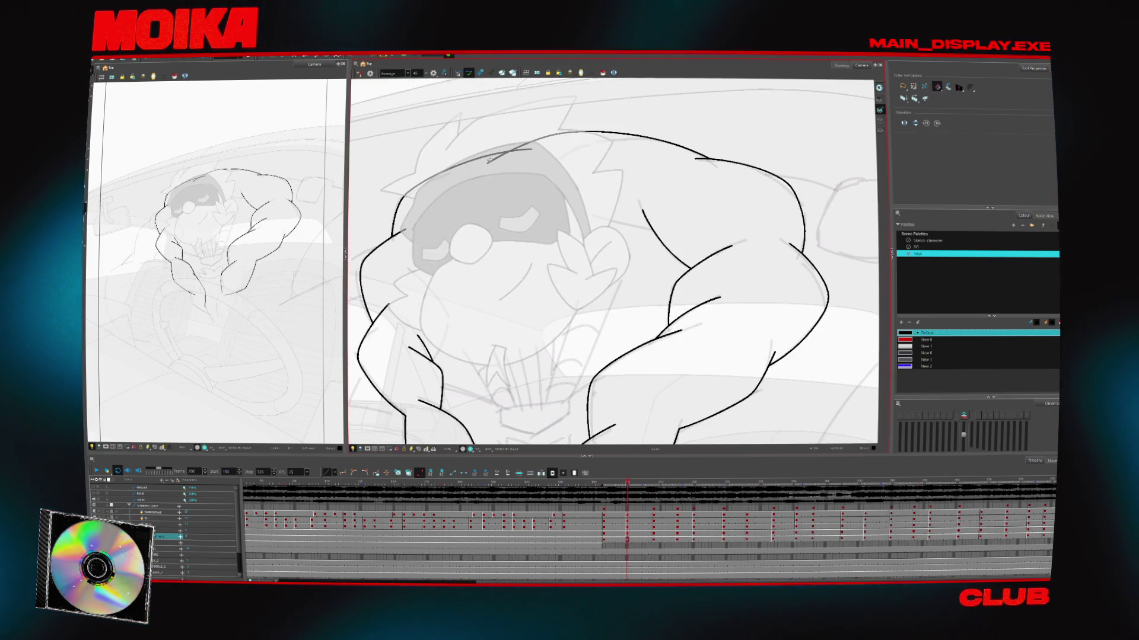
pyautogui.press(',')
pyautogui.press(',')
pyautogui.press(',')
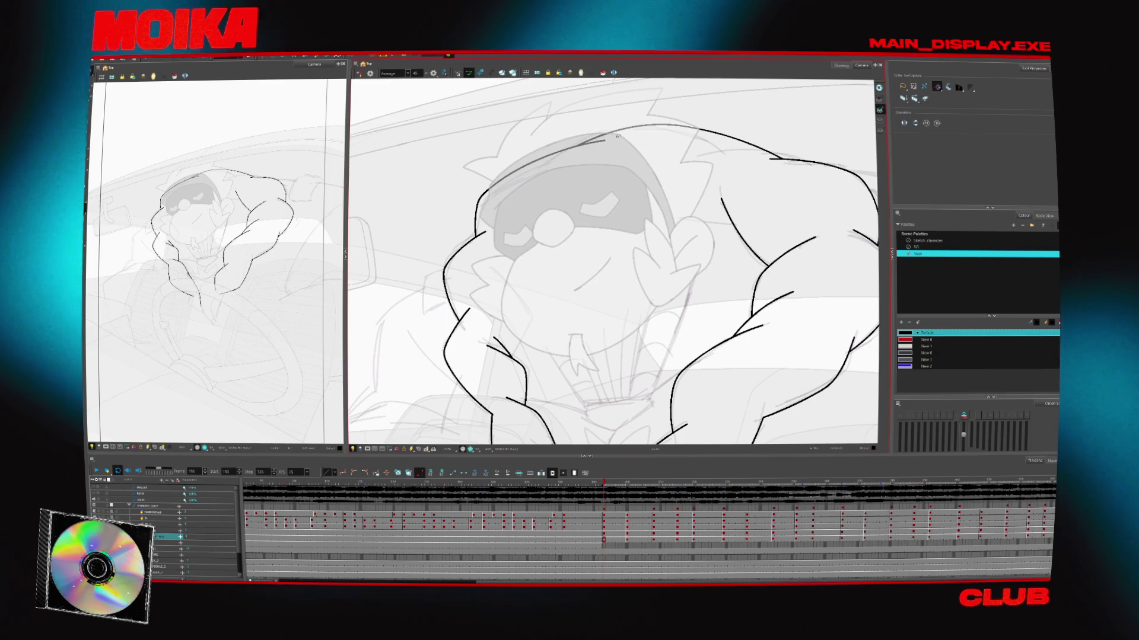
pyautogui.press('Return')
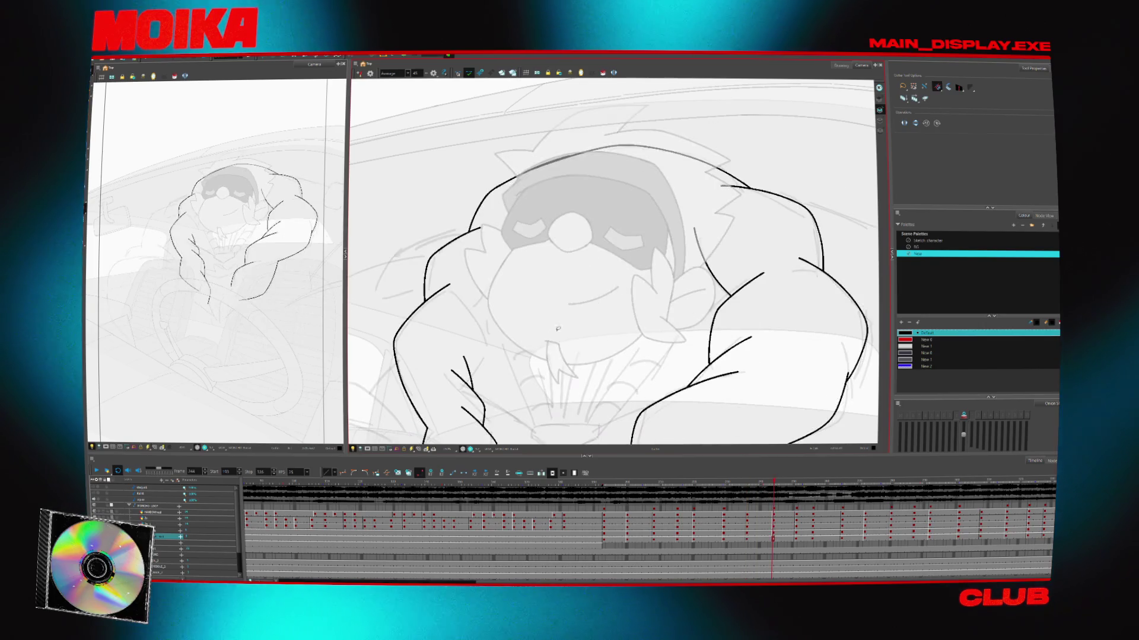
pyautogui.press('z')
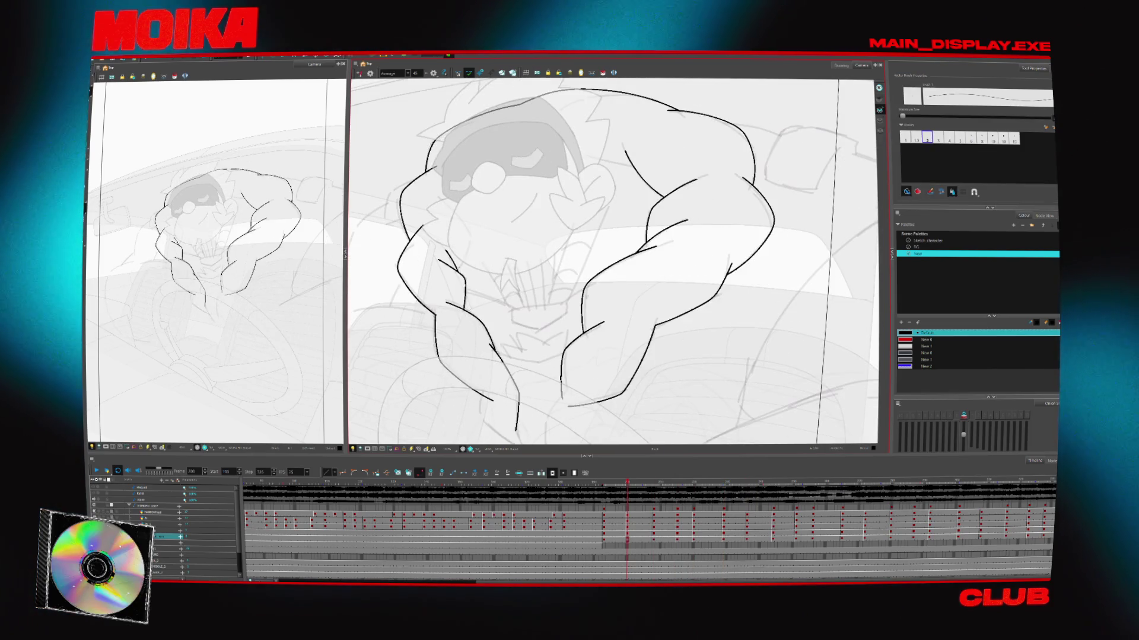
pyautogui.click(568, 193)
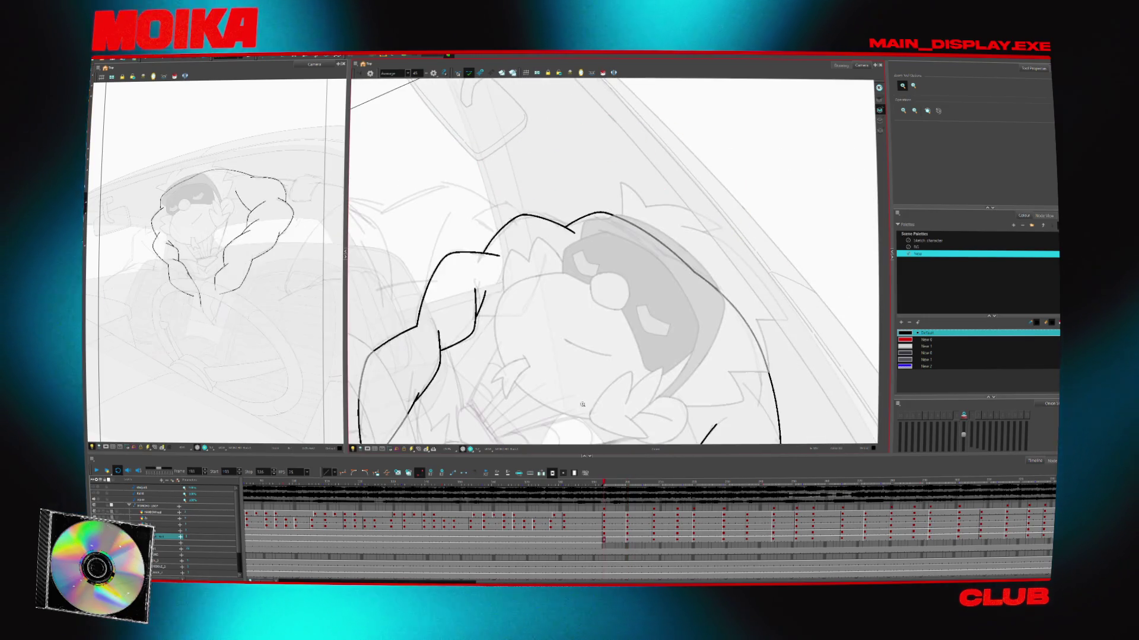
# Reset the view rotation and extend the forearm line down and to the left
pyautogui.hotkey('shift', 'x')
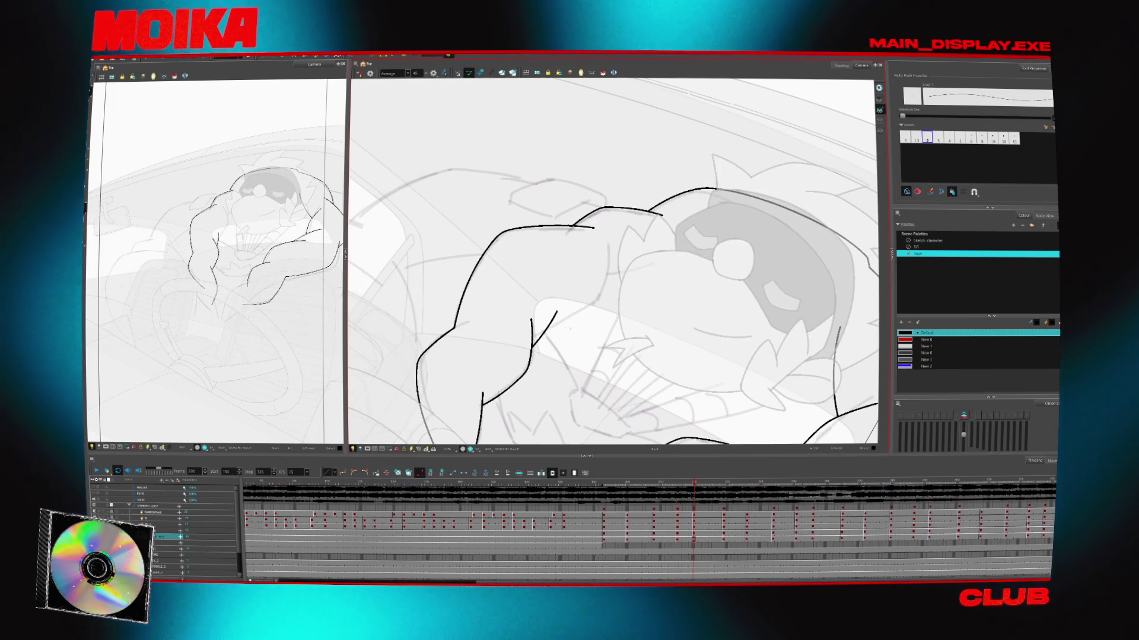
pyautogui.moveTo(609, 240); pyautogui.dragTo(600, 296)
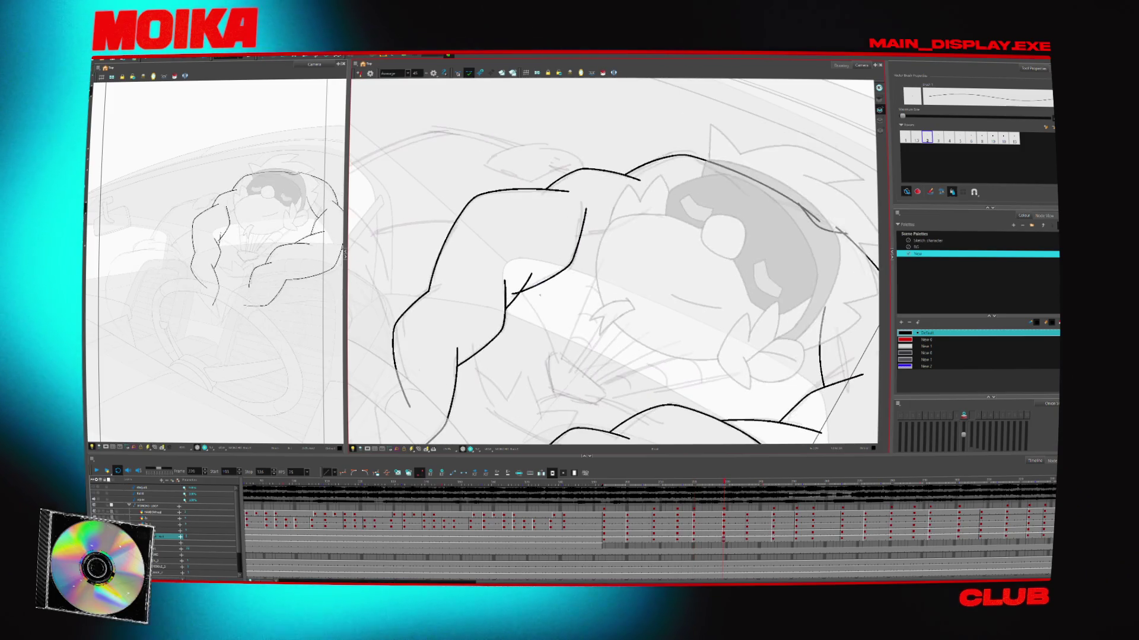
pyautogui.moveTo(570, 263); pyautogui.dragTo(522, 289)
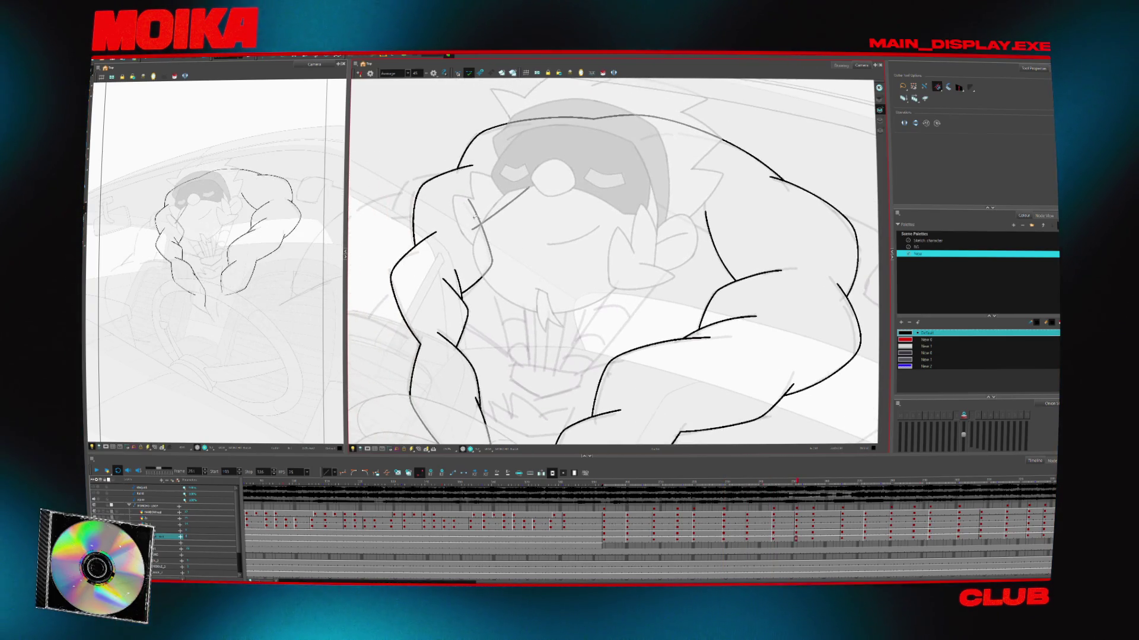
# Switch between Brush and Select, then mirror the view to check the drawing
pyautogui.hotkey('alt', 'b')
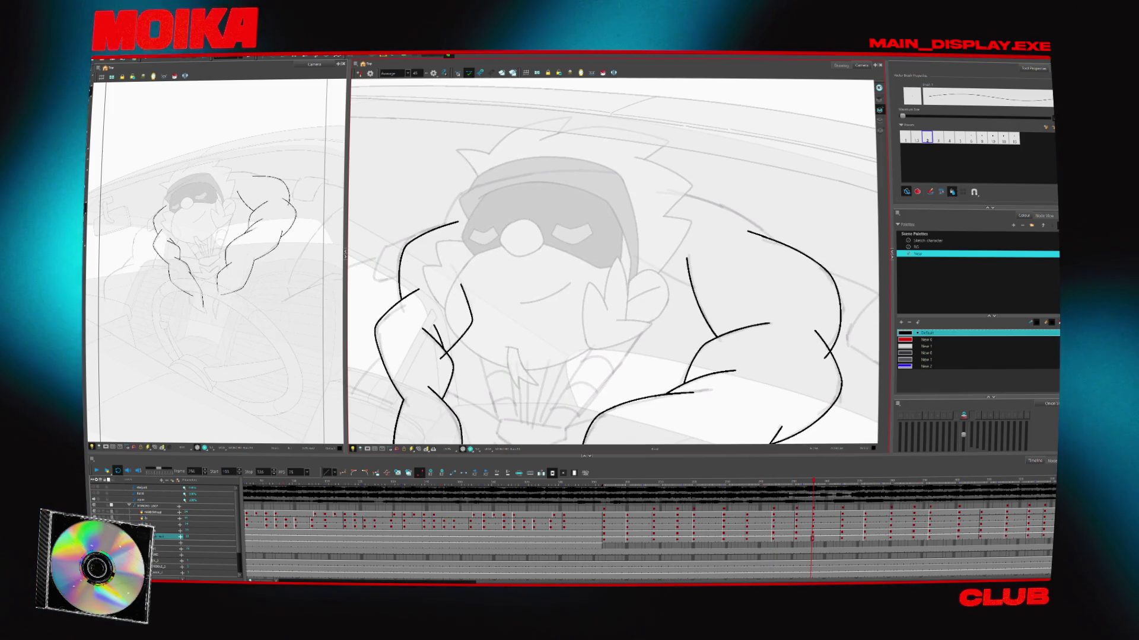
pyautogui.hotkey('alt', 's')
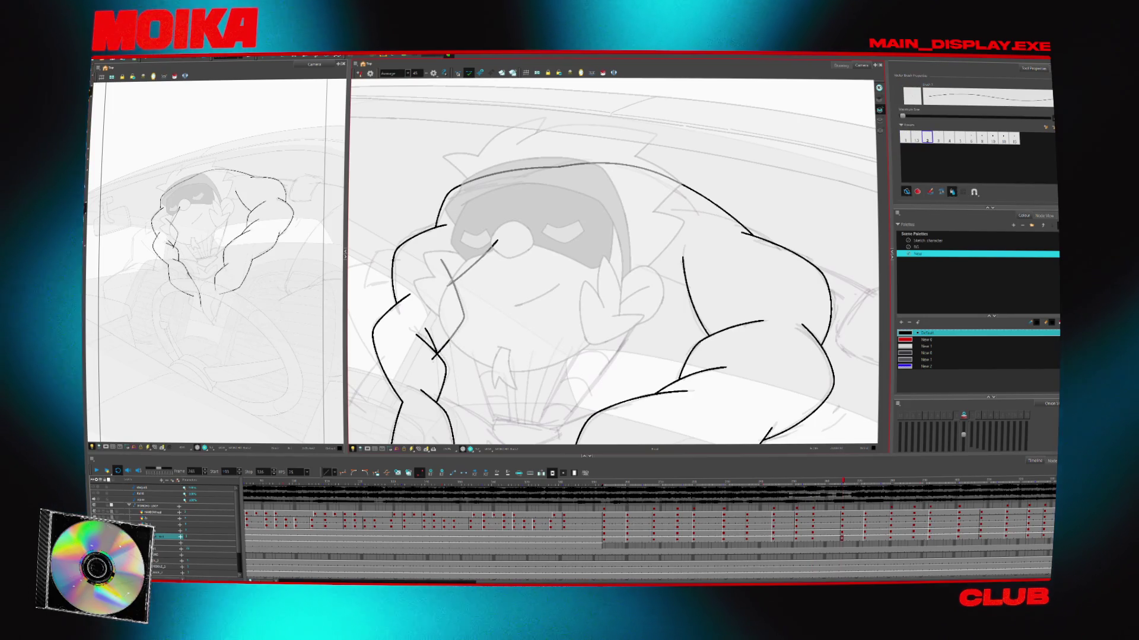
pyautogui.hotkey('alt', 's')
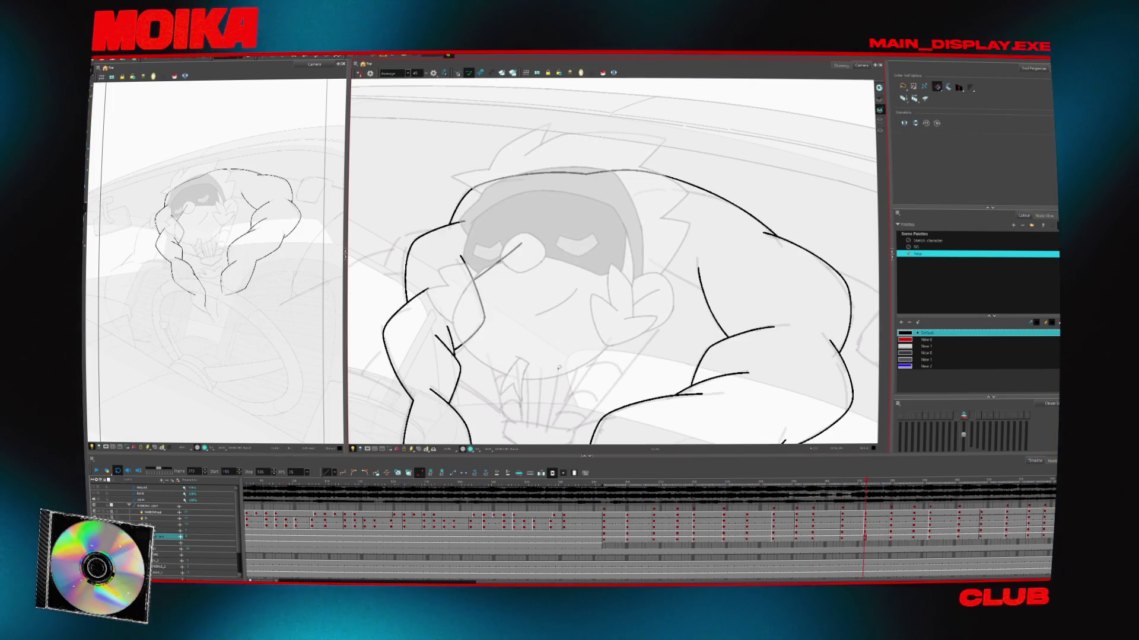
pyautogui.hotkey('alt', 'z')
pyautogui.press('4')
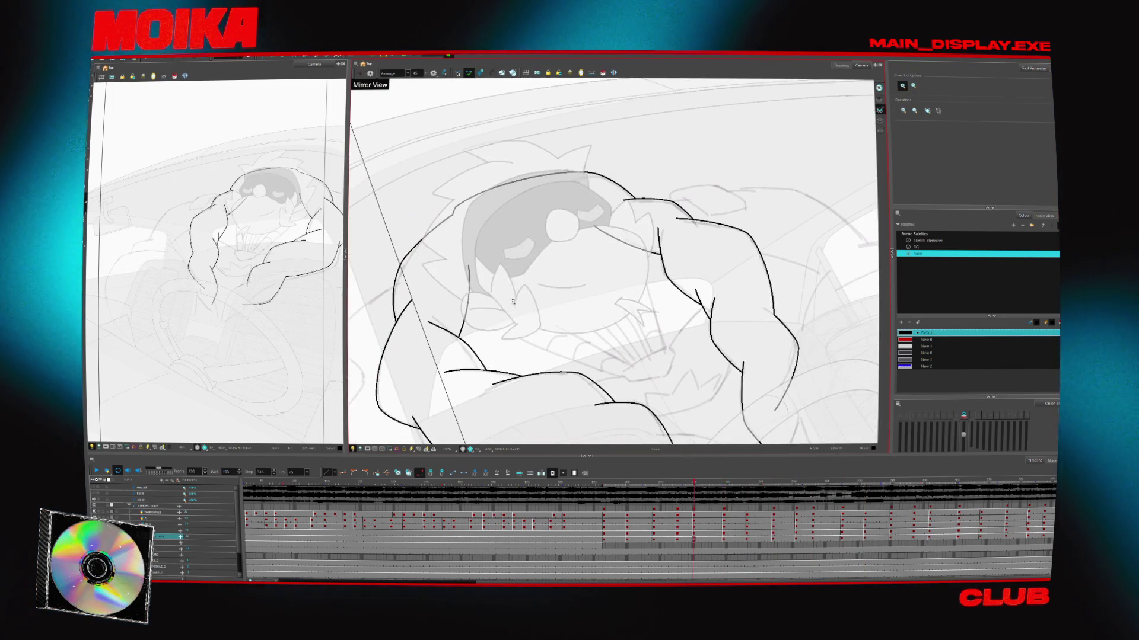
# Step through the neighbouring drawings, then brush a new line across the face area
pyautogui.hotkey('alt', 'b')
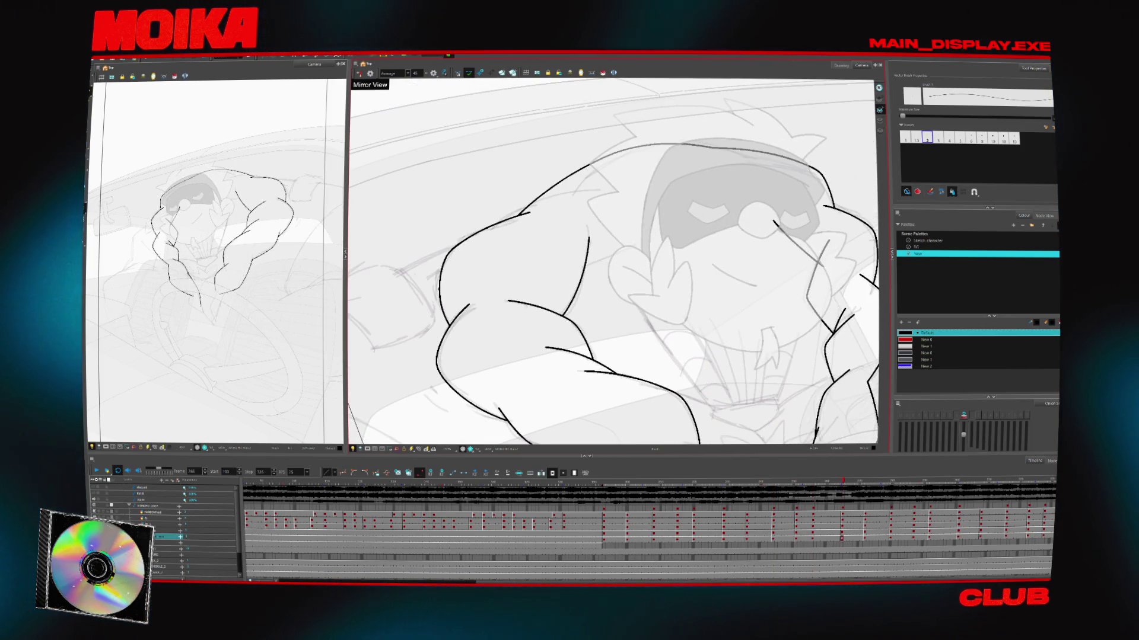
pyautogui.hotkey('alt', 's')
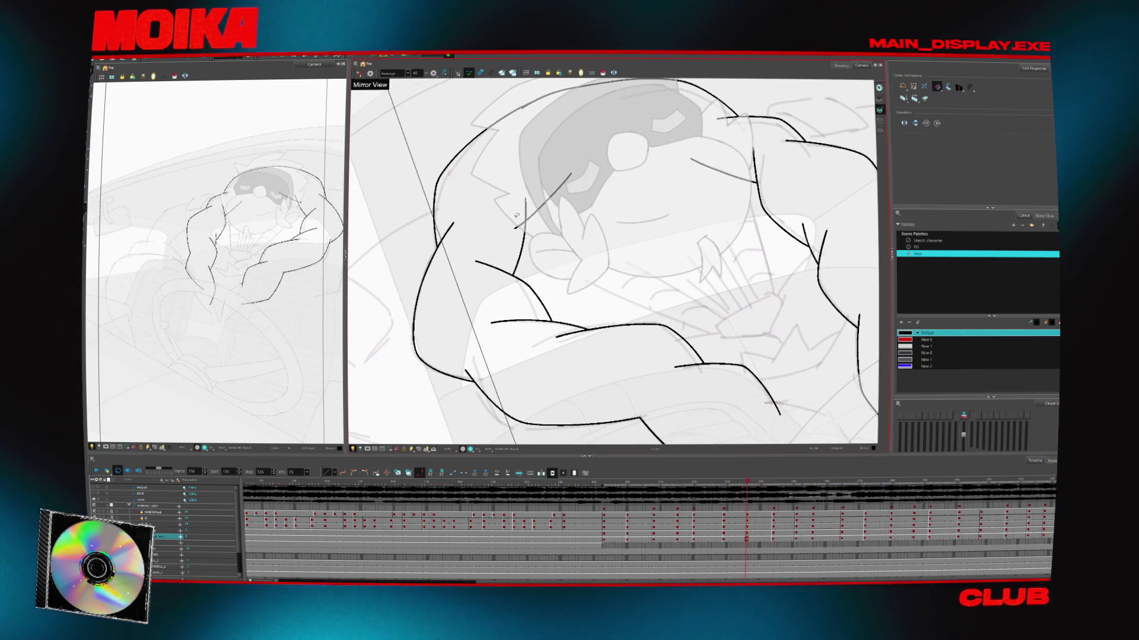
pyautogui.hotkey('alt', 'b')
pyautogui.press('.')
pyautogui.press('.')
pyautogui.press('.')
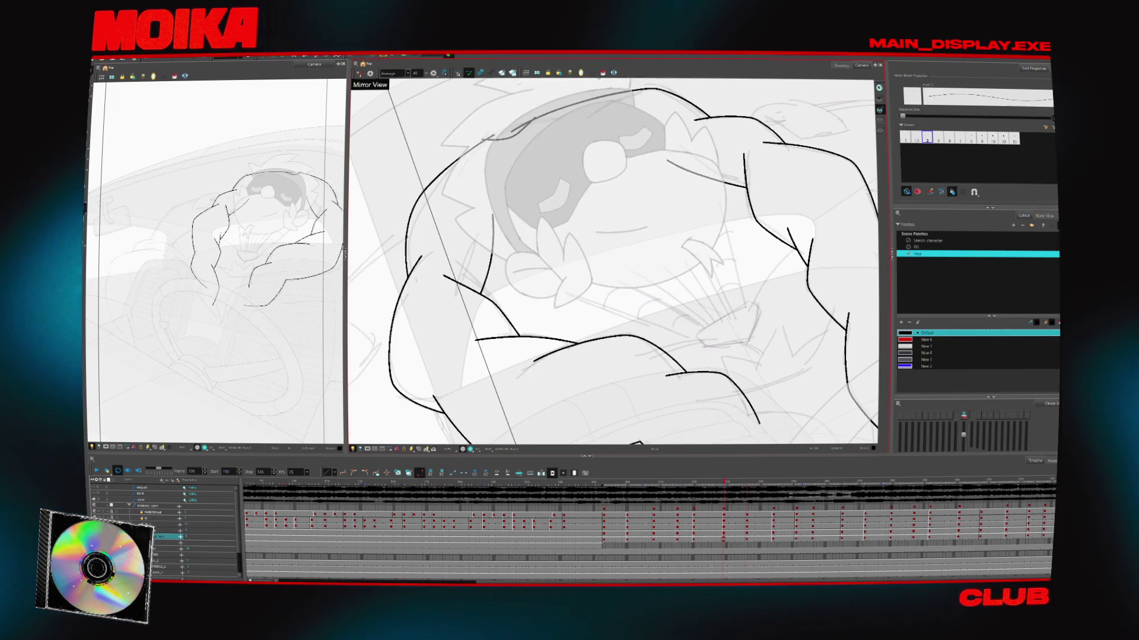
pyautogui.press(',')
pyautogui.press(',')
pyautogui.press(',')
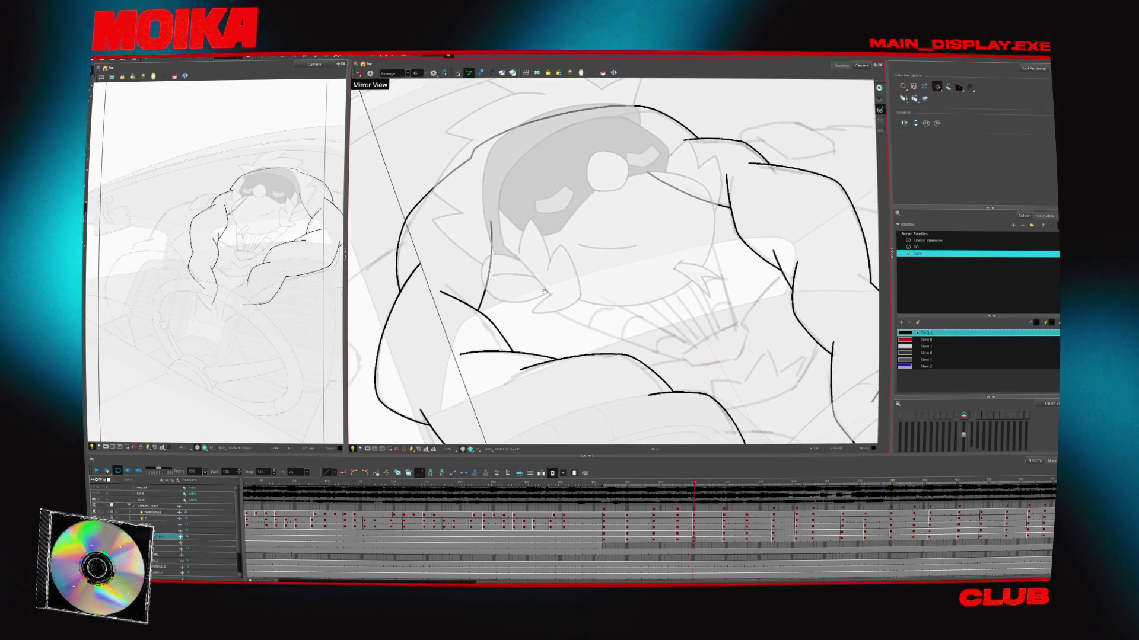
pyautogui.hotkey('alt', 'i')
pyautogui.press('.')
pyautogui.press('.')
pyautogui.press('.')
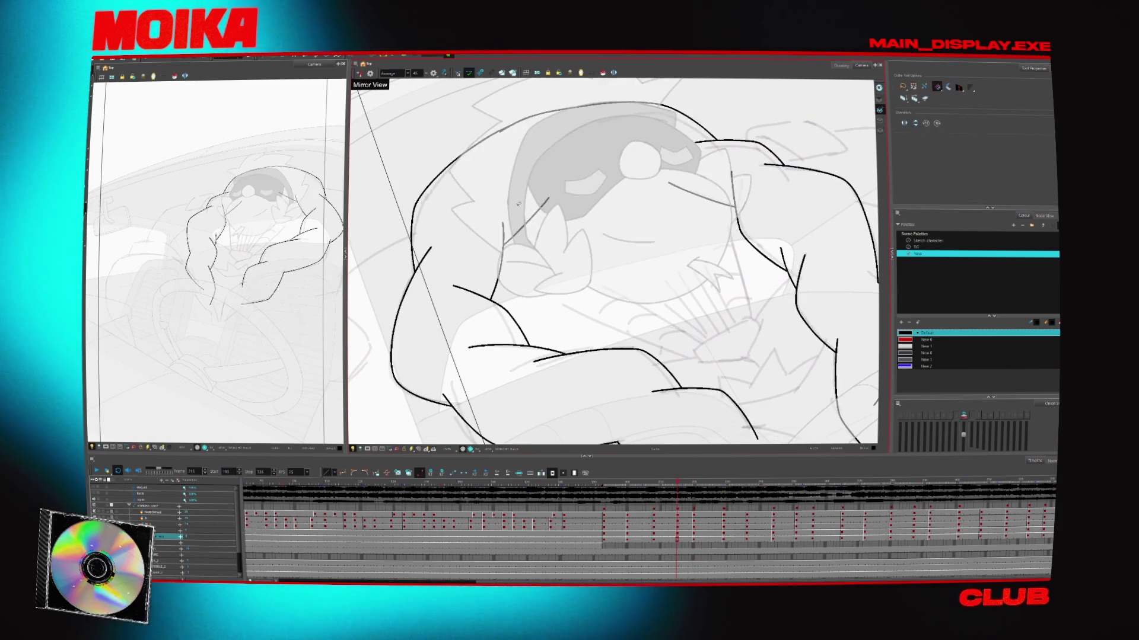
pyautogui.hotkey('alt', 'b')
pyautogui.moveTo(520, 217); pyautogui.dragTo(627, 192)
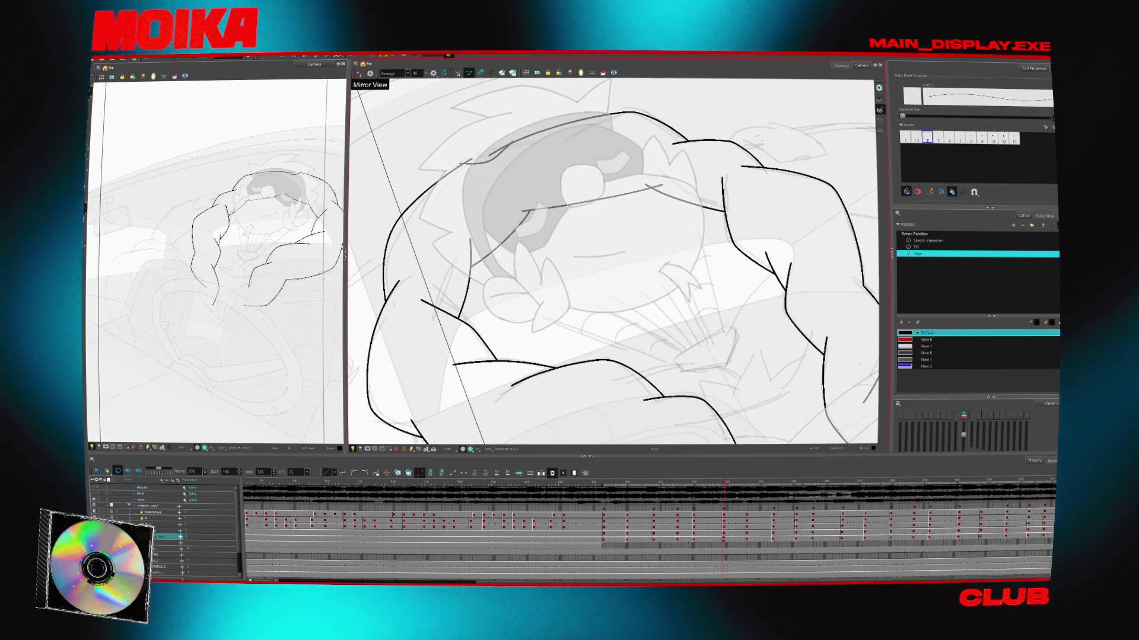
# Advance through the later drawings, flipping the view horizontally to check the pose
pyautogui.press('.')
pyautogui.press('.')
pyautogui.press('.')
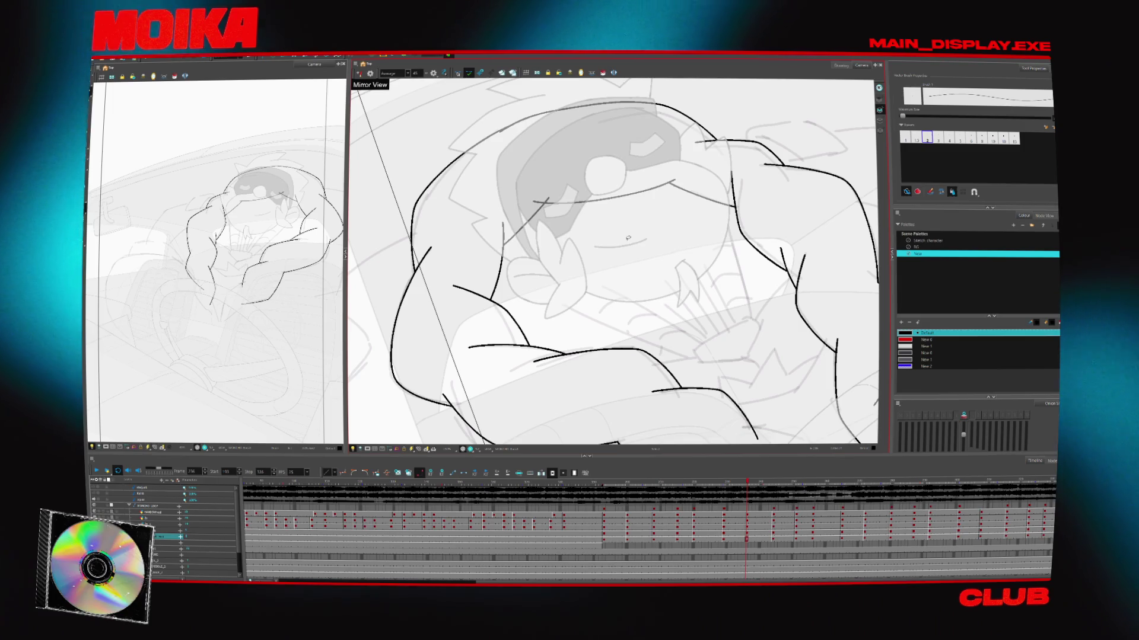
pyautogui.press('.')
pyautogui.press('.')
pyautogui.press('.')
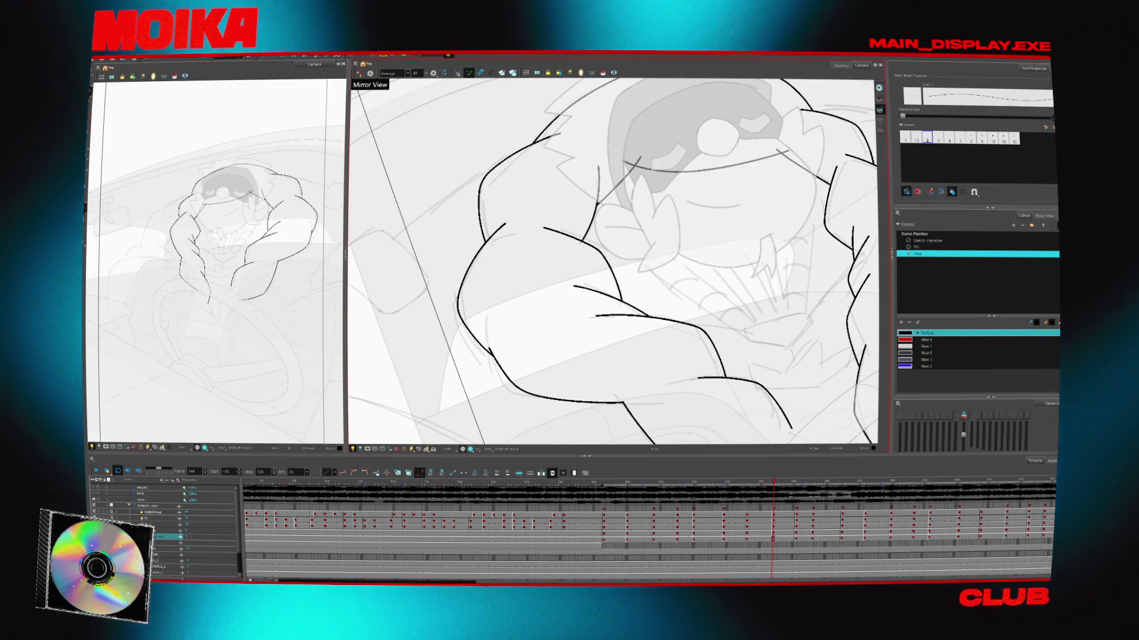
pyautogui.press('.')
pyautogui.press('.')
pyautogui.press('.')
pyautogui.press('.')
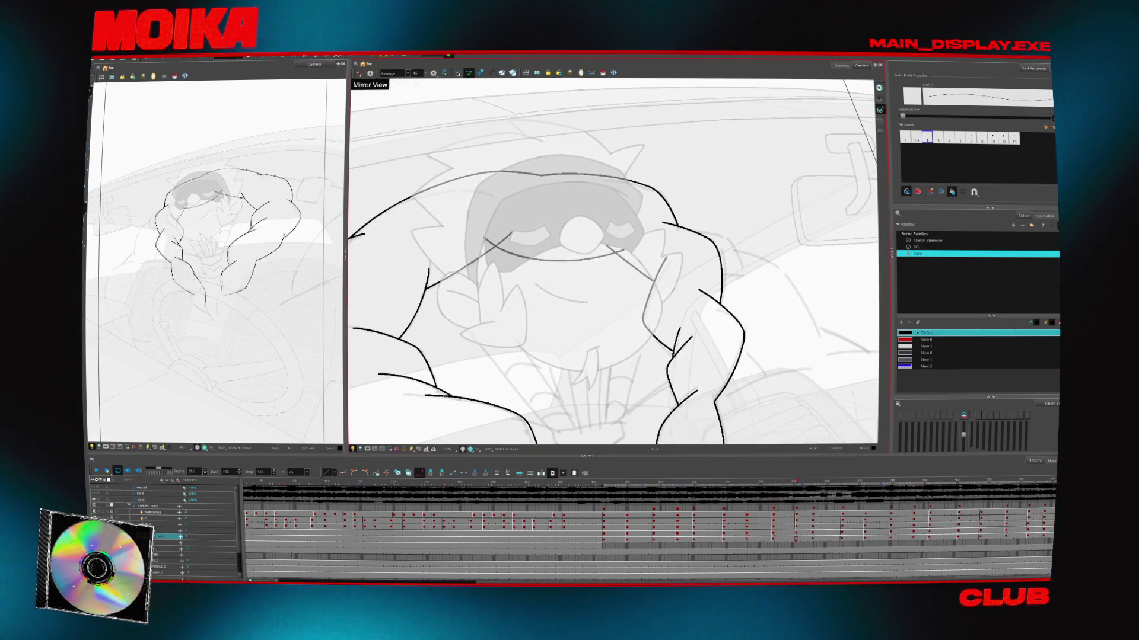
pyautogui.press('.')
pyautogui.press('.')
pyautogui.press('.')
pyautogui.click(359, 73)
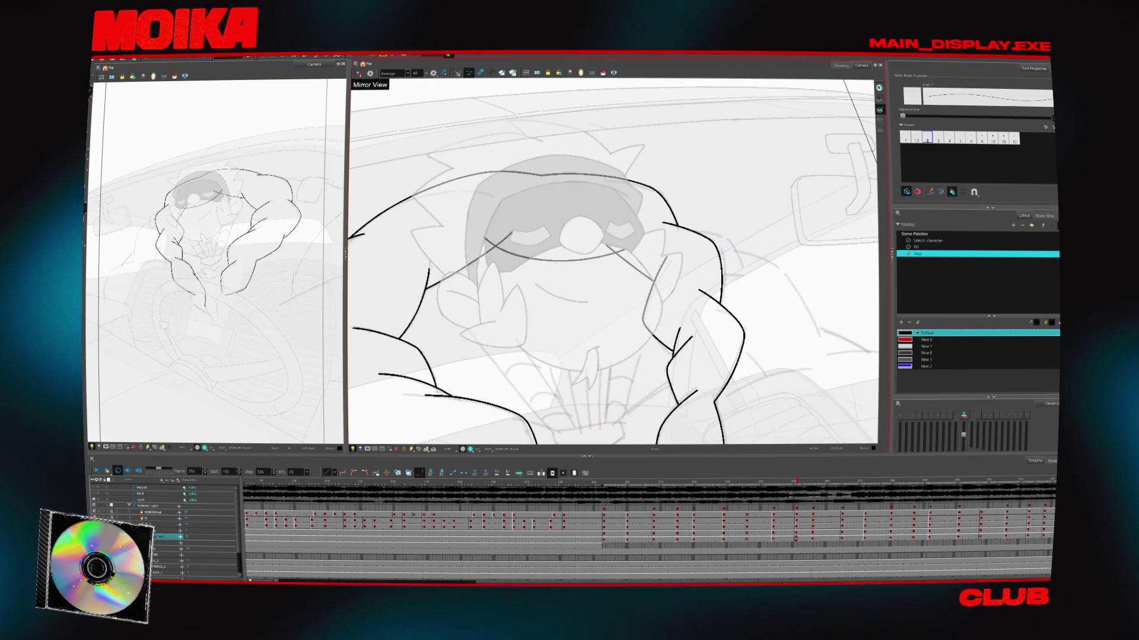
pyautogui.click(359, 73)
pyautogui.click(359, 73)
pyautogui.press(',')
pyautogui.press(',')
pyautogui.press(',')
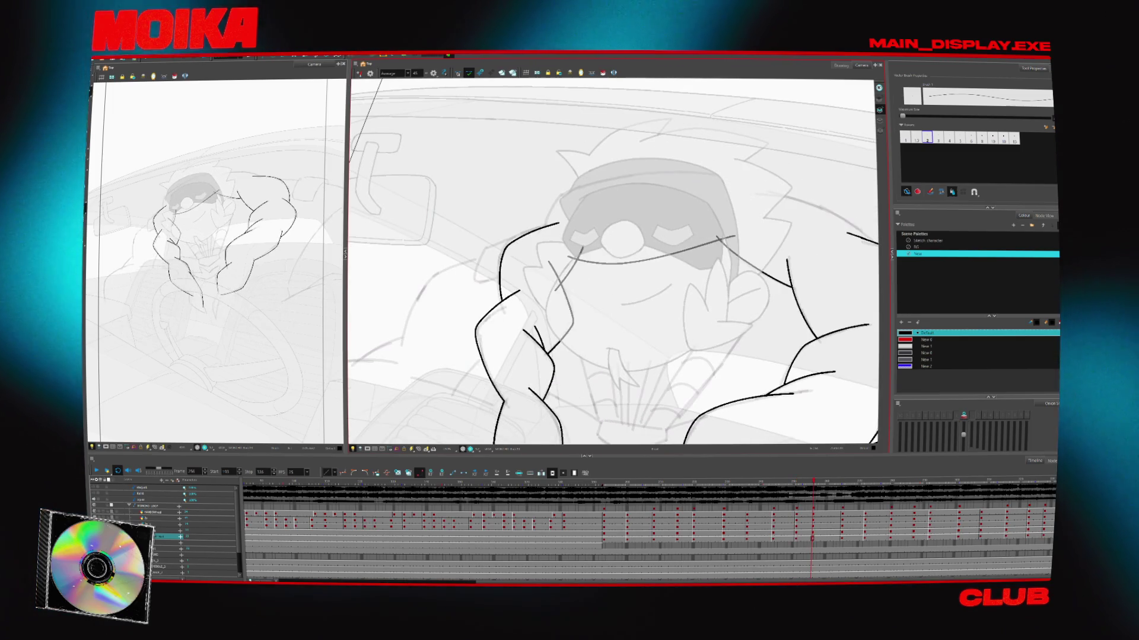
pyautogui.press('.')
pyautogui.press('.')
pyautogui.press('.')
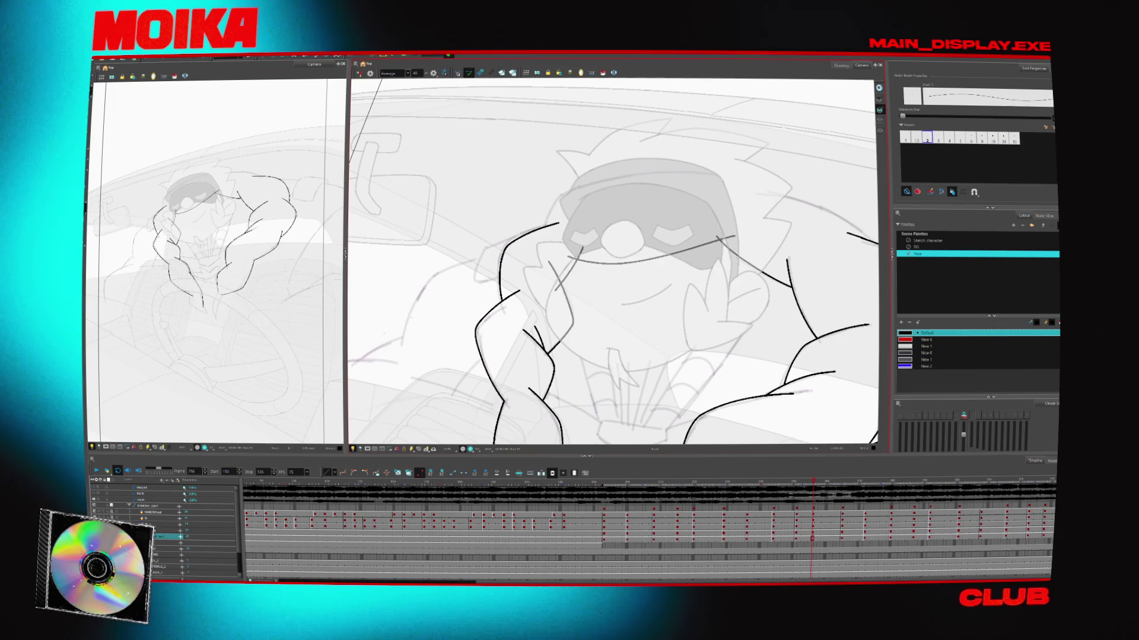
# With onion skin on and the view rotated, extend the arm line and erase its end to a tick
pyautogui.hotkey('alt', 'o')
pyautogui.scroll(2, 569, 210)
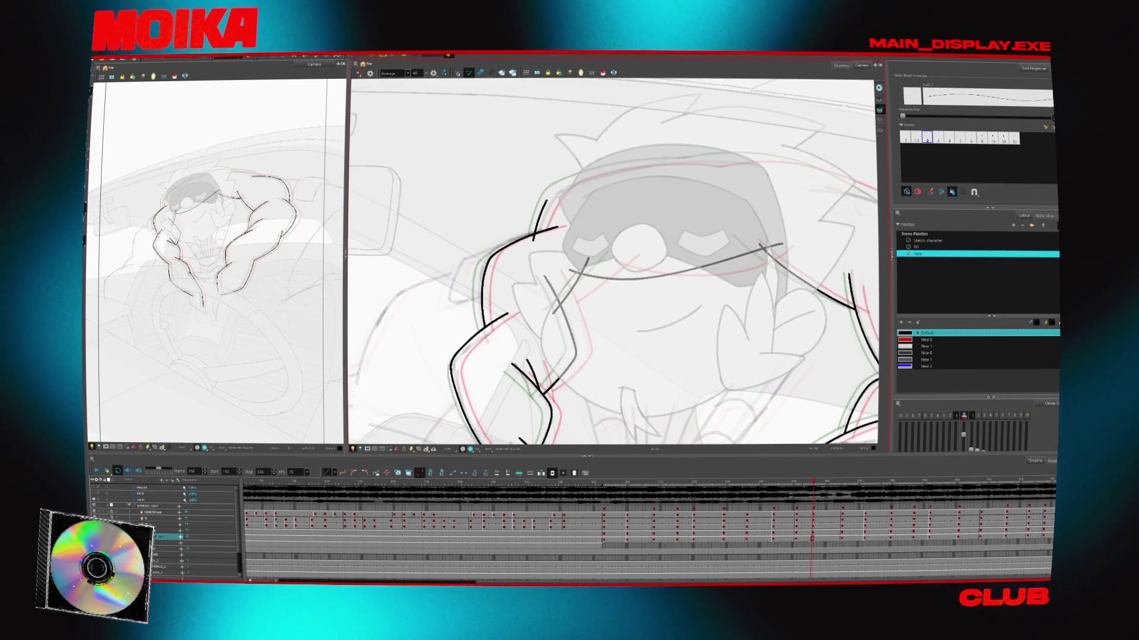
pyautogui.moveTo(742, 178)
pyautogui.mouseDown()
pyautogui.moveTo(700, 136)
pyautogui.moveTo(628, 116)
pyautogui.mouseUp()
pyautogui.moveTo(510, 170); pyautogui.dragTo(473, 272)
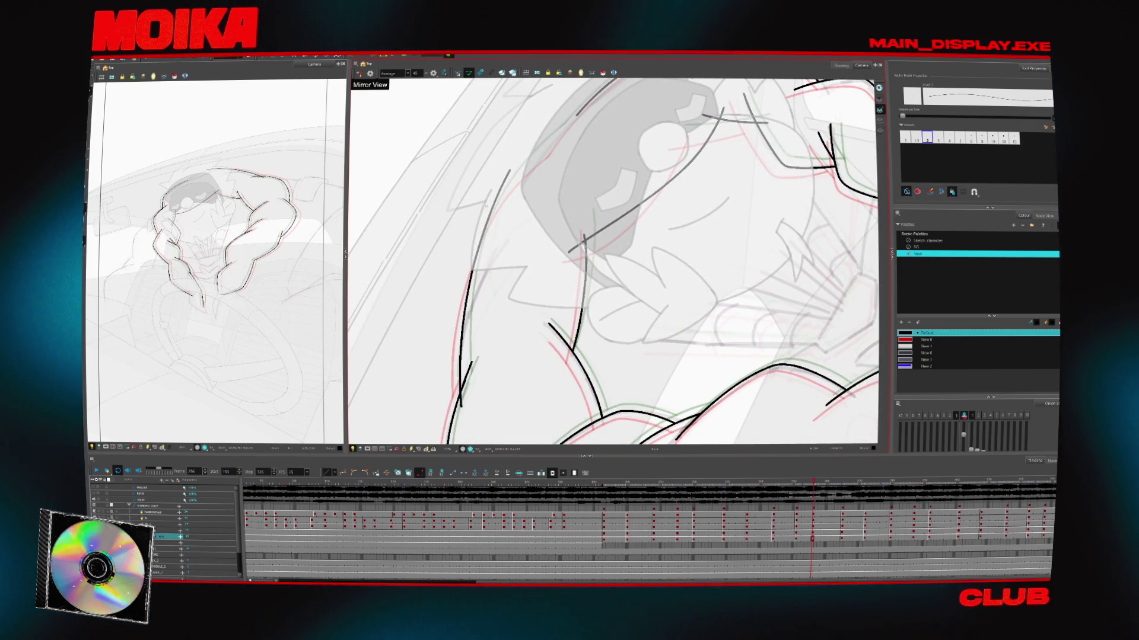
pyautogui.moveTo(487, 208); pyautogui.dragTo(496, 188)
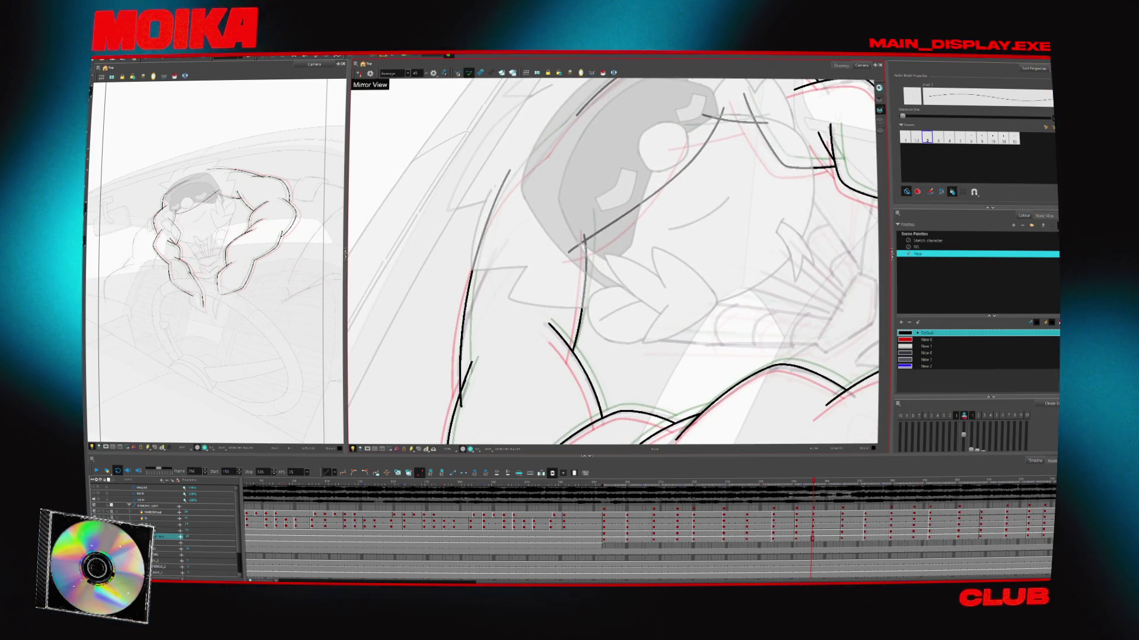
pyautogui.hotkey('alt', 'z')
pyautogui.keyDown('alt'); pyautogui.click(593, 235); pyautogui.keyUp('alt')
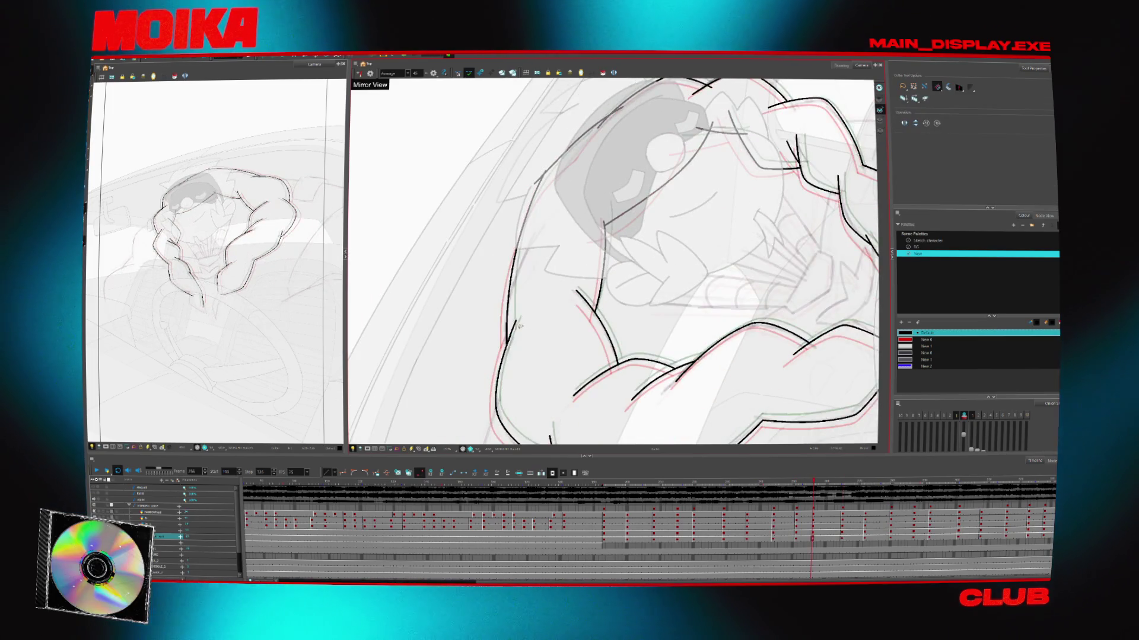
pyautogui.hotkey('alt', 'b')
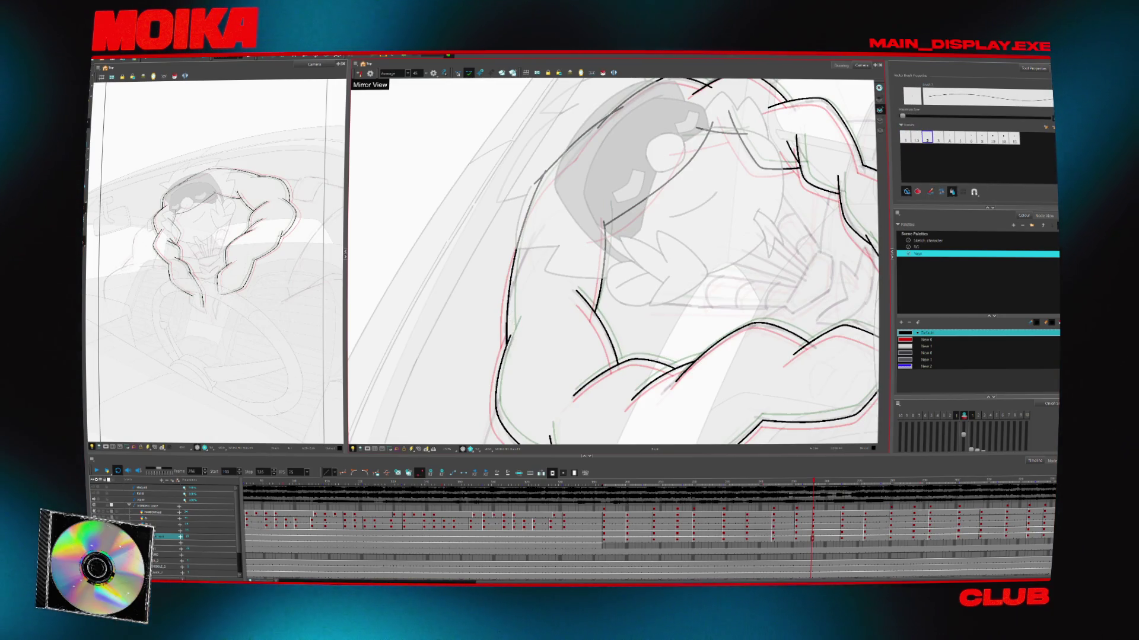
pyautogui.moveTo(652, 267)
pyautogui.mouseDown()
pyautogui.moveTo(568, 230)
pyautogui.moveTo(641, 241)
pyautogui.mouseUp()
# Step back and forth through the key drawings to review the arm motion
pyautogui.hotkey('alt', 's')
pyautogui.hotkey('alt', 'b')
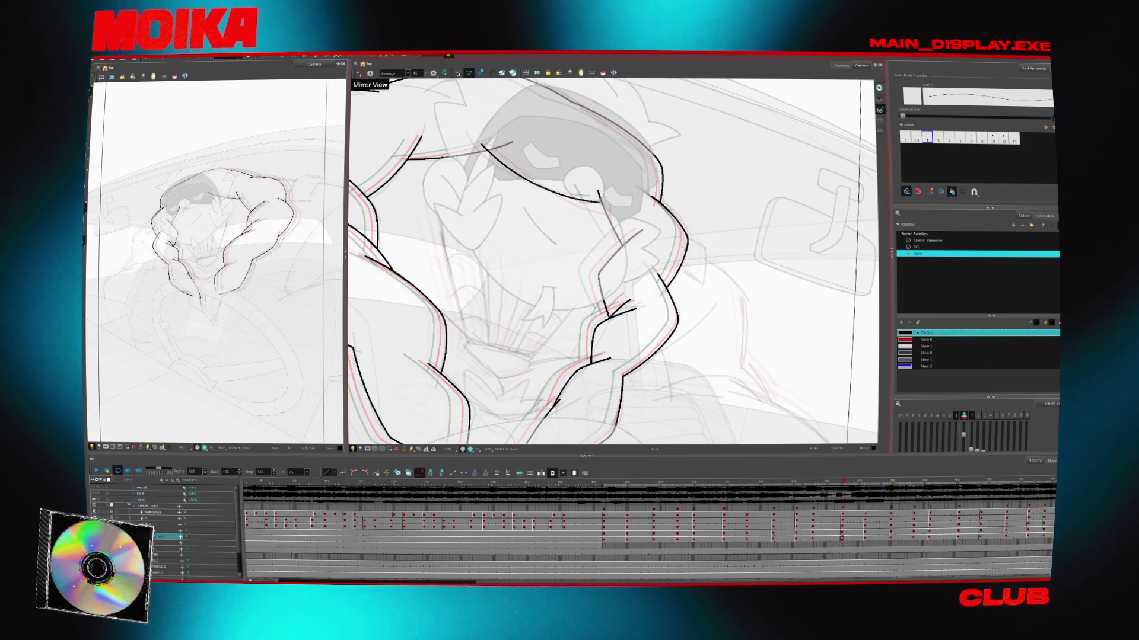
pyautogui.hotkey('alt', 't')
pyautogui.press('g')
pyautogui.press('g')
pyautogui.press('f')
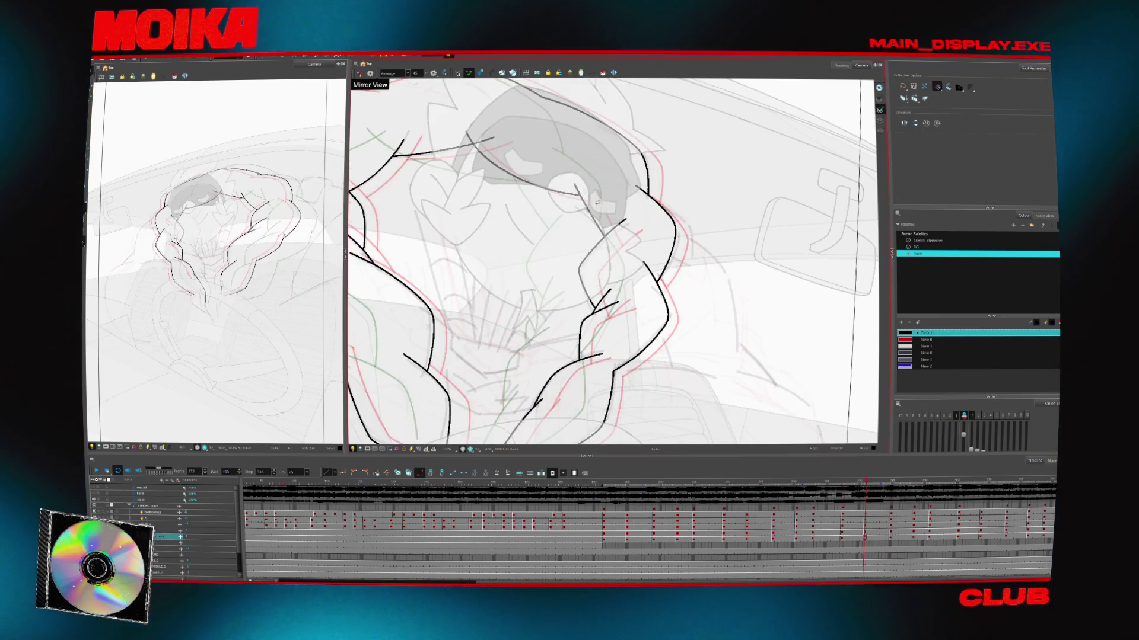
pyautogui.press('g')
pyautogui.press('f')
pyautogui.press('f')
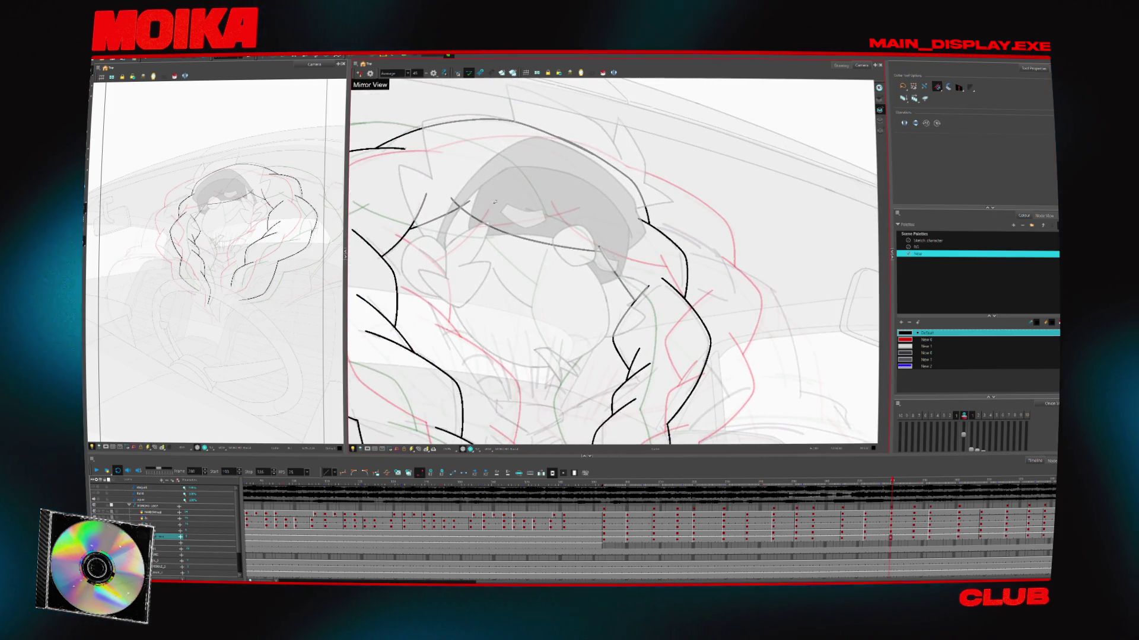
pyautogui.press('f')
pyautogui.scroll(3, 467, 205)
pyautogui.scroll(-3, 593, 249)
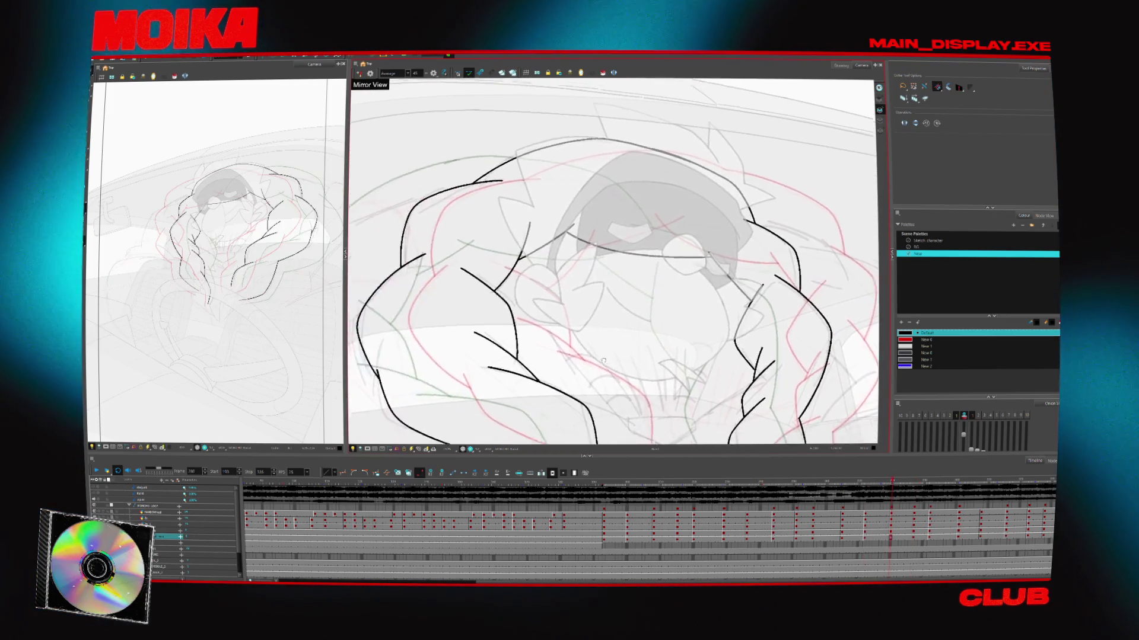
pyautogui.press('g')
pyautogui.press('g')
pyautogui.press('g')
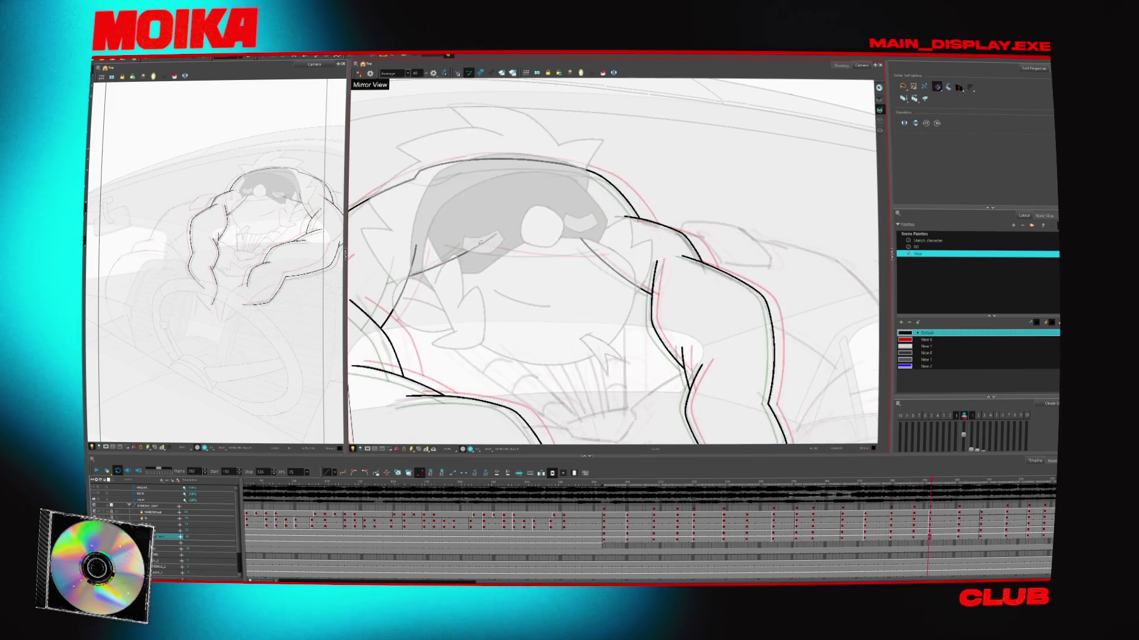
pyautogui.press('g')
pyautogui.press('g')
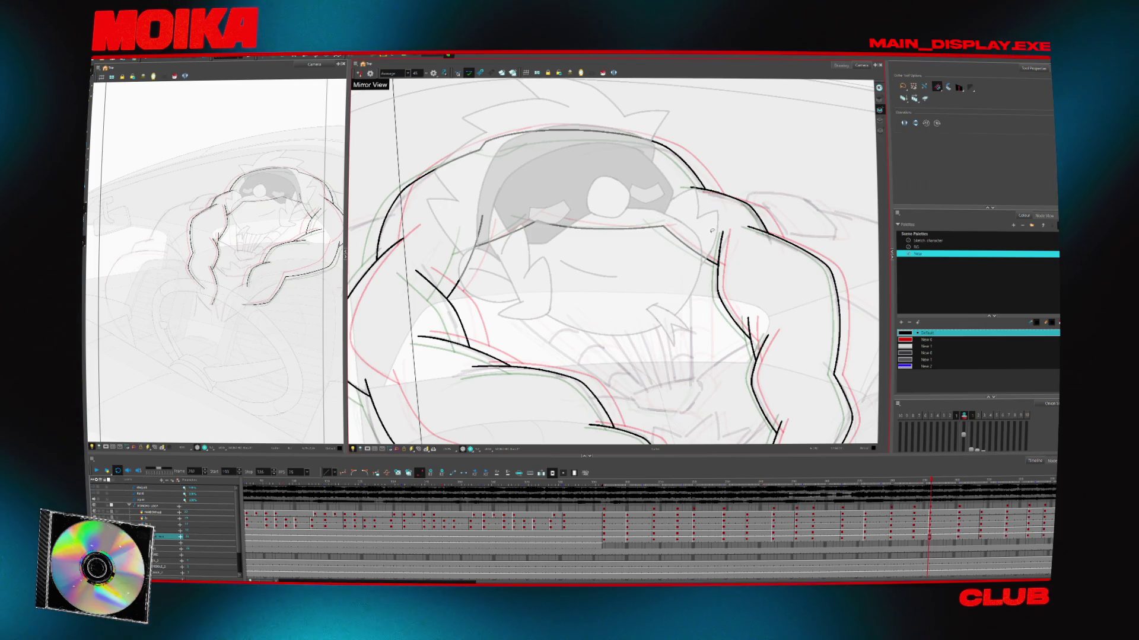
pyautogui.press('g')
pyautogui.press('g')
pyautogui.press('g')
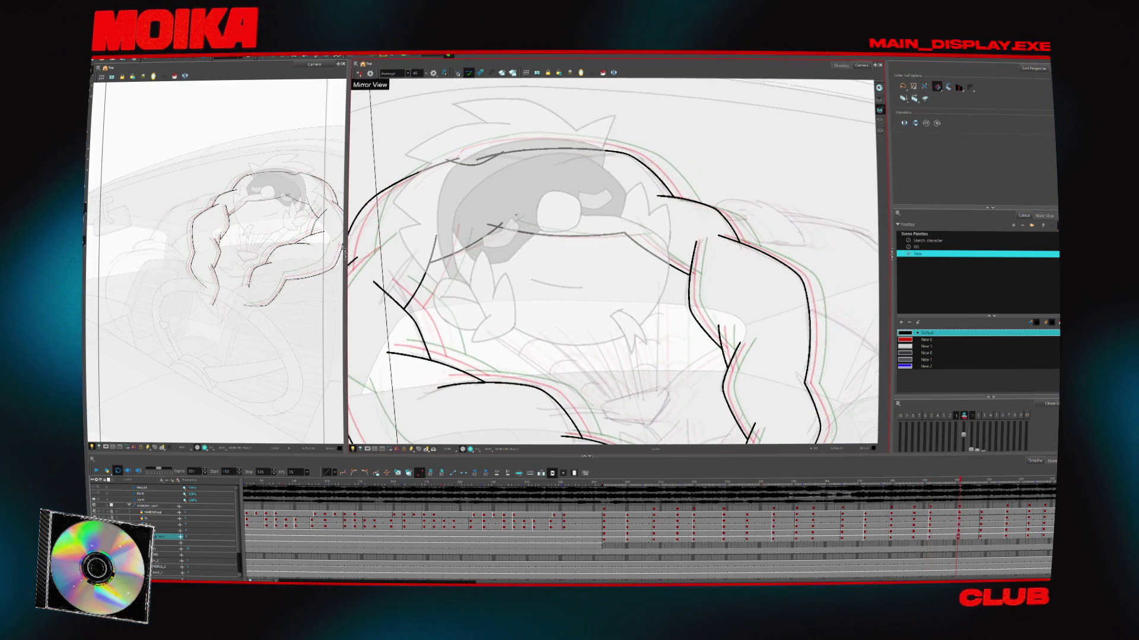
pyautogui.press('g')
pyautogui.press('g')
pyautogui.press('g')
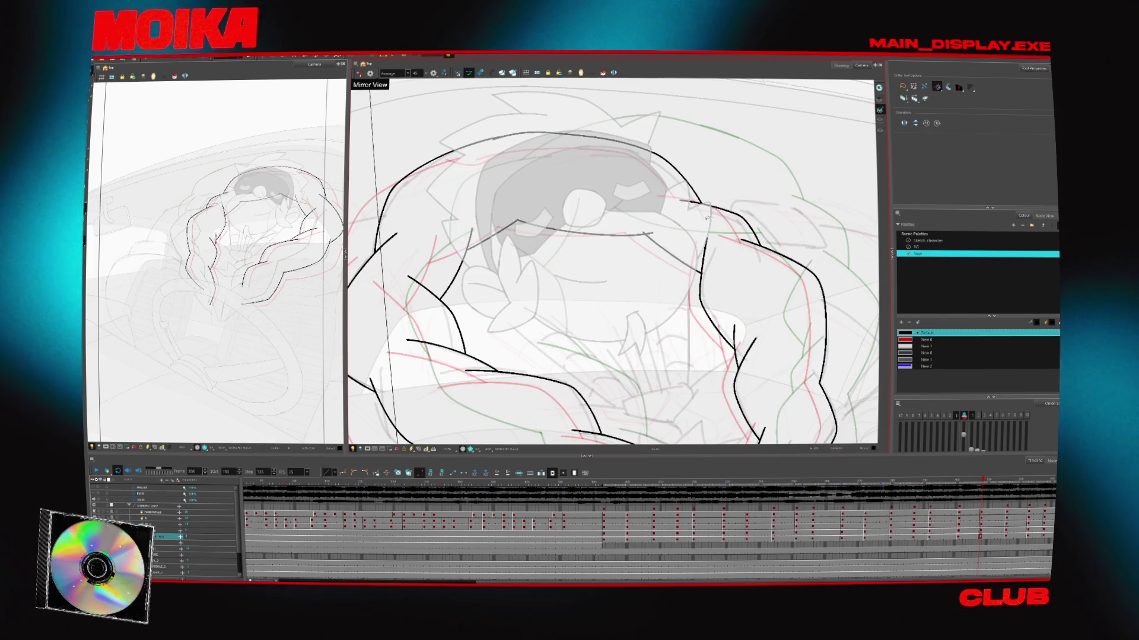
pyautogui.press('g')
pyautogui.press('g')
pyautogui.press('g')
pyautogui.press('g')
pyautogui.press('g')
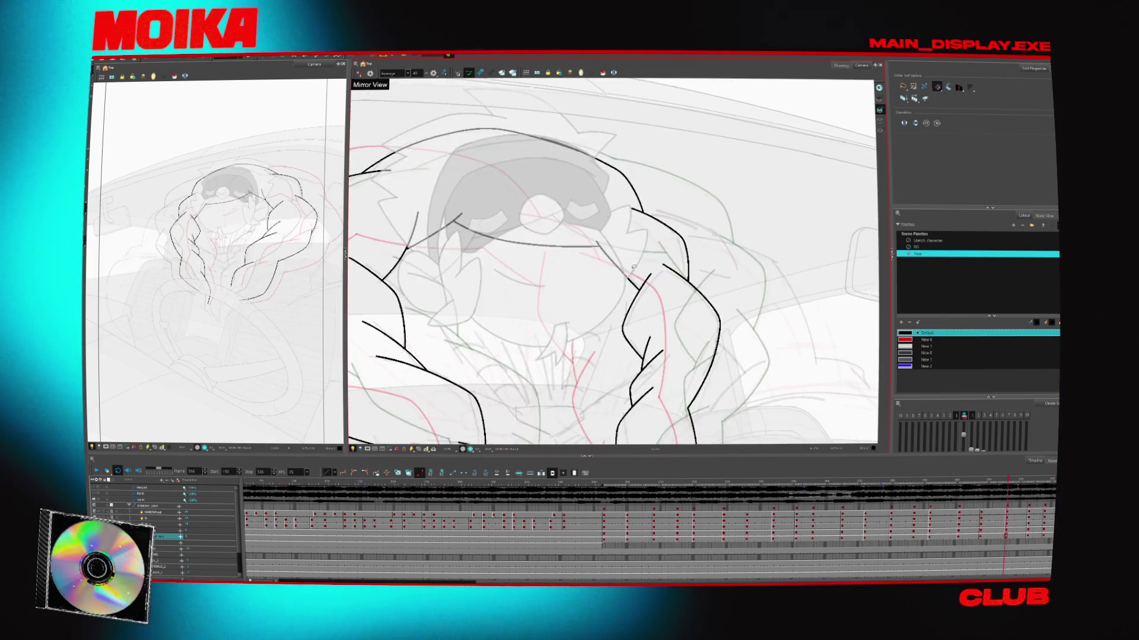
pyautogui.press('g')
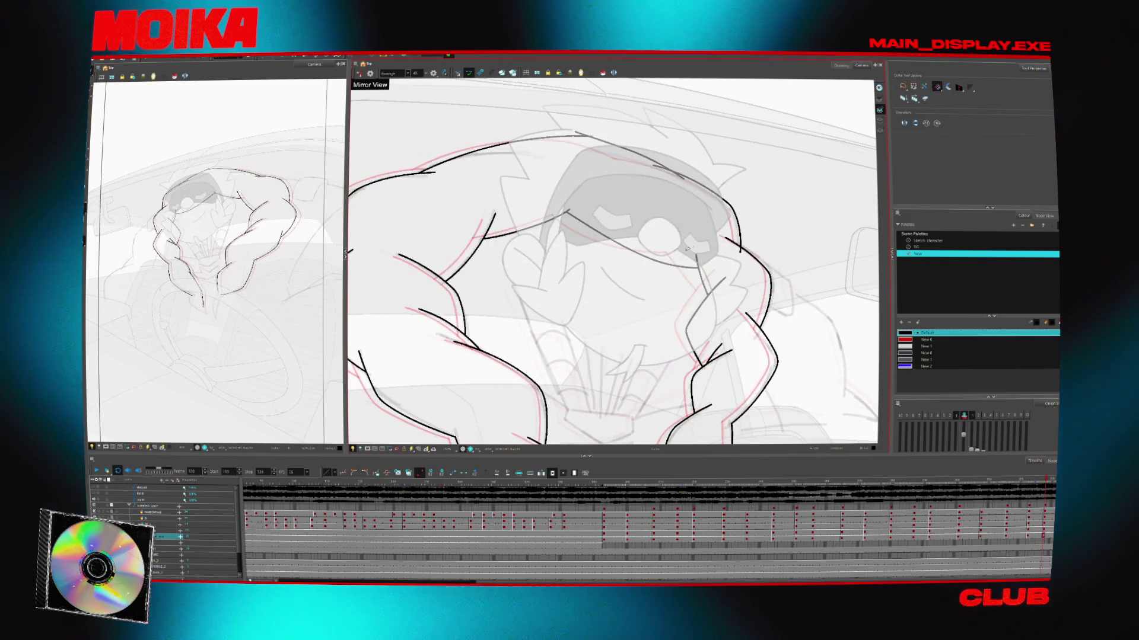
# Step through the arm drawings and zoom until the arms fill the view
pyautogui.press('f')
pyautogui.press('f')
pyautogui.press('f')
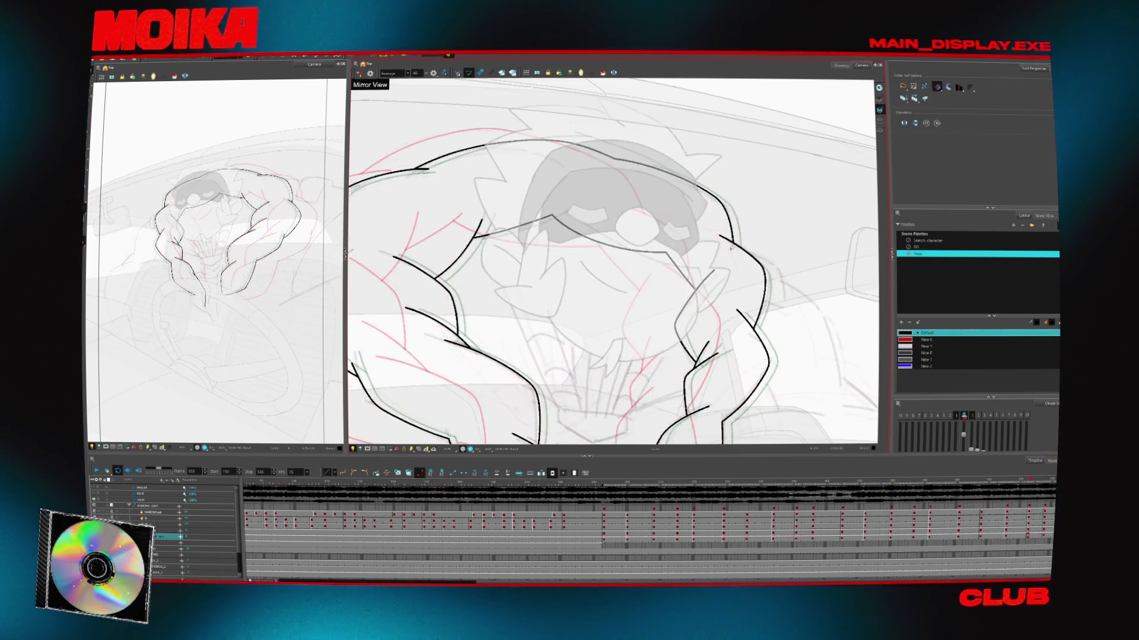
pyautogui.press('g')
pyautogui.press('g')
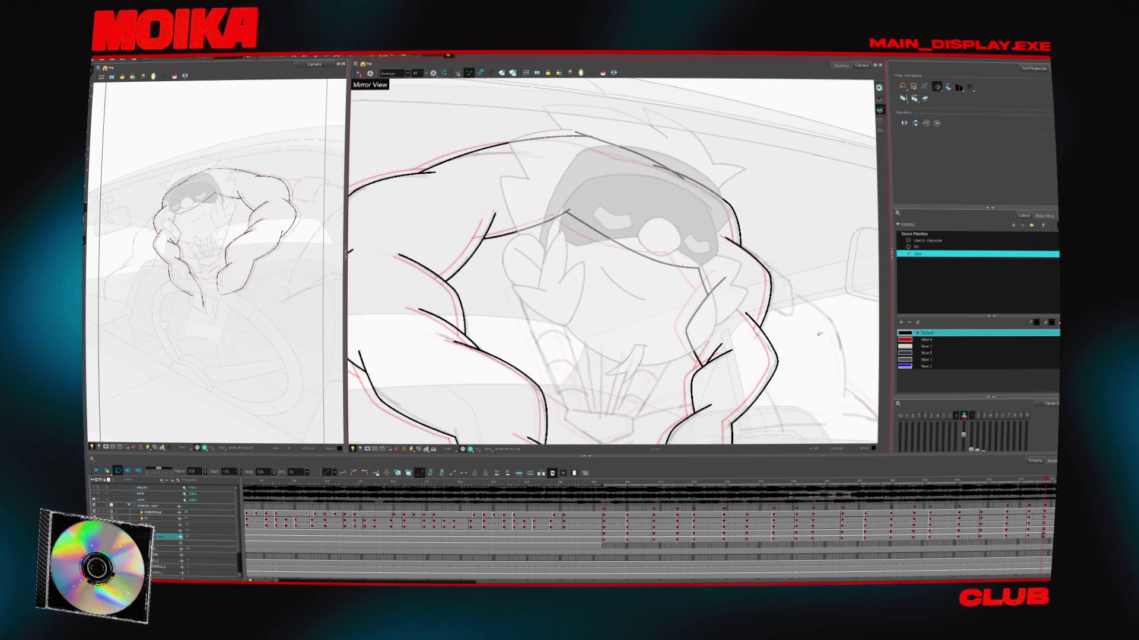
pyautogui.press('f')
pyautogui.press('1')
pyautogui.press('f')
pyautogui.press('f')
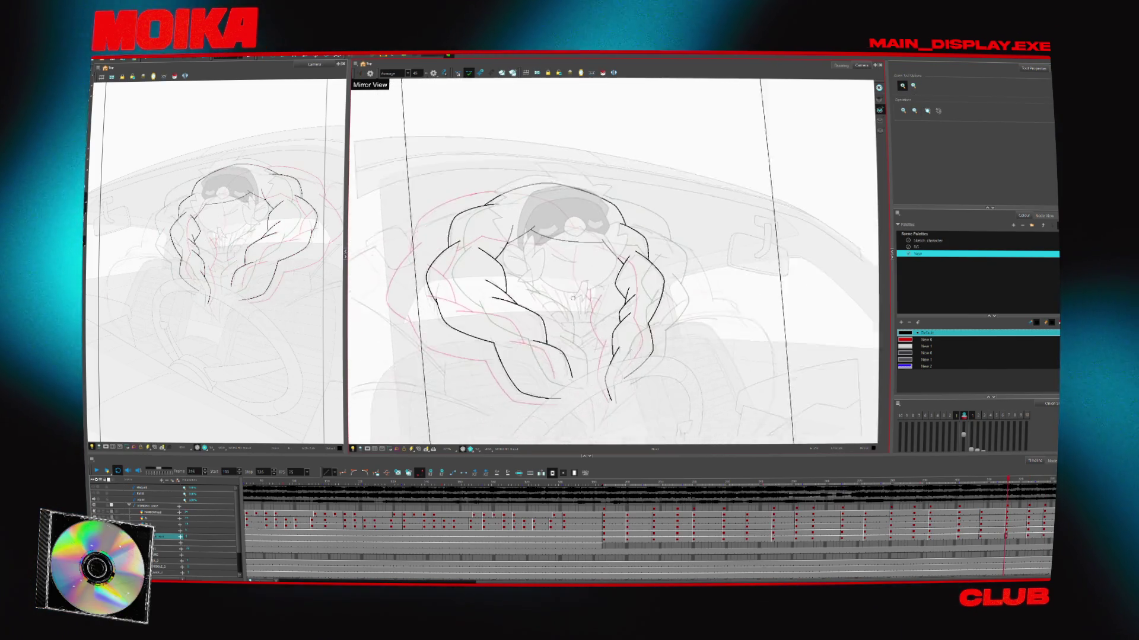
pyautogui.press('f')
pyautogui.press('f')
pyautogui.press('f')
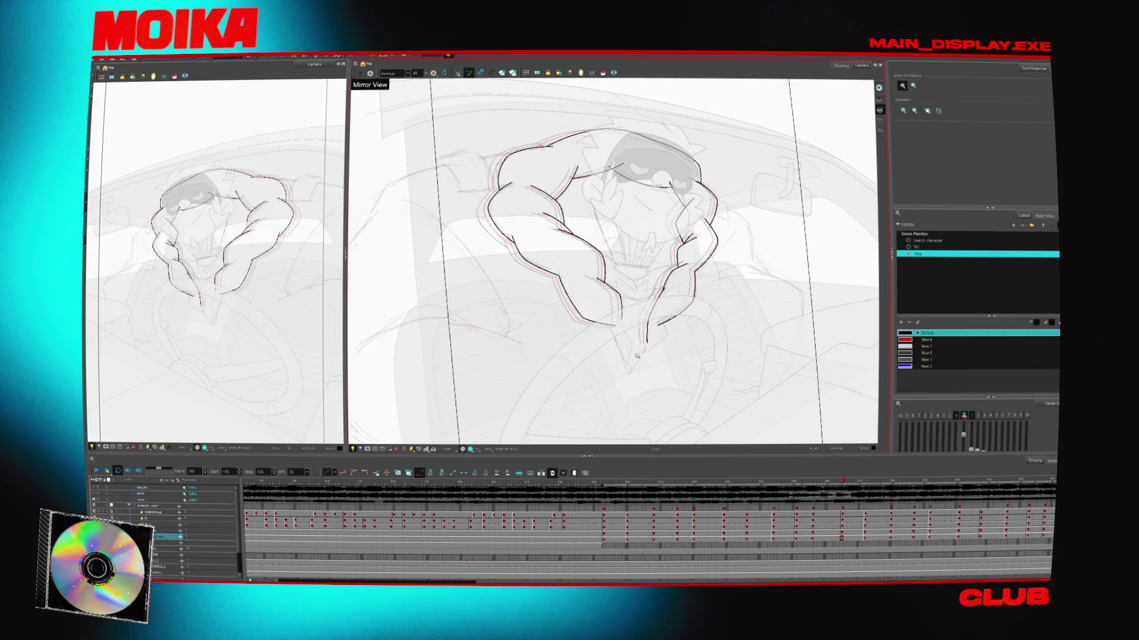
pyautogui.press('f')
pyautogui.press('f')
pyautogui.press('f')
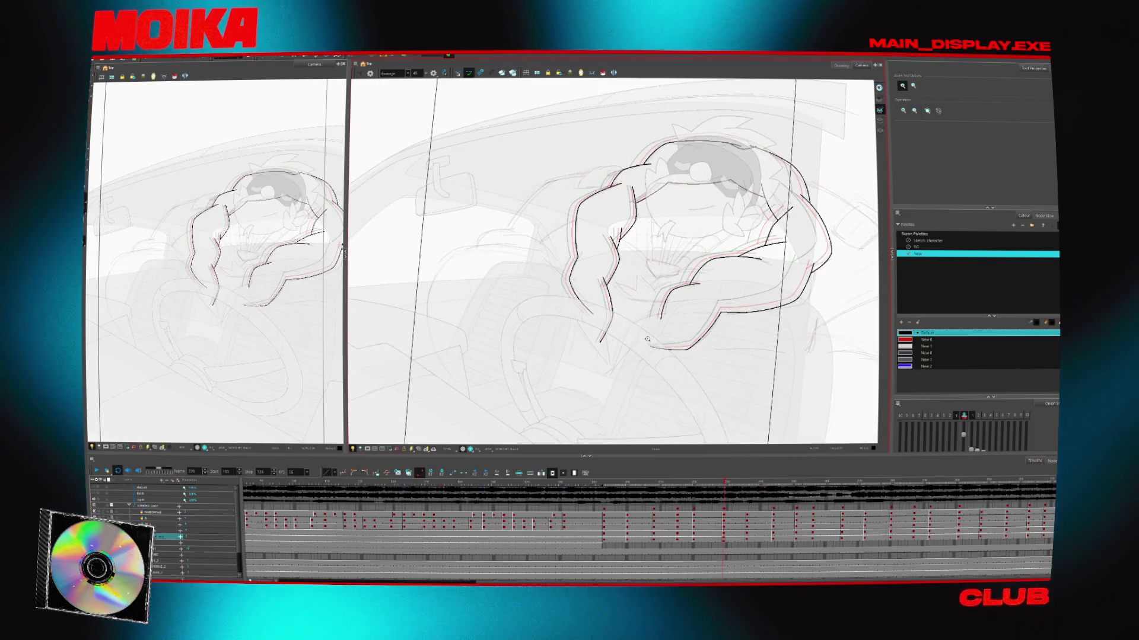
pyautogui.hotkey('alt', 'b')
pyautogui.press('2')
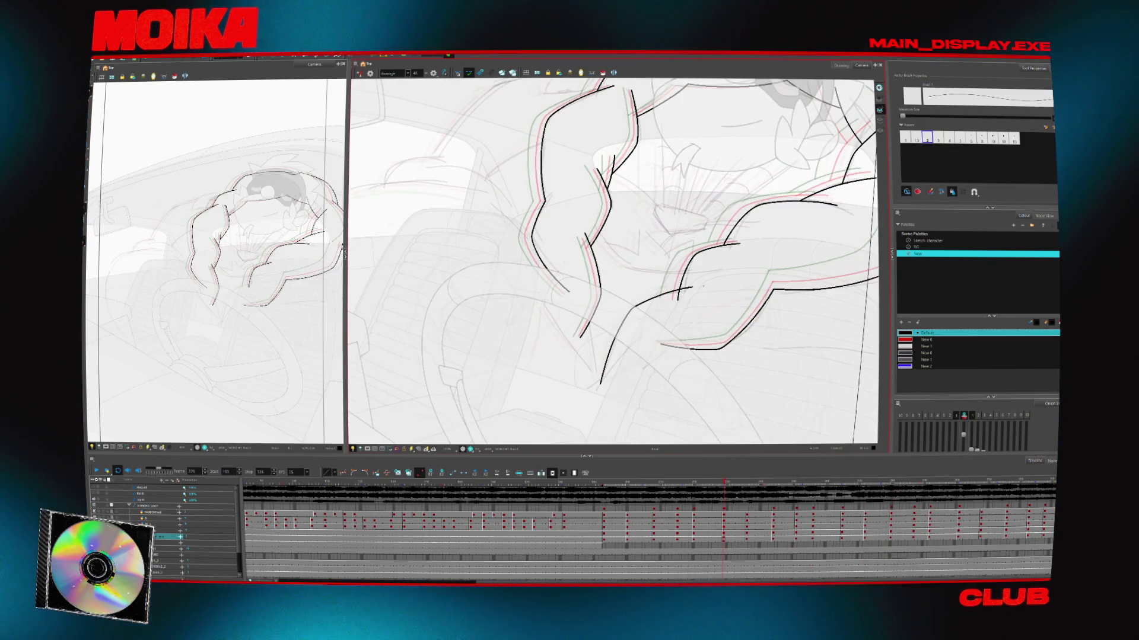
pyautogui.press('g')
# Draw arm contour strokes, undo the first attempt, and ink a long curving outline on the arm
pyautogui.moveTo(677, 274); pyautogui.dragTo(620, 315)
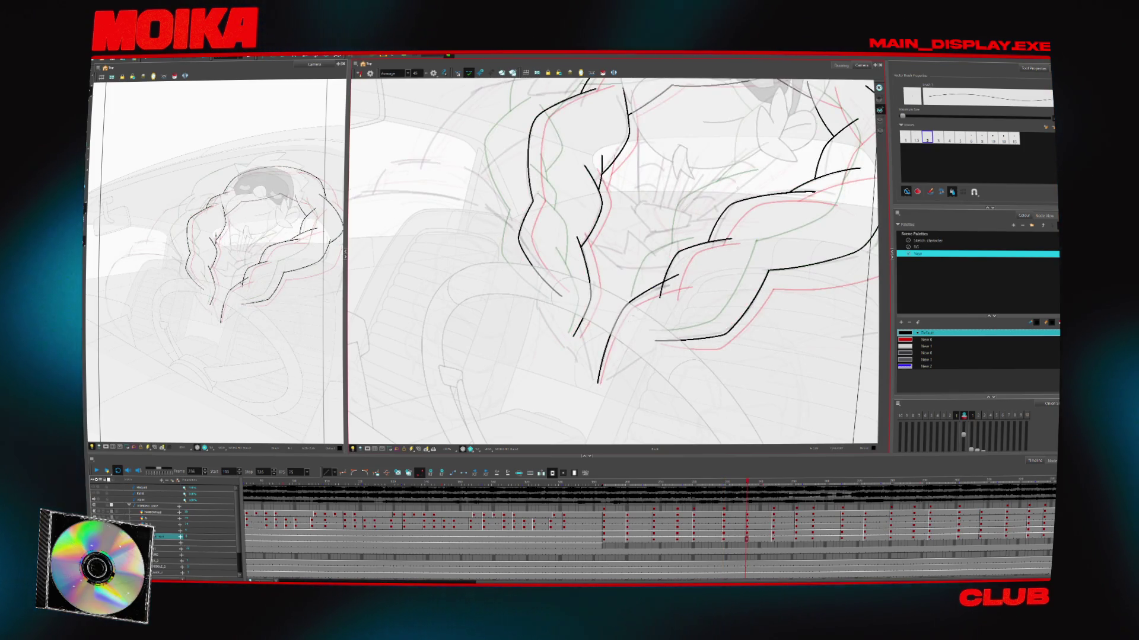
pyautogui.moveTo(599, 384)
pyautogui.mouseDown()
pyautogui.moveTo(623, 310)
pyautogui.moveTo(600, 329)
pyautogui.mouseUp()
pyautogui.press('g')
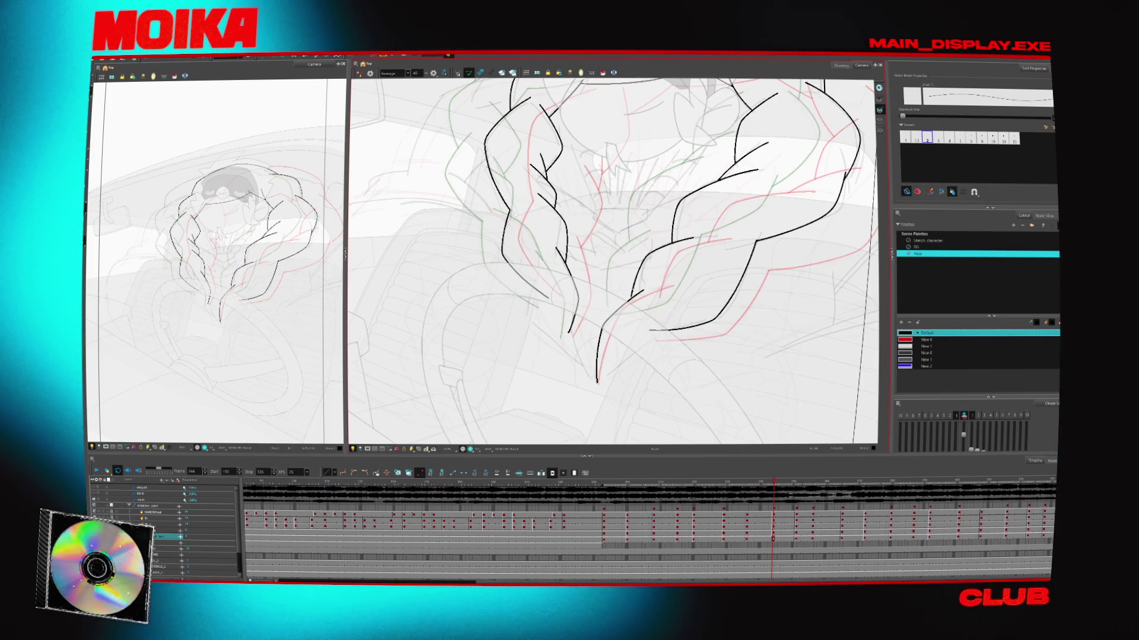
pyautogui.hotkey('ctrl', 'z')
pyautogui.hotkey('ctrl', 'z')
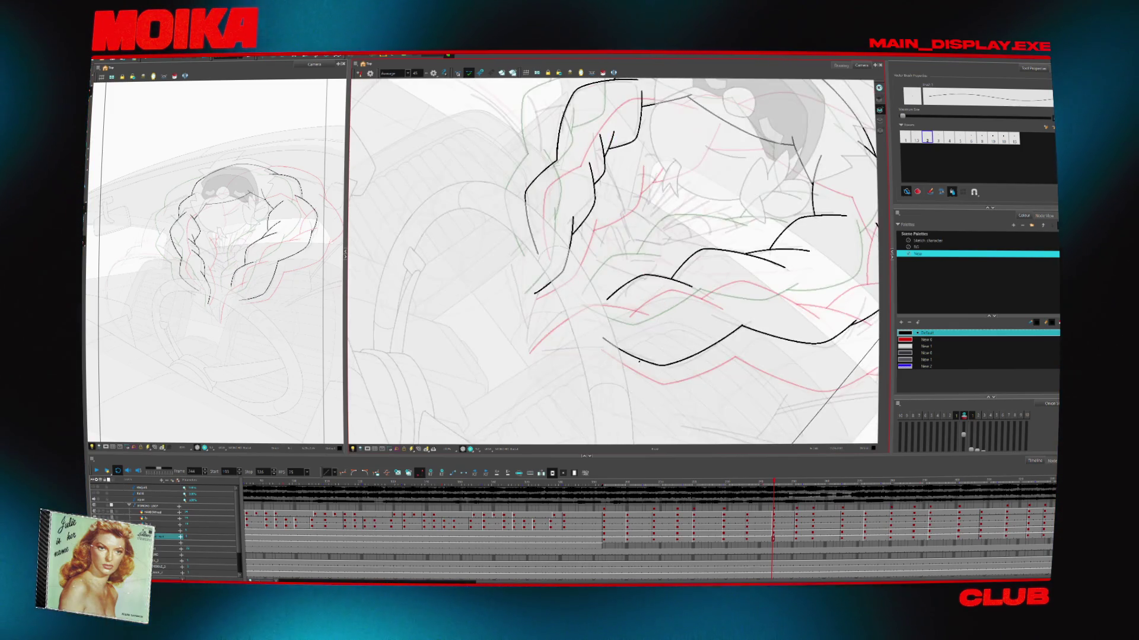
pyautogui.moveTo(503, 347); pyautogui.dragTo(498, 354)
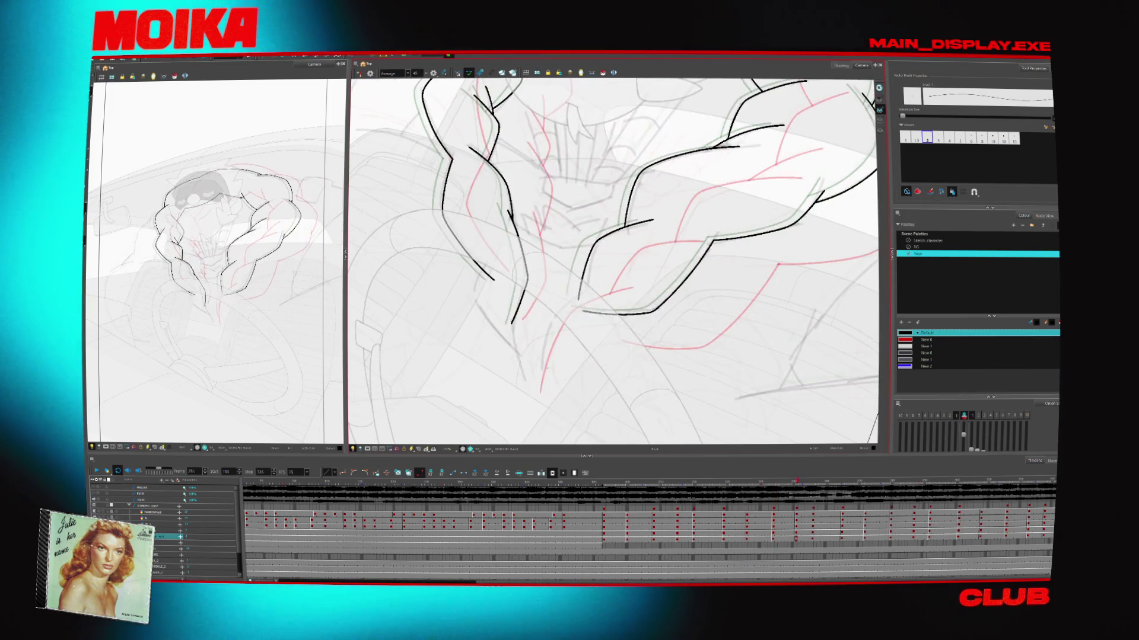
pyautogui.moveTo(539, 391); pyautogui.dragTo(539, 375)
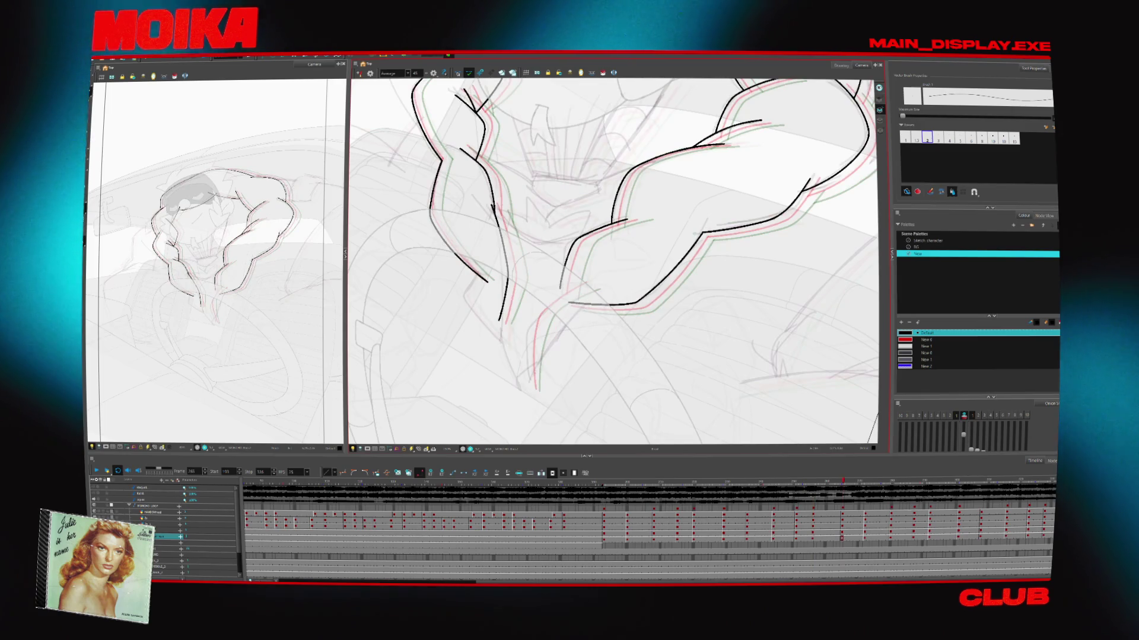
pyautogui.moveTo(578, 278); pyautogui.dragTo(534, 389)
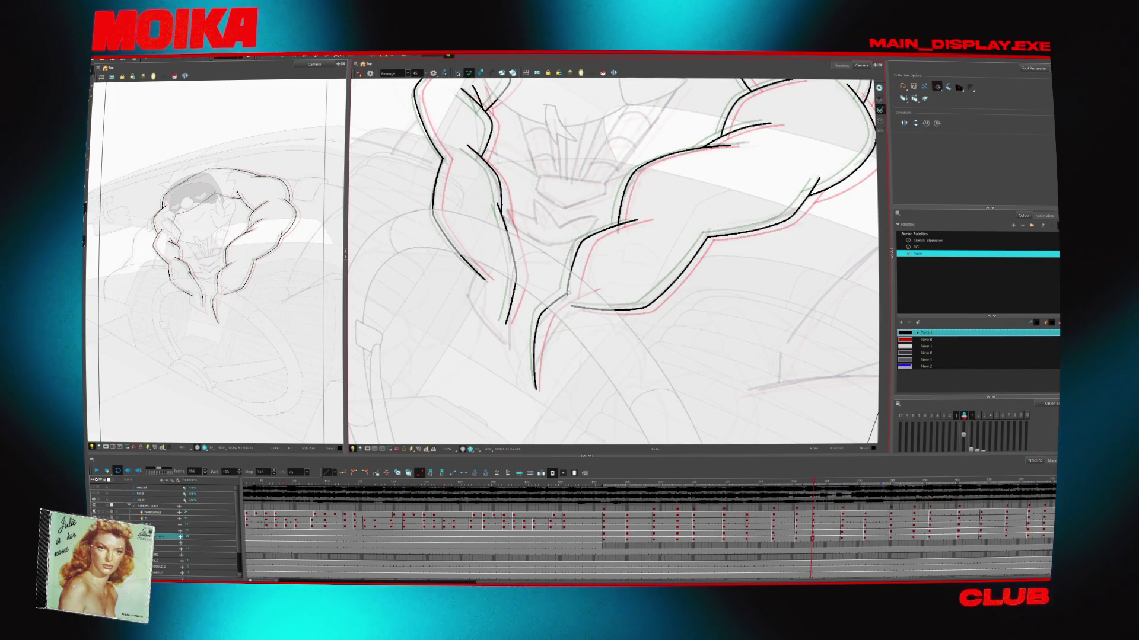
# Check the two previous drawings, then zoom in and rotate the view counterclockwise
pyautogui.press(',')
pyautogui.press(',')
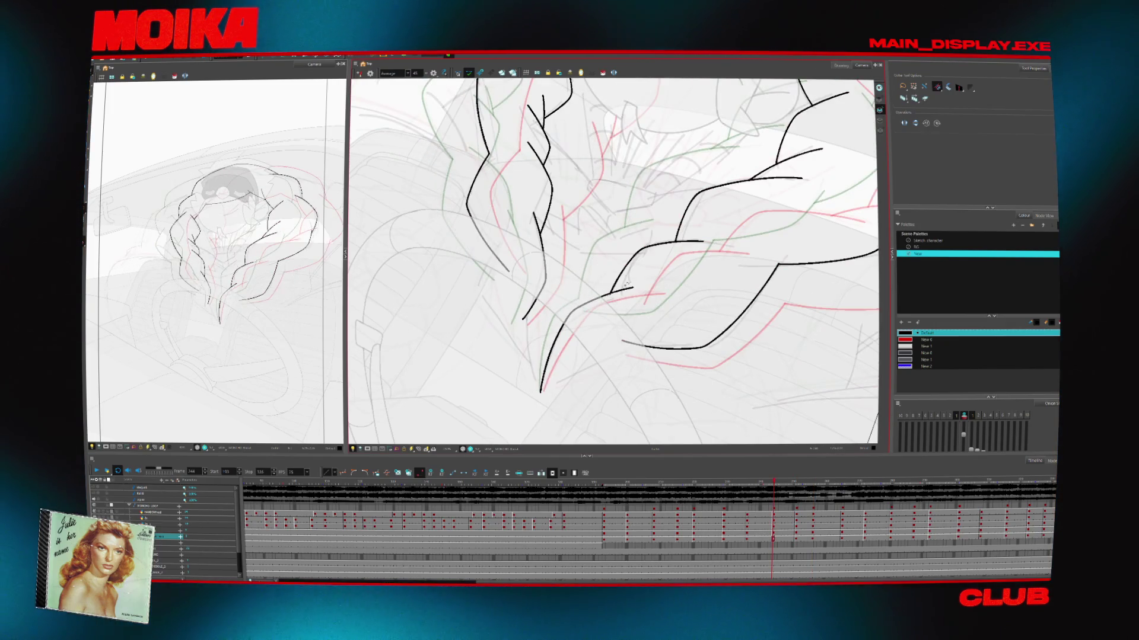
pyautogui.press(',')
pyautogui.press(',')
pyautogui.press(',')
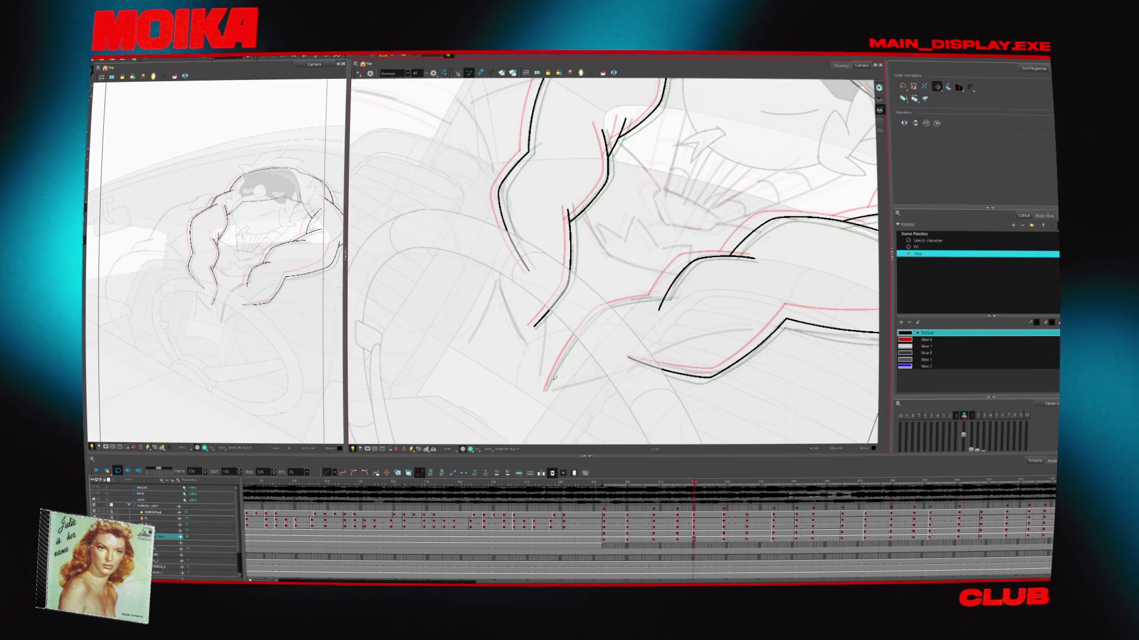
pyautogui.scroll(3, 743, 332)
pyautogui.hotkey('alt', 'b')
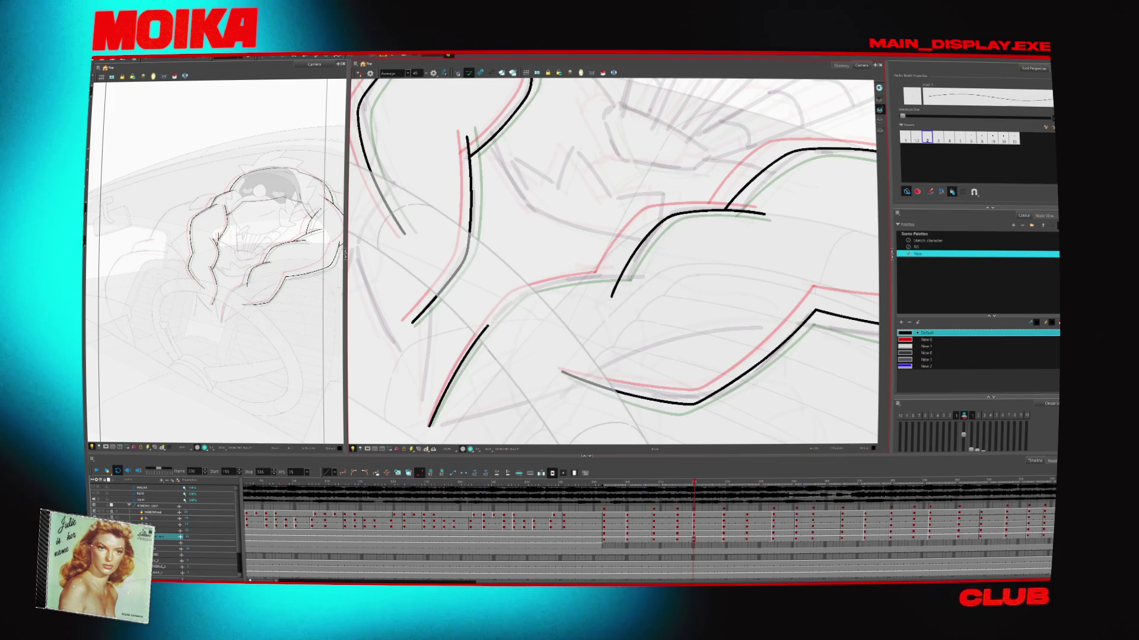
pyautogui.hotkey('ctrl', 'alt', 'z')
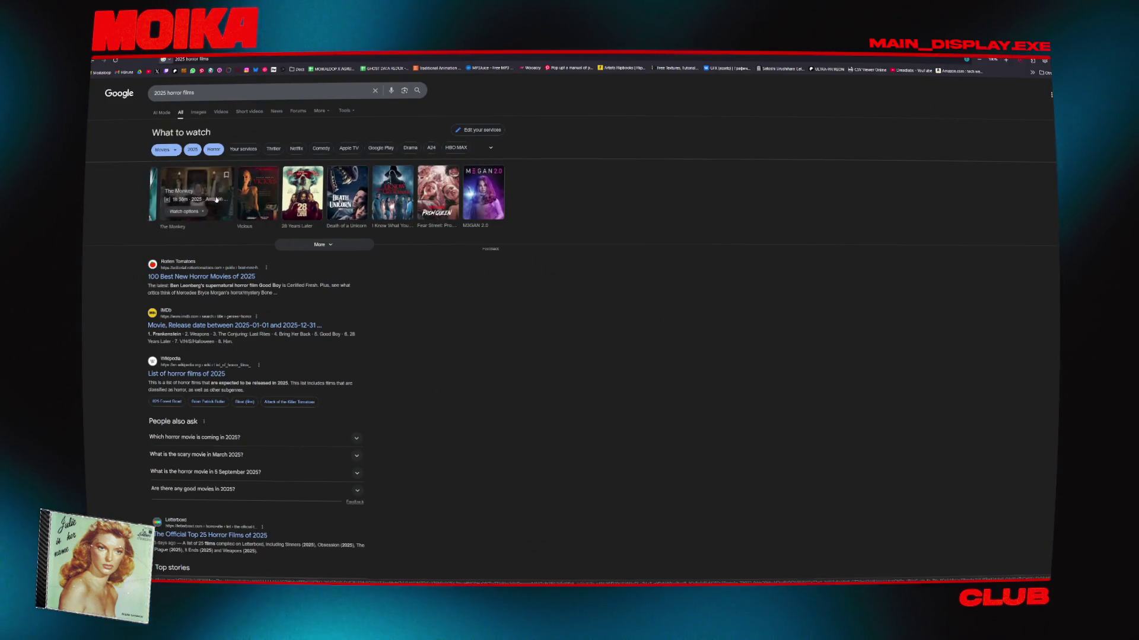
# Expand the What to watch carousel into a poster grid, preview posters, and open The Man in My Basement
pyautogui.click(307, 244)
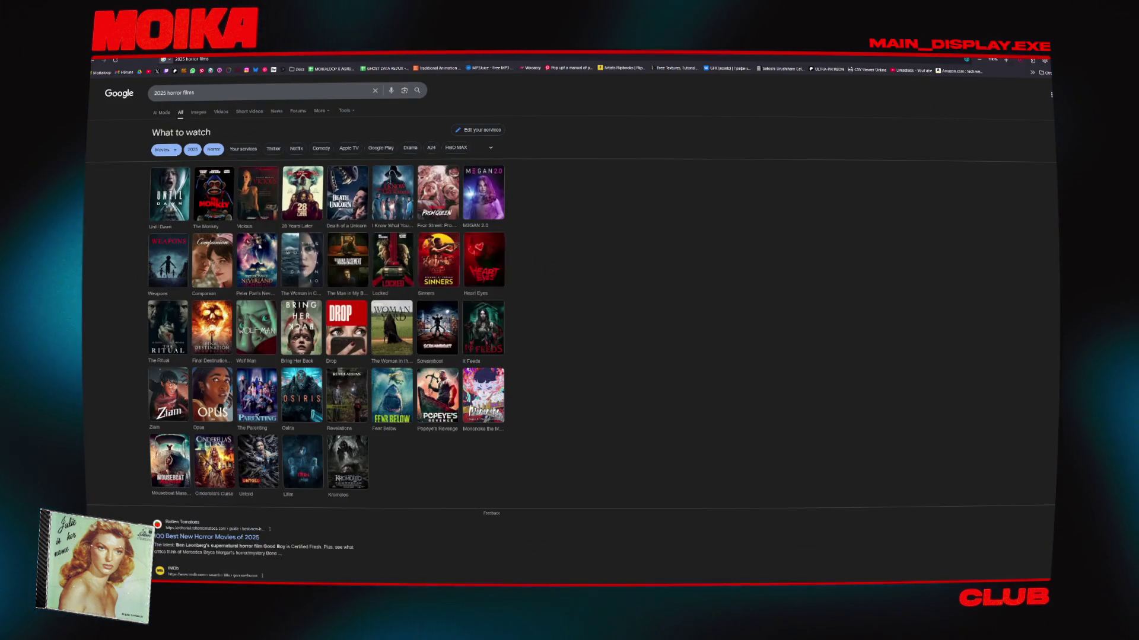
pyautogui.moveTo(293, 218)
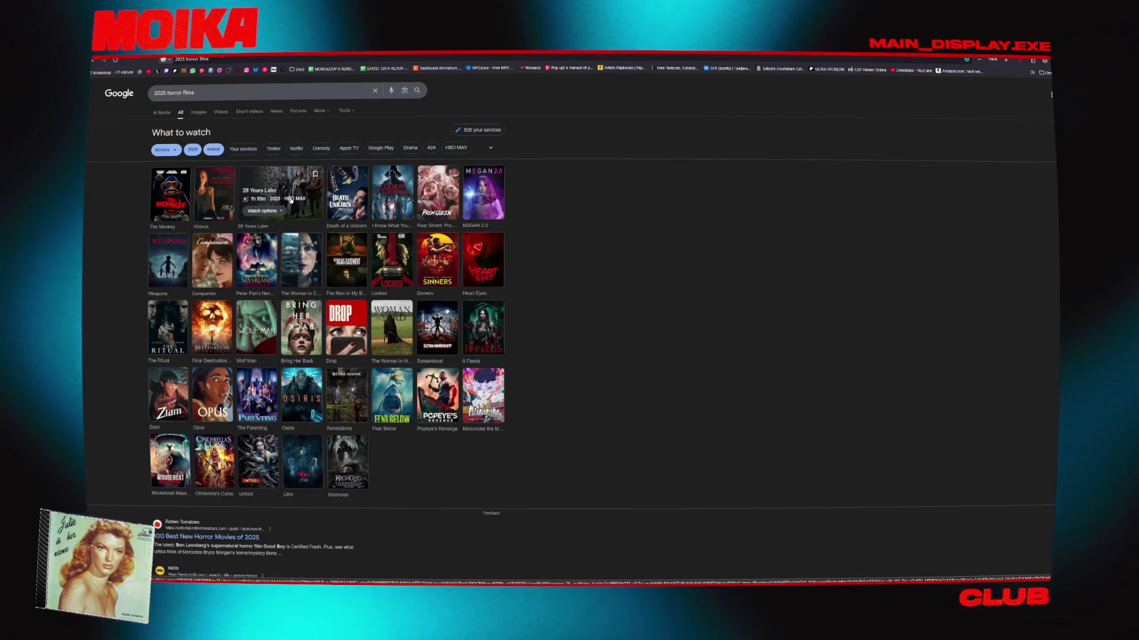
pyautogui.moveTo(450, 198)
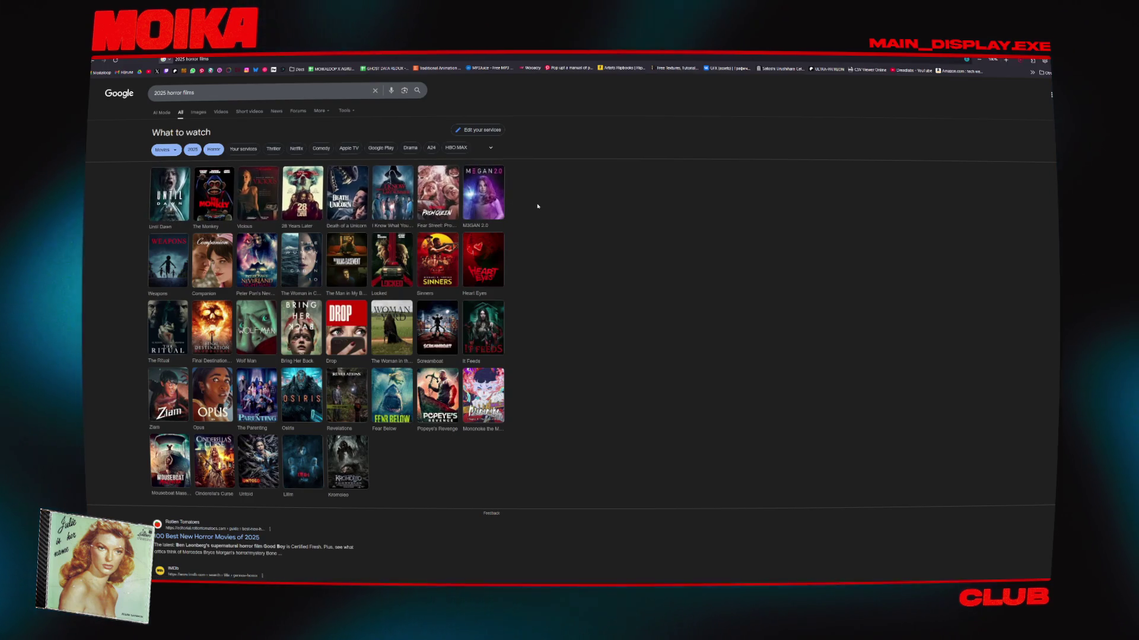
pyautogui.moveTo(232, 274)
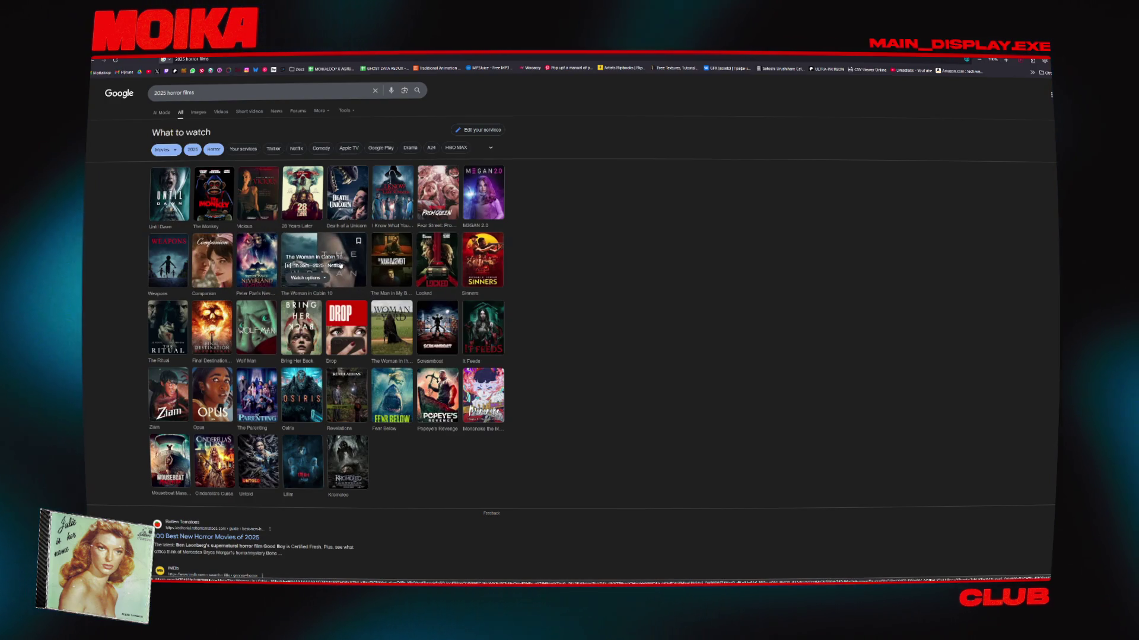
pyautogui.moveTo(383, 266)
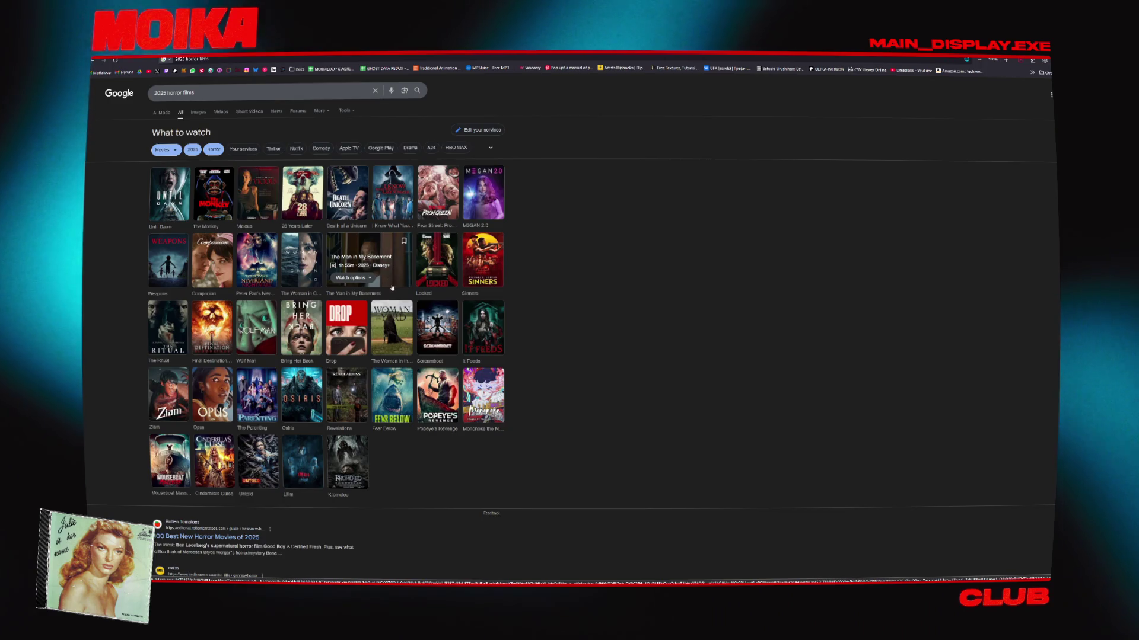
pyautogui.moveTo(390, 286)
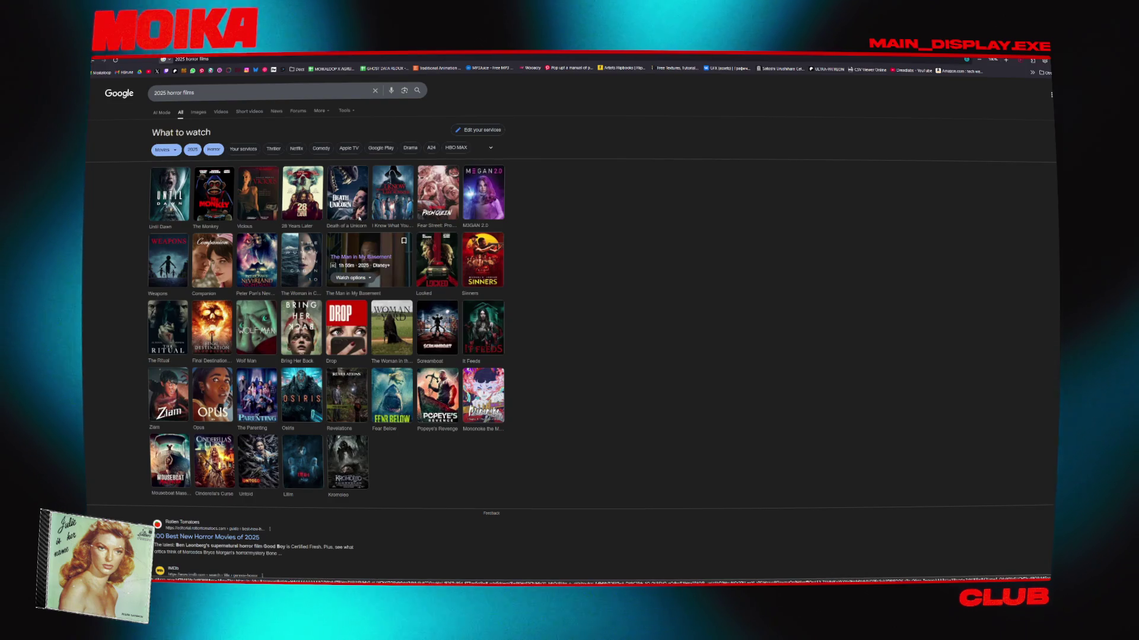
pyautogui.click(350, 260)
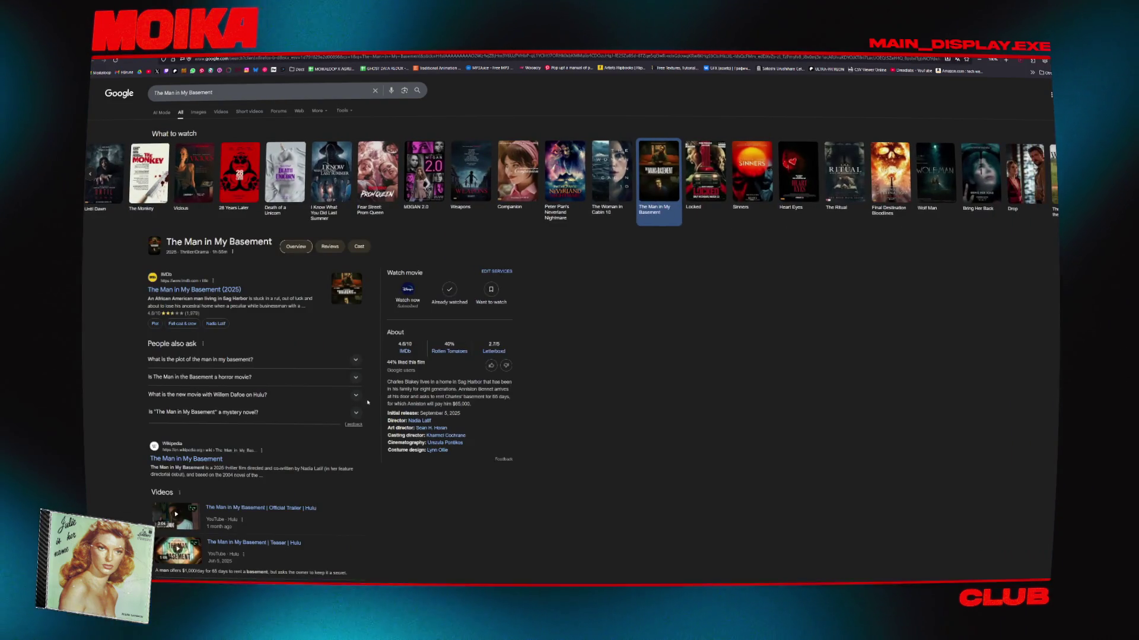
pyautogui.click(233, 291)
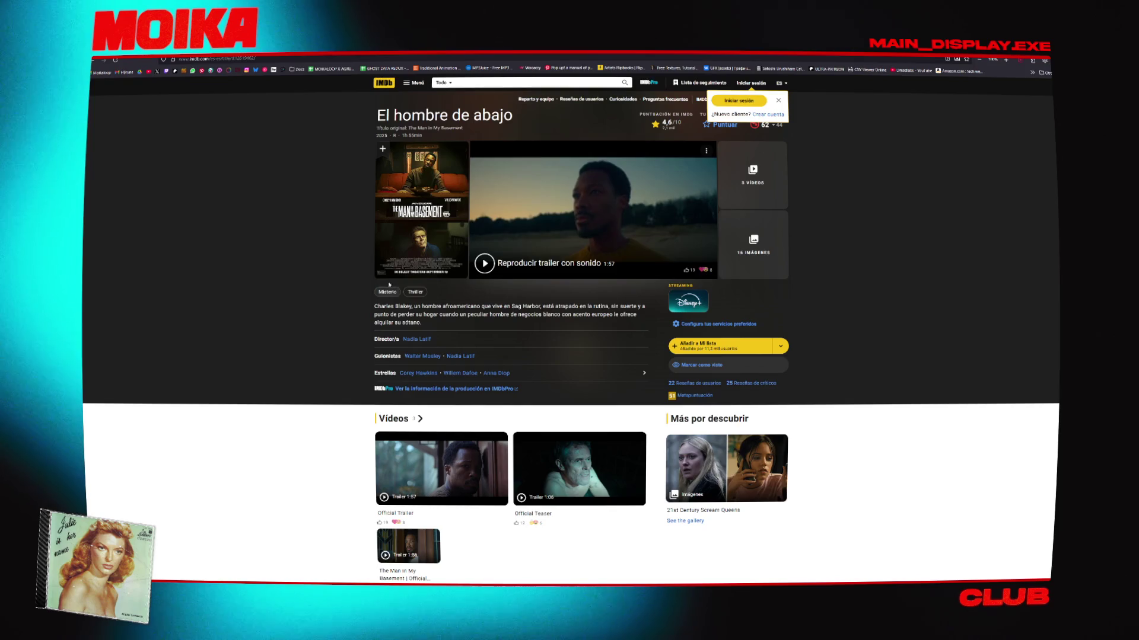
pyautogui.hotkey('alt', 'Left')
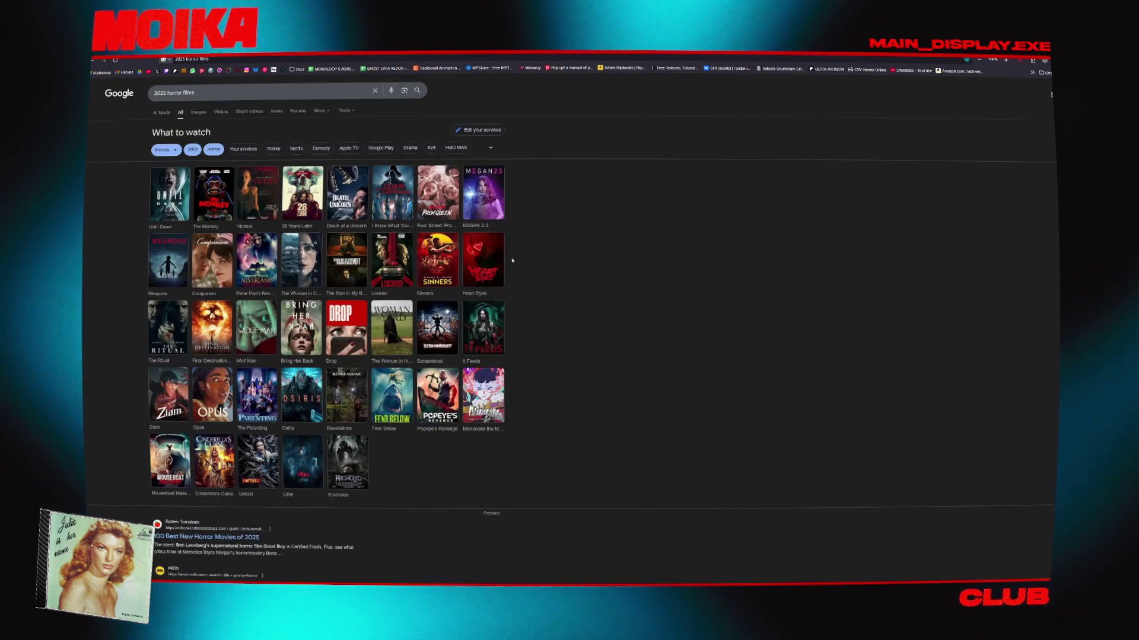
pyautogui.moveTo(442, 282)
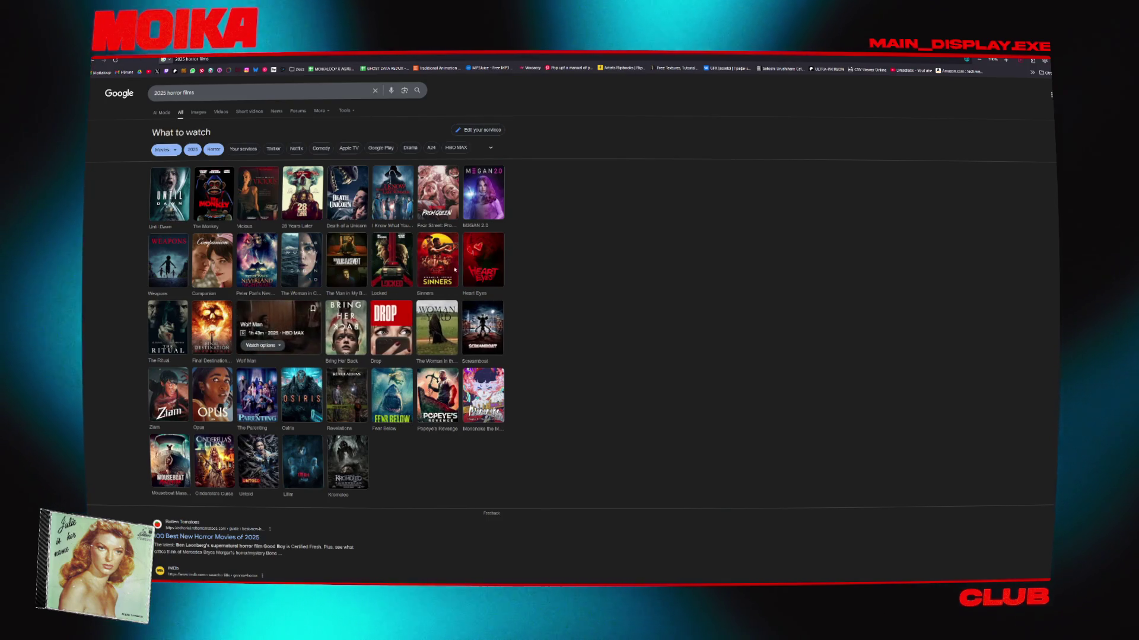
pyautogui.moveTo(459, 267)
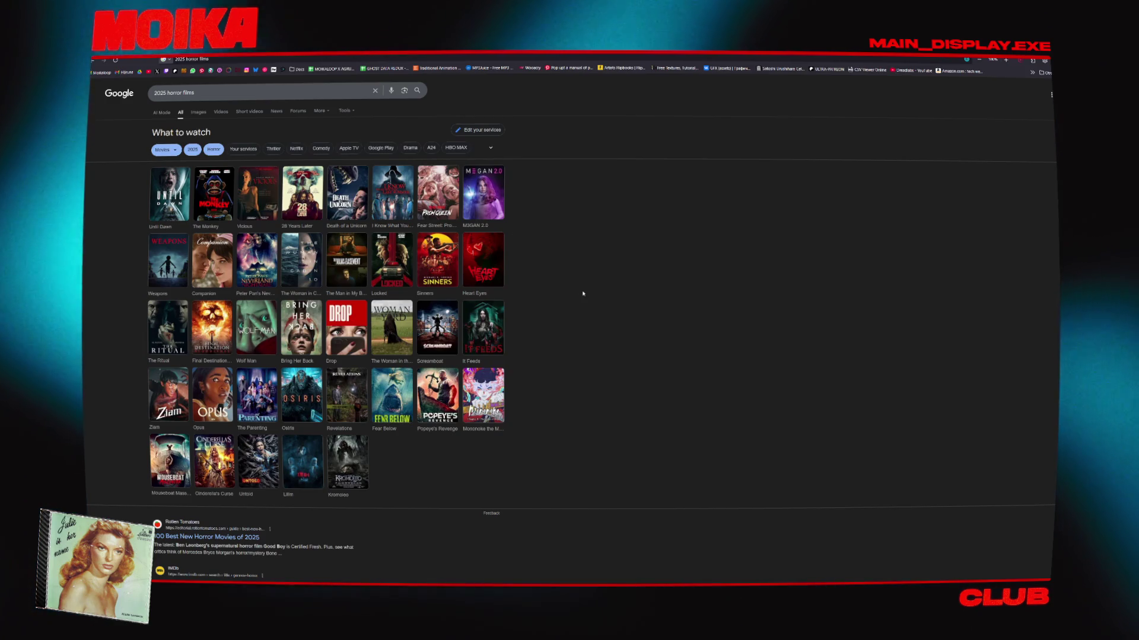
pyautogui.moveTo(407, 265)
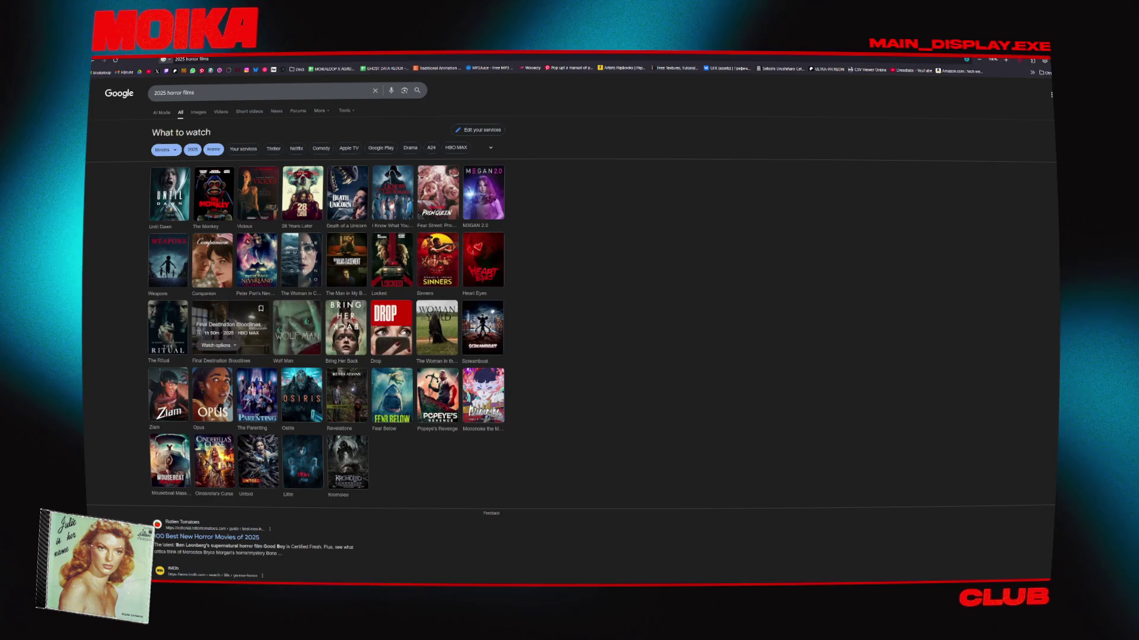
pyautogui.click(273, 323)
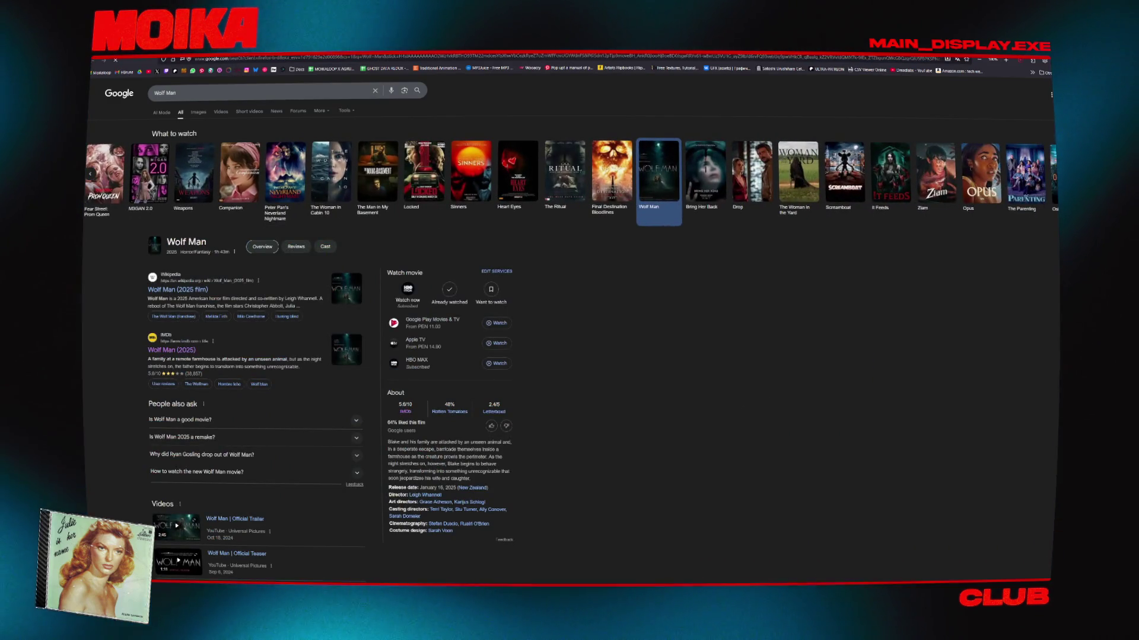
pyautogui.hotkey('alt', 'Left')
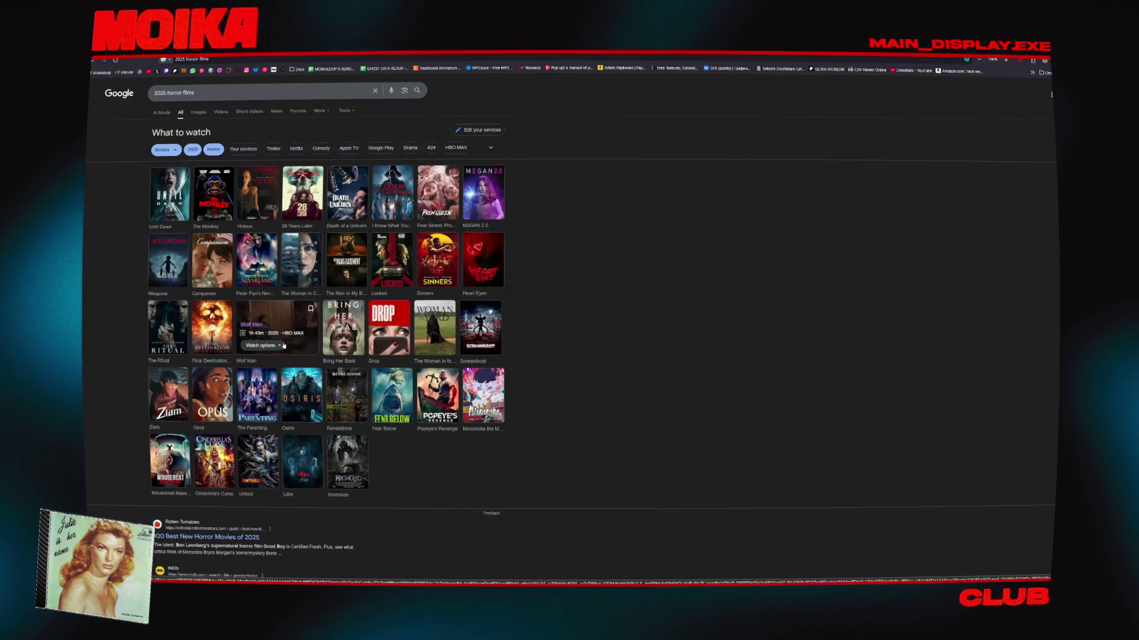
pyautogui.moveTo(335, 320)
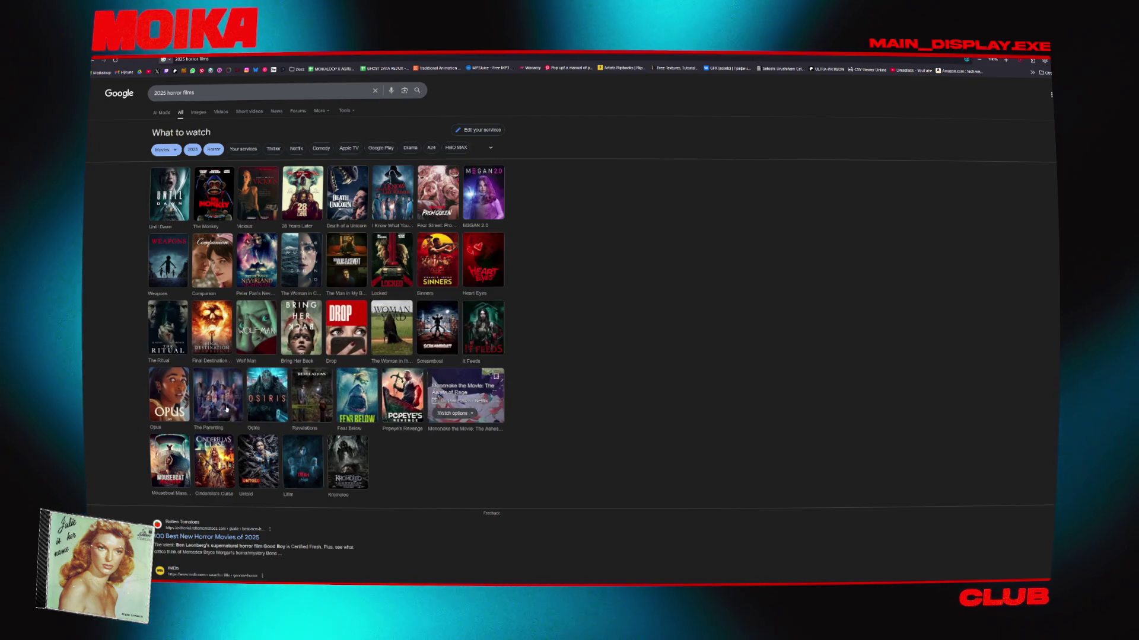
pyautogui.moveTo(480, 424)
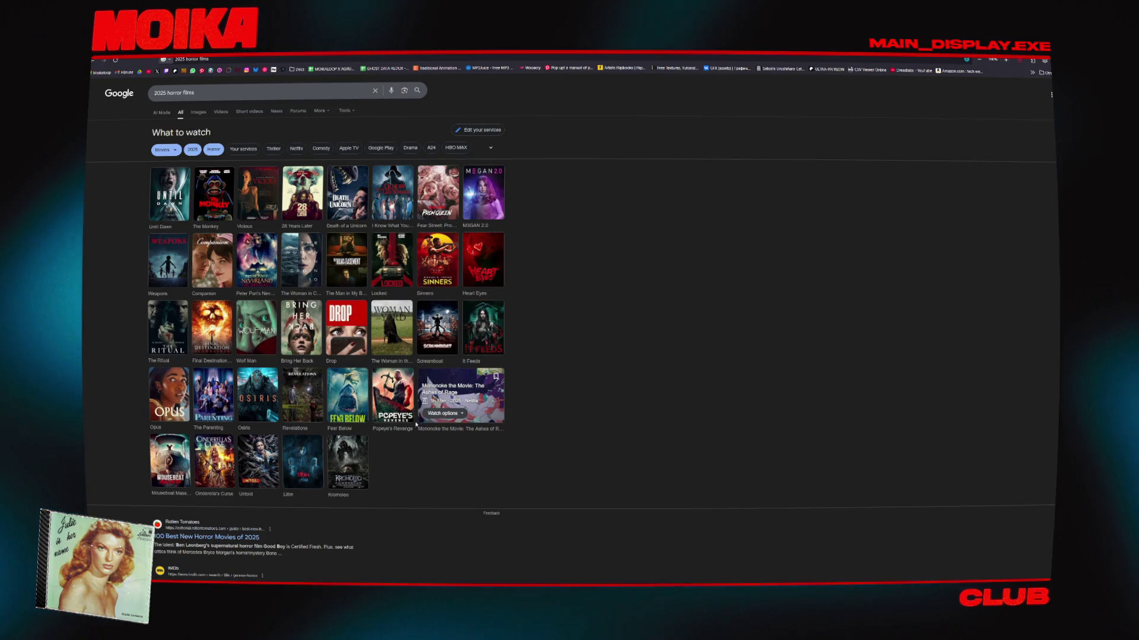
pyautogui.moveTo(245, 421)
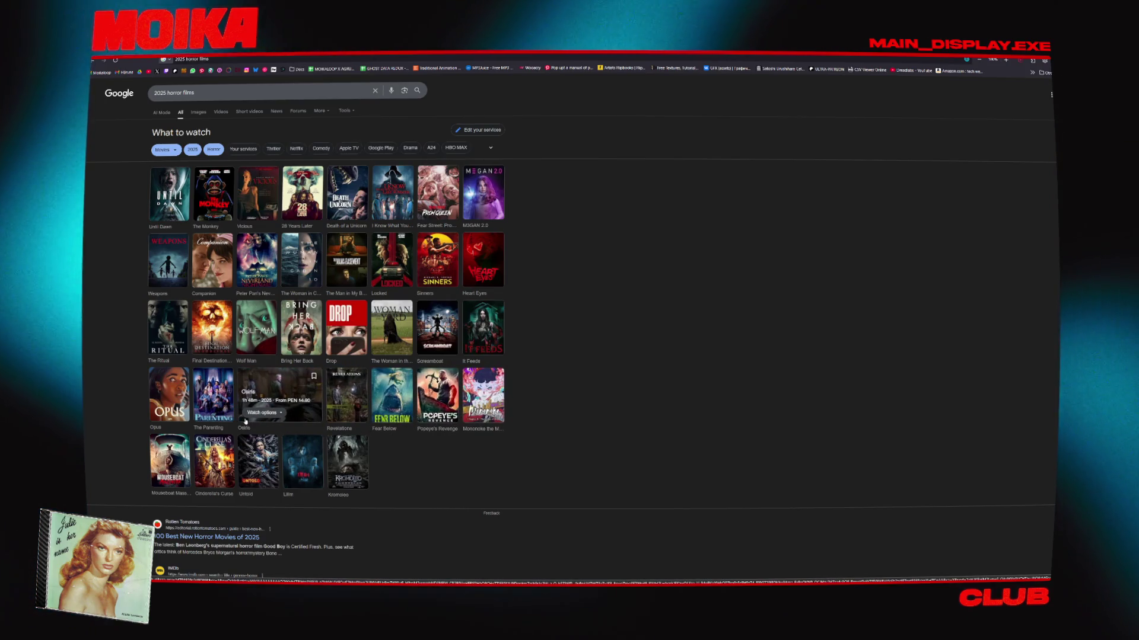
pyautogui.moveTo(184, 385)
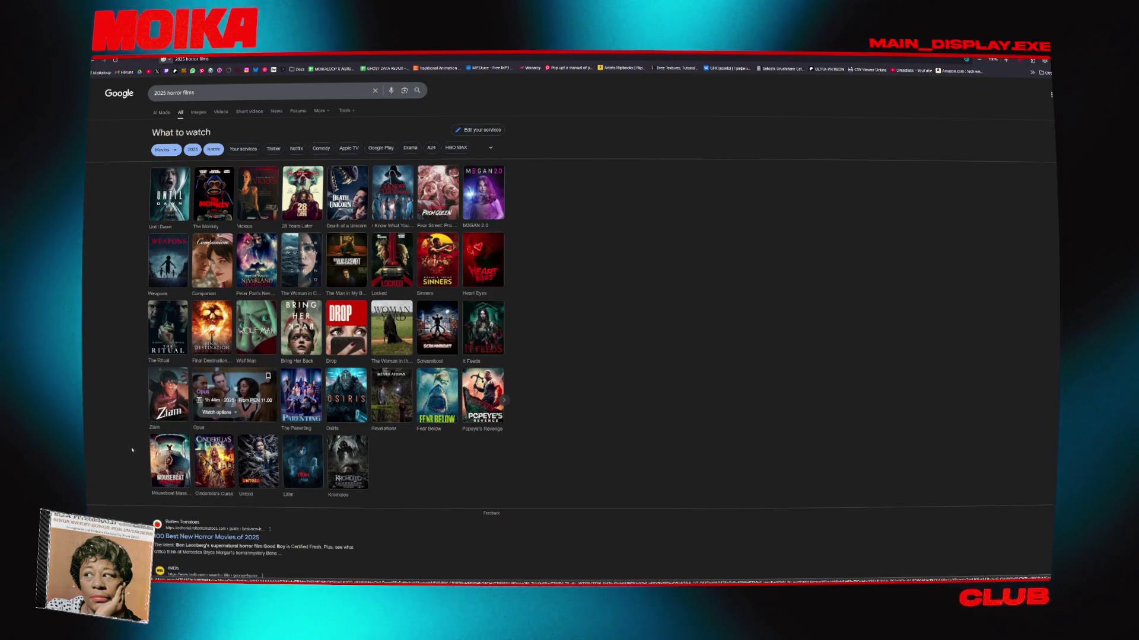
pyautogui.moveTo(157, 466)
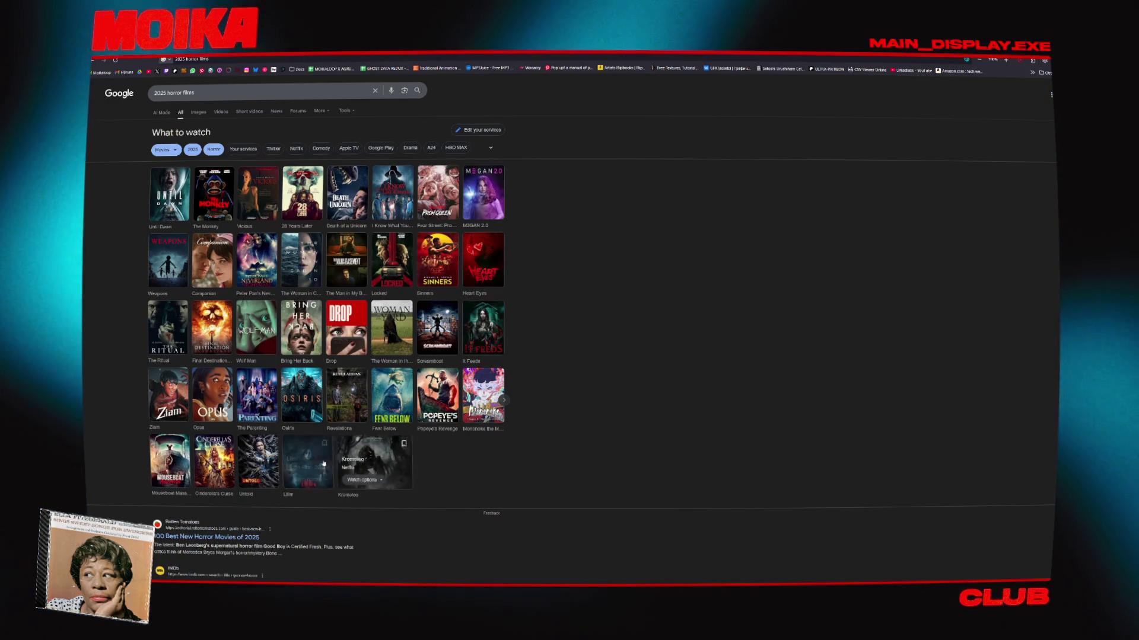
pyautogui.moveTo(303, 465)
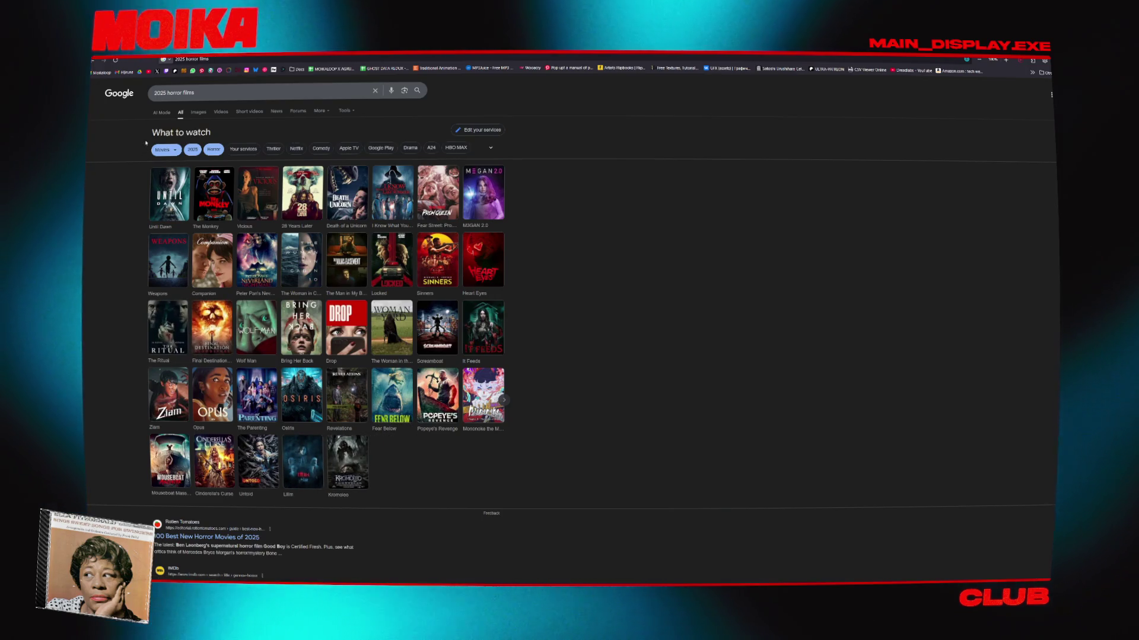
# Open the film Drop's IMDb page and its director's profile
pyautogui.click(333, 323)
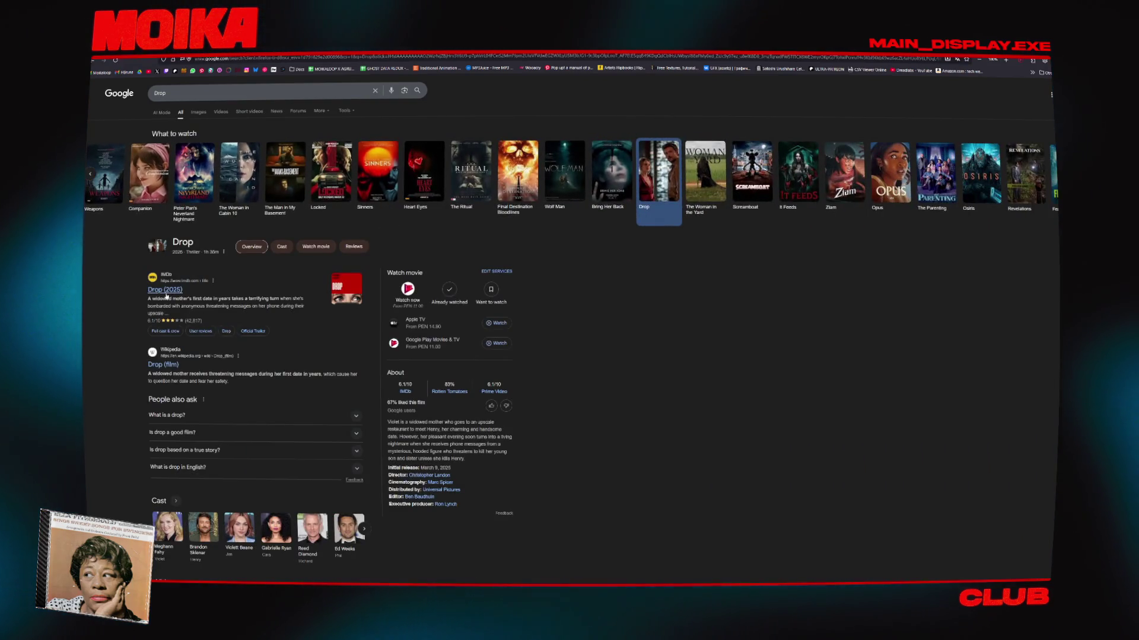
pyautogui.click(166, 292)
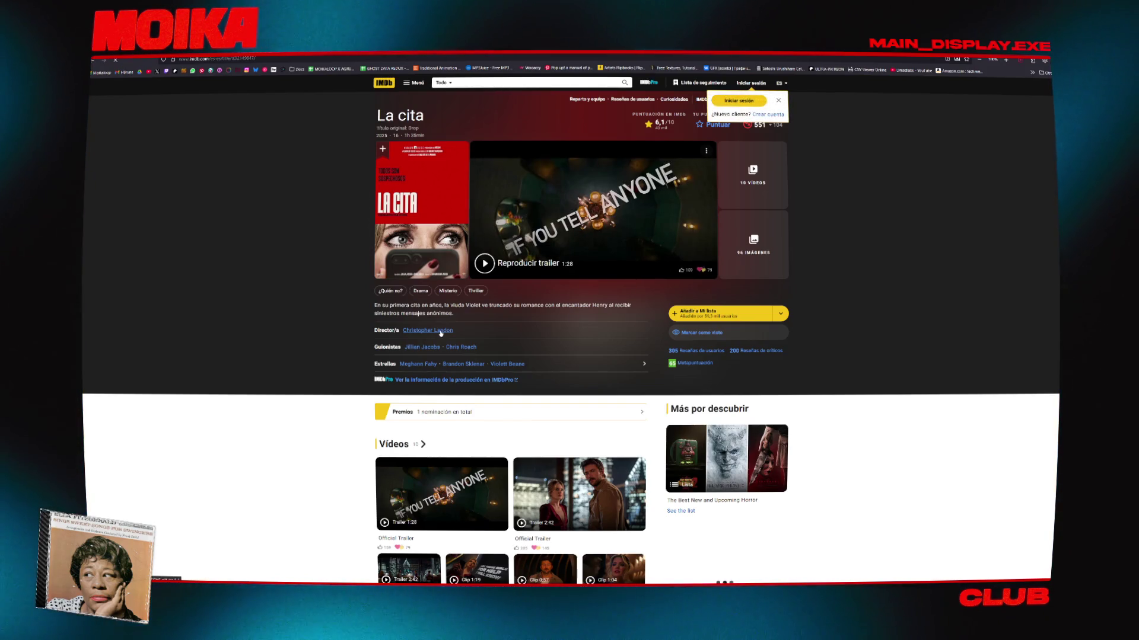
pyautogui.click(428, 330)
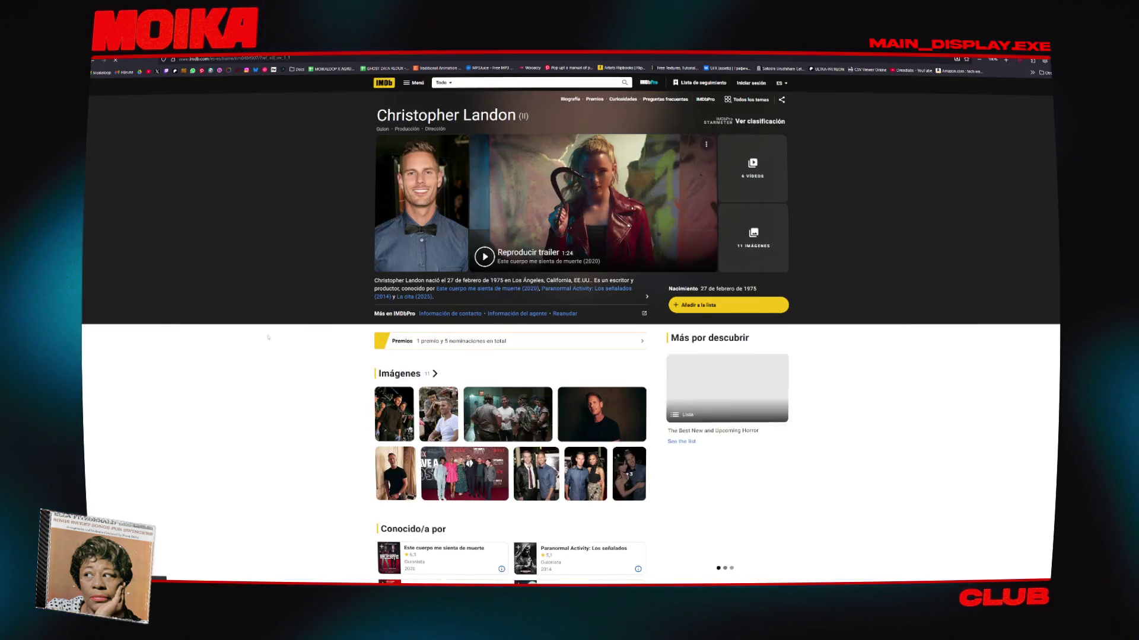
pyautogui.scroll(-3, 267, 301)
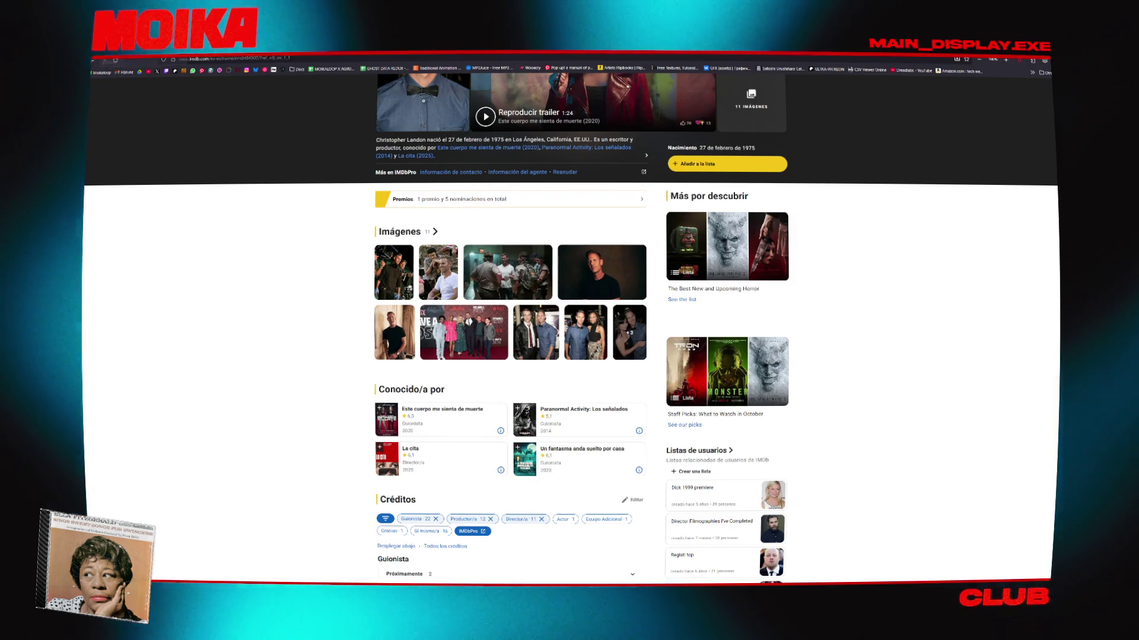
# Move through the Bring Her Back, Ziam and Opus results, then open Opus (2025) on IMDb and its director
pyautogui.hotkey('ctrl', 'Tab')
pyautogui.click(890, 173)
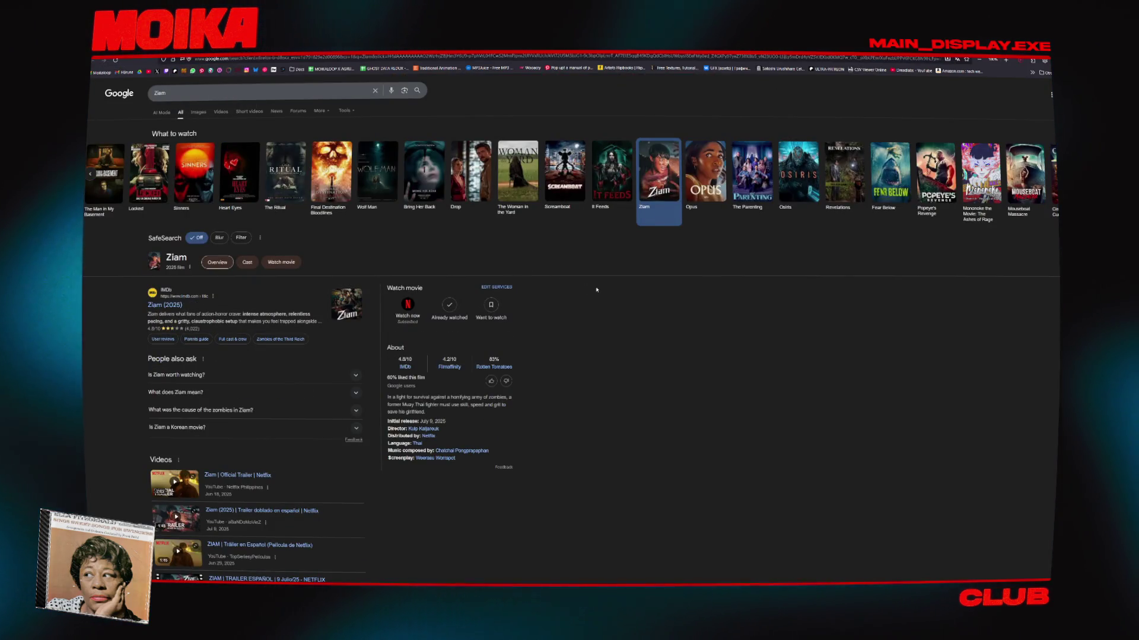
pyautogui.hotkey('alt', 'Left')
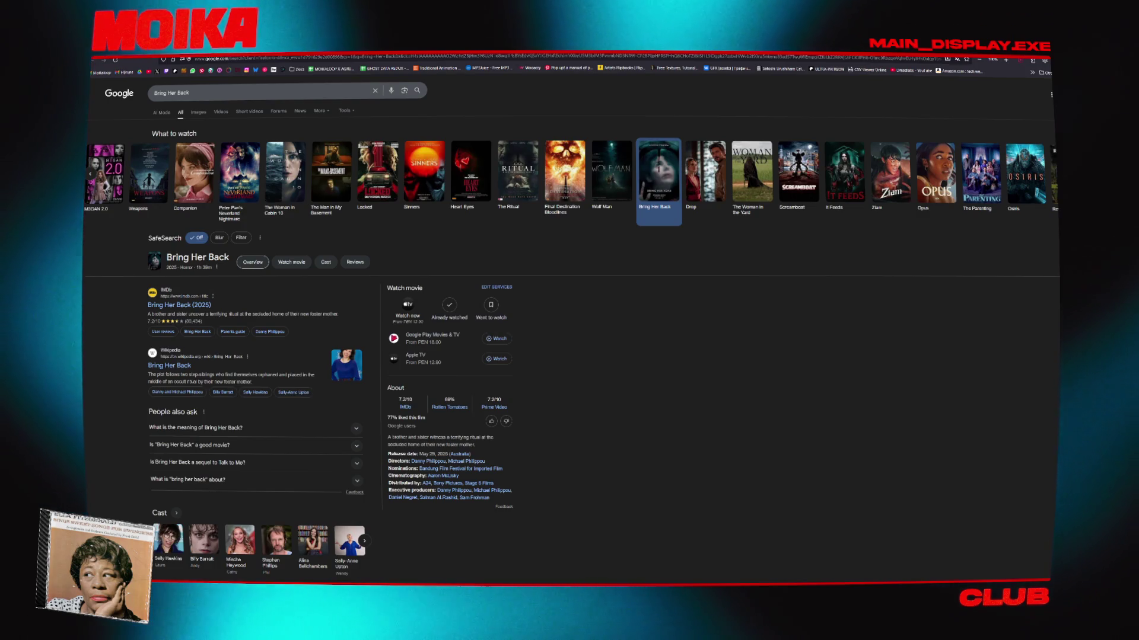
pyautogui.hotkey('alt', 'Right')
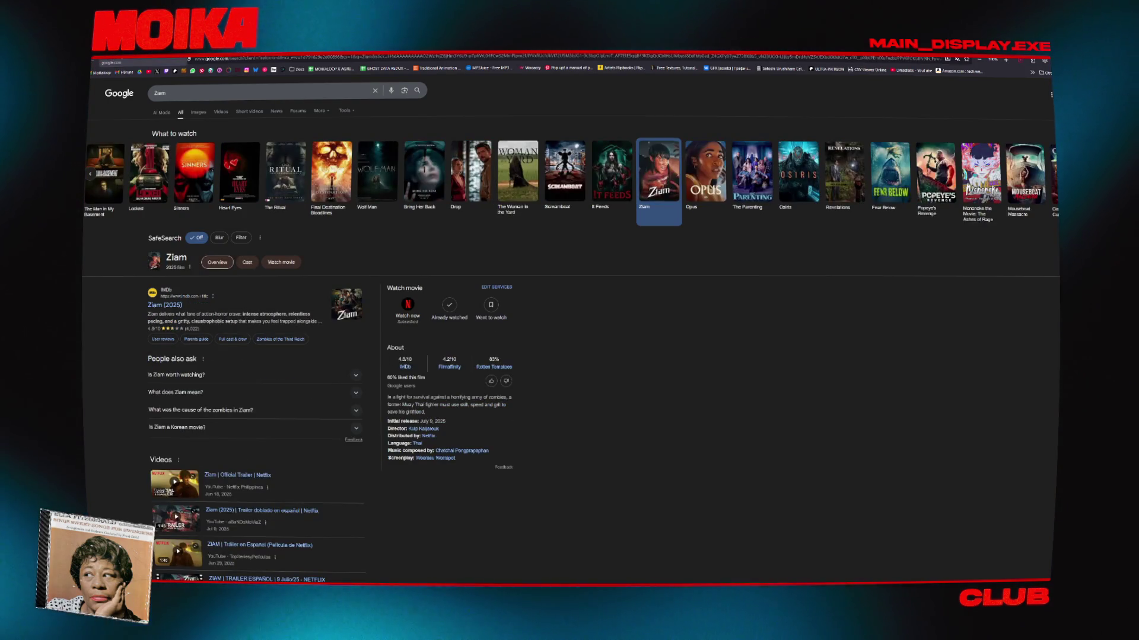
pyautogui.hotkey('alt', 'Right')
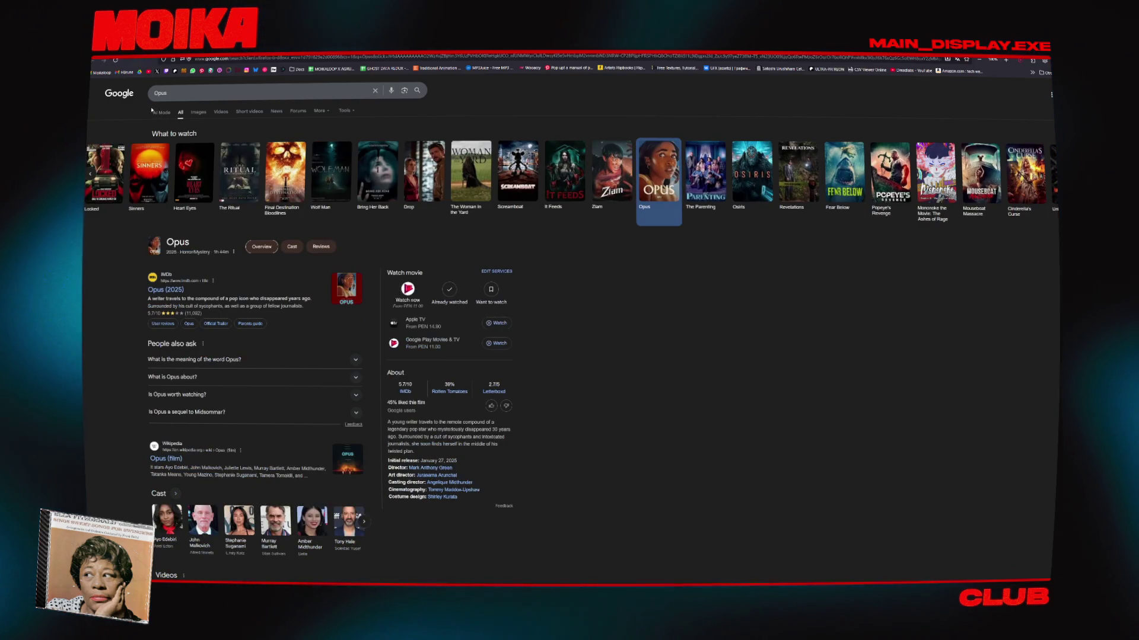
pyautogui.click(174, 289)
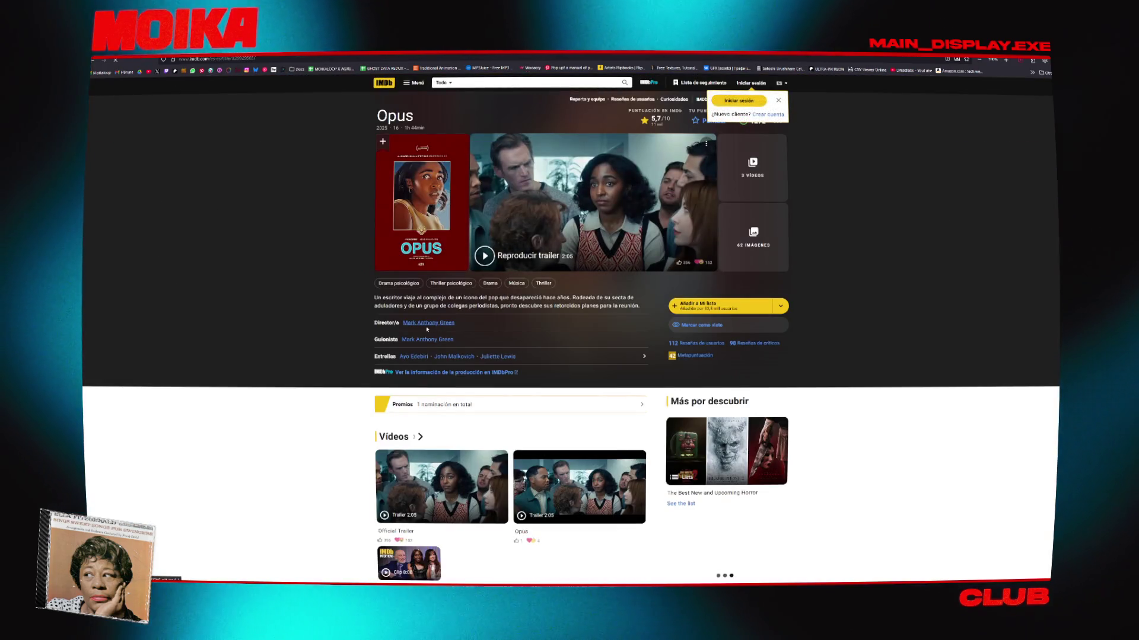
pyautogui.click(404, 323)
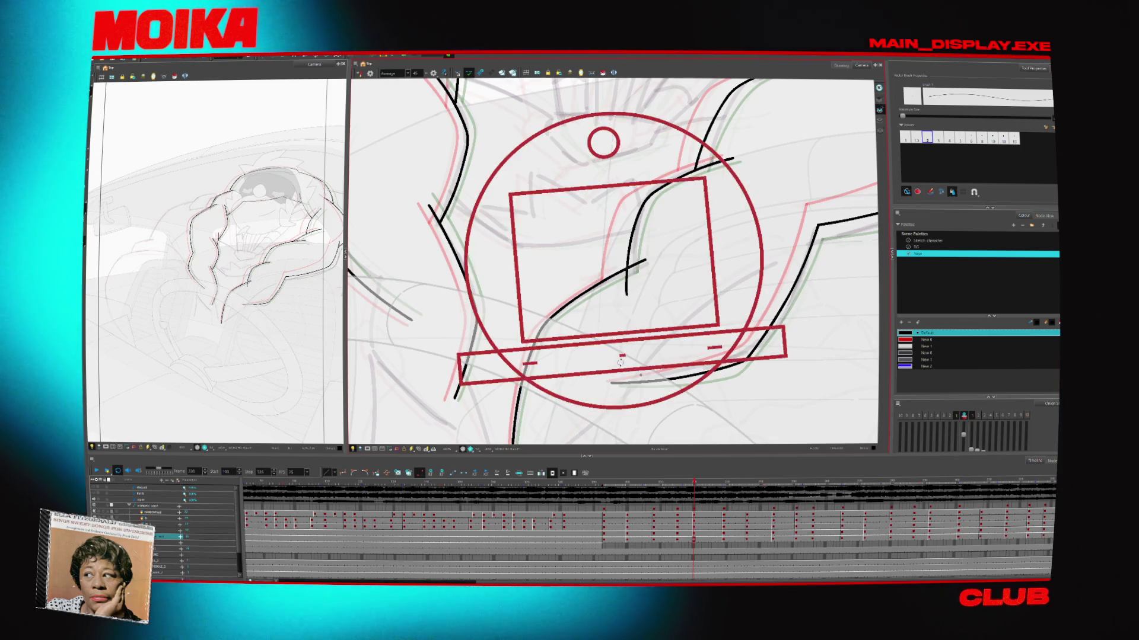
# Pan the view and step back and forth through the arm drawings, rotating the view
pyautogui.moveTo(622, 341); pyautogui.dragTo(619, 278)
pyautogui.click(653, 482)
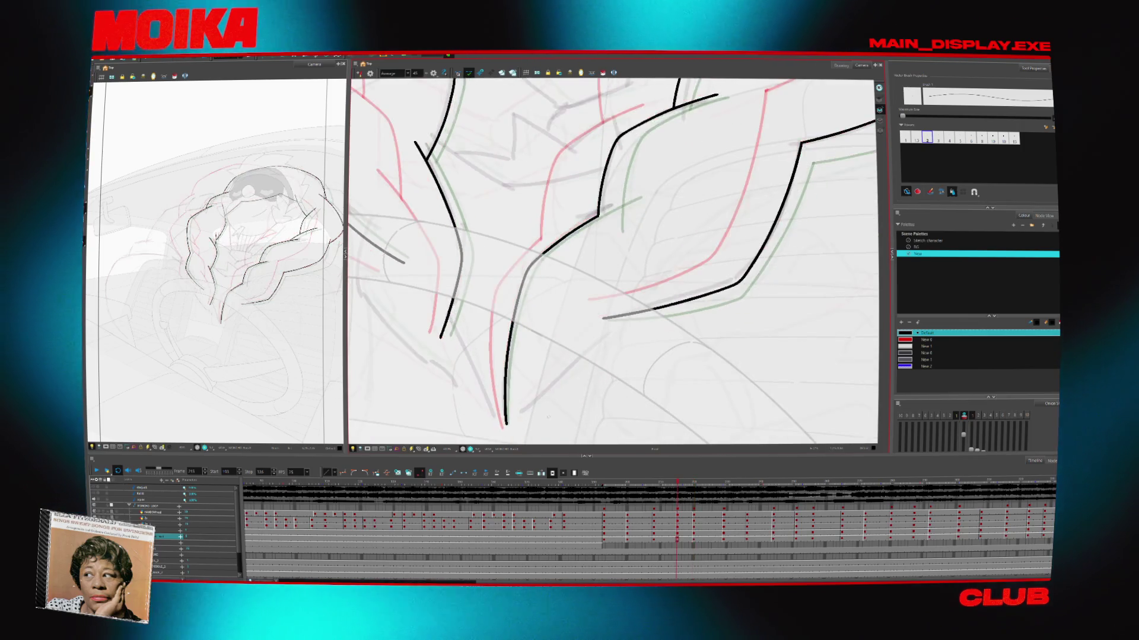
pyautogui.press('f')
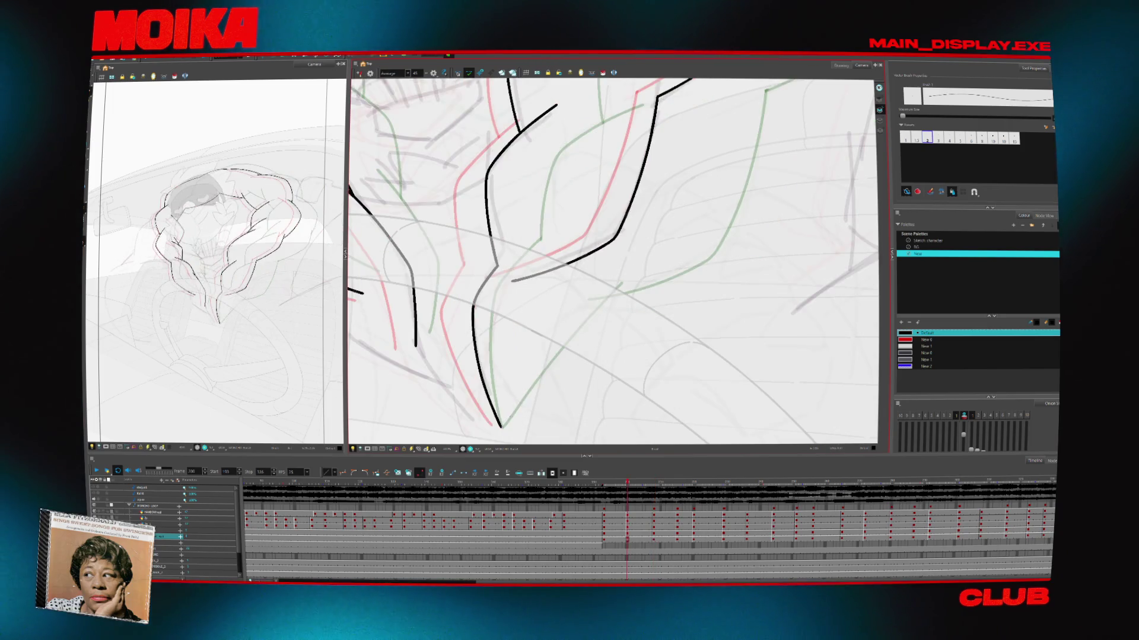
pyautogui.press('g')
pyautogui.press('g')
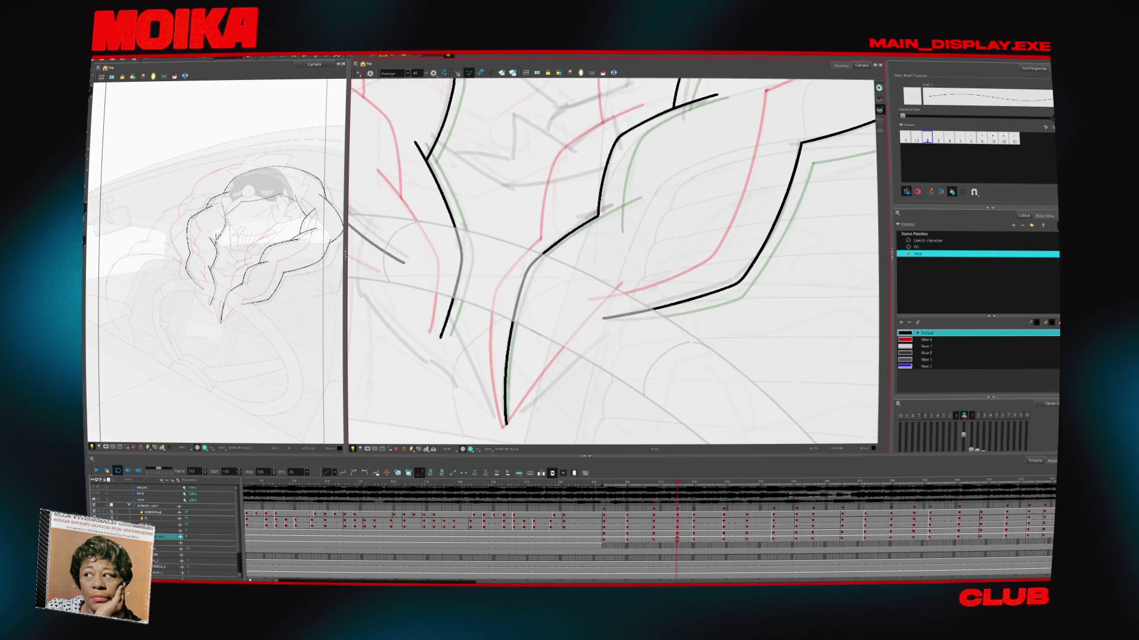
pyautogui.press('g')
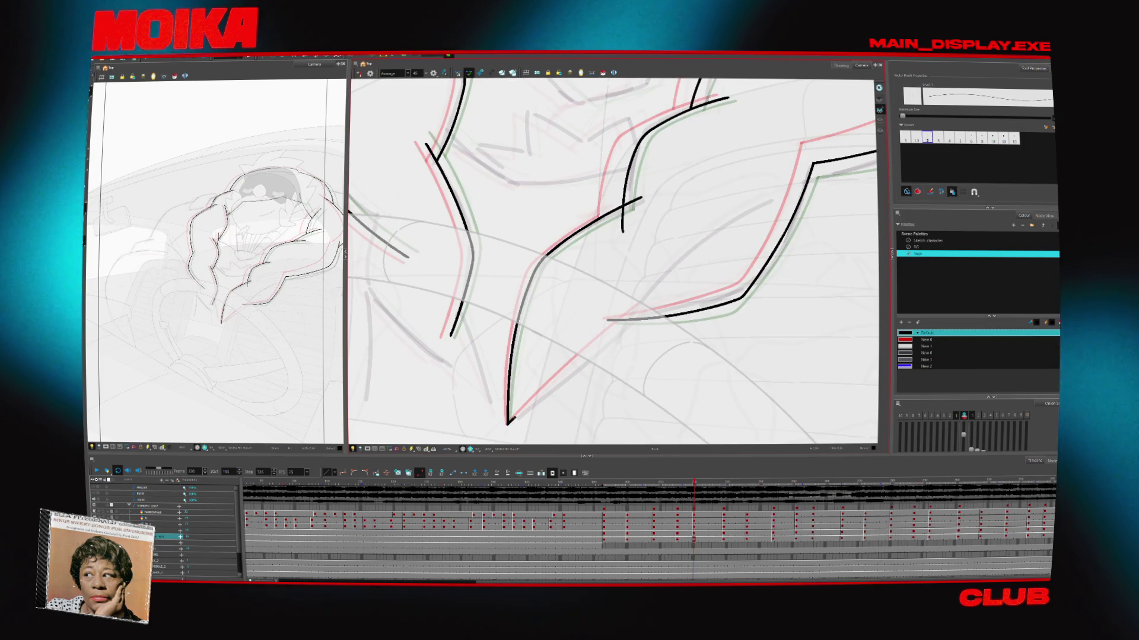
pyautogui.press('g')
pyautogui.press('f')
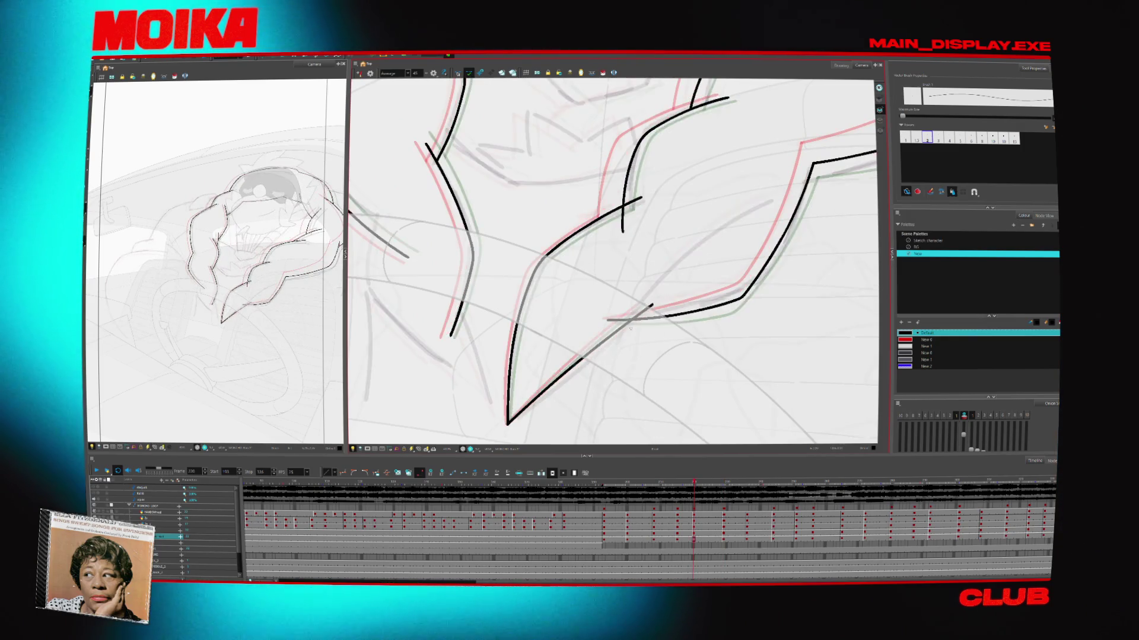
pyautogui.press('g')
pyautogui.press('g')
pyautogui.press('g')
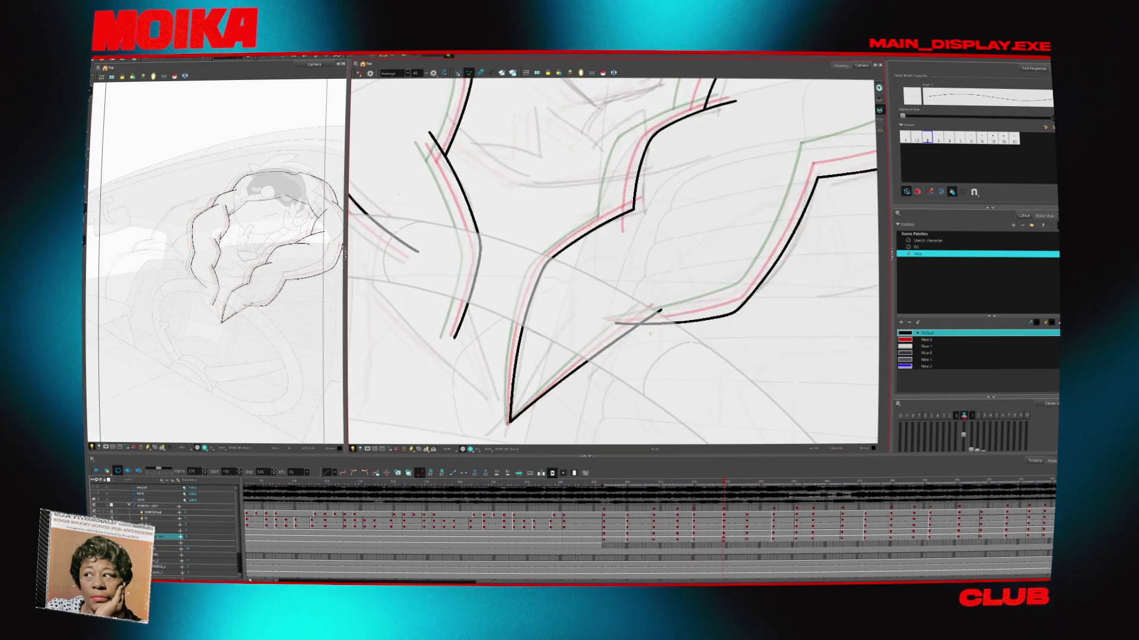
pyautogui.press('g')
pyautogui.press('g')
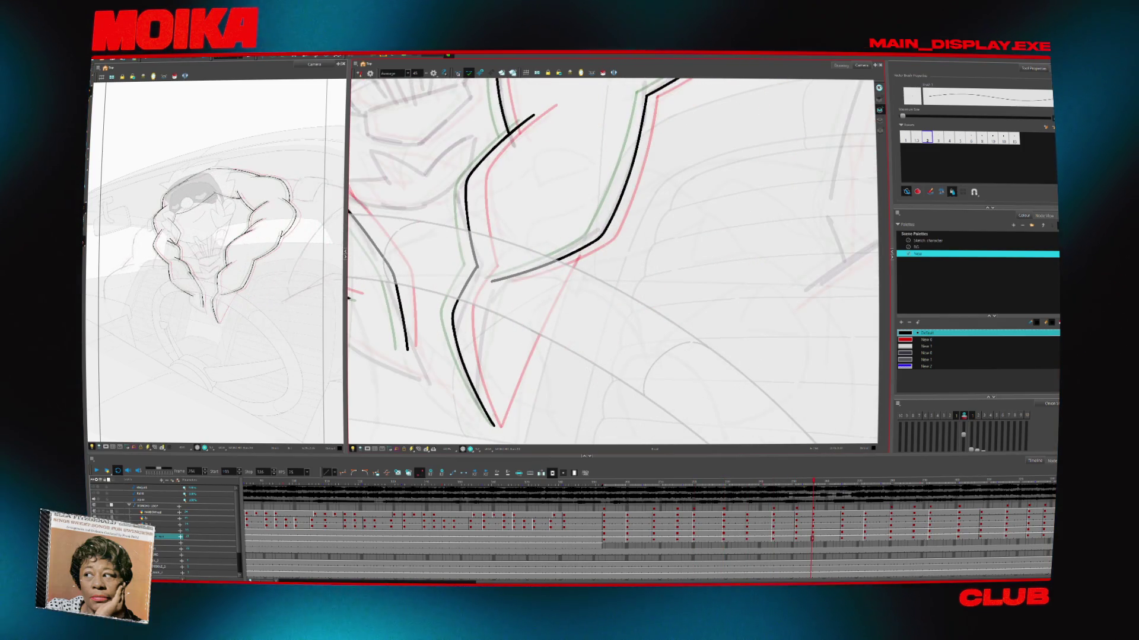
pyautogui.press('v')
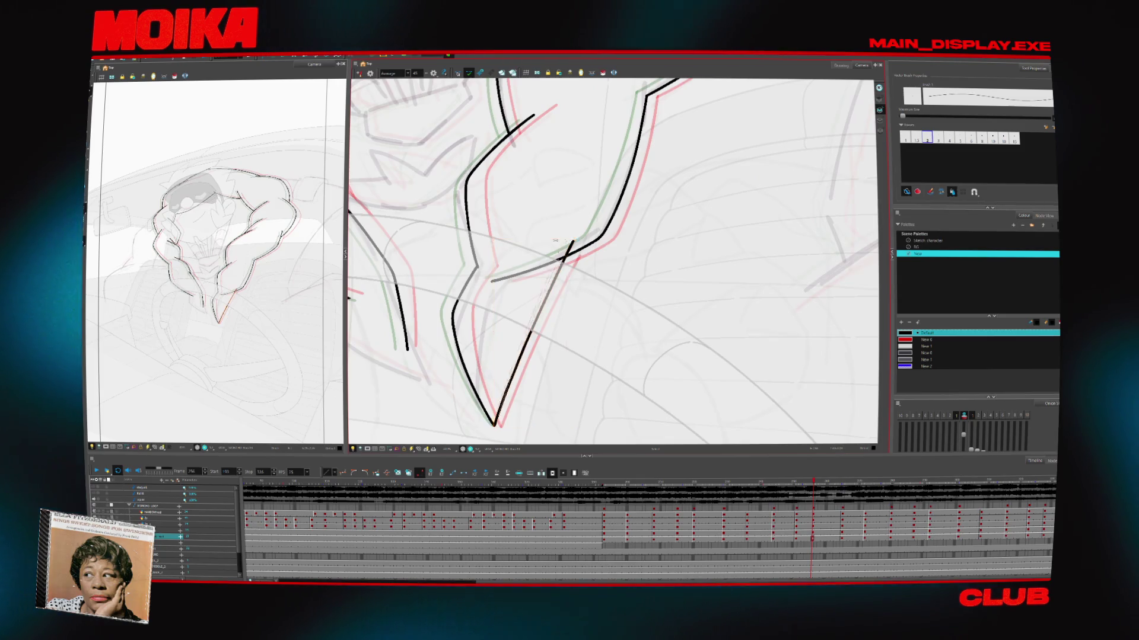
pyautogui.press('g')
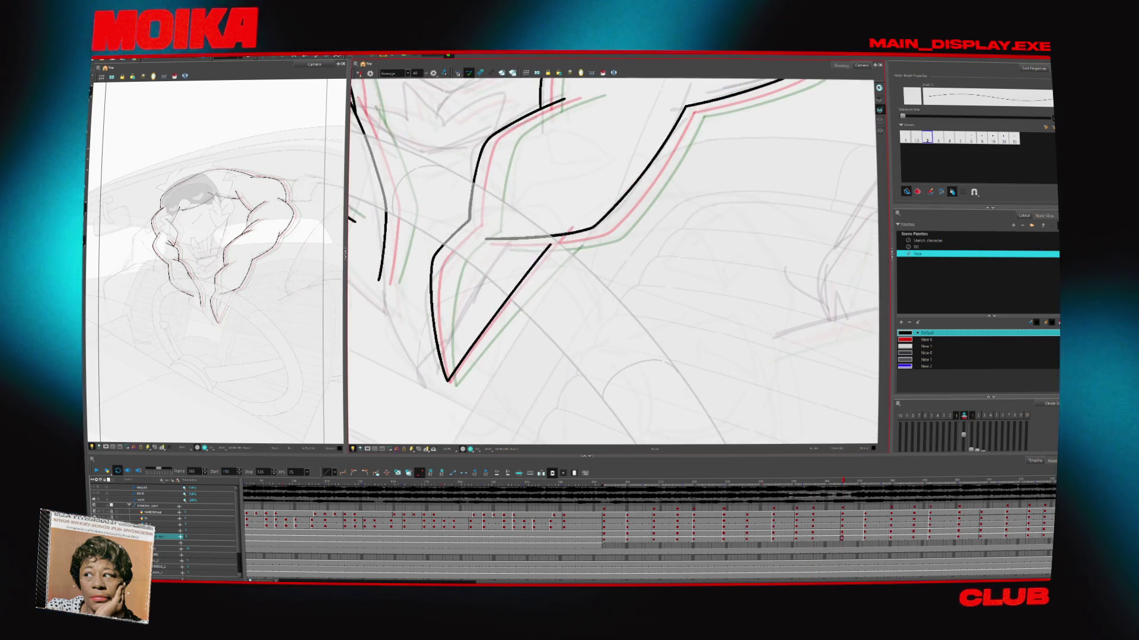
# Join the lower stroke to the line, trim the overshooting end, and play back the drawings
pyautogui.hotkey('alt', 's')
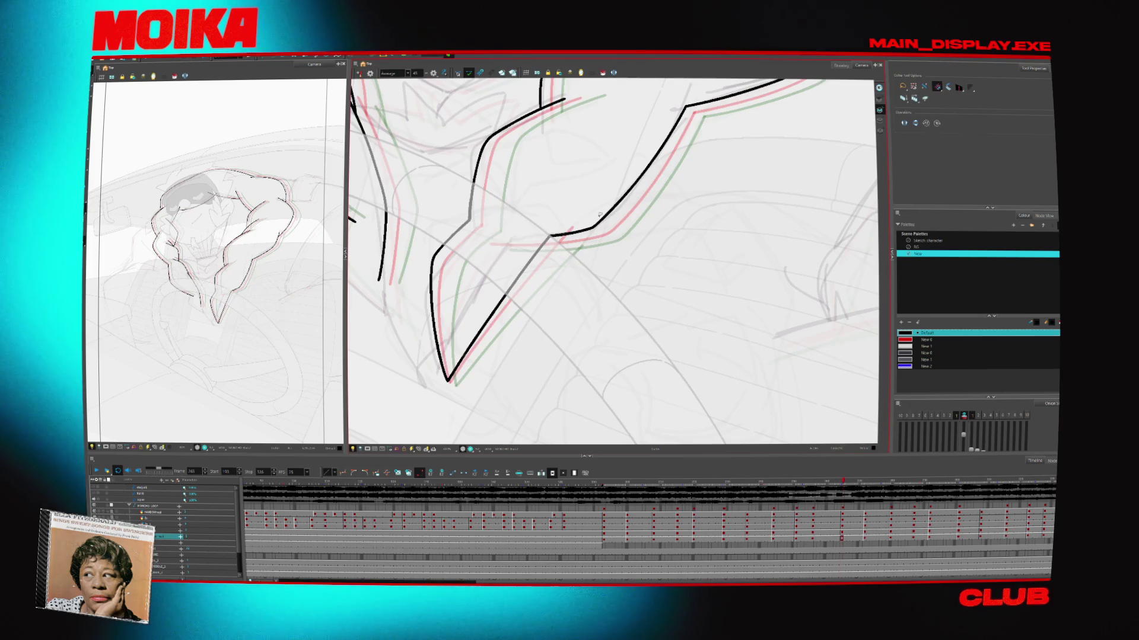
pyautogui.press('f')
pyautogui.press('f')
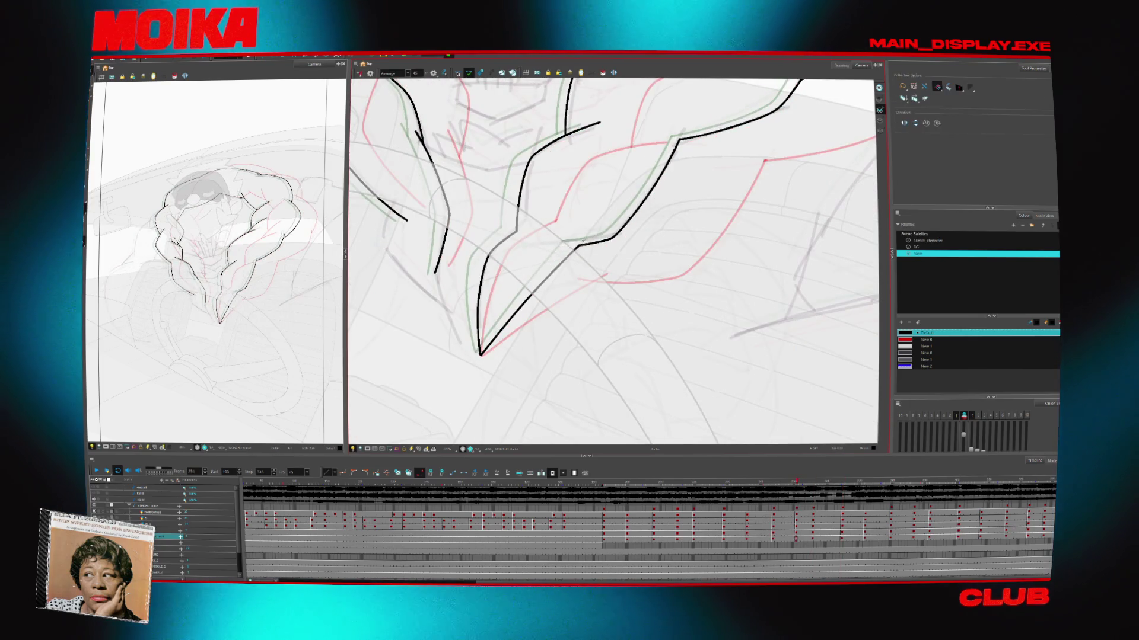
pyautogui.press('f')
pyautogui.press('f')
pyautogui.press('f')
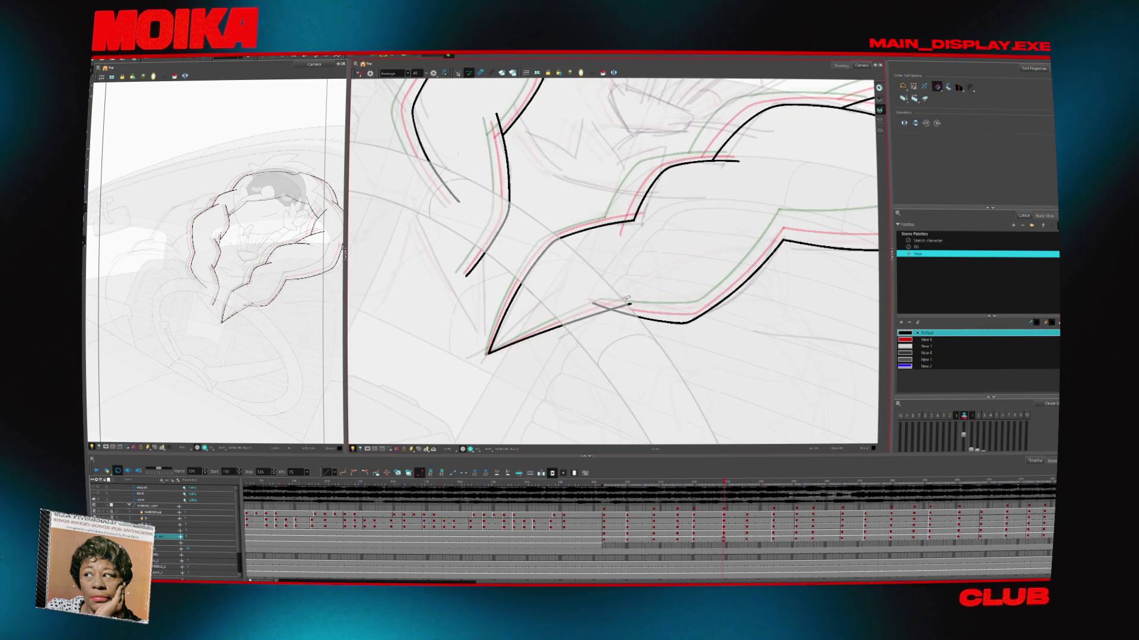
pyautogui.press('f')
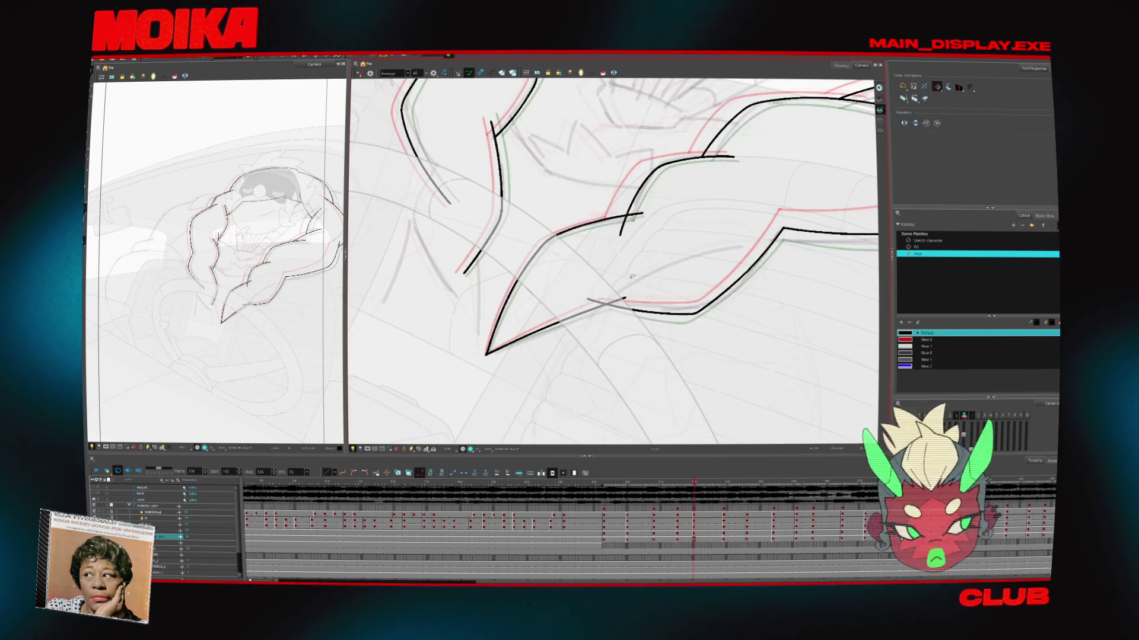
pyautogui.moveTo(632, 291); pyautogui.dragTo(634, 295)
pyautogui.moveTo(619, 235); pyautogui.dragTo(628, 215)
pyautogui.press('f')
pyautogui.press('g')
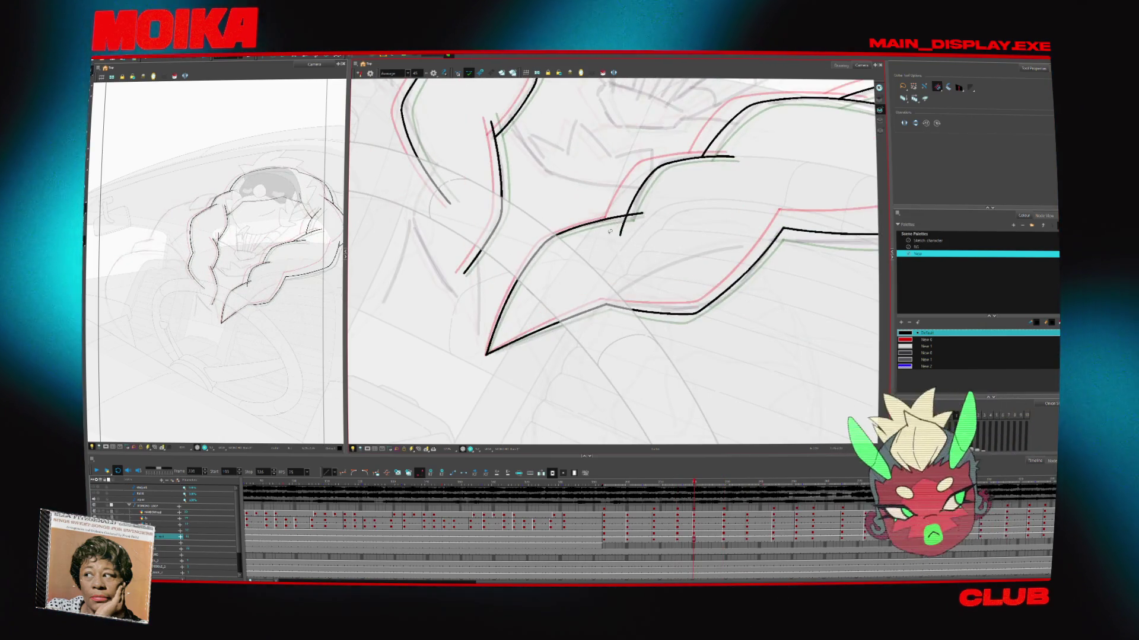
pyautogui.press('f')
pyautogui.press('g')
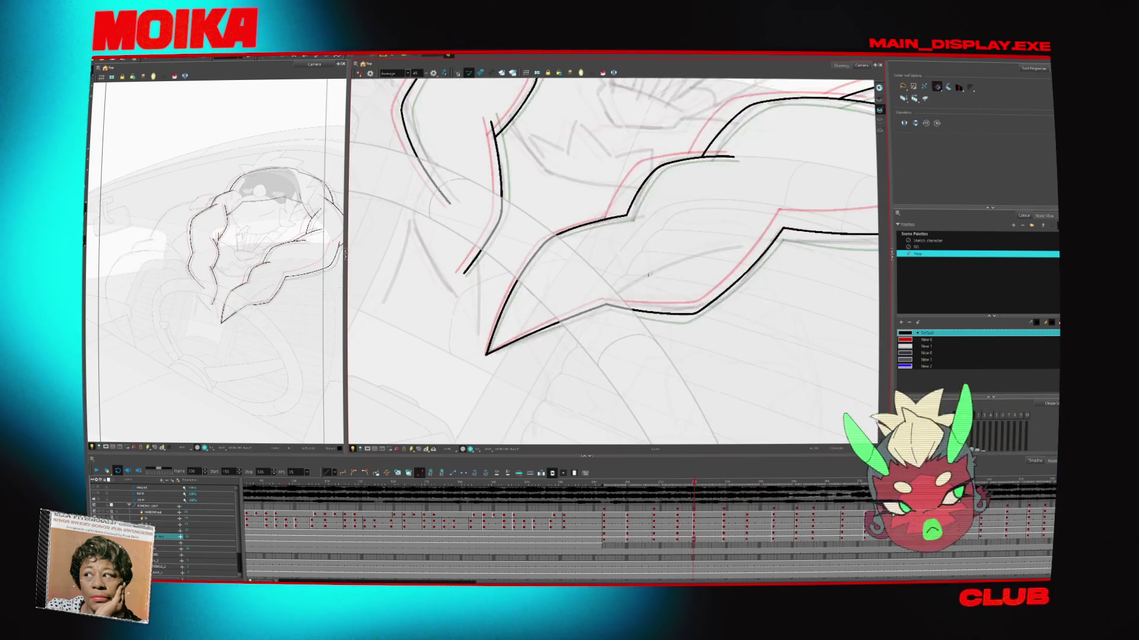
pyautogui.press('f')
pyautogui.press('Return')
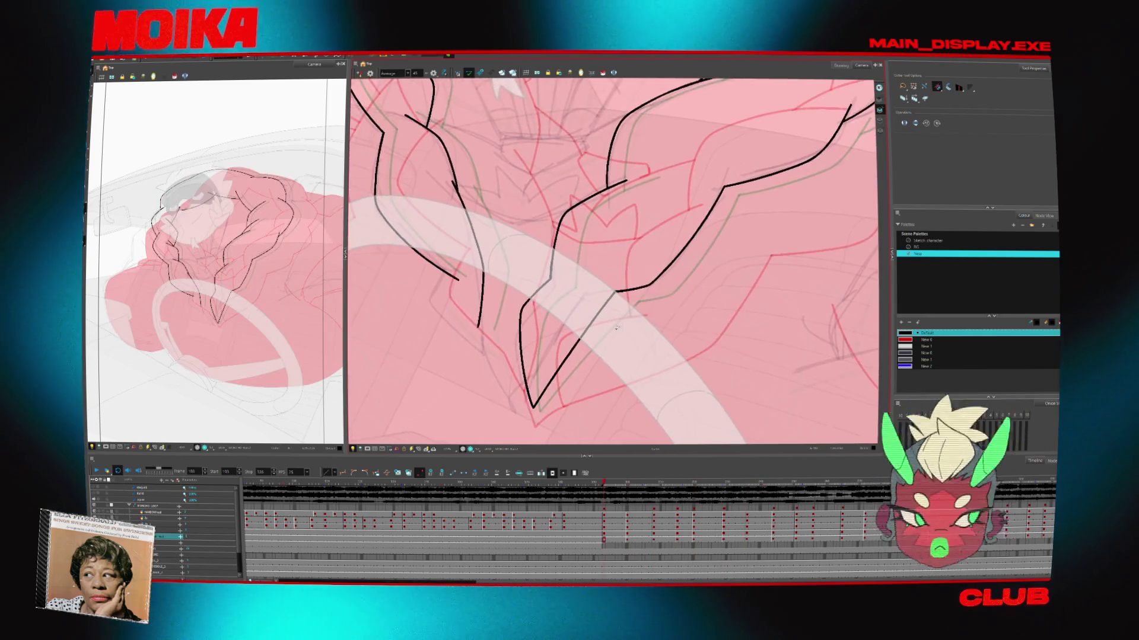